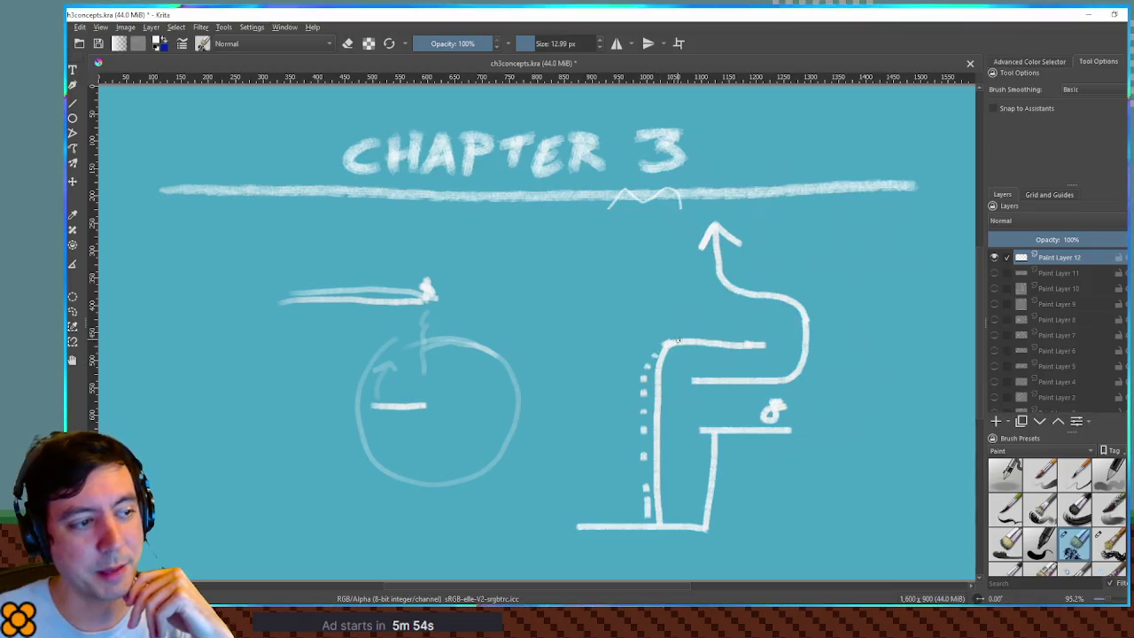
# - Dab a dotted line along the pipe shape's top edge, undoing a trial retrace inside the circle
pyautogui.click(710, 334)
pyautogui.click(739, 334)
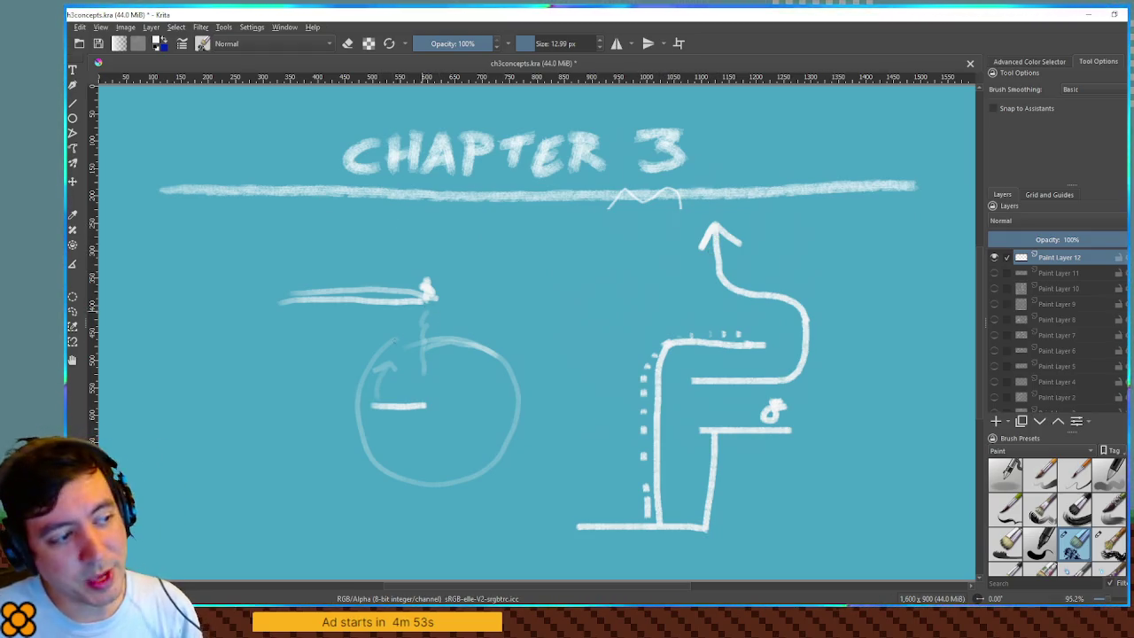
pyautogui.moveTo(377, 405); pyautogui.dragTo(424, 407)
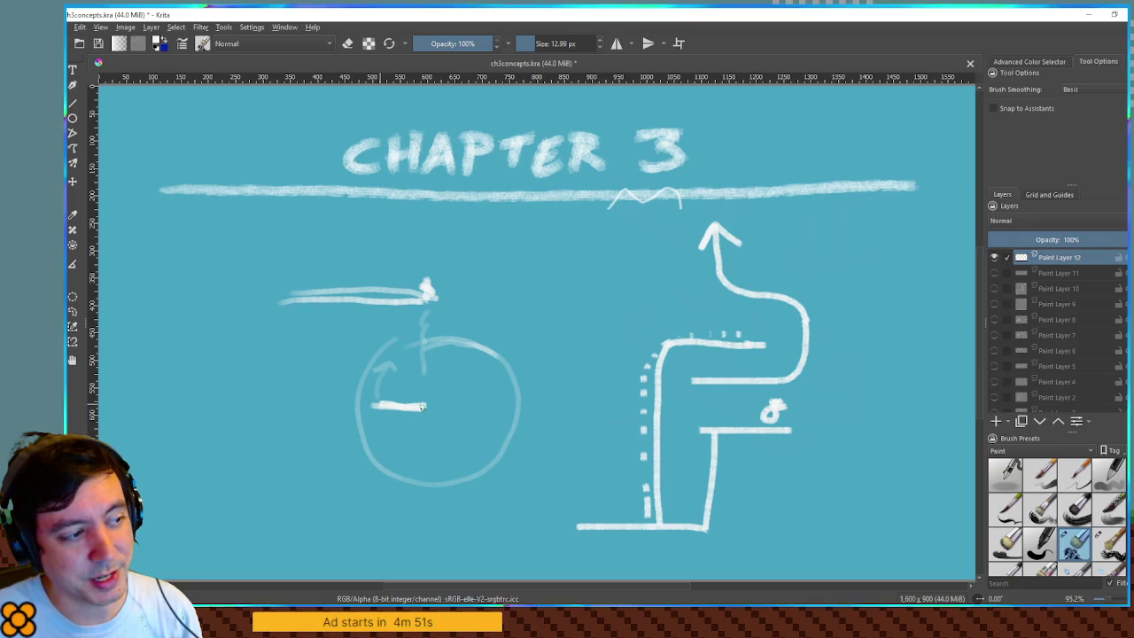
pyautogui.hotkey('ctrl', 'z')
pyautogui.keyDown('ctrl'); pyautogui.click(426, 399); pyautogui.keyUp('ctrl')
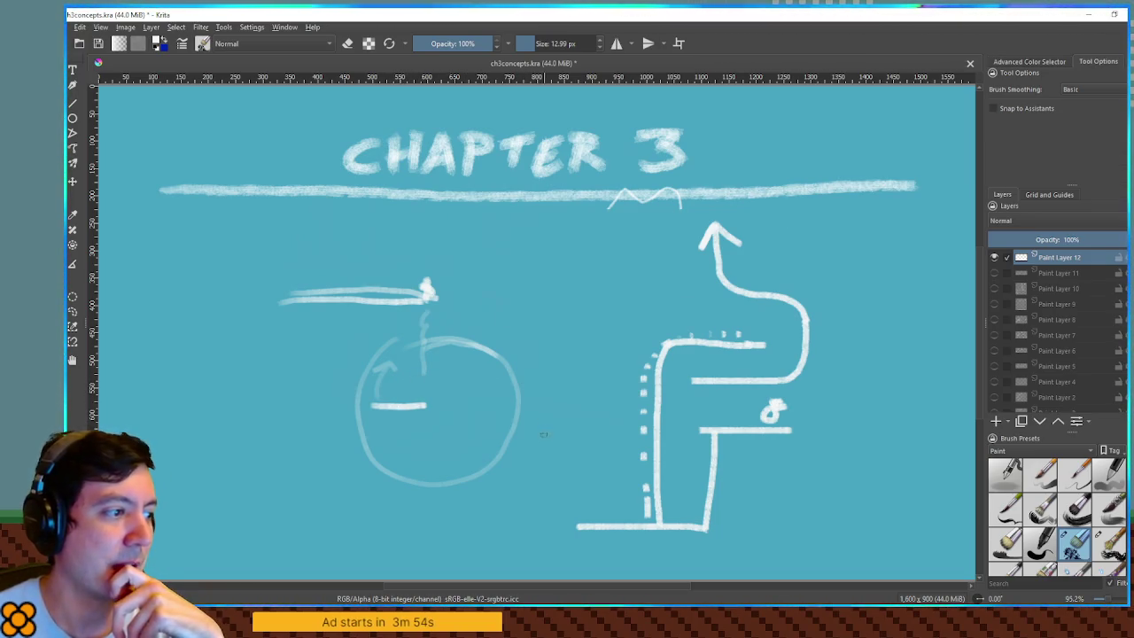
# - Paint sun rays all around the circle on Paint Layer 12
pyautogui.moveTo(483, 343); pyautogui.dragTo(494, 323)
pyautogui.moveTo(514, 363); pyautogui.dragTo(553, 353)
pyautogui.moveTo(522, 415); pyautogui.dragTo(557, 413)
pyautogui.moveTo(509, 464)
pyautogui.mouseDown()
pyautogui.moveTo(528, 494)
pyautogui.moveTo(468, 525)
pyautogui.mouseUp()
pyautogui.moveTo(407, 496); pyautogui.dragTo(389, 516)
pyautogui.moveTo(365, 466); pyautogui.dragTo(334, 472)
pyautogui.moveTo(347, 419); pyautogui.dragTo(319, 414)
pyautogui.moveTo(353, 370)
pyautogui.mouseDown()
pyautogui.moveTo(328, 340)
pyautogui.moveTo(376, 317)
pyautogui.mouseUp()
# - Paint a column of tall vertical chalk strokes to the right of the sun
pyautogui.moveTo(528, 243); pyautogui.dragTo(531, 339)
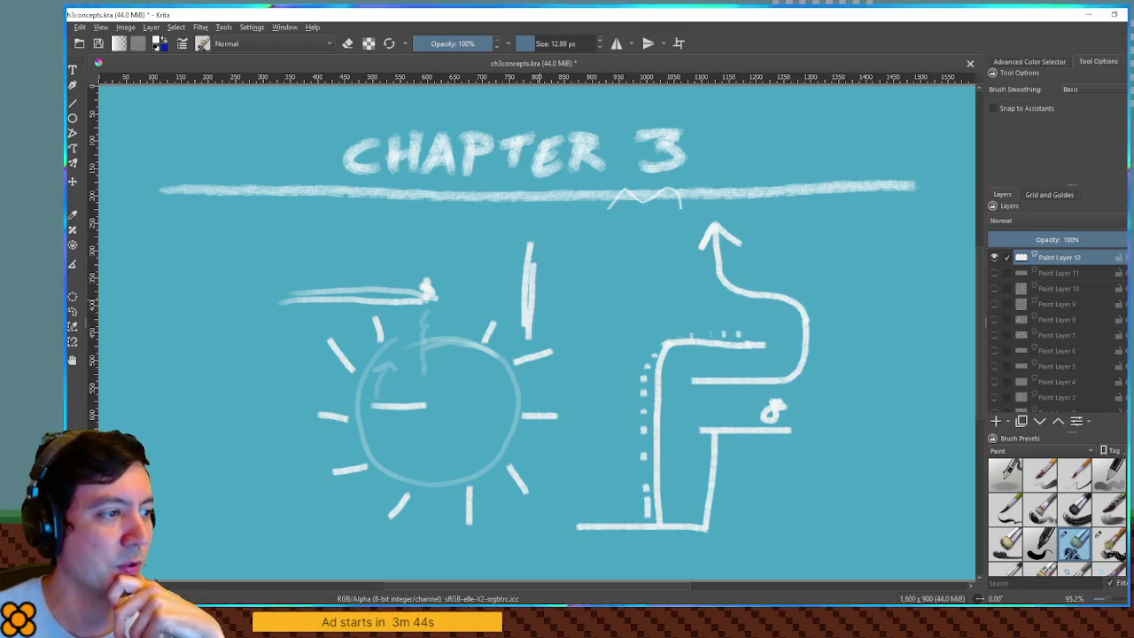
pyautogui.moveTo(546, 262); pyautogui.dragTo(549, 351)
pyautogui.moveTo(554, 259); pyautogui.dragTo(556, 413)
pyautogui.moveTo(536, 328); pyautogui.dragTo(530, 532)
pyautogui.moveTo(541, 450); pyautogui.dragTo(537, 567)
pyautogui.moveTo(546, 501); pyautogui.dragTo(543, 553)
pyautogui.moveTo(523, 223)
pyautogui.mouseDown()
pyautogui.moveTo(524, 275)
pyautogui.moveTo(551, 269)
pyautogui.moveTo(535, 275)
pyautogui.mouseUp()
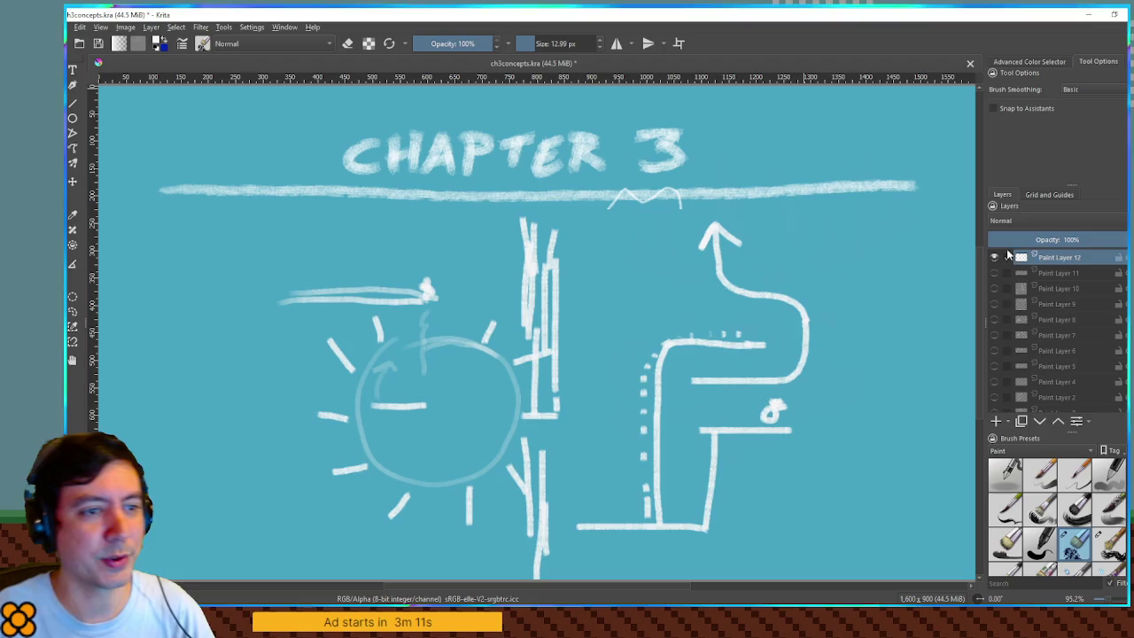
# - Hide Paint Layer 12's sun sketch and add a new blank Paint Layer 13
pyautogui.click(994, 257)
pyautogui.click(994, 420)
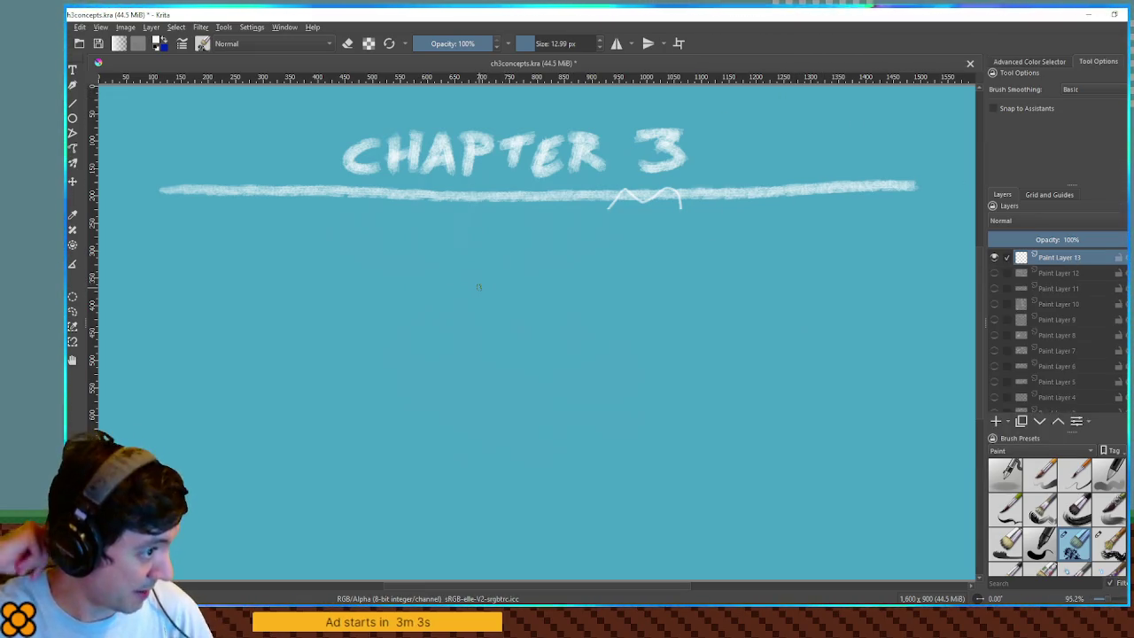
pyautogui.hotkey('alt', 'Tab')
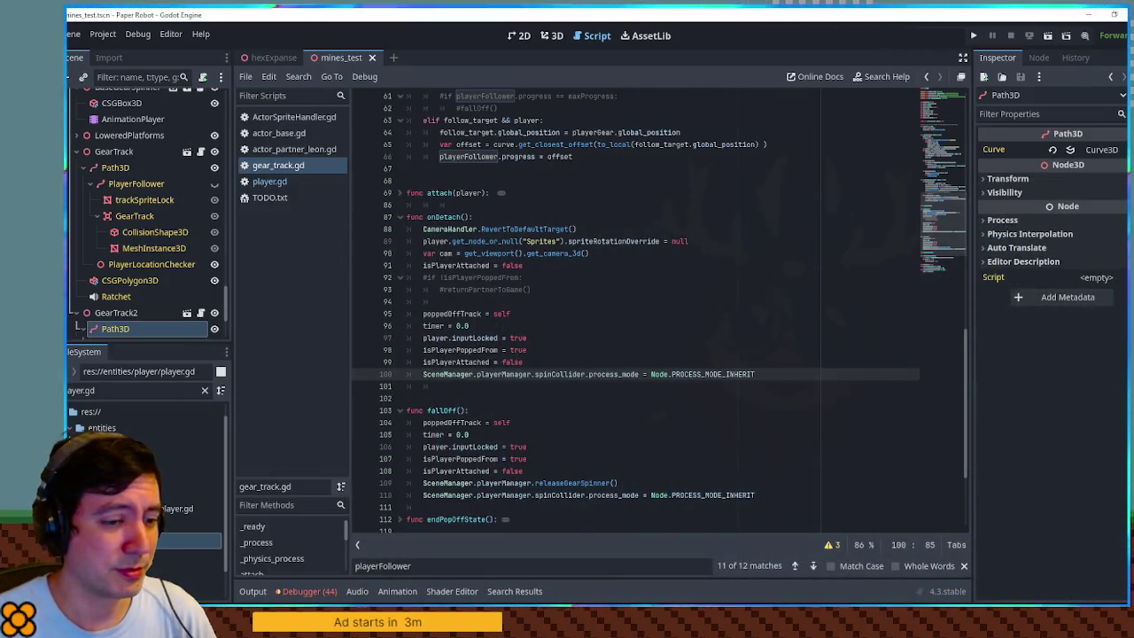
pyautogui.hotkey('alt', 'Tab')
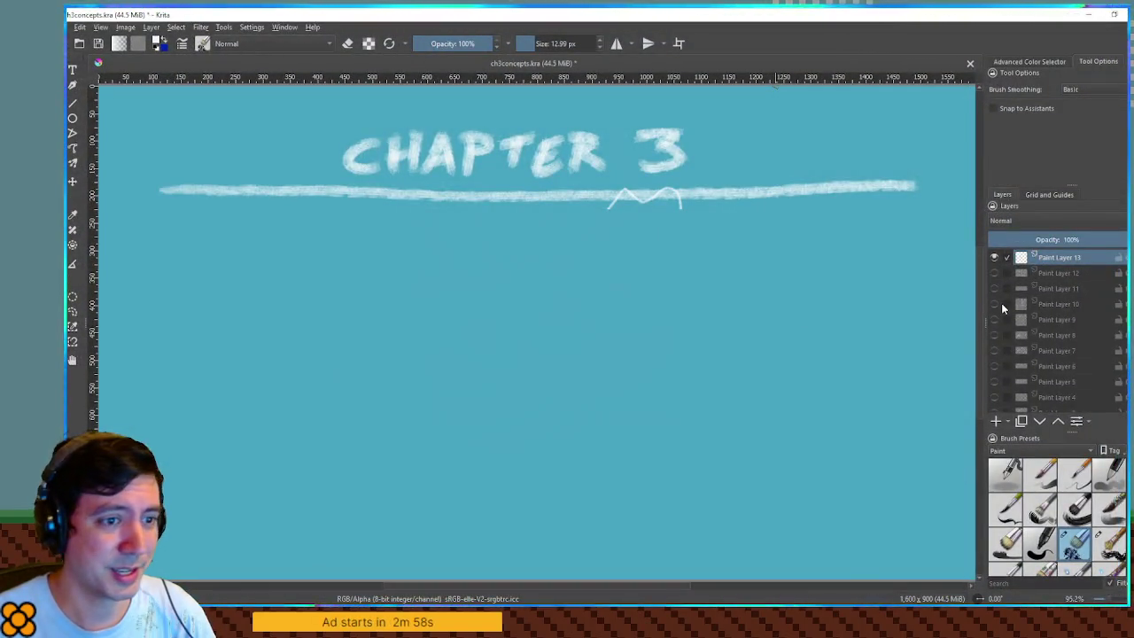
# - Show the perspective room sketch on Paint Layer 11, keeping Paint Layer 10 hidden
pyautogui.click(994, 304)
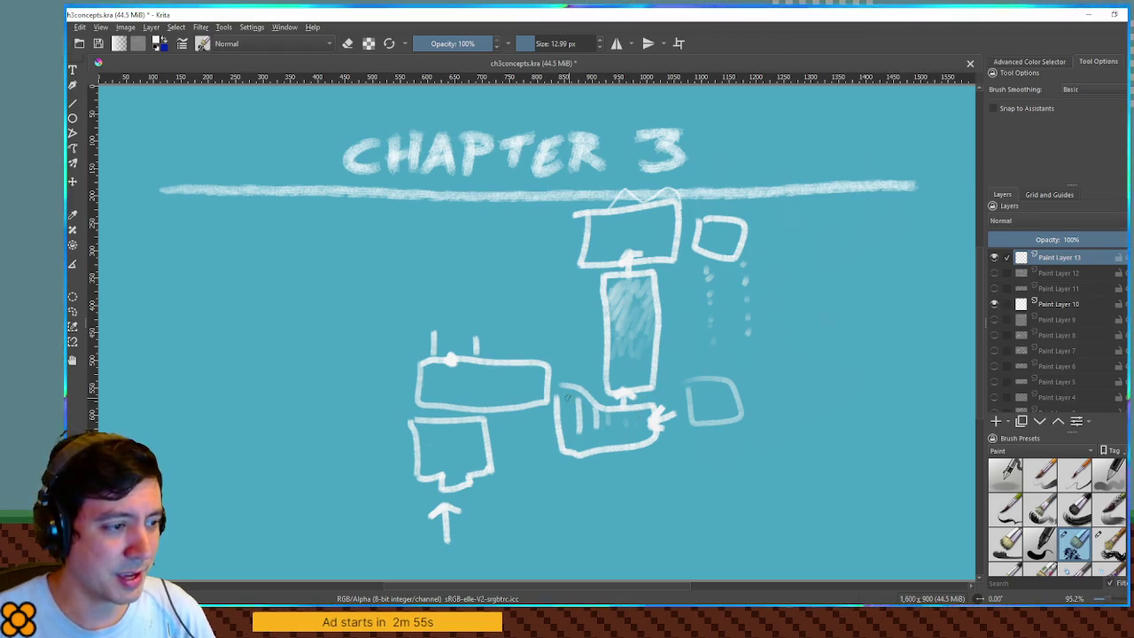
pyautogui.click(994, 287)
pyautogui.click(994, 304)
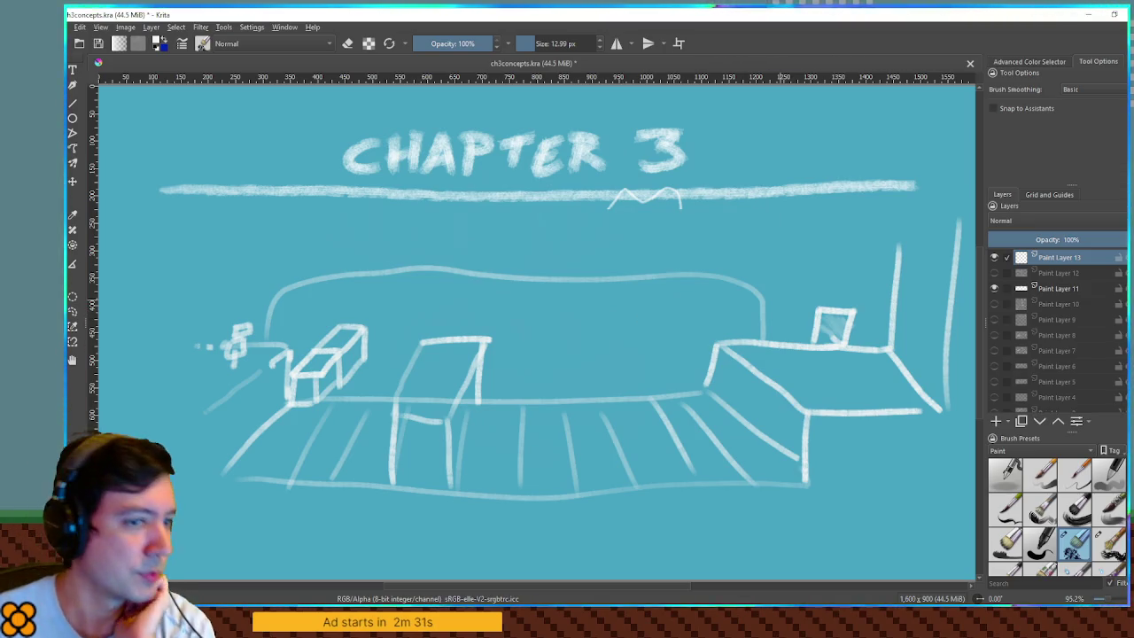
# - Hide Paint Layers 11 and 13, and show Paint Layers 10 and 9
pyautogui.click(994, 287)
pyautogui.click(994, 288)
pyautogui.click(994, 288)
pyautogui.click(994, 304)
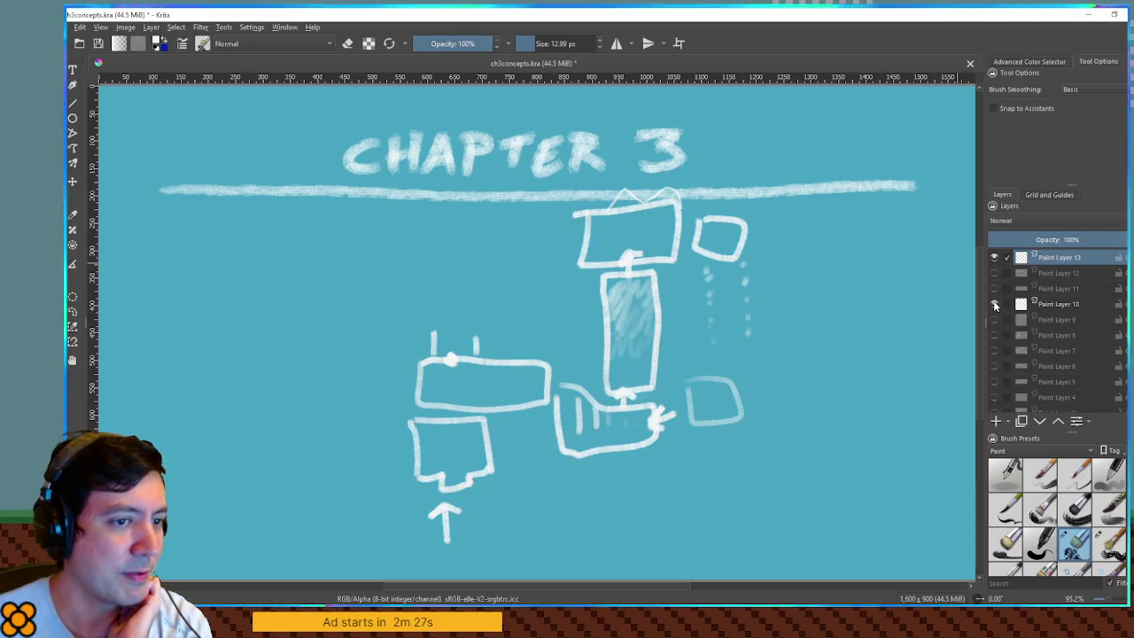
pyautogui.click(994, 257)
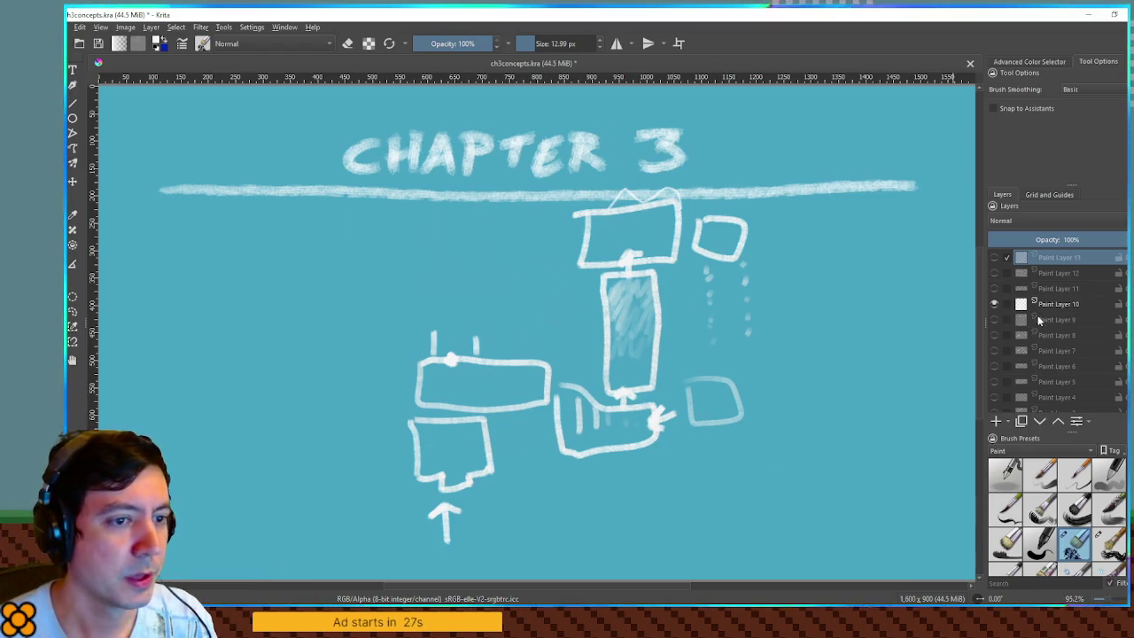
pyautogui.click(993, 317)
# - Show the room sketch and Paint Layer 13, hide Layers 9 and 10, and shift the room sketch up-left
pyautogui.click(994, 304)
pyautogui.click(994, 288)
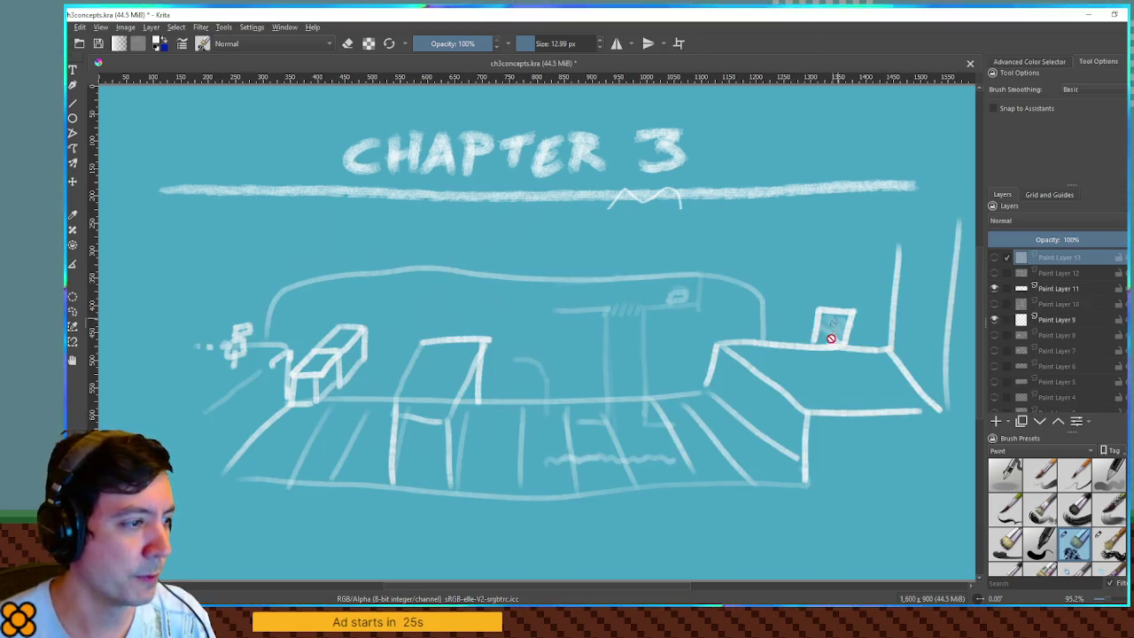
pyautogui.press('t')
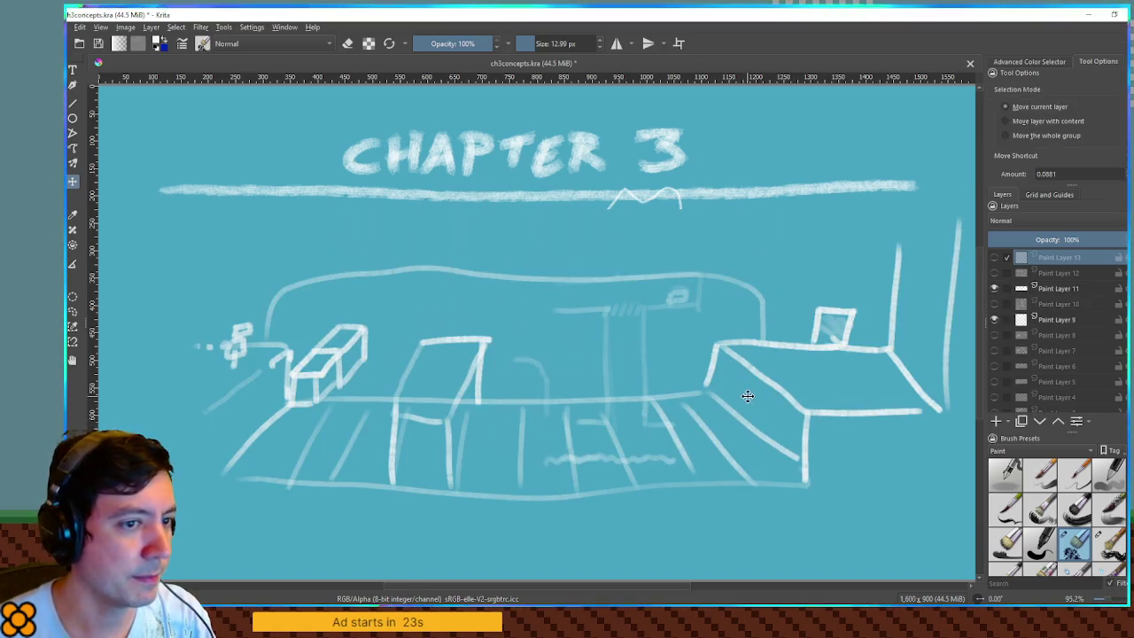
pyautogui.click(994, 288)
pyautogui.click(994, 288)
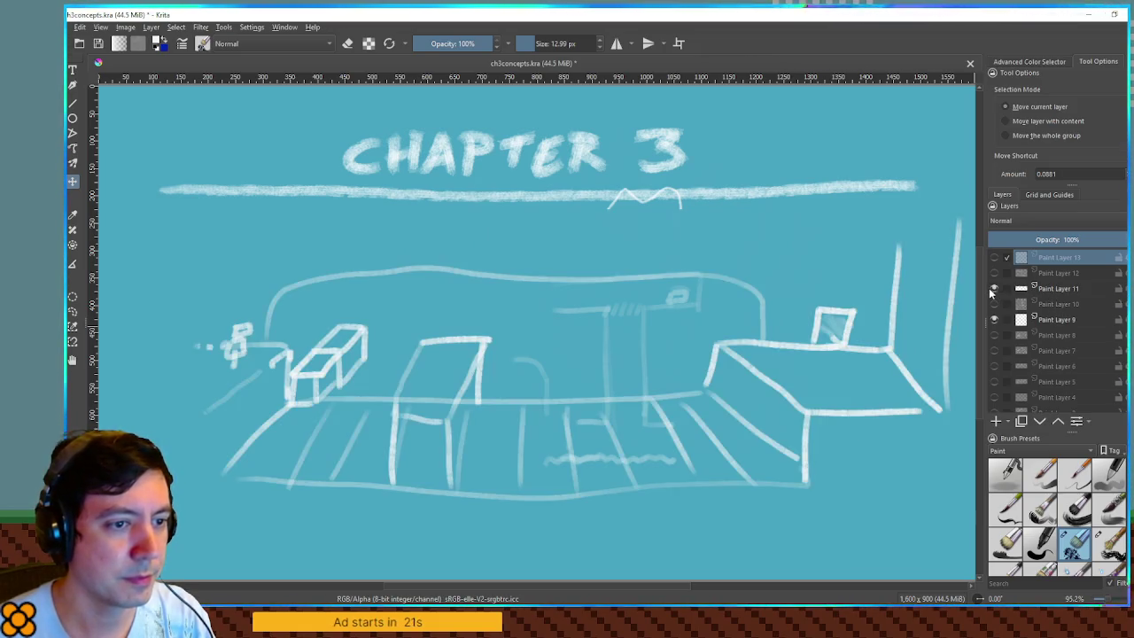
pyautogui.click(993, 257)
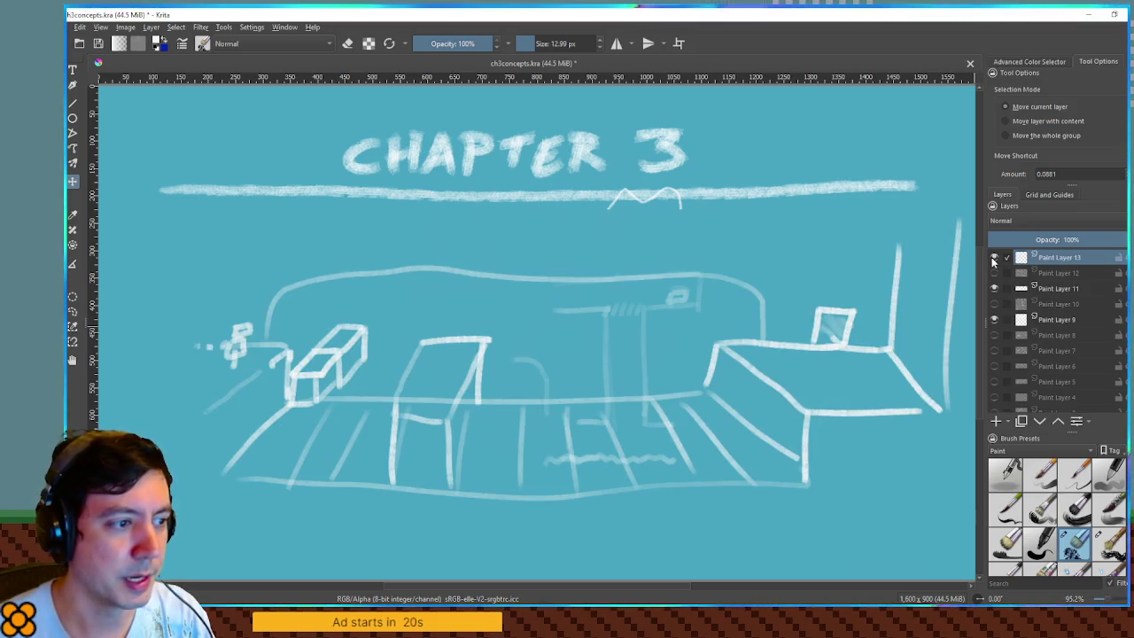
pyautogui.click(994, 319)
pyautogui.click(1054, 288)
pyautogui.moveTo(759, 380)
pyautogui.mouseDown()
pyautogui.moveTo(760, 321)
pyautogui.moveTo(745, 328)
pyautogui.mouseUp()
# - Hatch crossing diagonal strokes across the right-hand ledge of the room sketch
pyautogui.press('b')
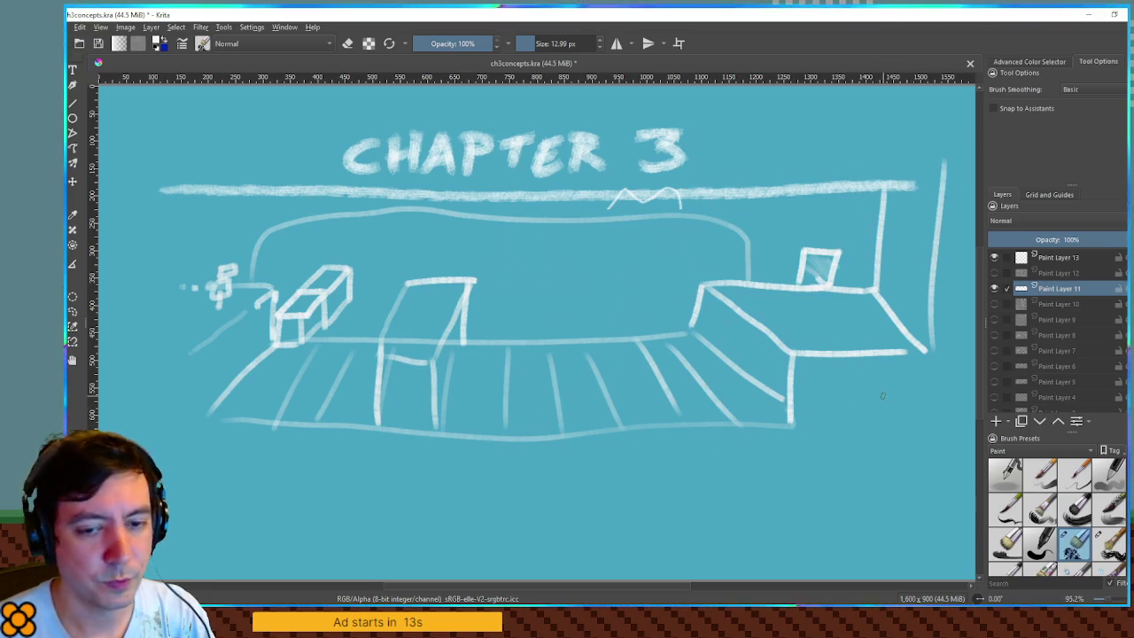
pyautogui.moveTo(824, 390)
pyautogui.mouseDown()
pyautogui.moveTo(831, 469)
pyautogui.moveTo(882, 403)
pyautogui.moveTo(912, 403)
pyautogui.moveTo(913, 486)
pyautogui.moveTo(829, 483)
pyautogui.mouseUp()
pyautogui.hotkey('ctrl', 'z')
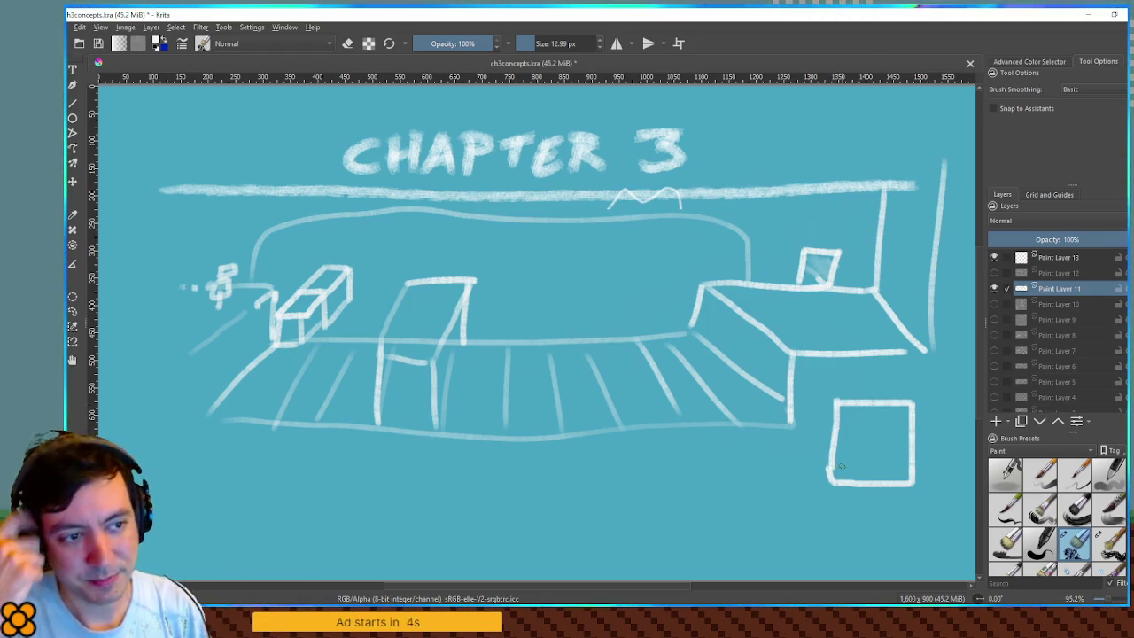
pyautogui.moveTo(778, 355)
pyautogui.mouseDown()
pyautogui.moveTo(929, 248)
pyautogui.moveTo(830, 366)
pyautogui.mouseUp()
pyautogui.moveTo(834, 319); pyautogui.dragTo(870, 345)
pyautogui.moveTo(875, 289); pyautogui.dragTo(934, 354)
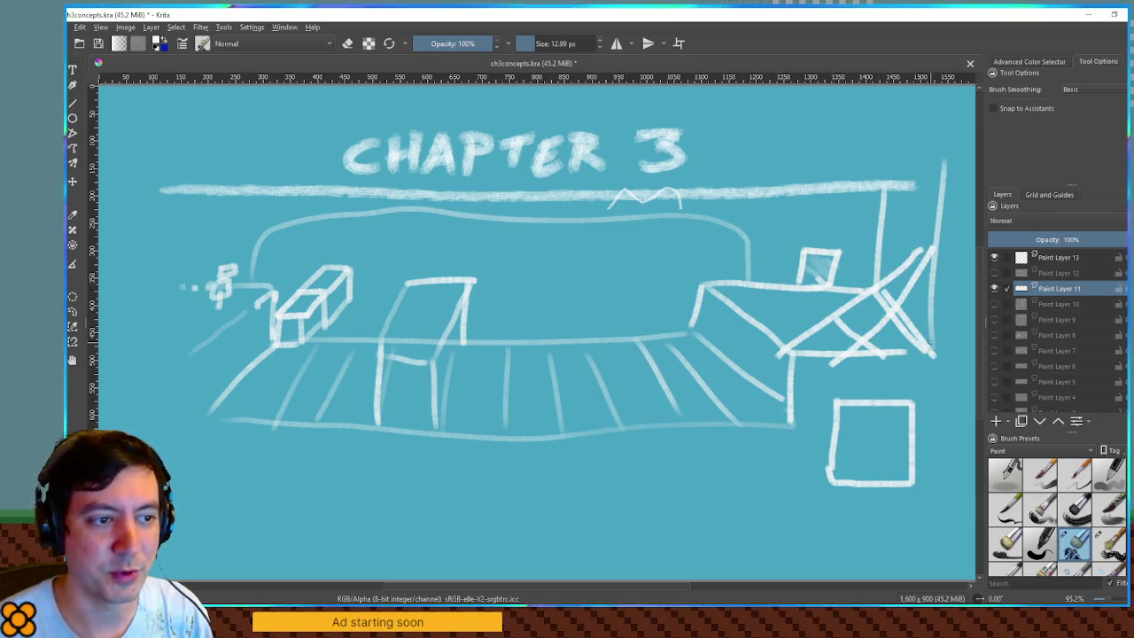
pyautogui.moveTo(934, 274)
pyautogui.mouseDown()
pyautogui.moveTo(843, 310)
pyautogui.moveTo(933, 336)
pyautogui.moveTo(817, 344)
pyautogui.mouseUp()
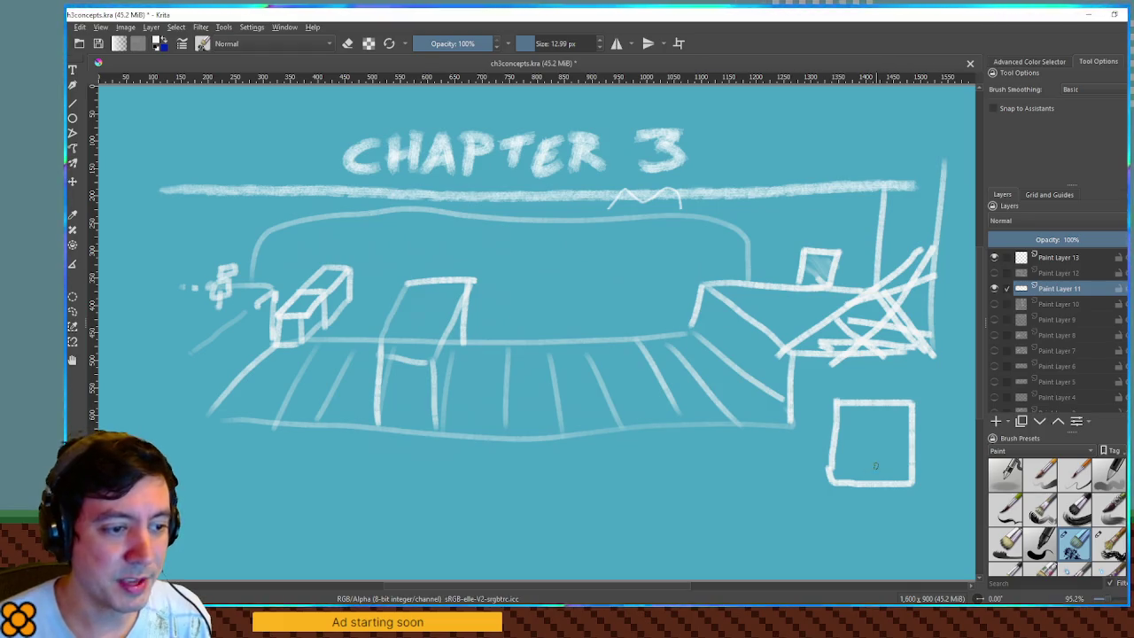
# - Draw a short double-headed arrow below the track, undoing the stray bottom strokes
pyautogui.moveTo(868, 476)
pyautogui.mouseDown()
pyautogui.moveTo(866, 457)
pyautogui.moveTo(713, 463)
pyautogui.moveTo(672, 505)
pyautogui.moveTo(608, 503)
pyautogui.mouseUp()
pyautogui.moveTo(646, 537); pyautogui.dragTo(521, 536)
pyautogui.hotkey('ctrl', 'z')
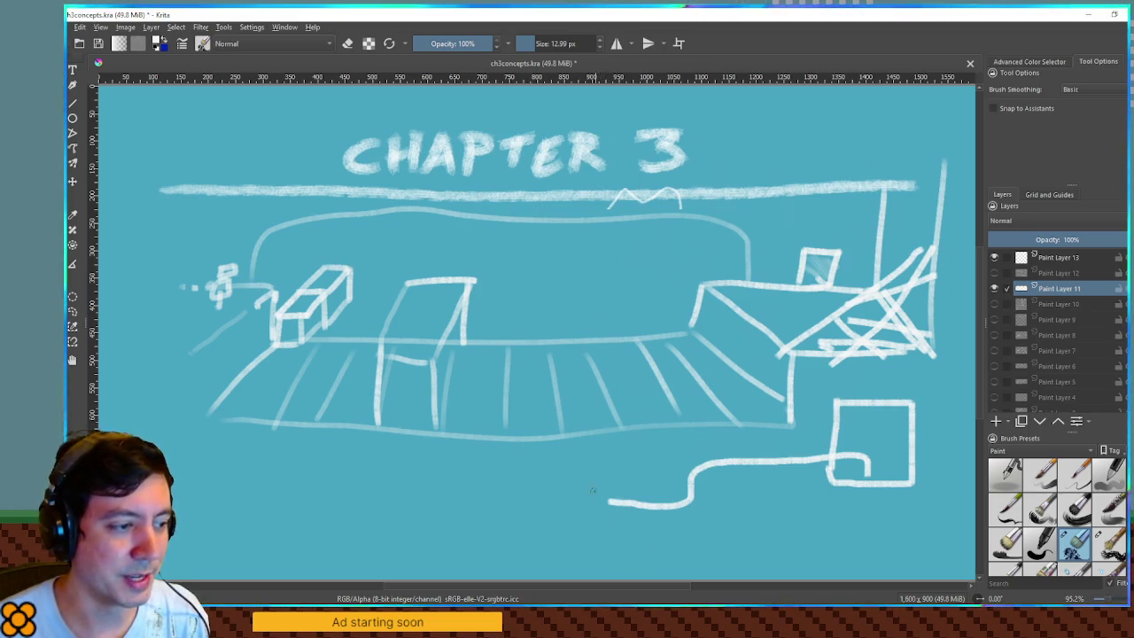
pyautogui.moveTo(475, 502); pyautogui.dragTo(553, 506)
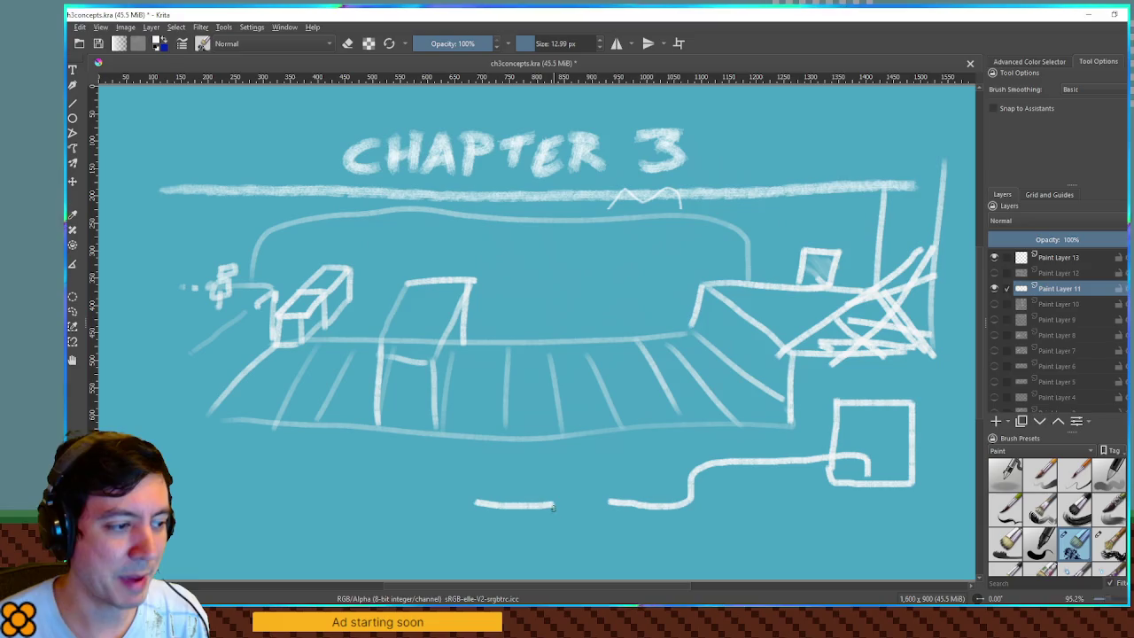
pyautogui.hotkey('ctrl', 'z')
pyautogui.moveTo(480, 497); pyautogui.dragTo(545, 497)
pyautogui.moveTo(537, 487)
pyautogui.mouseDown()
pyautogui.moveTo(548, 496)
pyautogui.moveTo(535, 505)
pyautogui.moveTo(490, 503)
pyautogui.mouseUp()
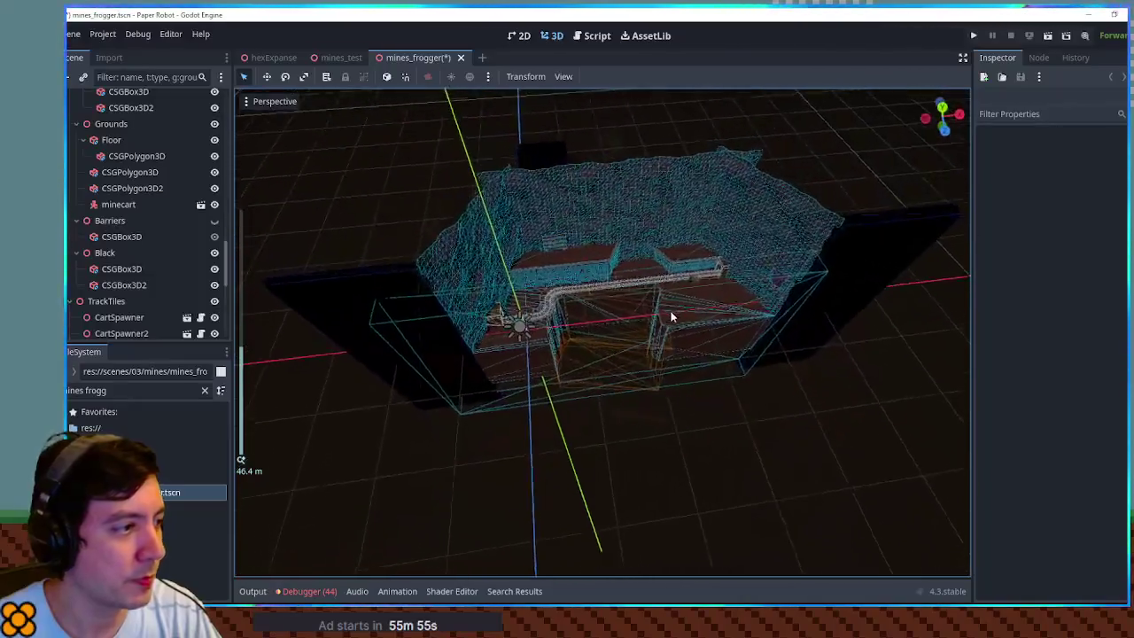
# - Select the CSGBox3D2 box in the mines_frogger 3D view
pyautogui.click(551, 156)
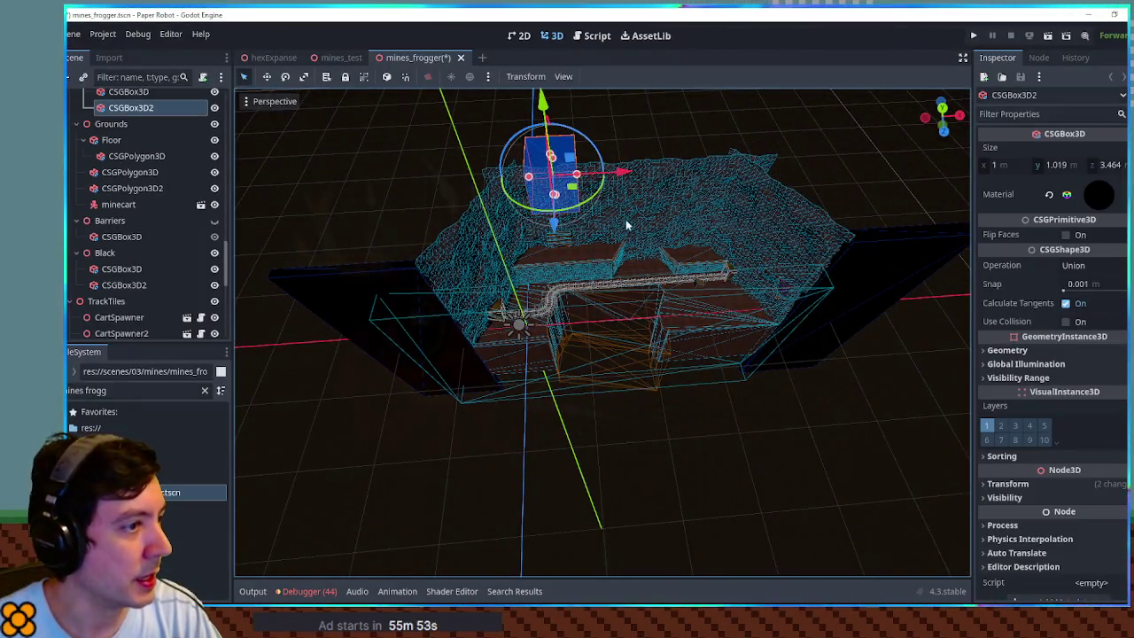
# - Slide CSGBox3D2 along X, then delete the CSGPolygon3D ground pieces and the minecart
pyautogui.moveTo(648, 195)
pyautogui.mouseDown()
pyautogui.moveTo(903, 206)
pyautogui.moveTo(786, 262)
pyautogui.moveTo(790, 286)
pyautogui.moveTo(619, 264)
pyautogui.mouseUp()
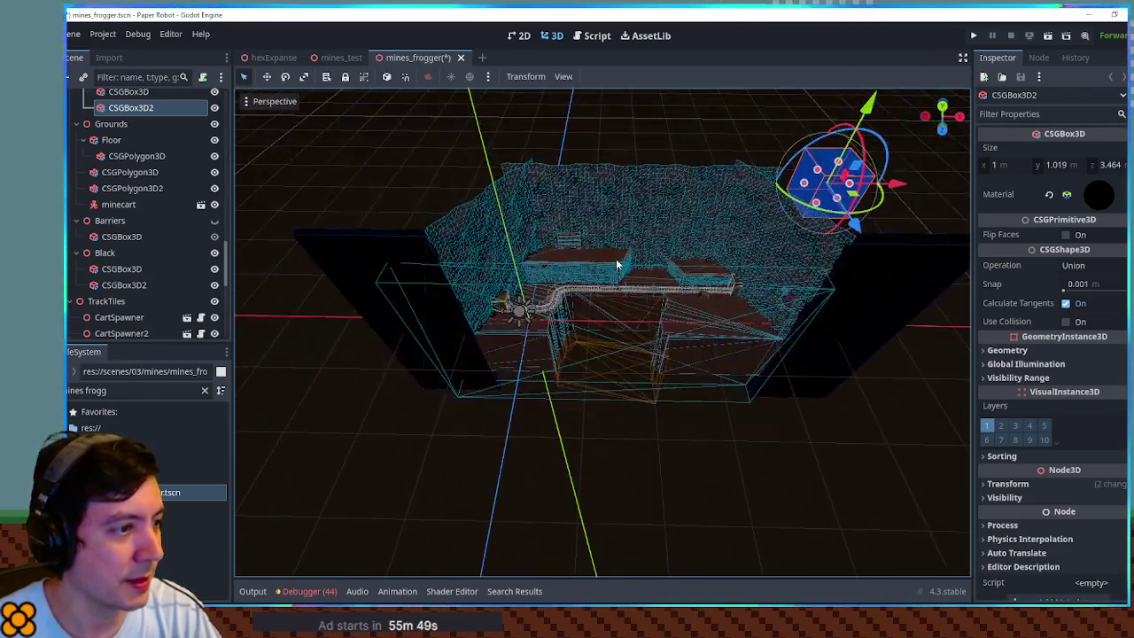
pyautogui.click(600, 255)
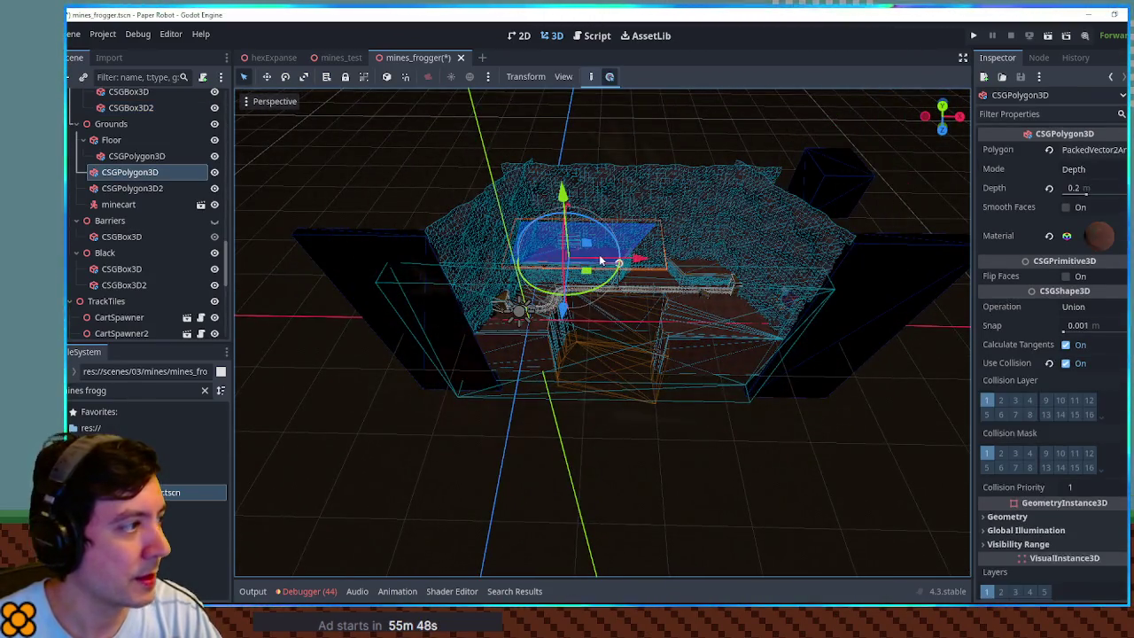
pyautogui.click(133, 156)
pyautogui.press('Delete')
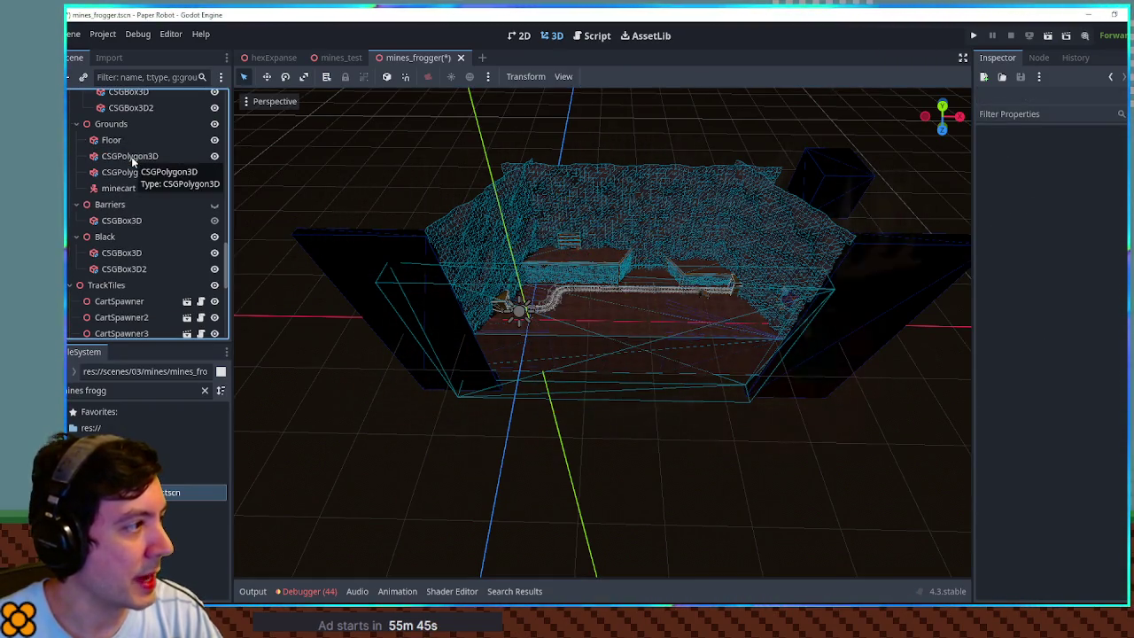
pyautogui.click(128, 156)
pyautogui.press('Delete')
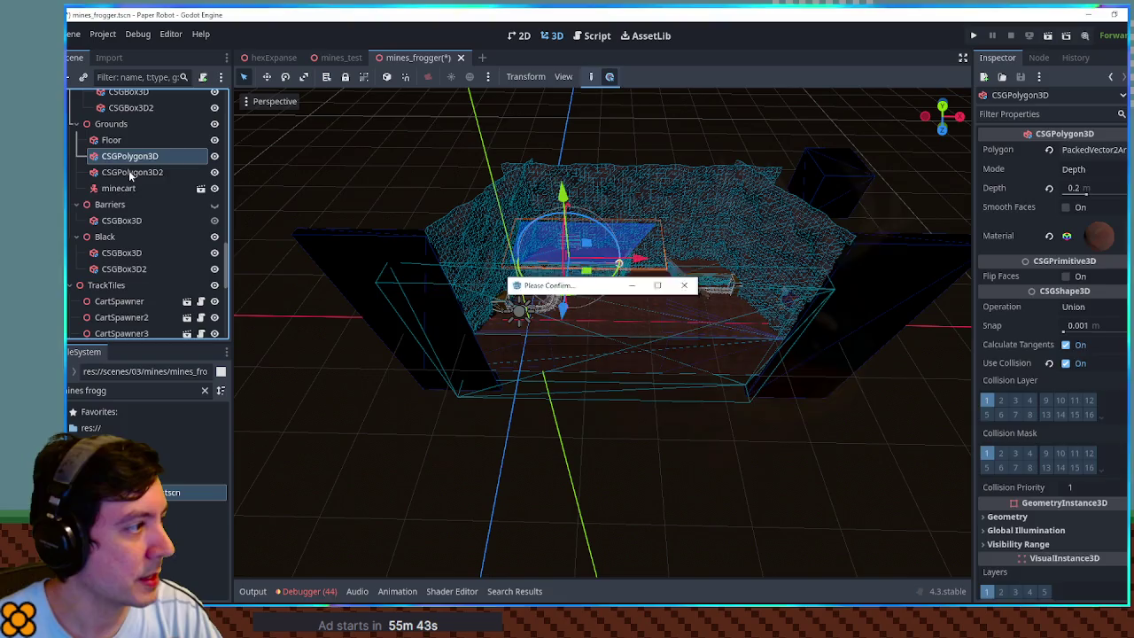
pyautogui.press('Return')
pyautogui.click(128, 172)
pyautogui.press('Delete')
pyautogui.press('Return')
# - Delete CSGPolygon3D2 and the UpperExit node with its children
pyautogui.click(129, 156)
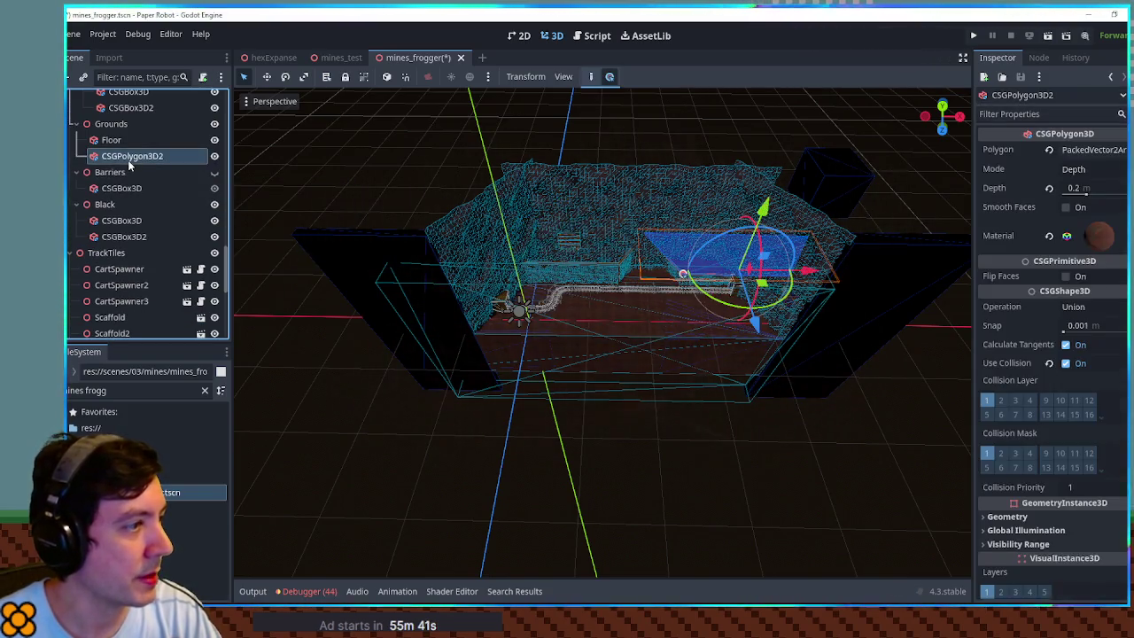
pyautogui.press('Delete')
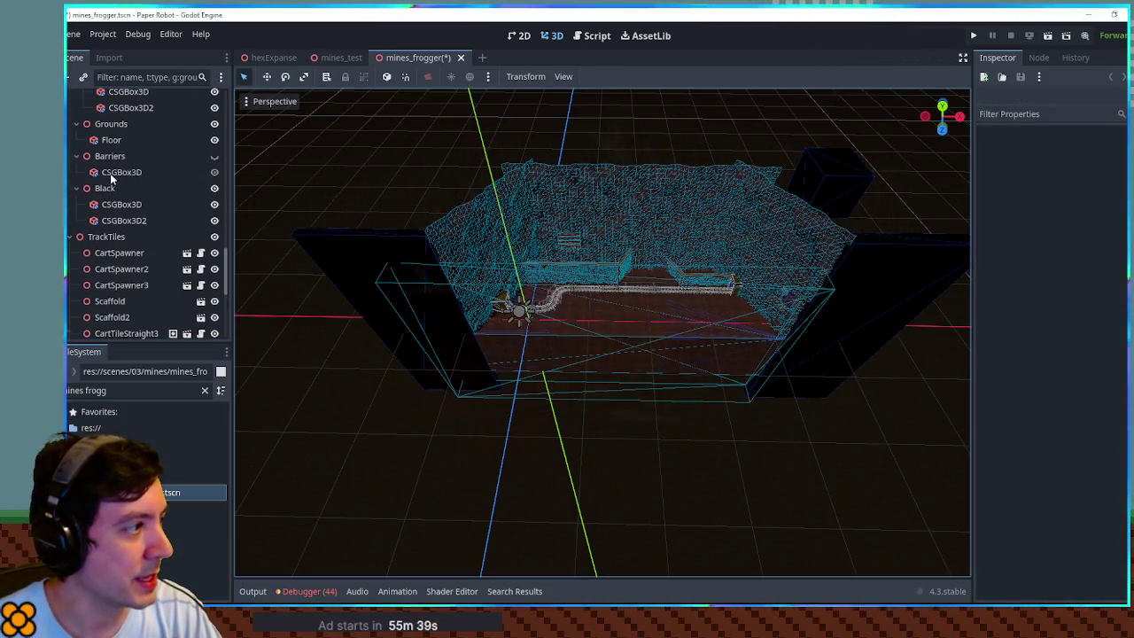
pyautogui.scroll(5, 108, 147)
pyautogui.click(110, 168)
pyautogui.press('Delete')
pyautogui.press('Return')
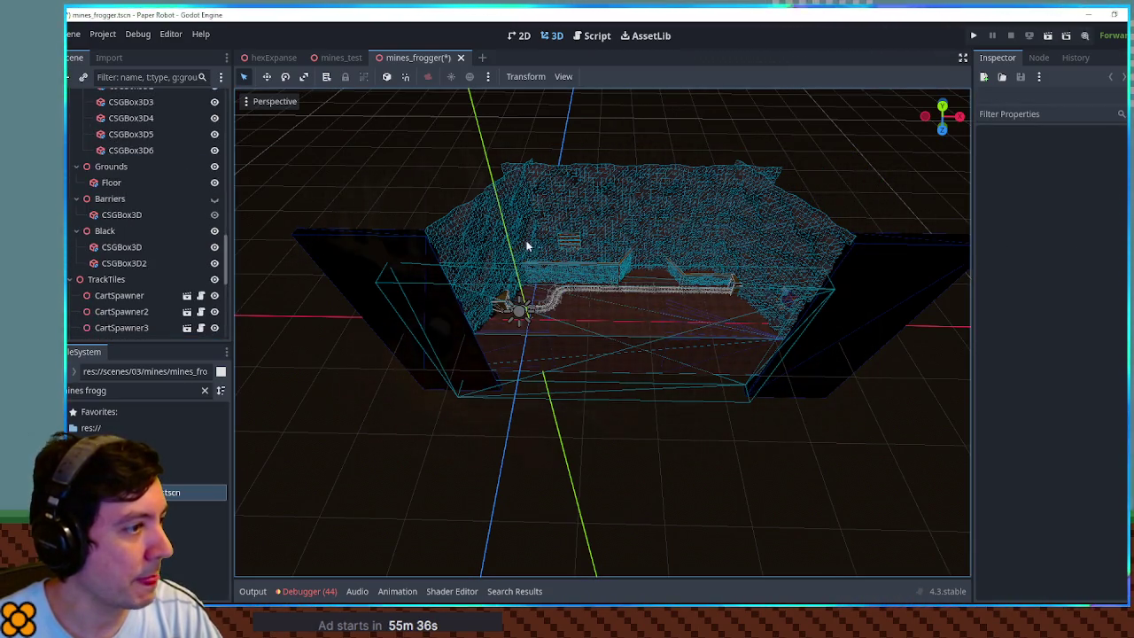
# - Delete the left-side gate group and its boxes
pyautogui.click(569, 239)
pyautogui.scroll(2, 220, 117)
pyautogui.click(121, 147)
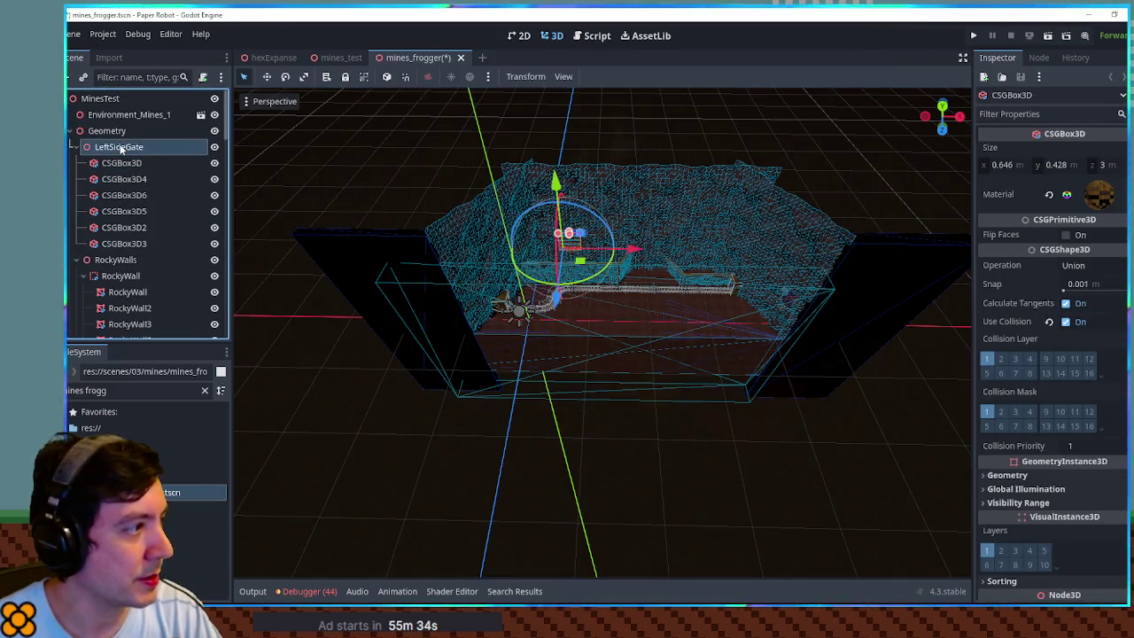
pyautogui.press('Delete')
# - Collapse RockyWalls, Grounds and Black, then delete CartSpawner through CartTileStraight12
pyautogui.click(76, 148)
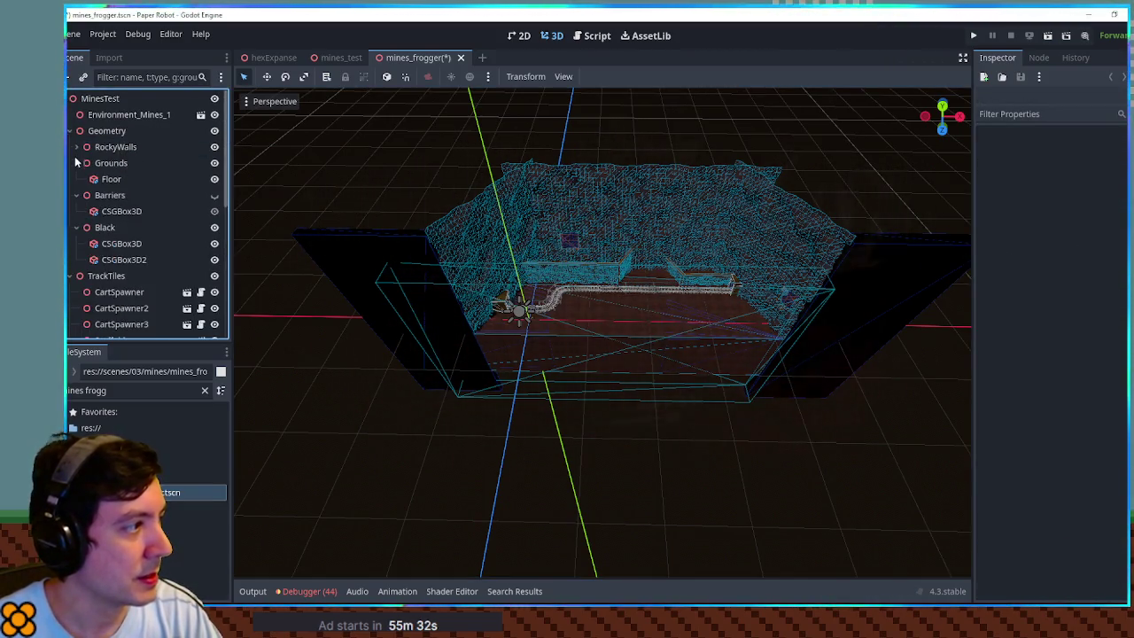
pyautogui.click(76, 164)
pyautogui.click(75, 210)
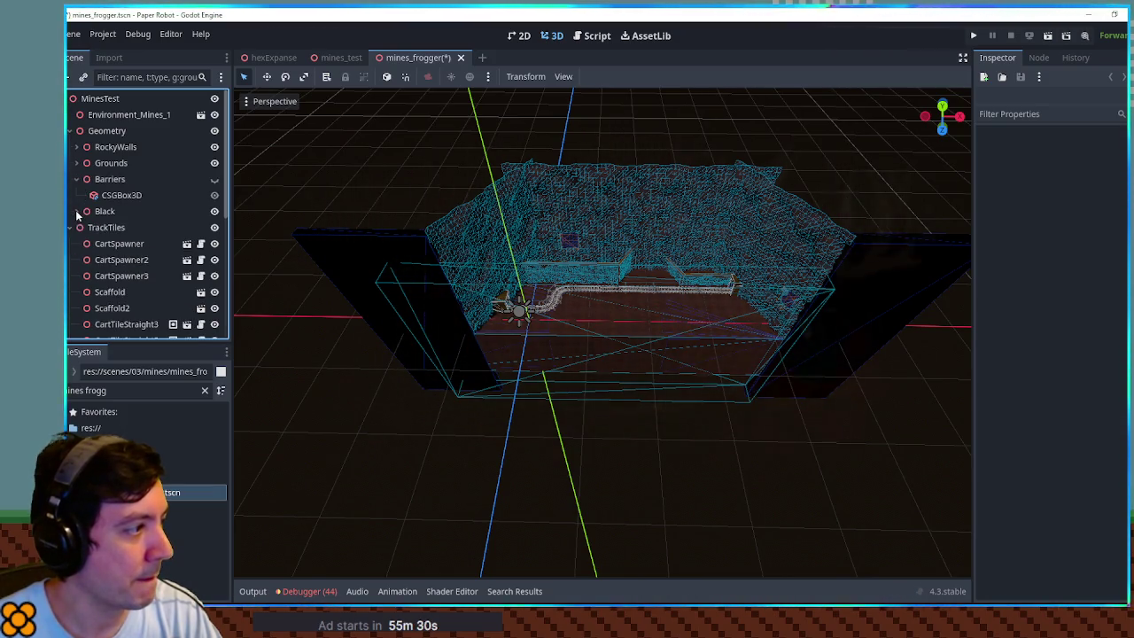
pyautogui.click(115, 250)
pyautogui.scroll(-5, 116, 245)
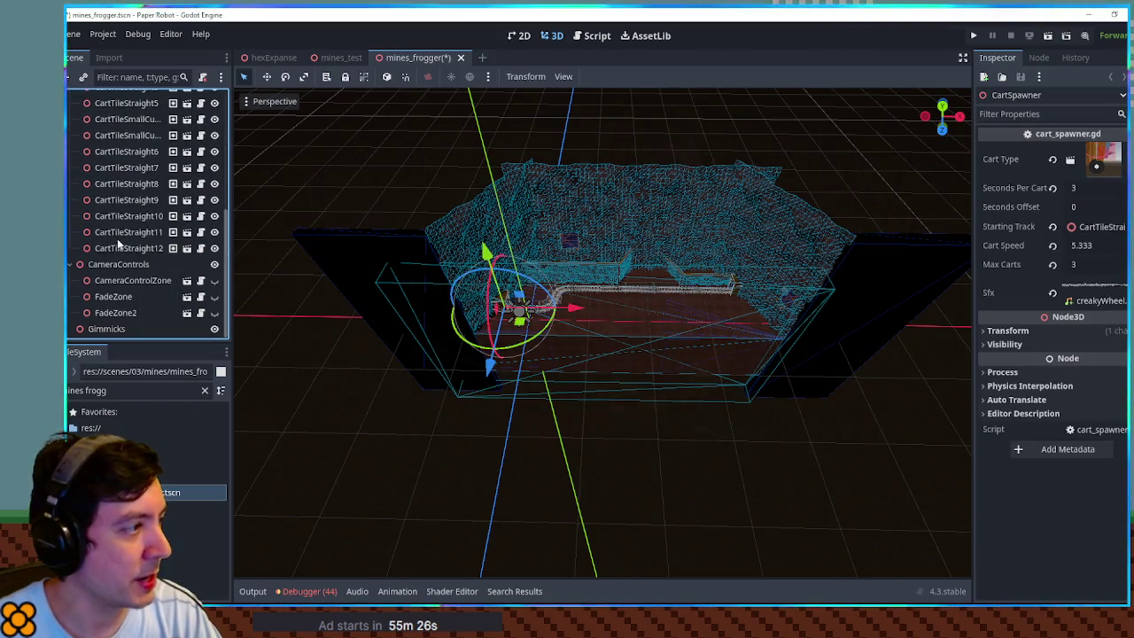
pyautogui.keyDown('shift'); pyautogui.click(124, 252); pyautogui.keyUp('shift')
pyautogui.press('Return')
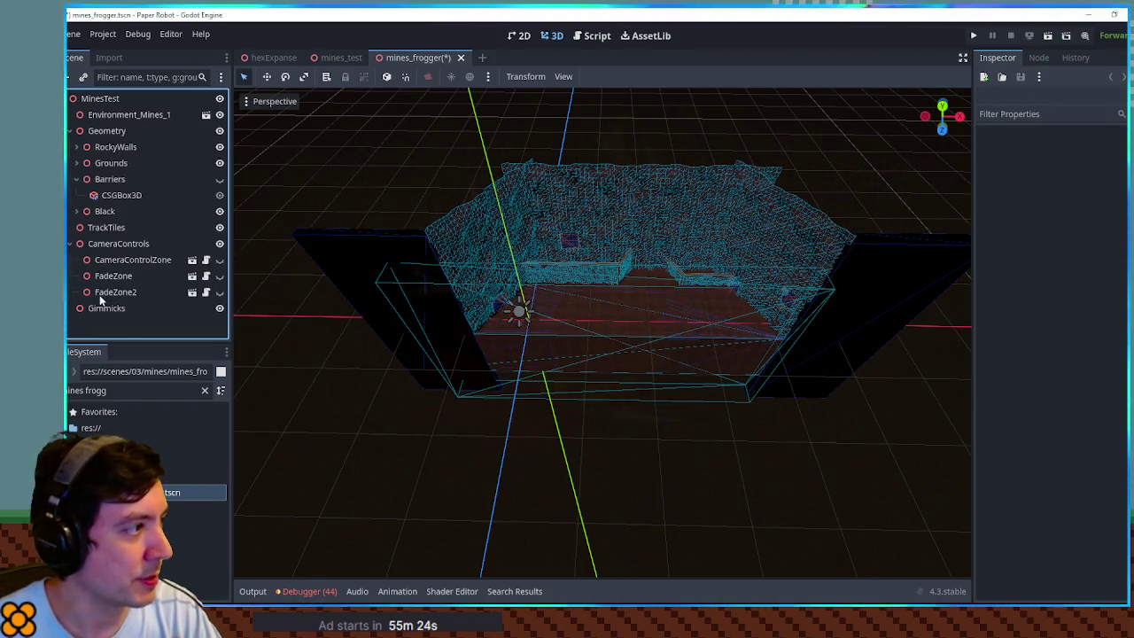
pyautogui.scroll(10, 702, 361)
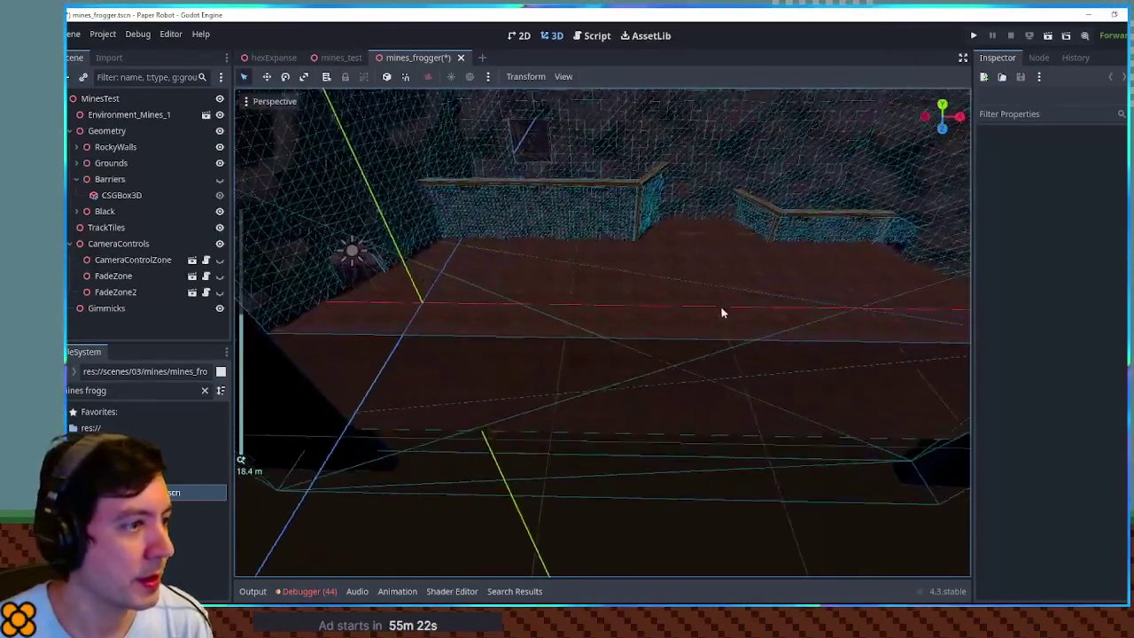
# - Delete the RockWall3 wall group and the Supports group
pyautogui.click(661, 228)
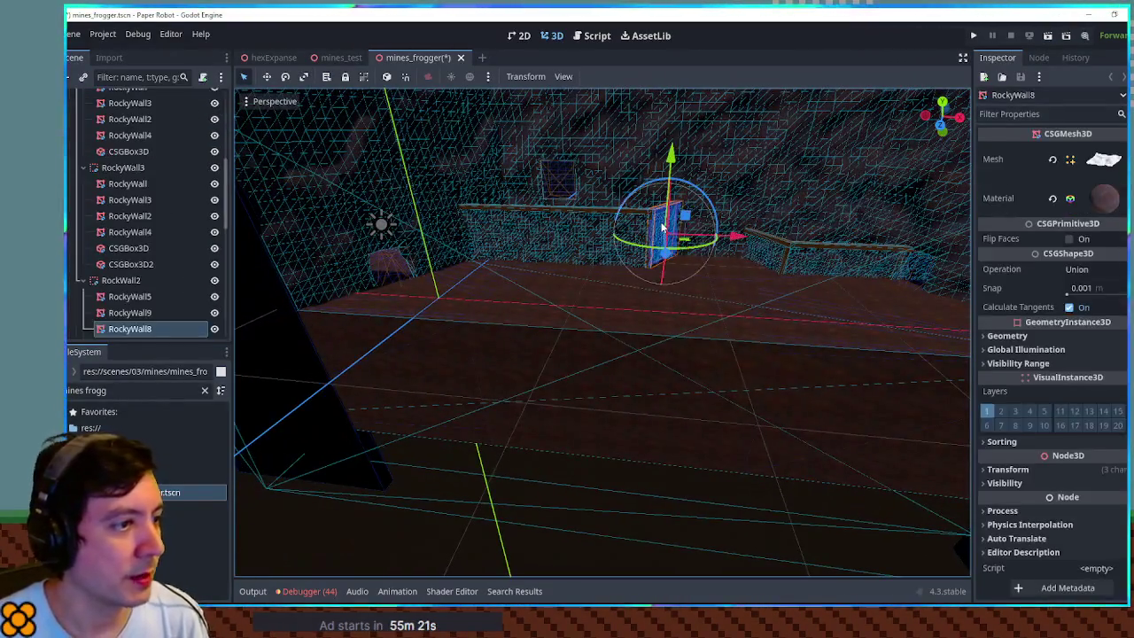
pyautogui.click(137, 280)
pyautogui.click(494, 309)
pyautogui.click(820, 263)
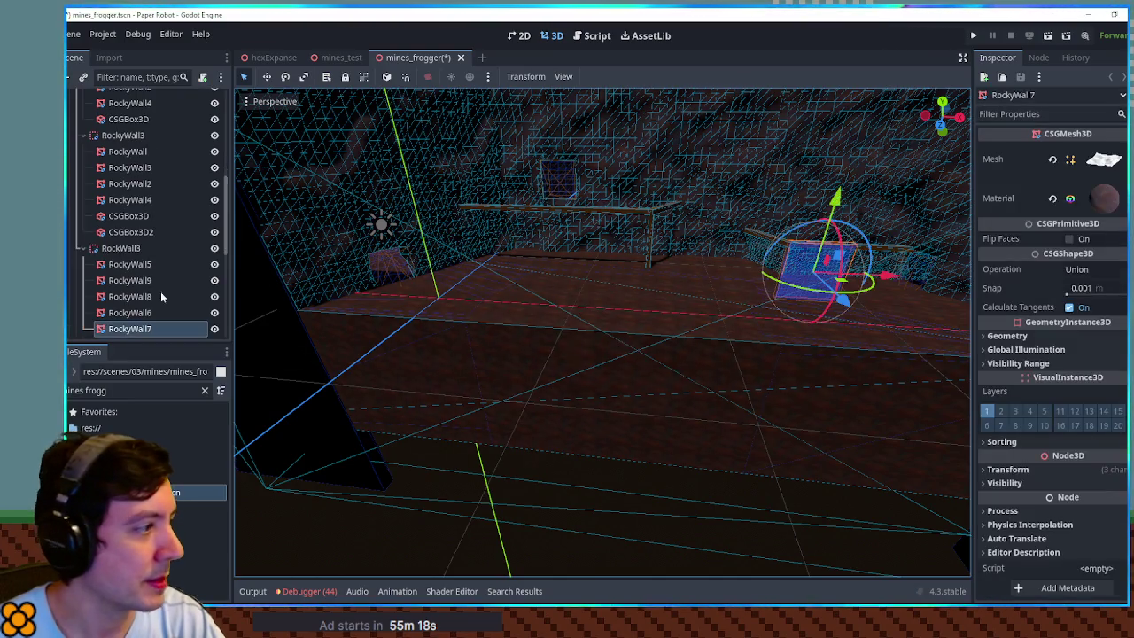
pyautogui.press('Delete')
pyautogui.press('Return')
pyautogui.click(118, 249)
pyautogui.press('Delete')
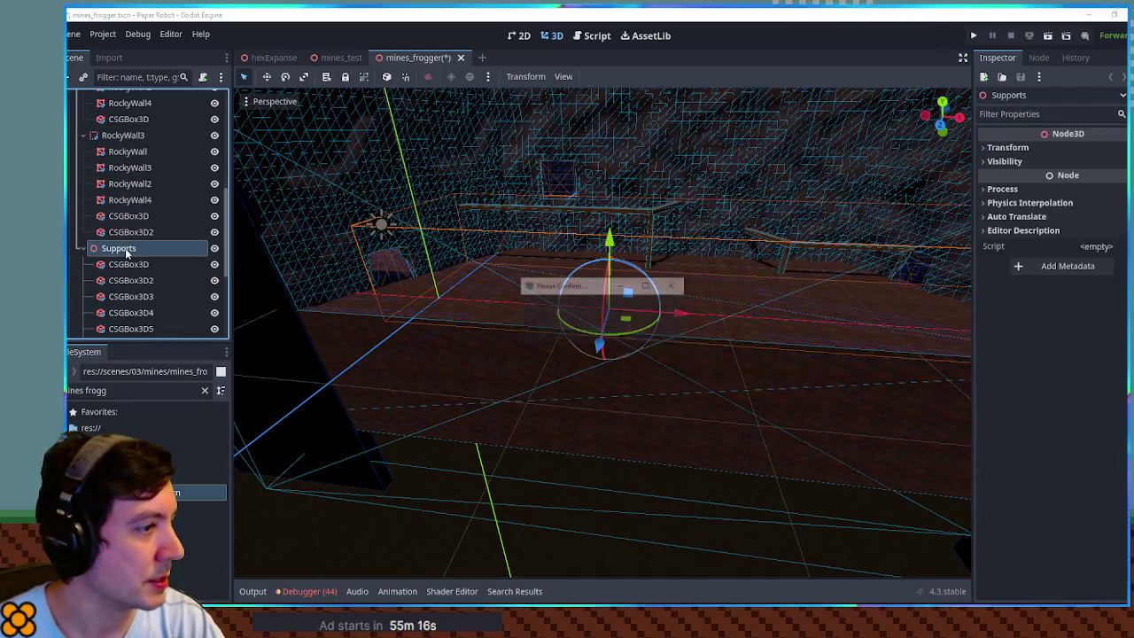
pyautogui.press('Return')
# - Delete the overlapping RockyWall2, RockyWall3 and RockyWall4 pieces, then select the remaining RockyWall
pyautogui.moveTo(603, 348)
pyautogui.mouseDown()
pyautogui.moveTo(591, 322)
pyautogui.moveTo(511, 298)
pyautogui.moveTo(400, 316)
pyautogui.moveTo(389, 380)
pyautogui.moveTo(508, 350)
pyautogui.moveTo(499, 293)
pyautogui.moveTo(734, 476)
pyautogui.moveTo(694, 493)
pyautogui.moveTo(531, 309)
pyautogui.mouseUp()
pyautogui.scroll(-5, 618, 411)
pyautogui.click(524, 292)
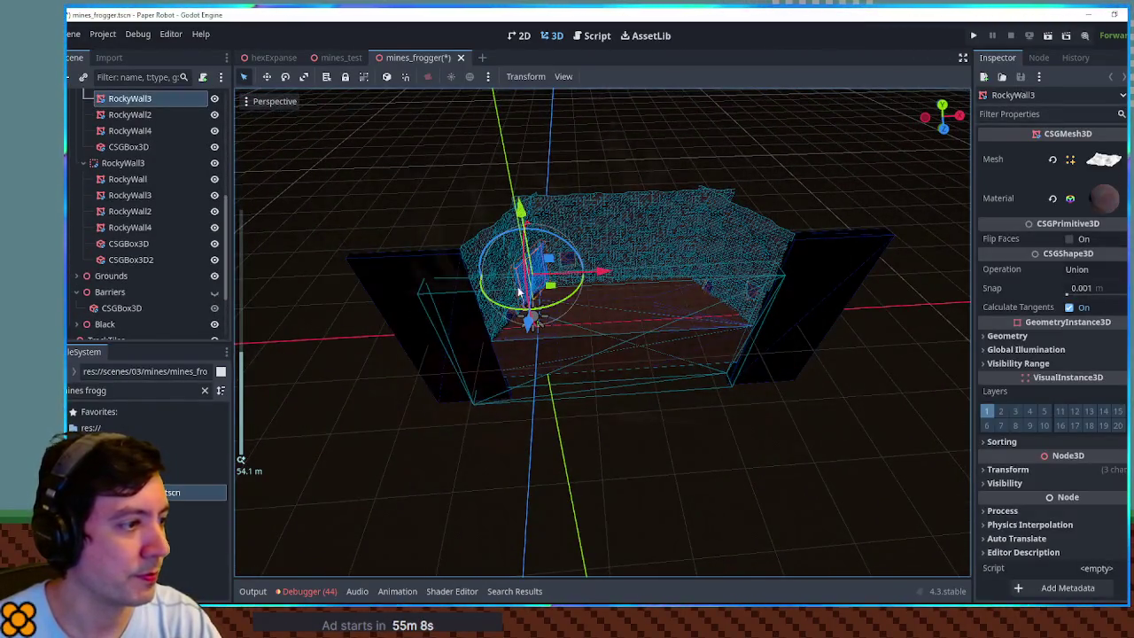
pyautogui.click(529, 310)
pyautogui.click(532, 314)
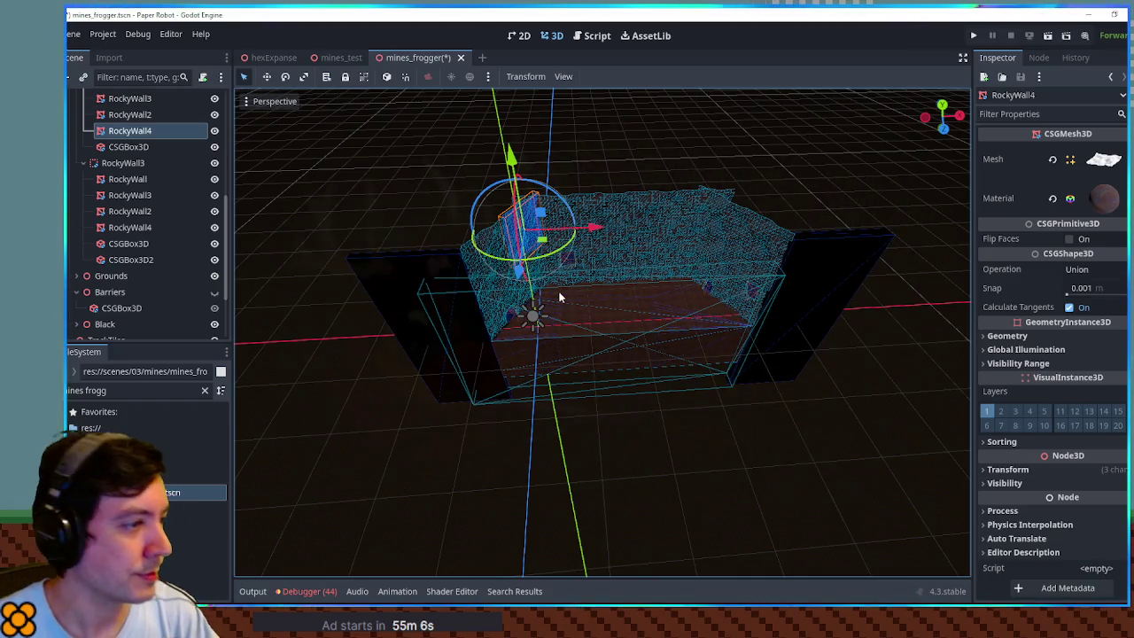
pyautogui.scroll(10, 559, 297)
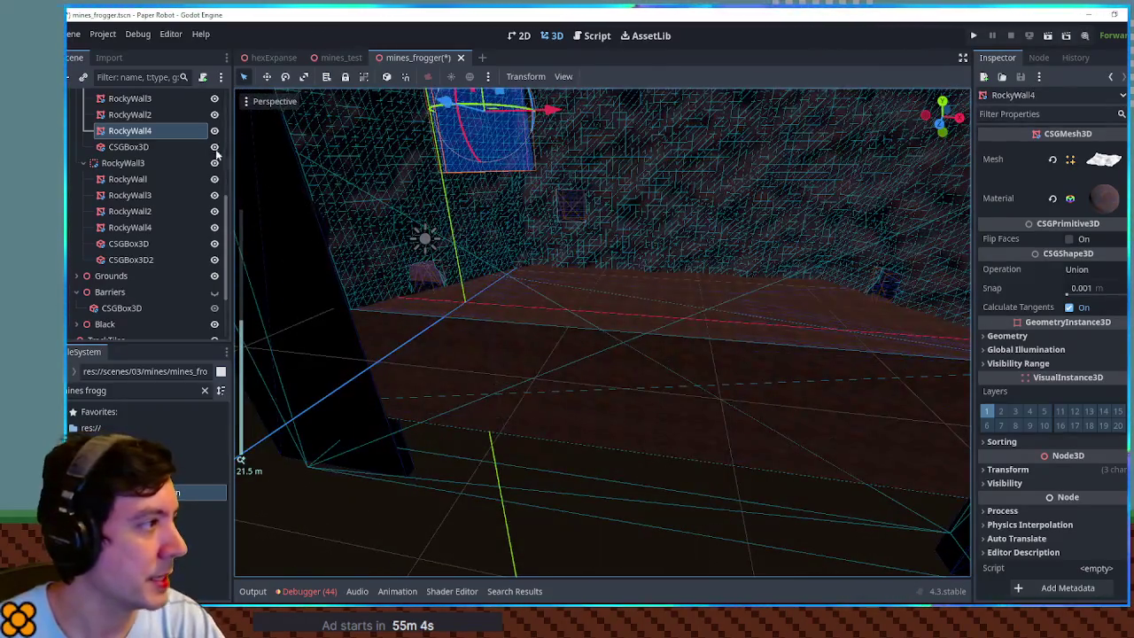
pyautogui.scroll(3, 208, 163)
pyautogui.keyDown('shift'); pyautogui.click(137, 223); pyautogui.keyUp('shift')
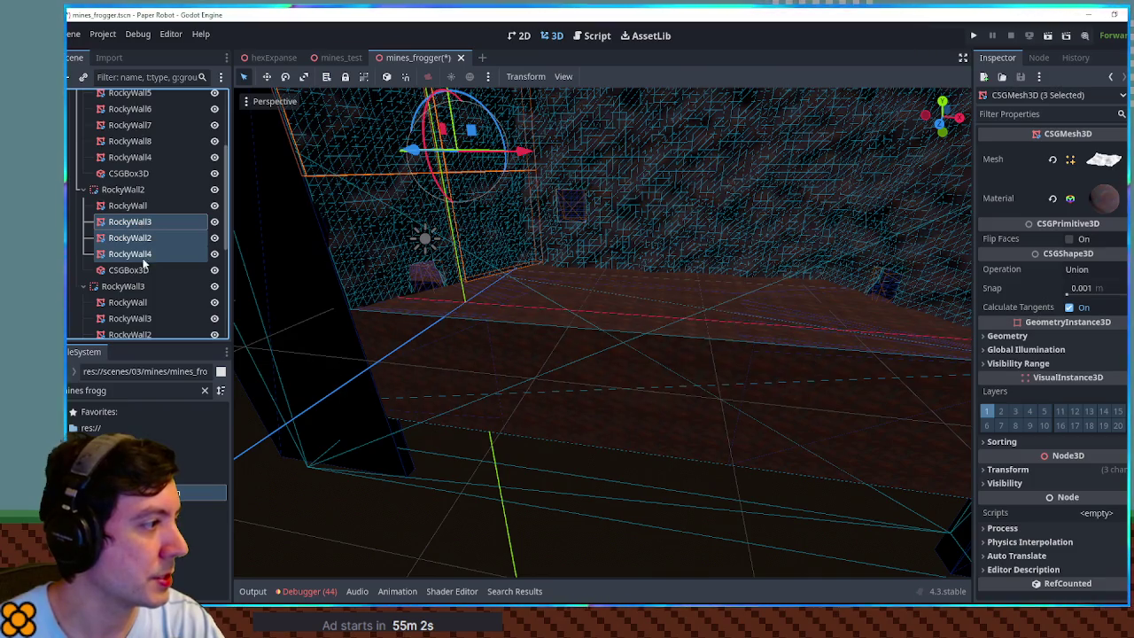
pyautogui.press('Delete')
pyautogui.press('Return')
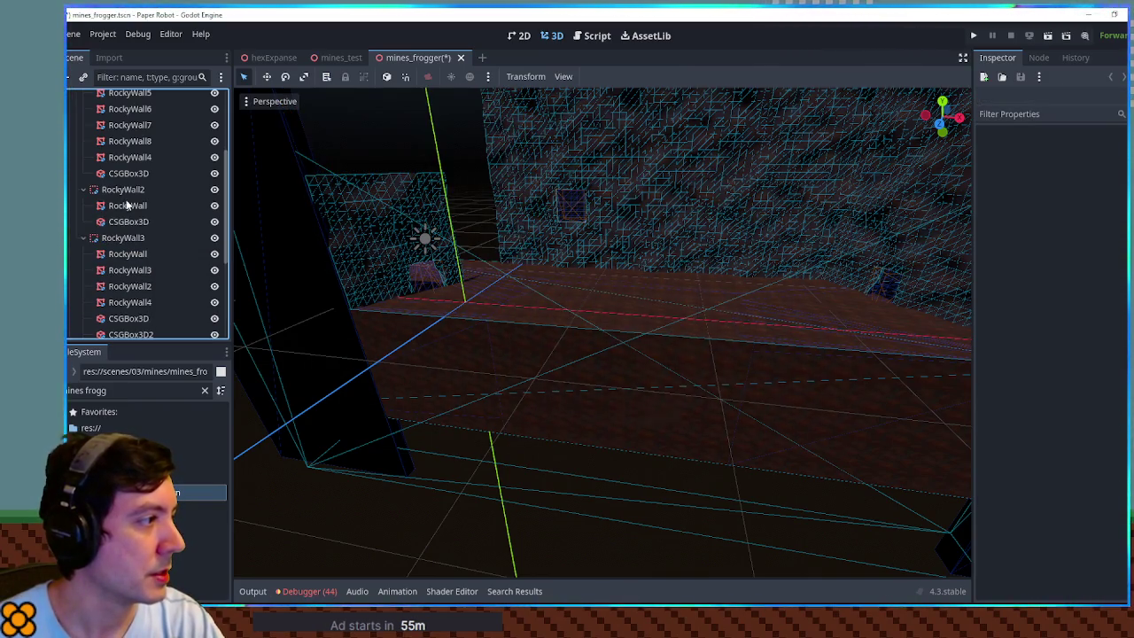
pyautogui.click(126, 205)
pyautogui.click(1056, 467)
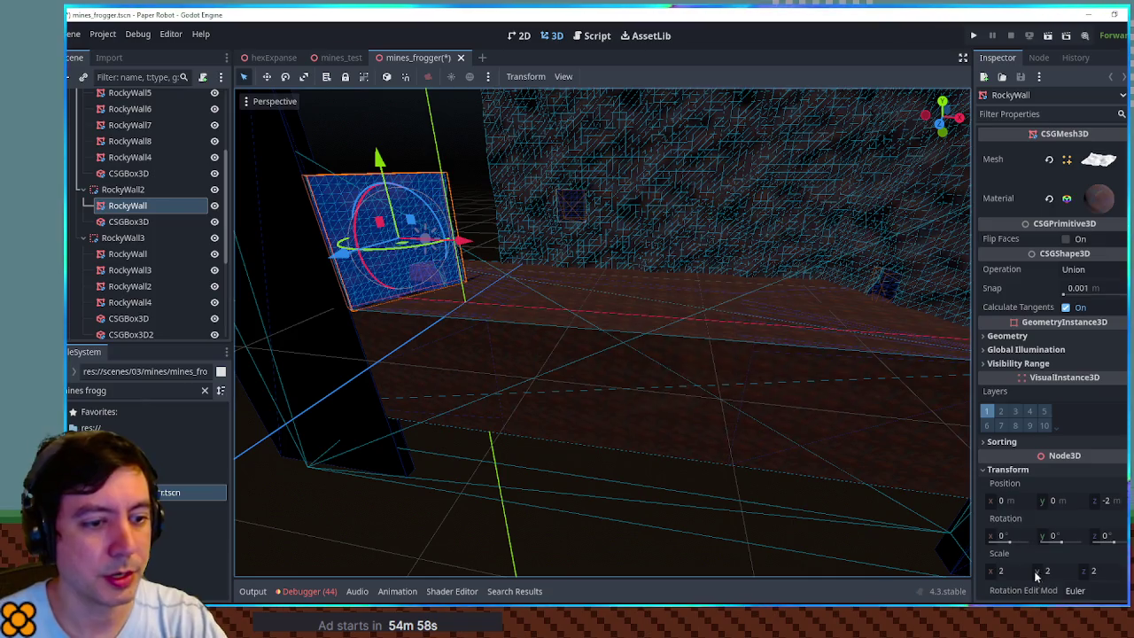
# - Scale RockyWall to 4, raise it 4 units, and nudge RockyWall2 sideways and back
pyautogui.click(1010, 570)
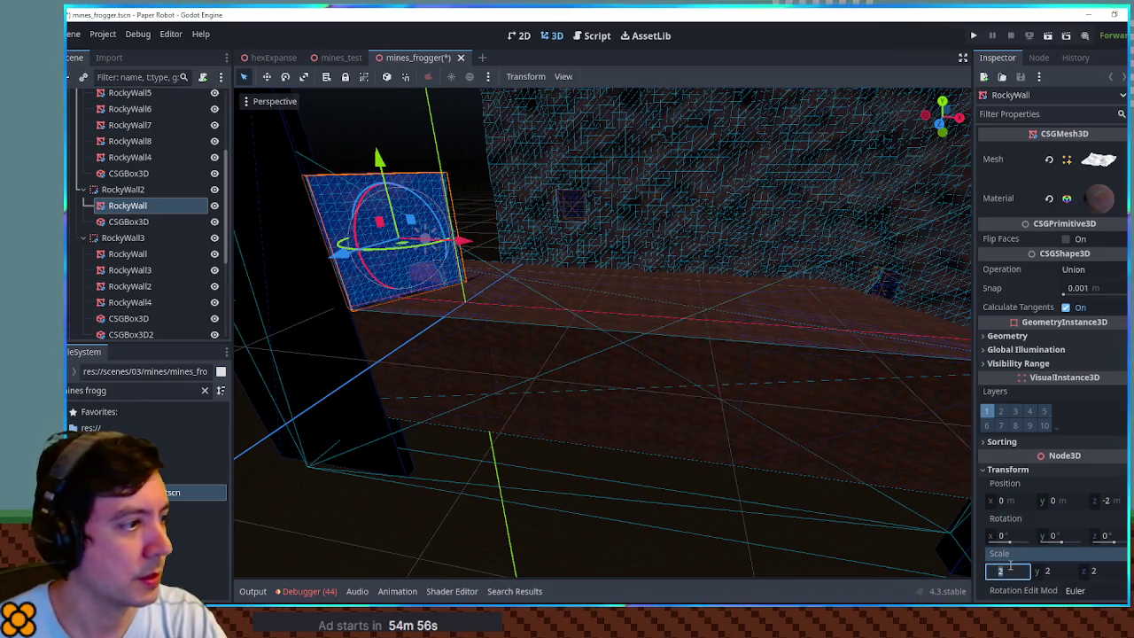
pyautogui.write('4')
pyautogui.press('Return')
pyautogui.moveTo(494, 256)
pyautogui.mouseDown()
pyautogui.moveTo(495, 328)
pyautogui.moveTo(426, 229)
pyautogui.mouseUp()
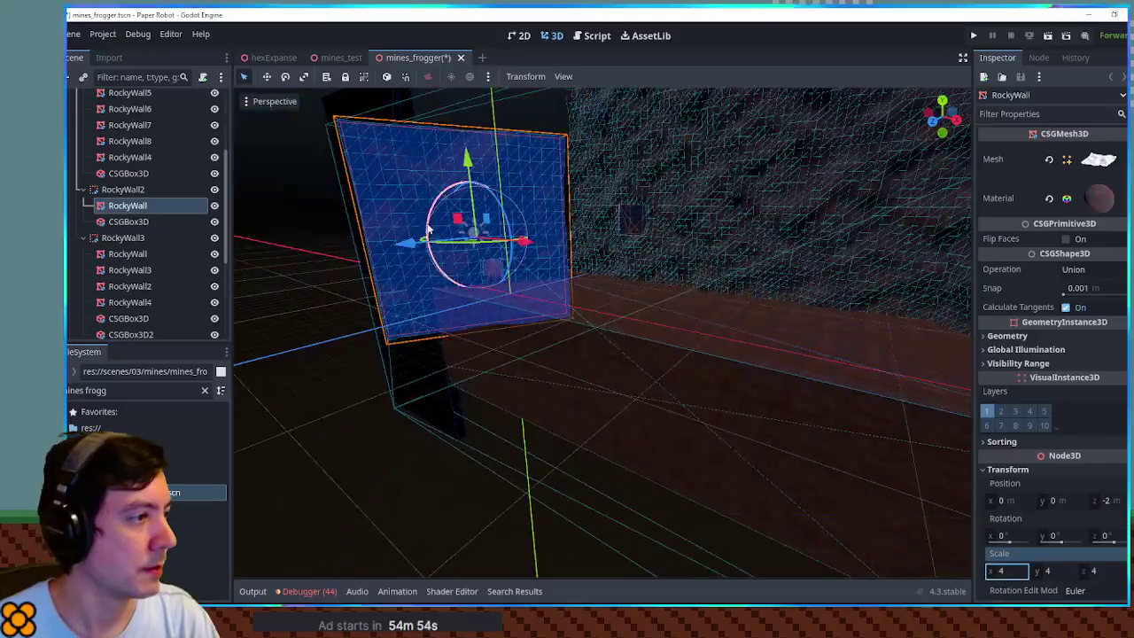
pyautogui.moveTo(467, 164); pyautogui.dragTo(469, 106)
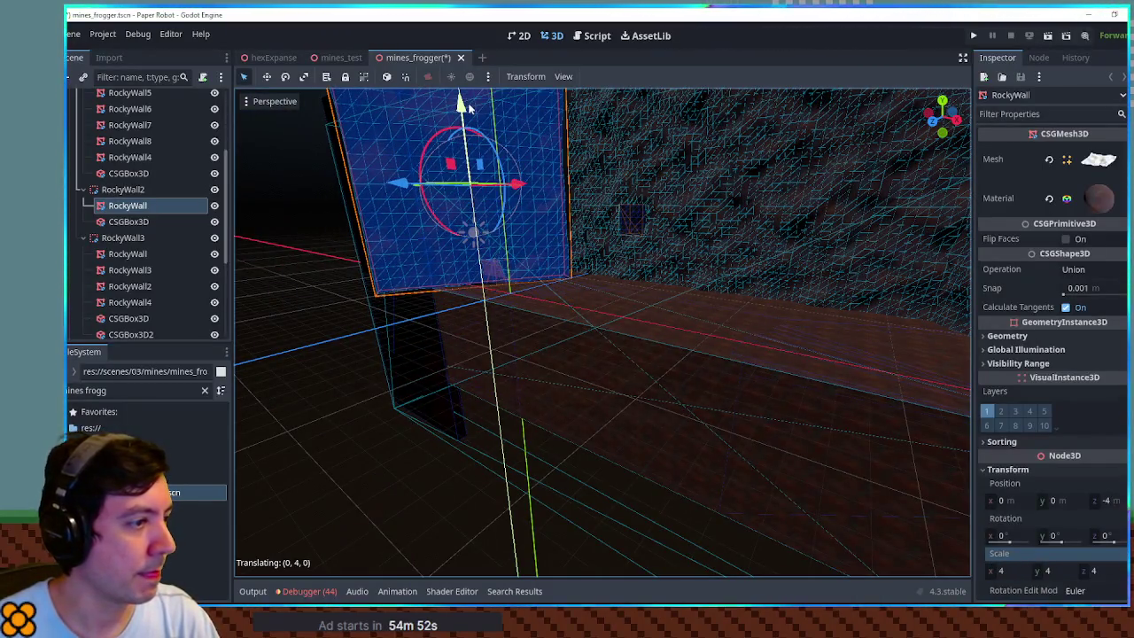
pyautogui.scroll(-5, 544, 334)
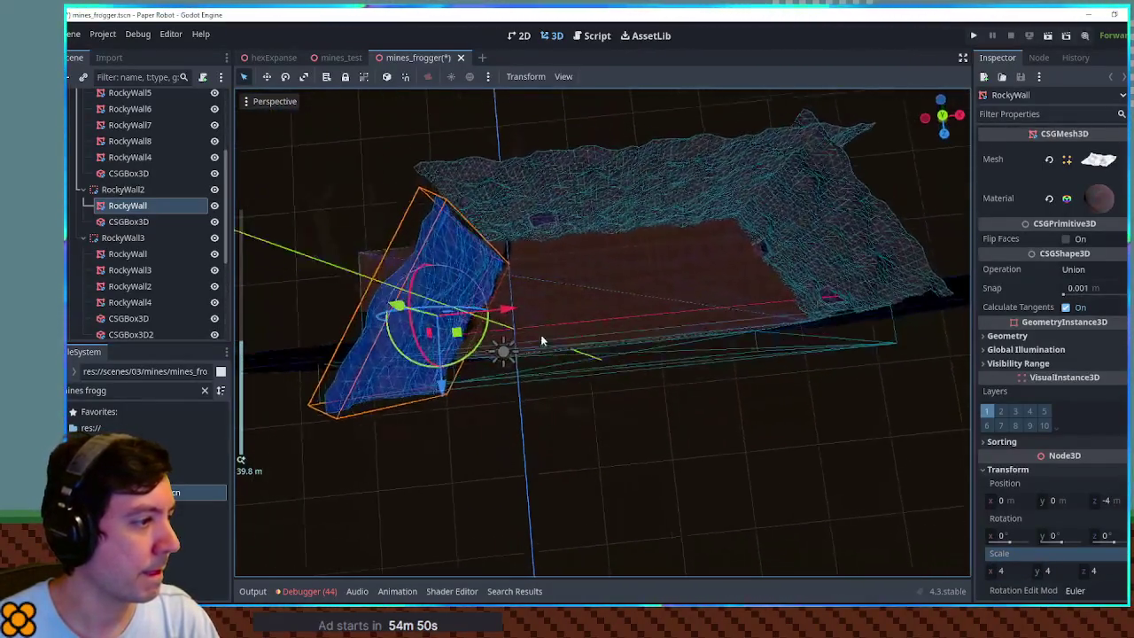
pyautogui.click(132, 191)
pyautogui.moveTo(462, 329)
pyautogui.mouseDown()
pyautogui.moveTo(500, 335)
pyautogui.moveTo(536, 204)
pyautogui.mouseUp()
# - Delete six redundant rocky wall pieces along the back wall and right side
pyautogui.click(539, 113)
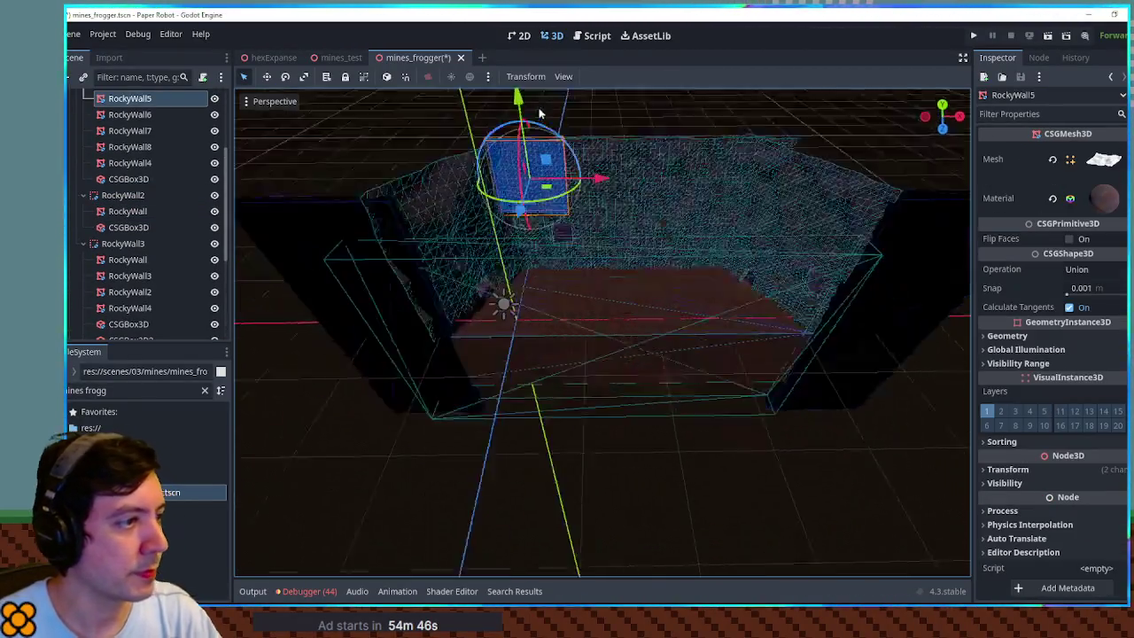
pyautogui.keyDown('shift'); pyautogui.click(611, 173); pyautogui.keyUp('shift')
pyautogui.keyDown('shift'); pyautogui.click(692, 173); pyautogui.keyUp('shift')
pyautogui.keyDown('shift'); pyautogui.click(731, 178); pyautogui.keyUp('shift')
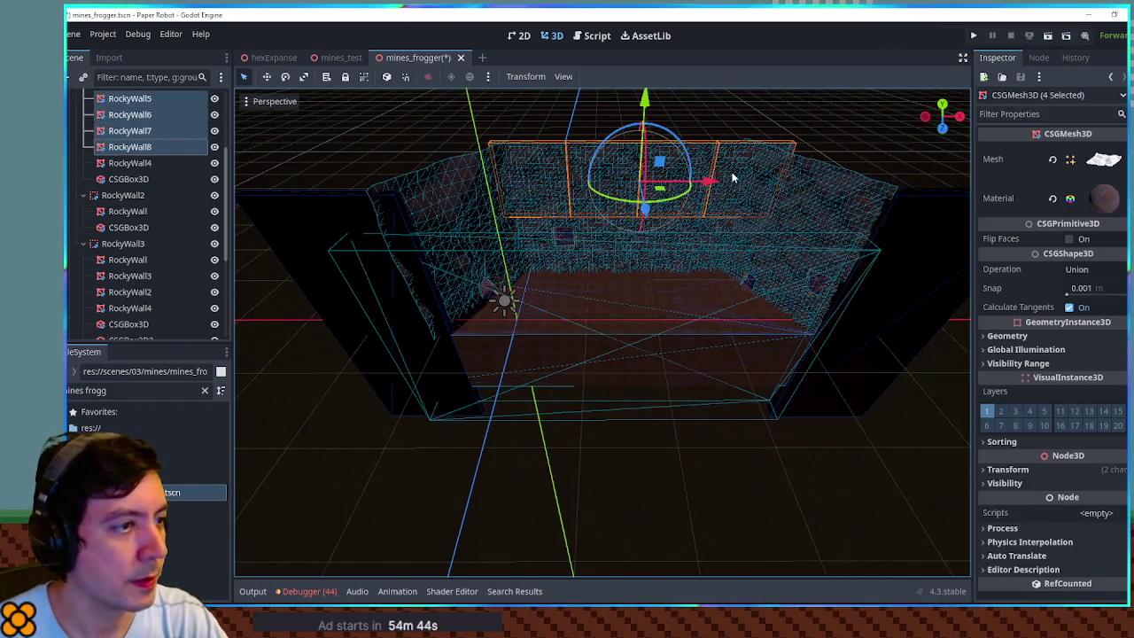
pyautogui.keyDown('shift'); pyautogui.click(817, 193); pyautogui.keyUp('shift')
pyautogui.keyDown('shift'); pyautogui.click(779, 231); pyautogui.keyUp('shift')
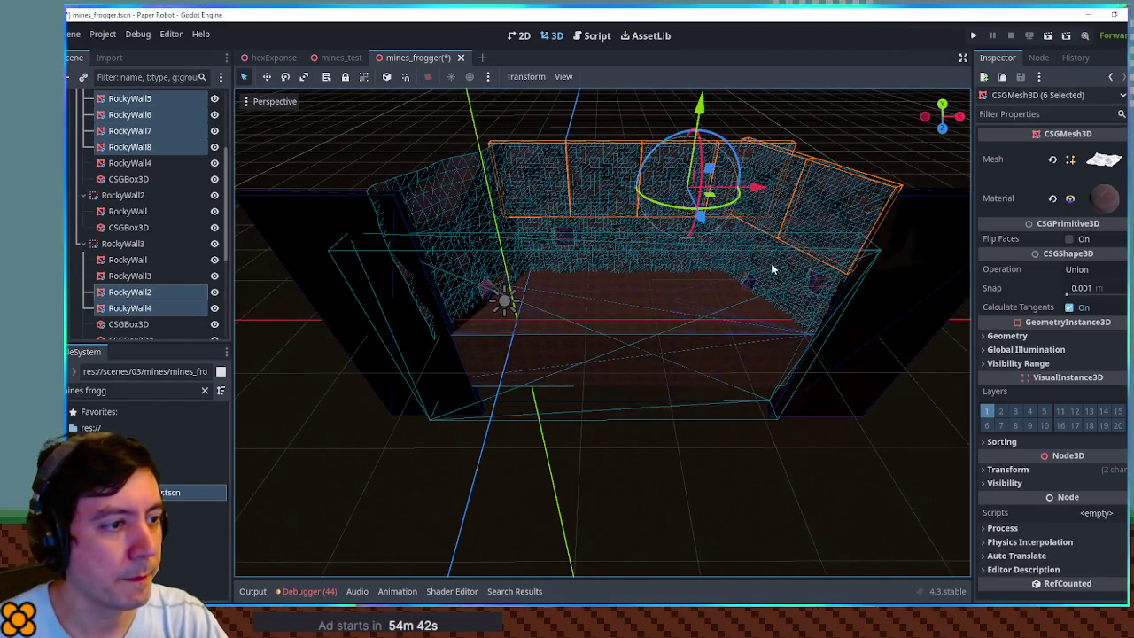
pyautogui.press('Delete')
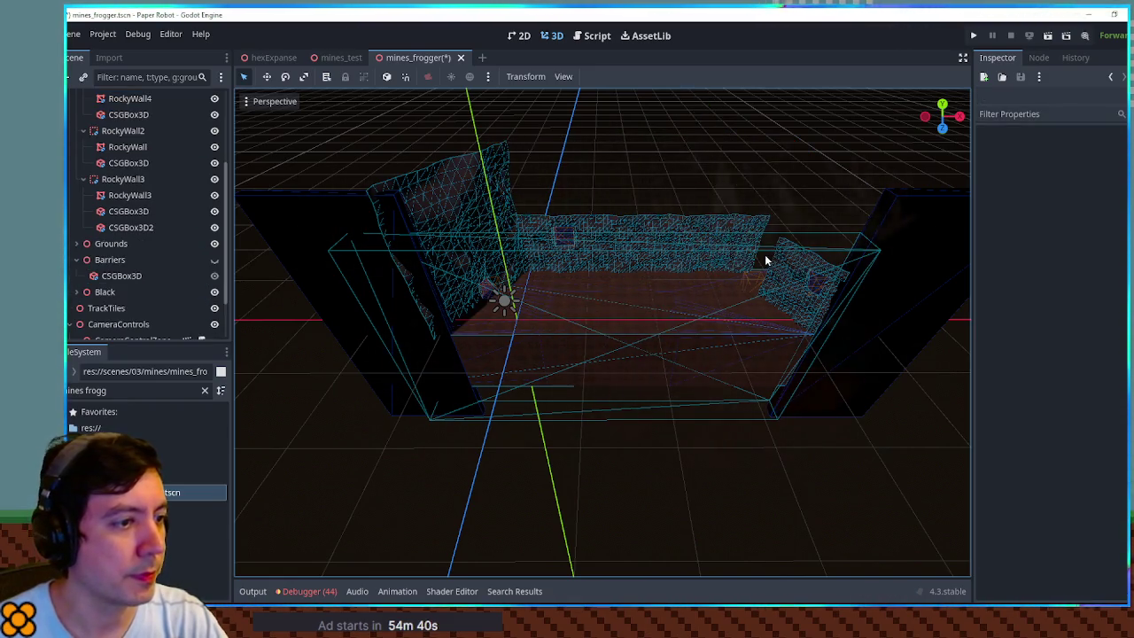
pyautogui.scroll(5, 774, 282)
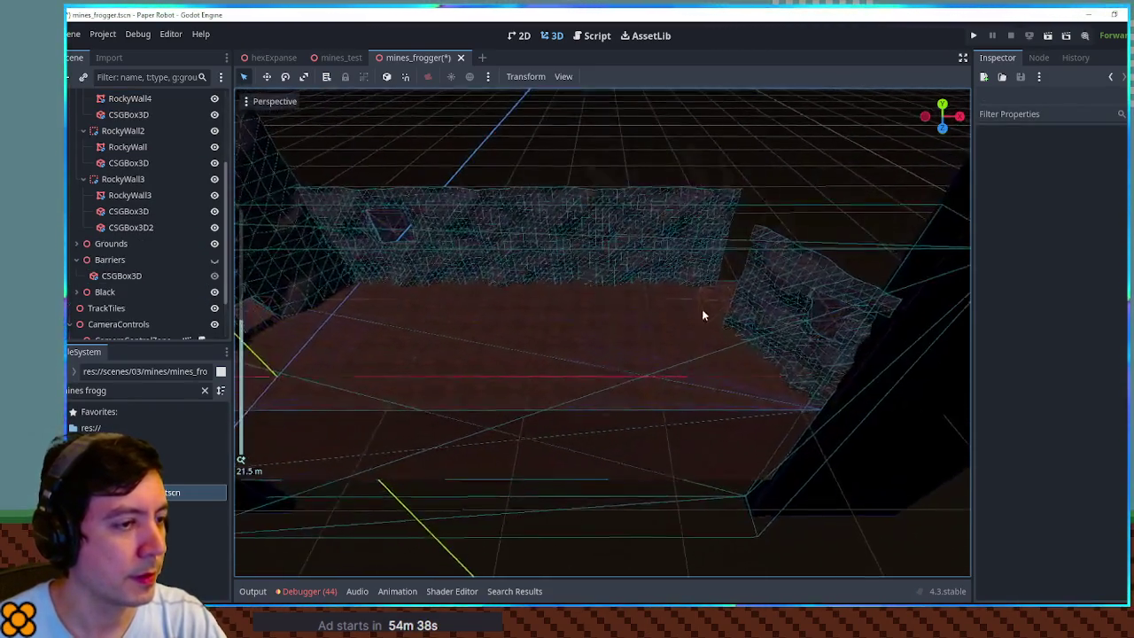
pyautogui.click(759, 298)
pyautogui.click(129, 210)
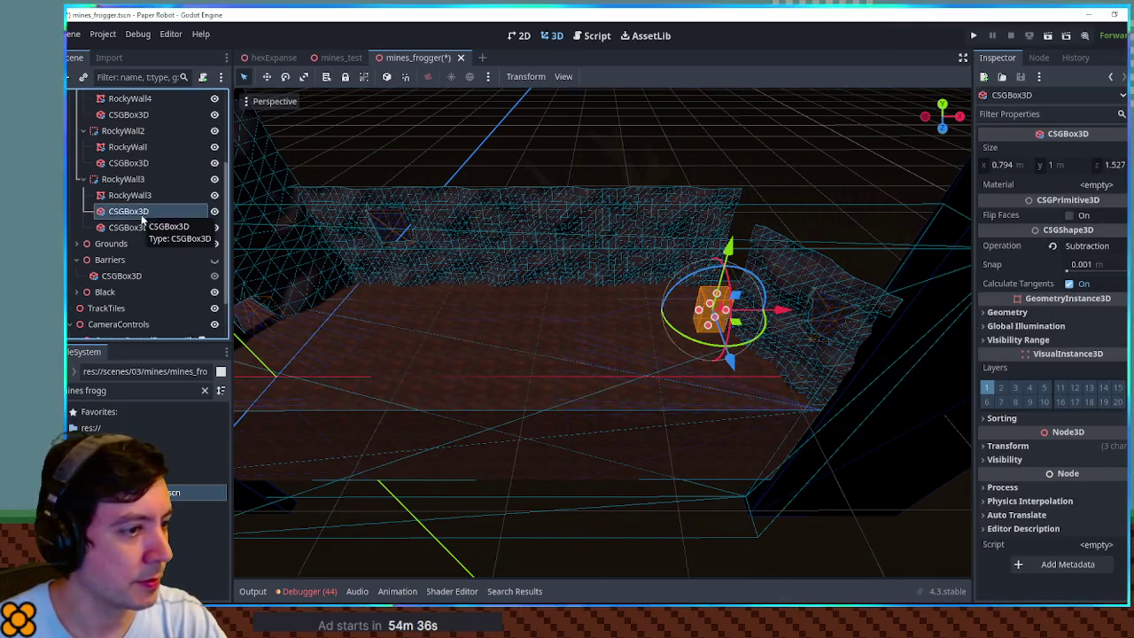
# - Delete the CSGBox3D cutout, set RockyWall3's scale to 4 and raise it
pyautogui.press('f')
pyautogui.press('Delete')
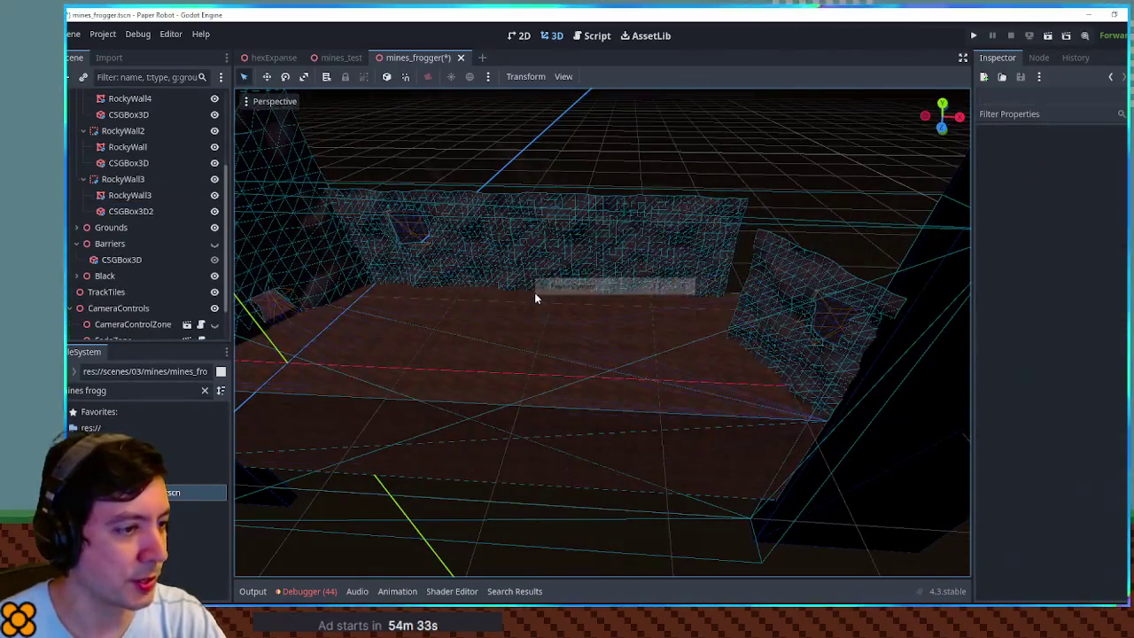
pyautogui.click(155, 211)
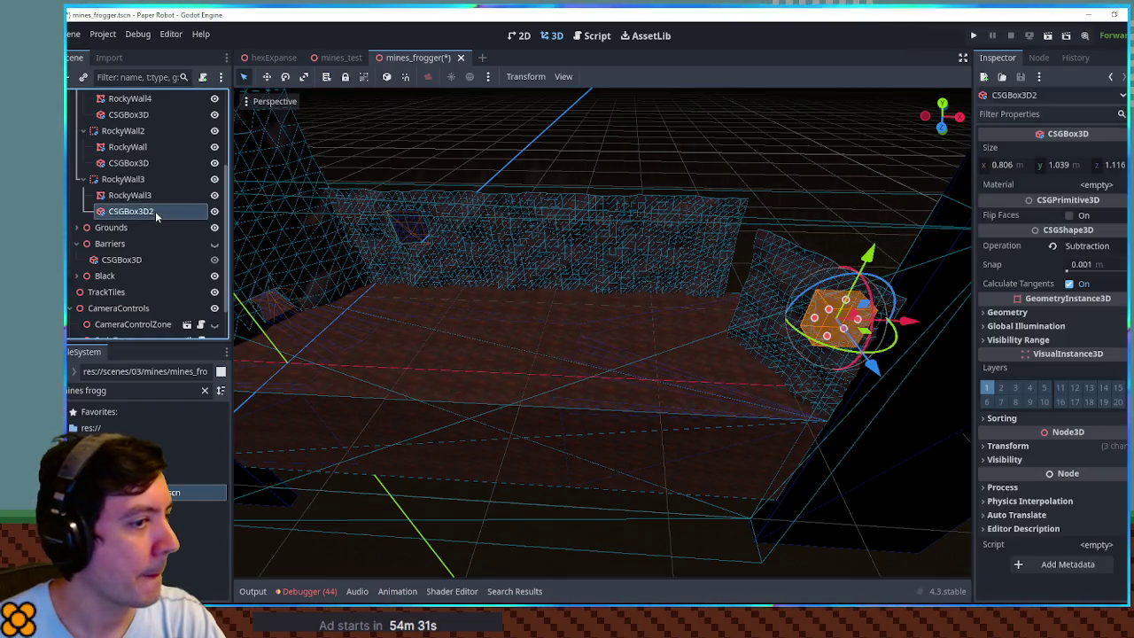
pyautogui.click(141, 194)
pyautogui.click(1041, 470)
pyautogui.click(1017, 568)
pyautogui.write('4')
pyautogui.press('Return')
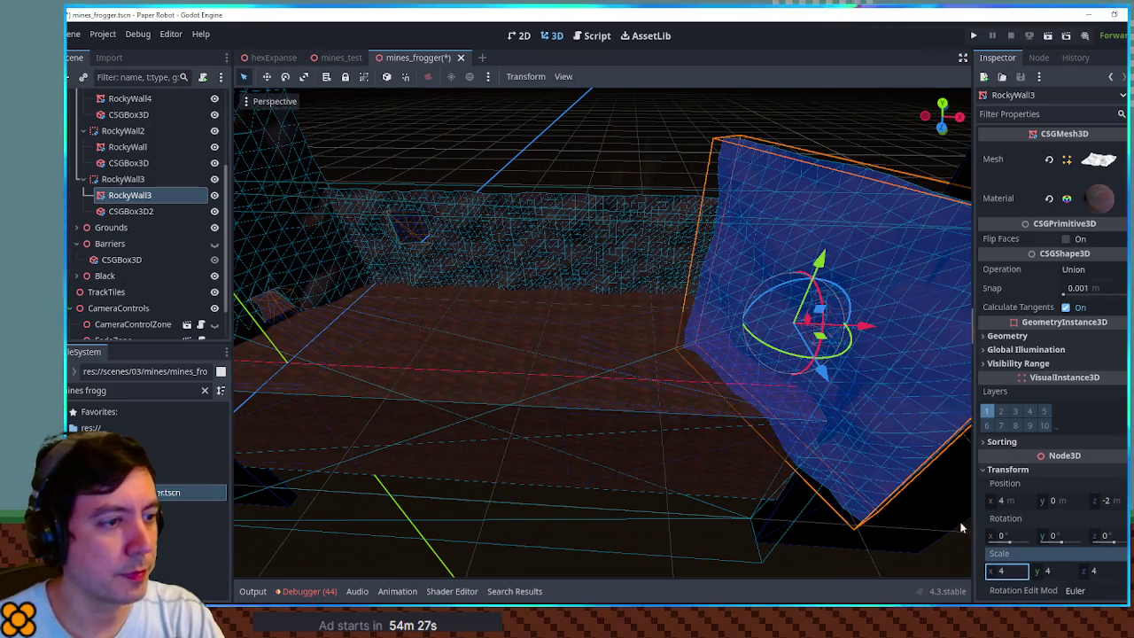
pyautogui.moveTo(835, 297); pyautogui.dragTo(835, 193)
# - Select RockyWall3 and RockyWall2 together and set both scales to 4
pyautogui.click(623, 244)
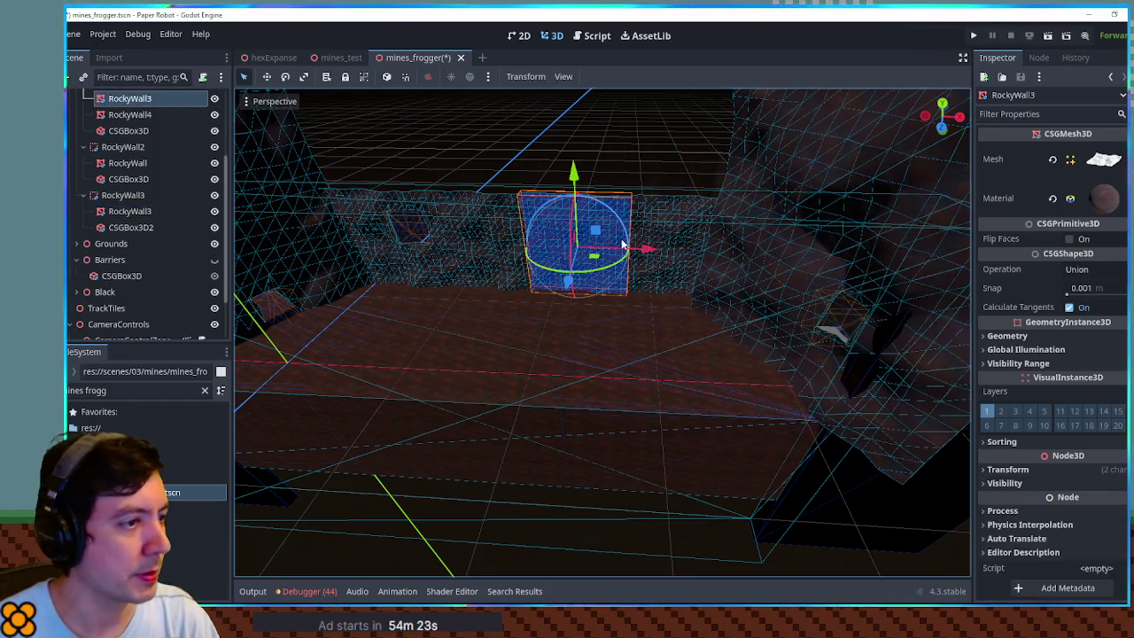
pyautogui.click(416, 261)
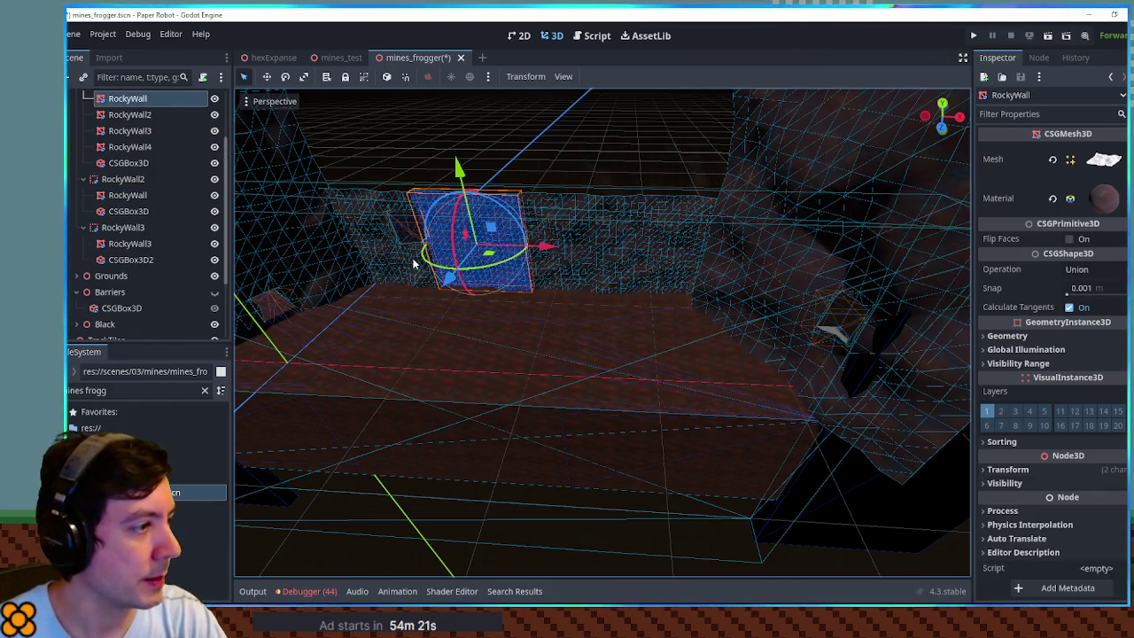
pyautogui.click(679, 244)
pyautogui.click(580, 256)
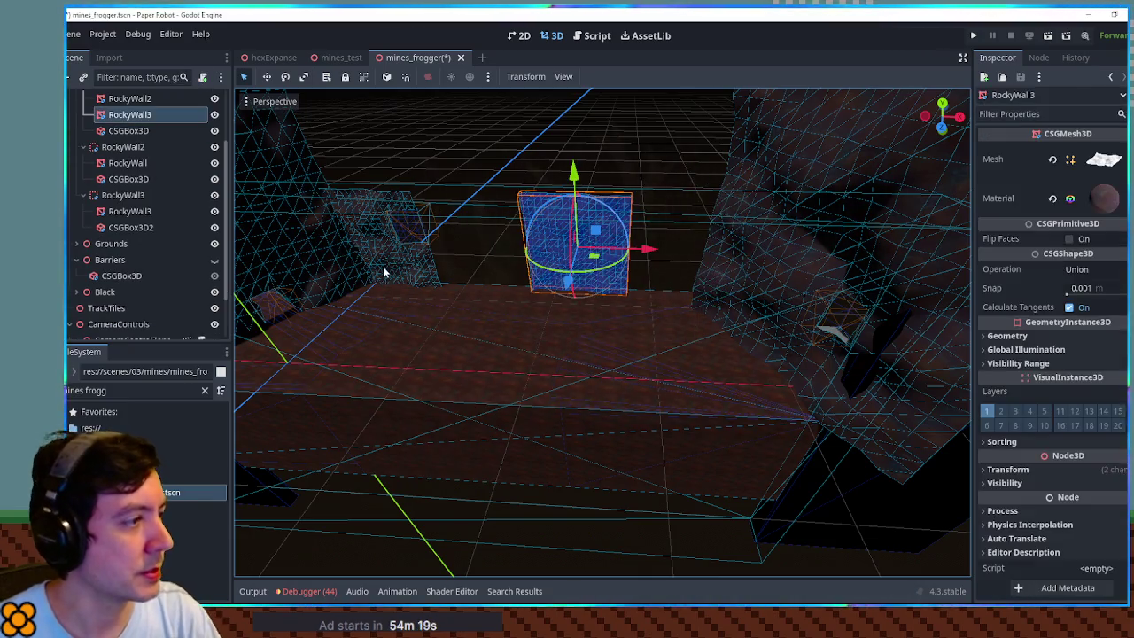
pyautogui.keyDown('shift'); pyautogui.click(385, 271); pyautogui.keyUp('shift')
pyautogui.click(1021, 470)
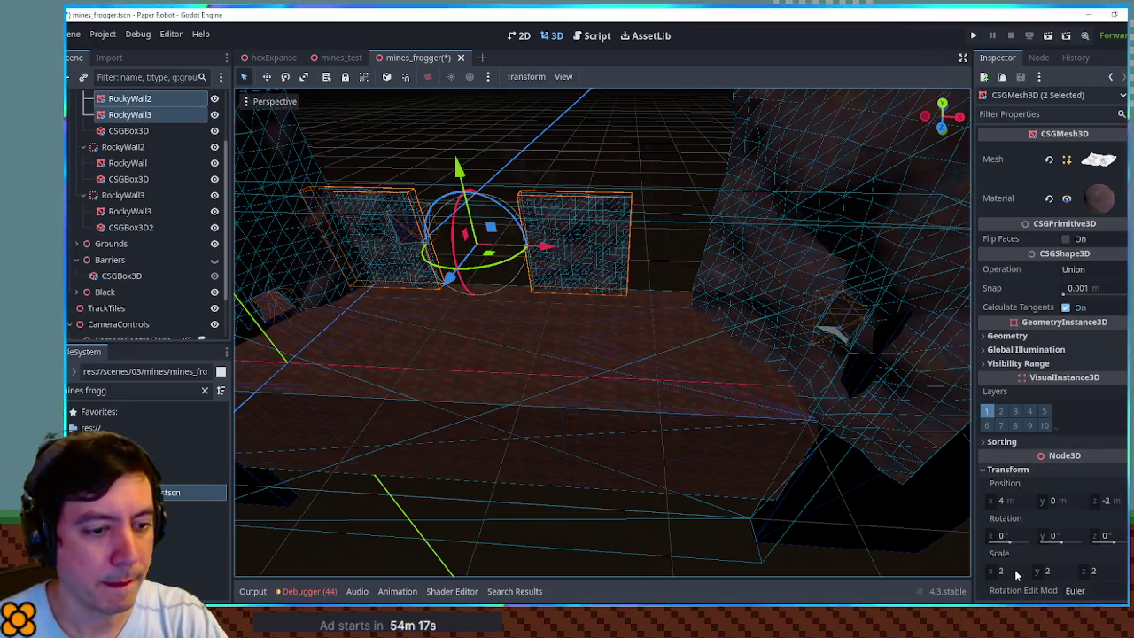
pyautogui.click(1015, 569)
pyautogui.write('4')
pyautogui.press('Return')
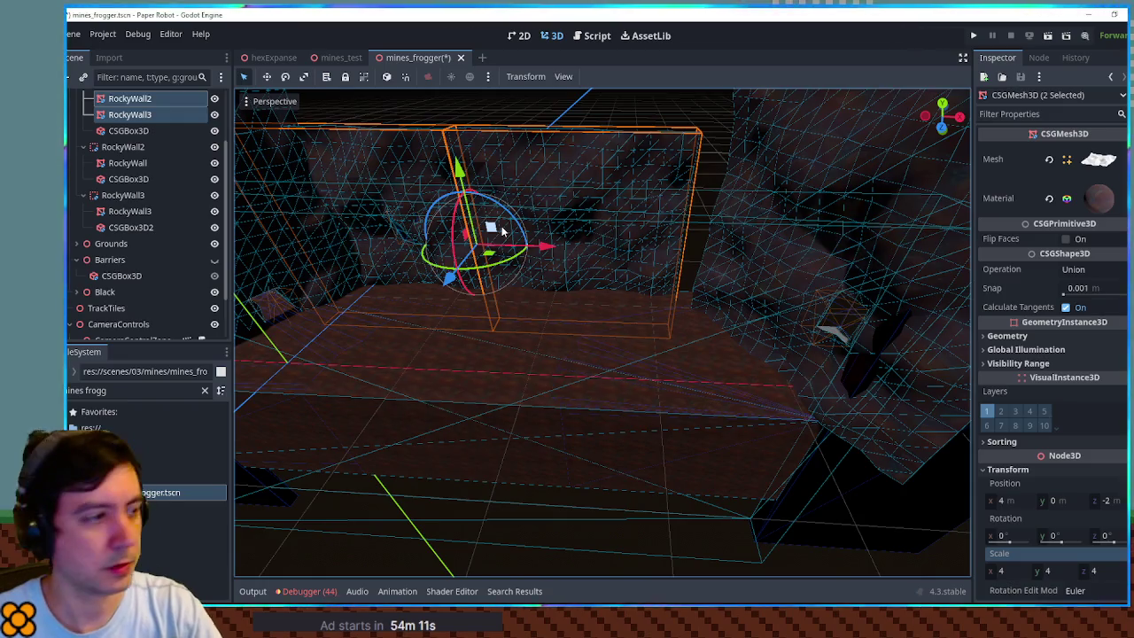
# - Move both walls to z -4 and x 6, nudge RockyWall3 back, and lengthen Floor to 68.378
pyautogui.press('KP_1')
pyautogui.moveTo(502, 310)
pyautogui.mouseDown()
pyautogui.moveTo(503, 248)
pyautogui.moveTo(561, 243)
pyautogui.mouseUp()
pyautogui.moveTo(612, 310)
pyautogui.mouseDown()
pyautogui.moveTo(829, 331)
pyautogui.moveTo(824, 376)
pyautogui.mouseUp()
pyautogui.click(737, 346)
pyautogui.scroll(8, 737, 346)
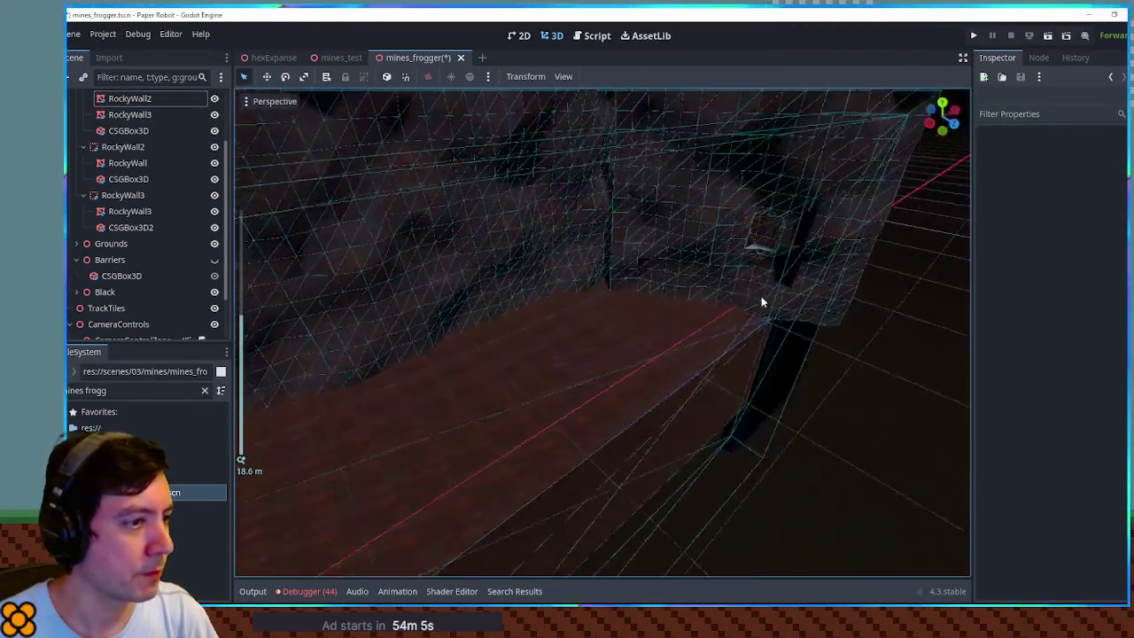
pyautogui.click(705, 264)
pyautogui.moveTo(725, 189)
pyautogui.mouseDown()
pyautogui.moveTo(744, 190)
pyautogui.moveTo(739, 198)
pyautogui.mouseUp()
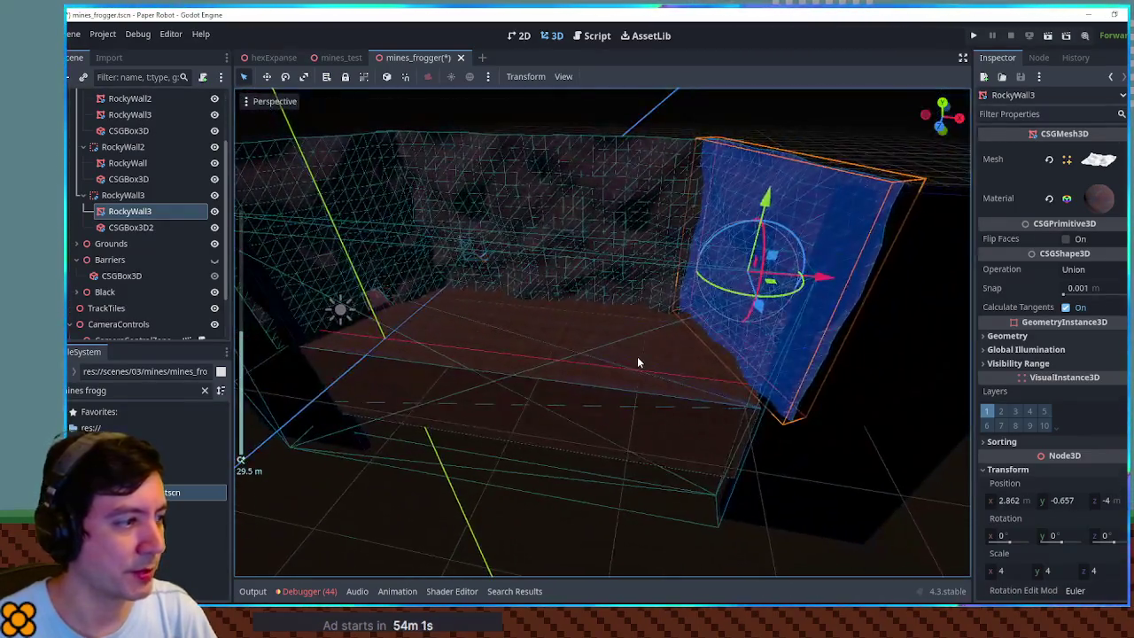
pyautogui.click(637, 356)
pyautogui.moveTo(736, 392); pyautogui.dragTo(841, 406)
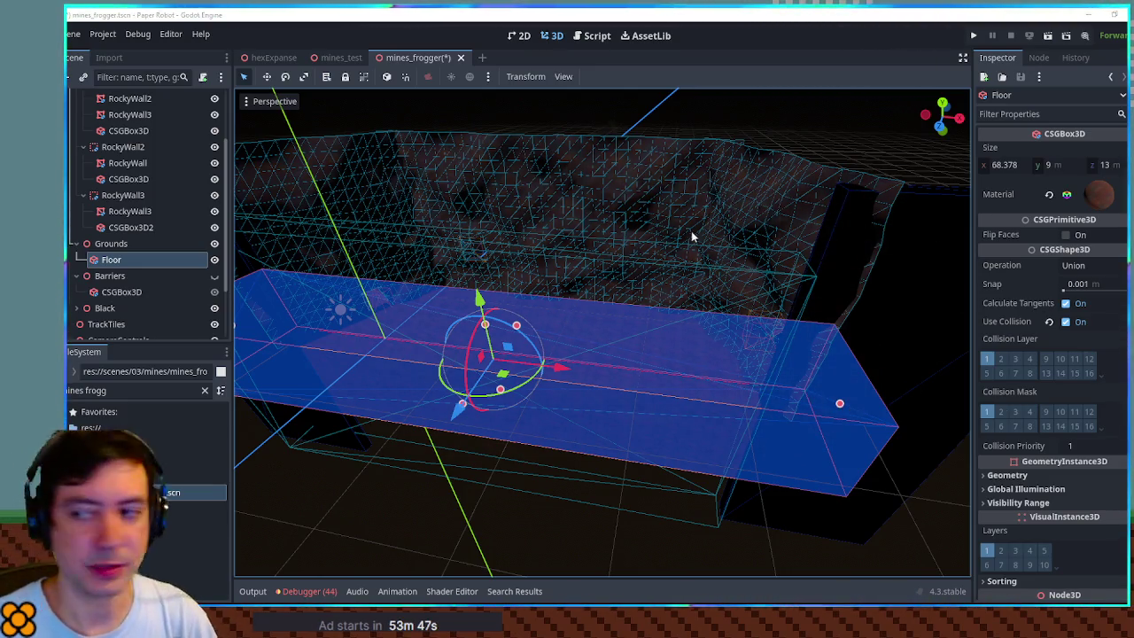
# - Push the left black panel further left and the right one further right, then run the scene
pyautogui.scroll(-5, 694, 227)
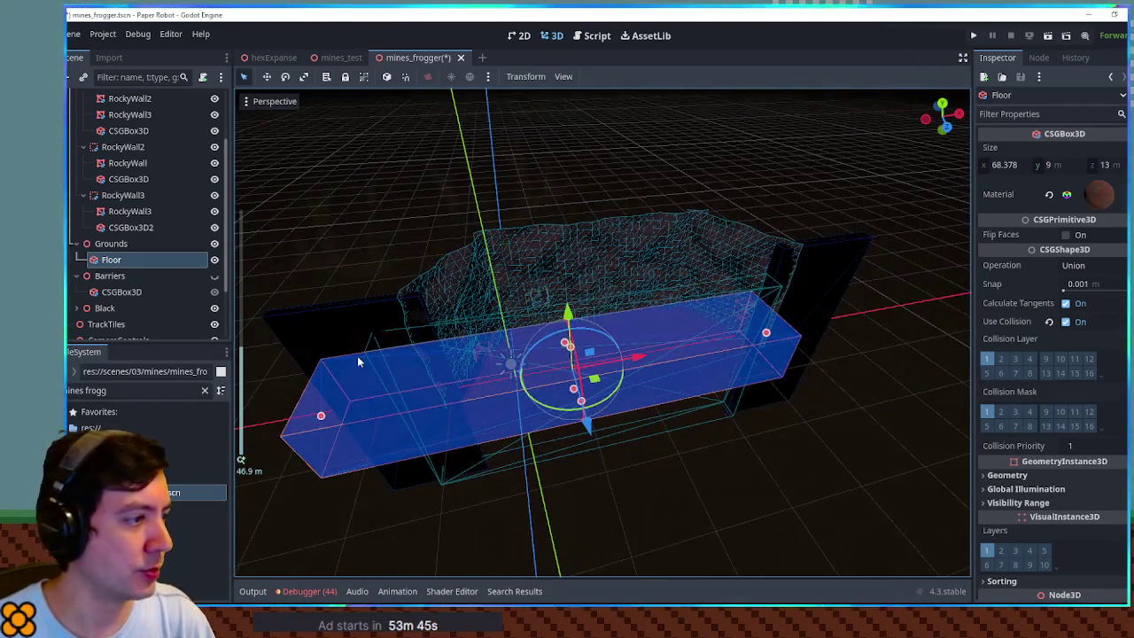
pyautogui.click(359, 358)
pyautogui.moveTo(474, 398); pyautogui.dragTo(440, 410)
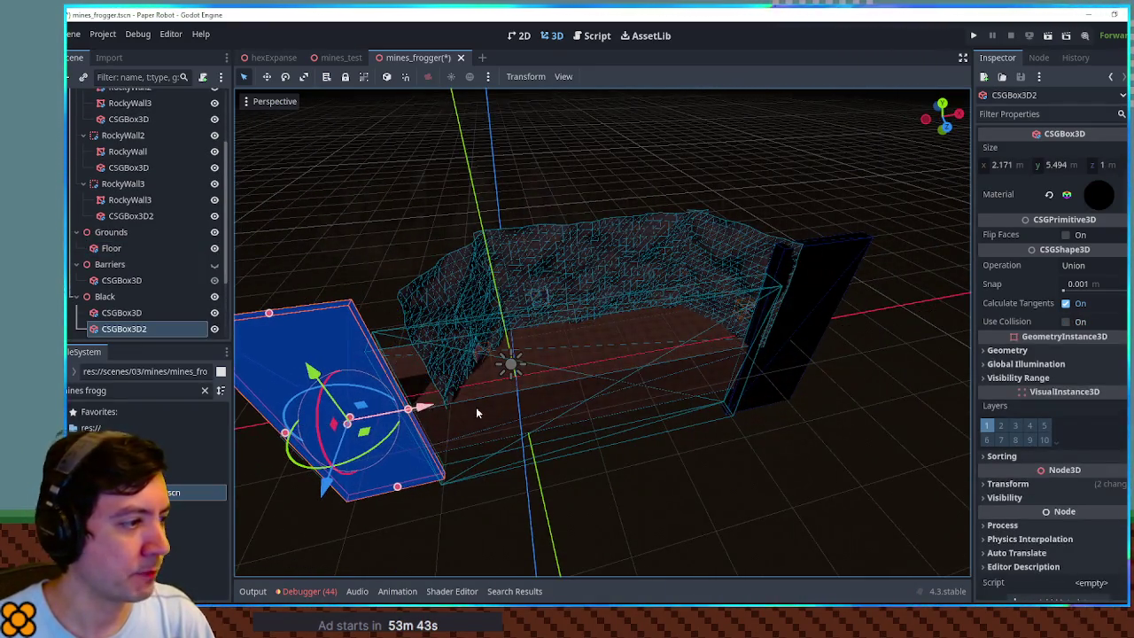
pyautogui.click(822, 326)
pyautogui.moveTo(822, 326)
pyautogui.mouseDown()
pyautogui.moveTo(908, 329)
pyautogui.moveTo(917, 318)
pyautogui.mouseUp()
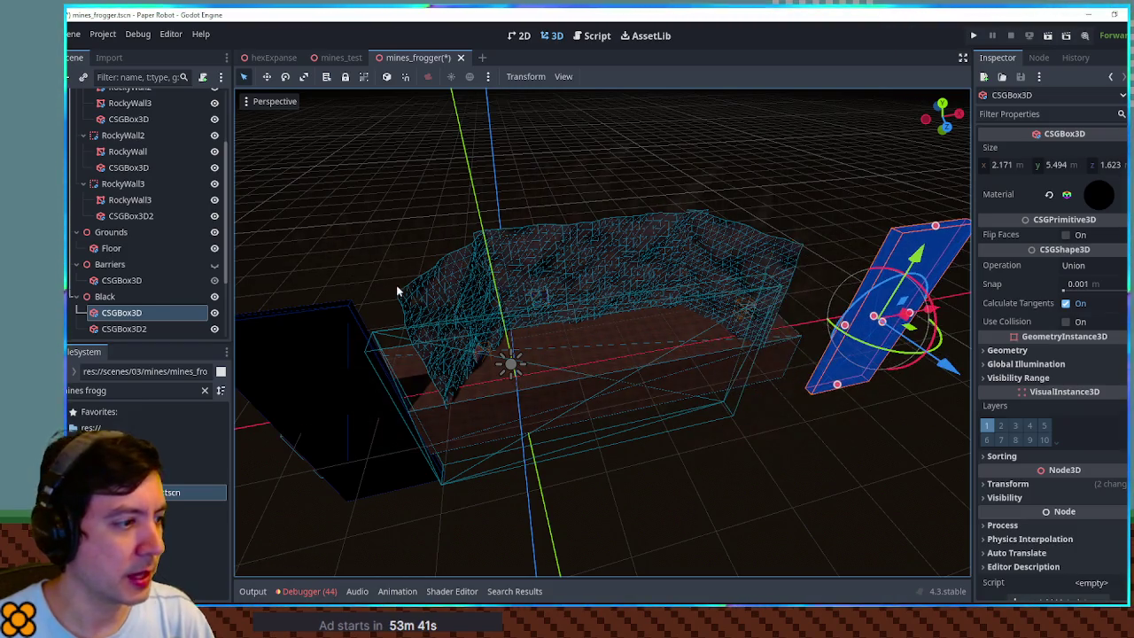
pyautogui.scroll(10, 398, 291)
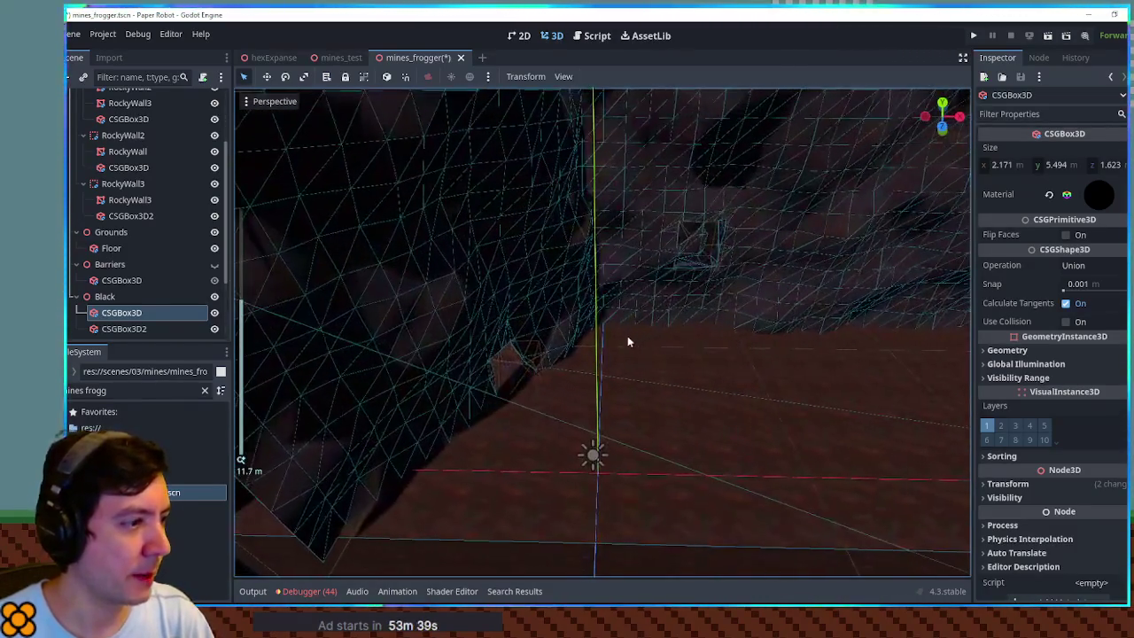
pyautogui.click(514, 296)
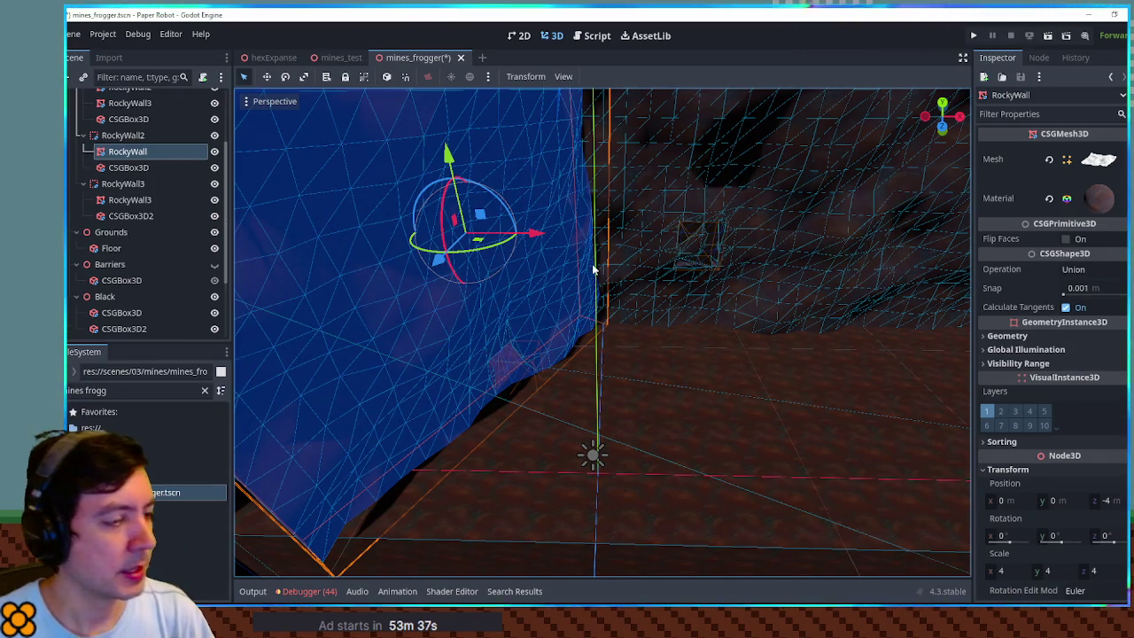
pyautogui.press('F6')
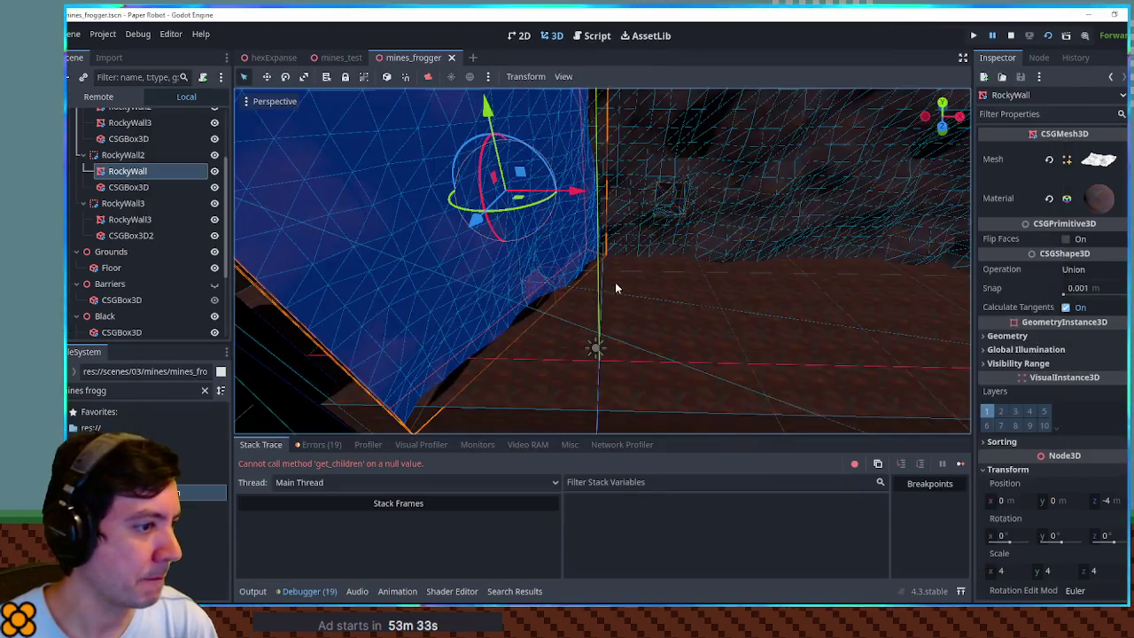
# - Stop the game, delete FadeZone and FadeZone2 under CameraControls, and save the scene
pyautogui.click(1011, 36)
pyautogui.scroll(-3, 185, 303)
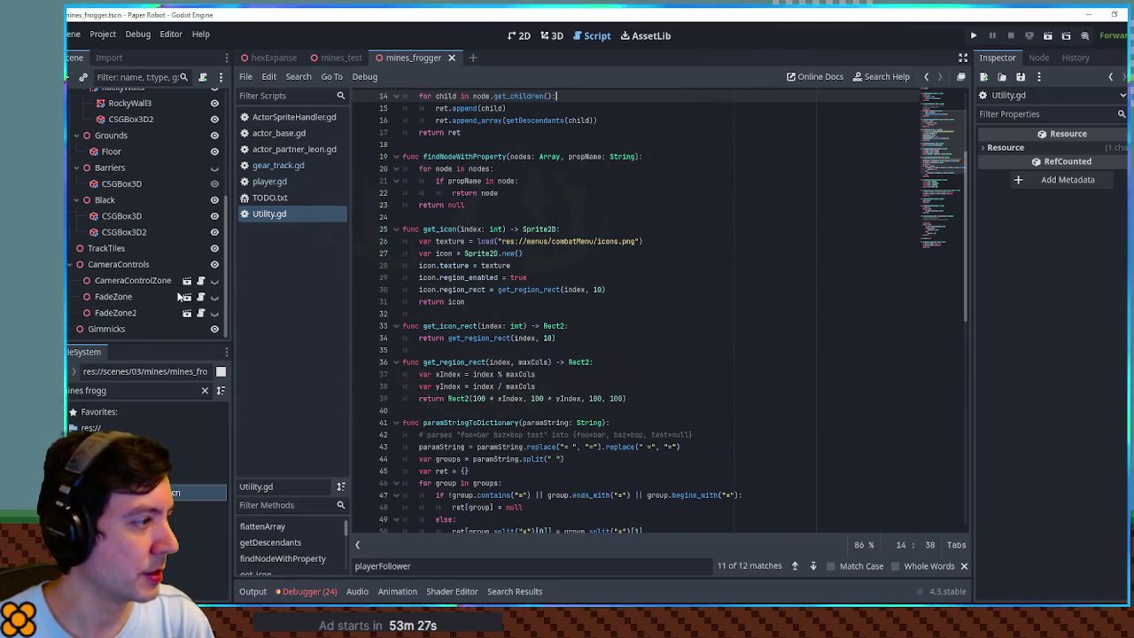
pyautogui.click(133, 280)
pyautogui.click(124, 297)
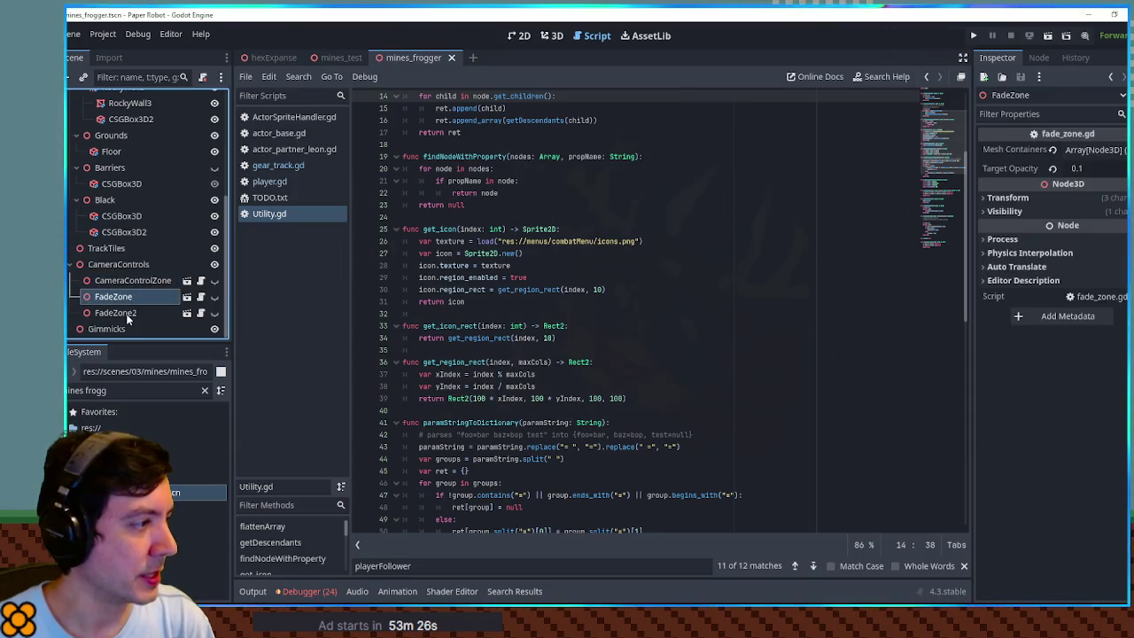
pyautogui.keyDown('shift'); pyautogui.click(132, 314); pyautogui.keyUp('shift')
pyautogui.press('Delete')
pyautogui.press('Return')
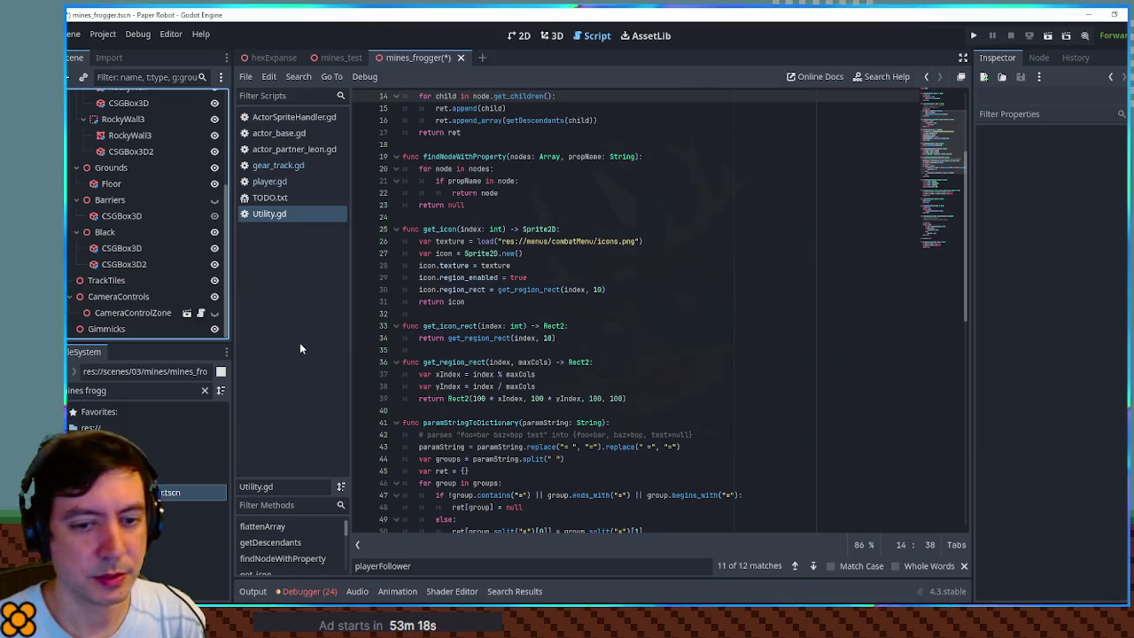
pyautogui.click(585, 277)
pyautogui.hotkey('ctrl', 's')
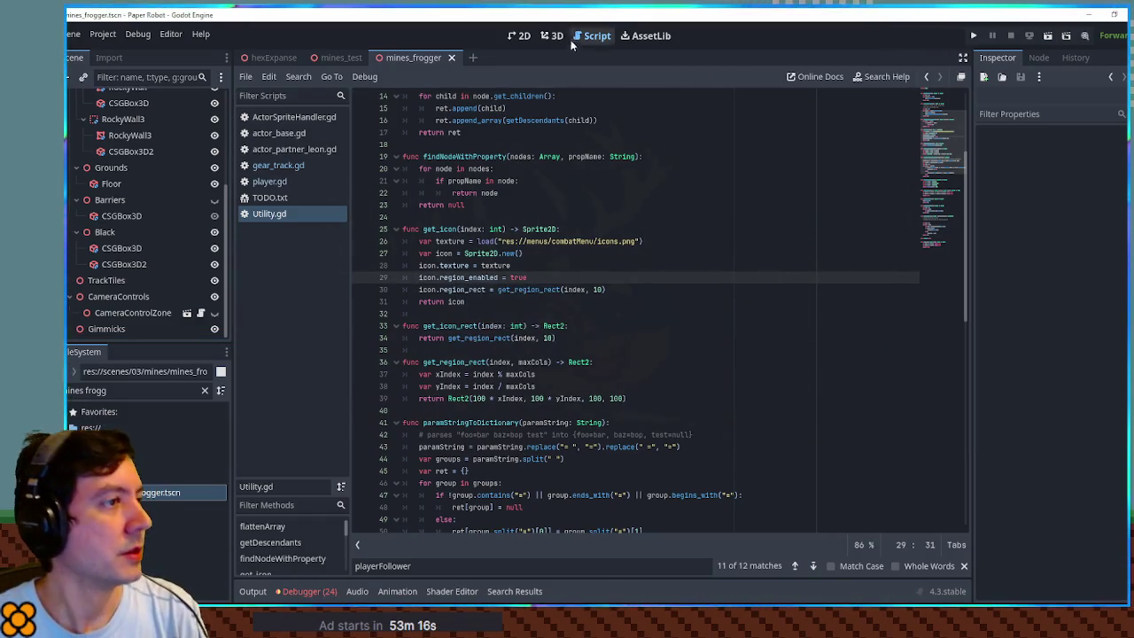
# - Run the level, walk the fox left and right past the robot, then close the game
pyautogui.click(553, 36)
pyautogui.press('F6')
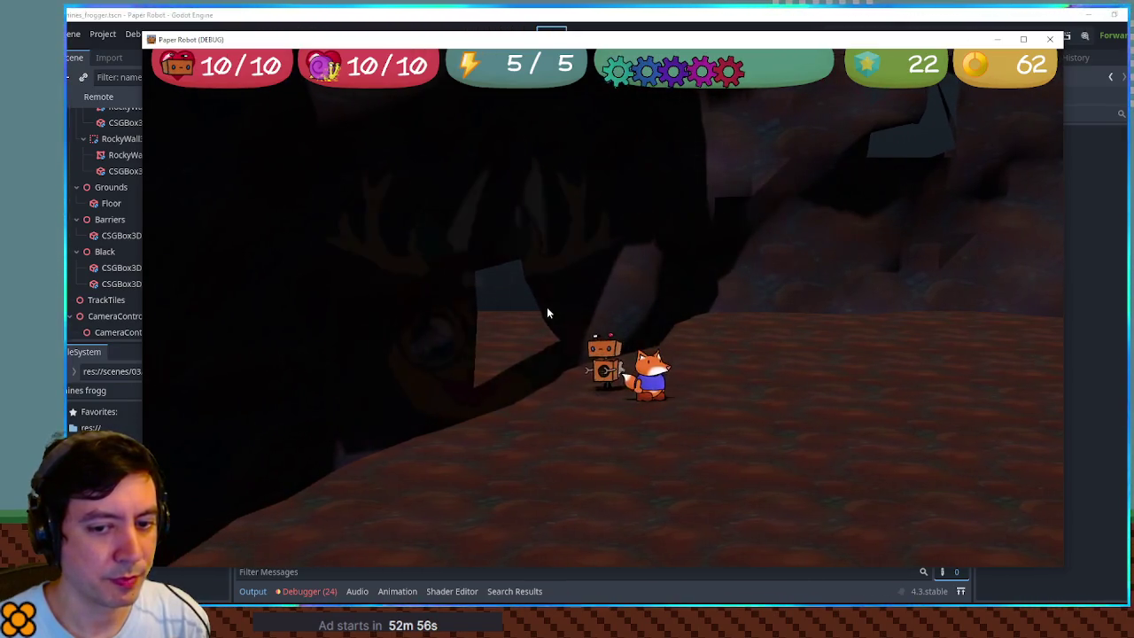
pyautogui.press('Left')
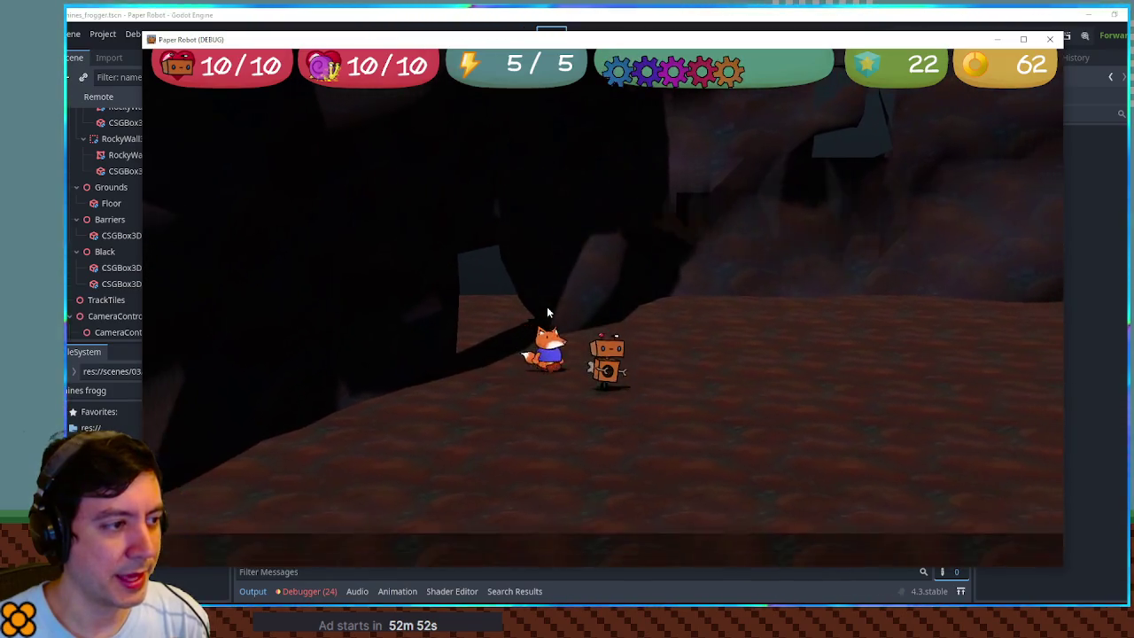
pyautogui.press('Right')
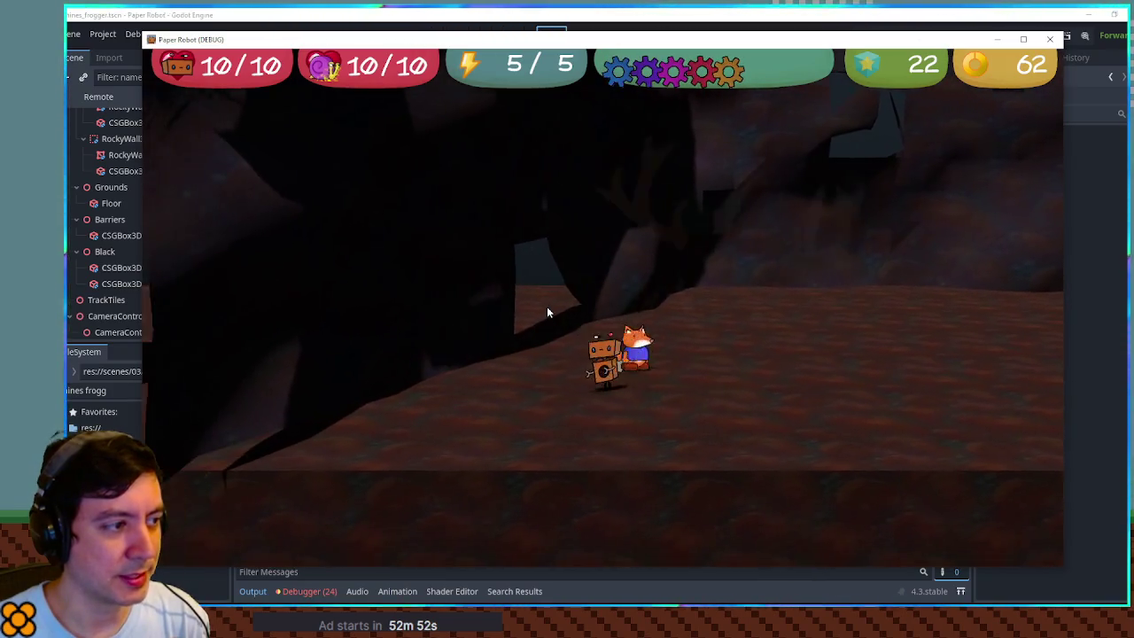
pyautogui.press('Left')
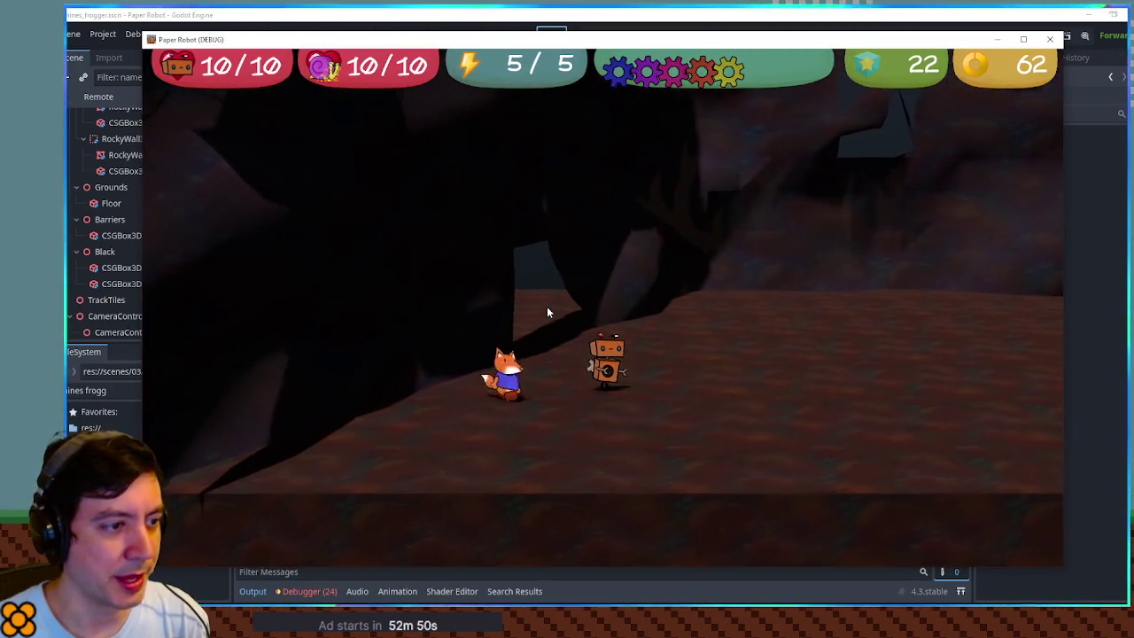
pyautogui.click(1050, 38)
pyautogui.moveTo(761, 326)
pyautogui.mouseDown()
pyautogui.moveTo(739, 342)
pyautogui.moveTo(470, 305)
pyautogui.moveTo(428, 254)
pyautogui.moveTo(609, 294)
pyautogui.moveTo(688, 282)
pyautogui.mouseUp()
# - Slide the CSGBox3D cutout right into the wall and delete the CSGBox3D2 cutout
pyautogui.click(698, 248)
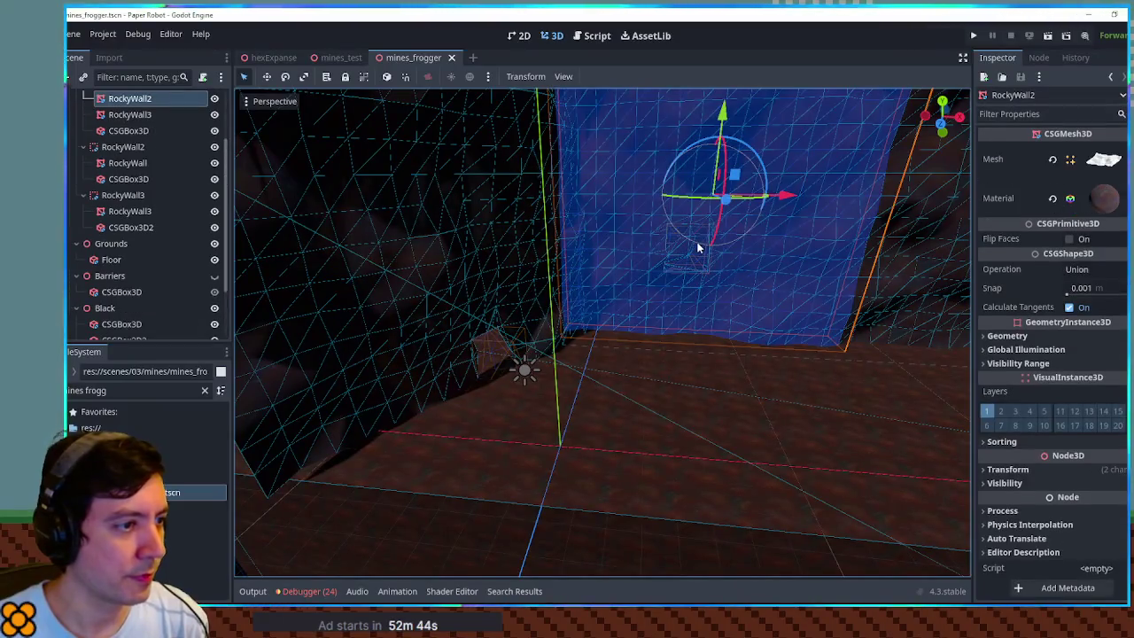
pyautogui.click(128, 130)
pyautogui.moveTo(620, 310)
pyautogui.mouseDown()
pyautogui.moveTo(671, 286)
pyautogui.moveTo(834, 392)
pyautogui.moveTo(942, 385)
pyautogui.moveTo(669, 320)
pyautogui.mouseUp()
pyautogui.moveTo(567, 273)
pyautogui.mouseDown()
pyautogui.moveTo(895, 341)
pyautogui.moveTo(926, 314)
pyautogui.mouseUp()
pyautogui.click(853, 337)
pyautogui.press('f')
pyautogui.doubleClick(131, 228)
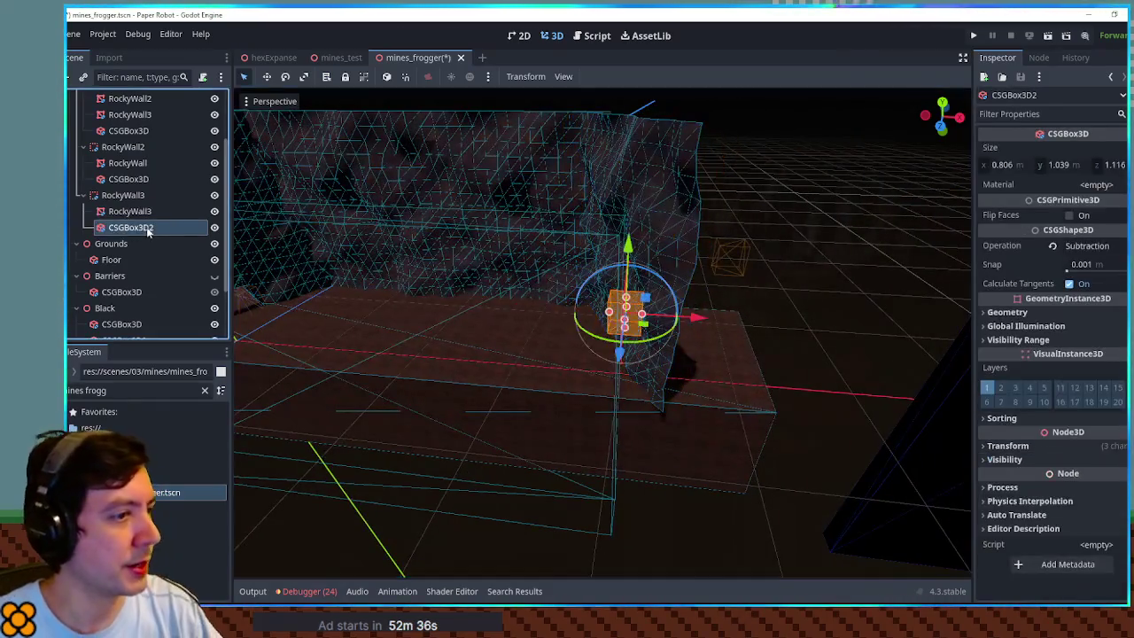
pyautogui.press('Delete')
# - From top view, turn the RockyWall3 wall upright and nudge it into place
pyautogui.click(640, 356)
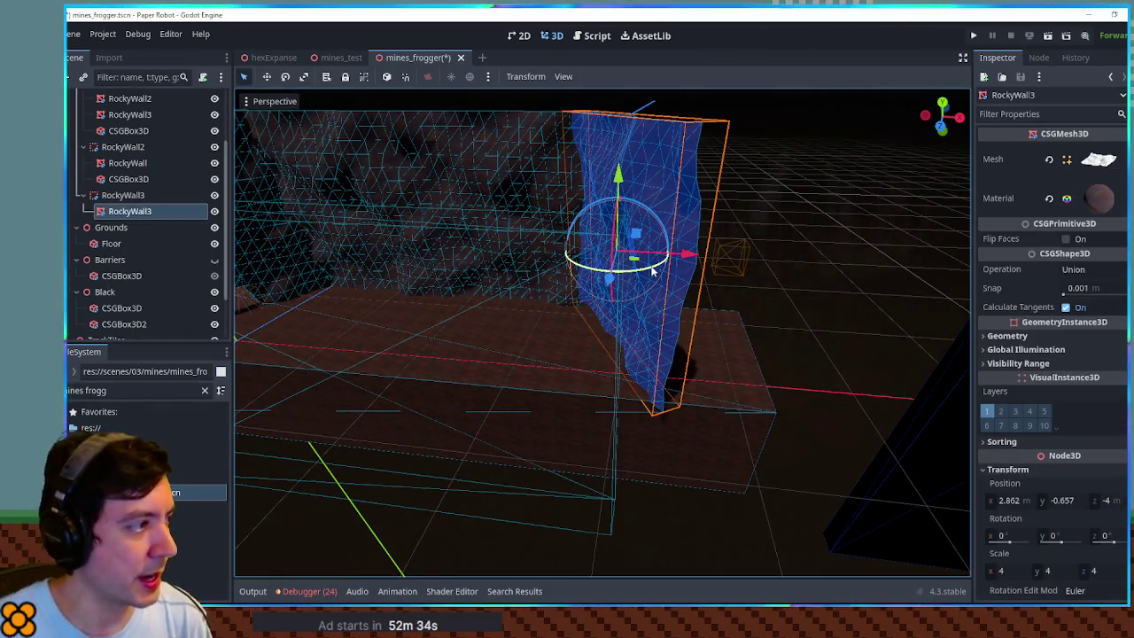
pyautogui.press('KP_7')
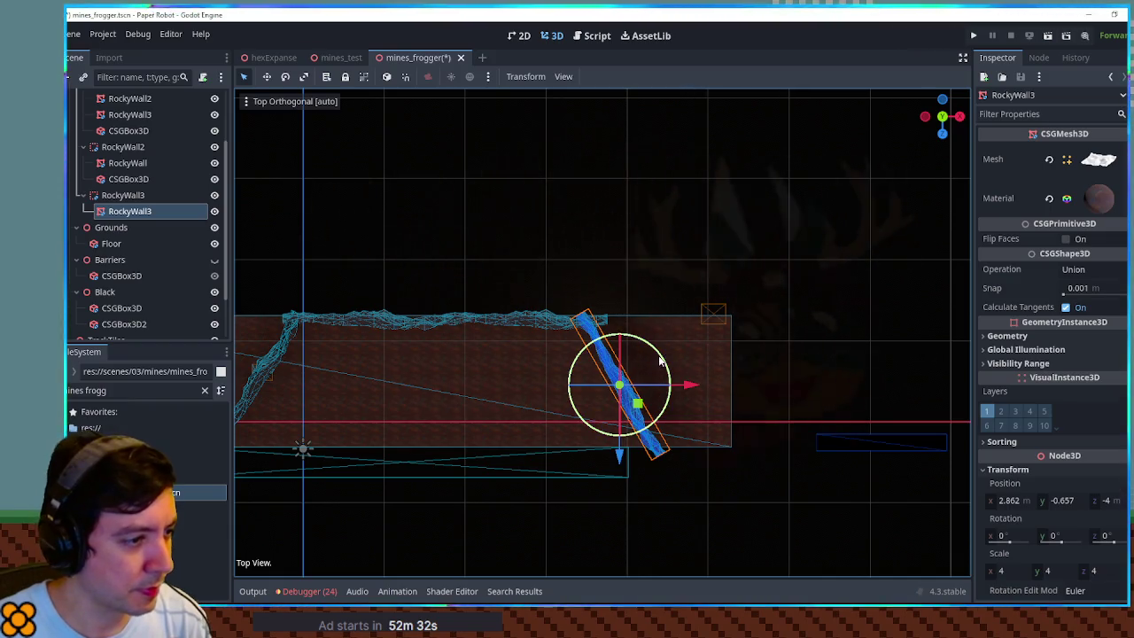
pyautogui.moveTo(660, 359)
pyautogui.mouseDown()
pyautogui.moveTo(669, 372)
pyautogui.moveTo(660, 358)
pyautogui.mouseUp()
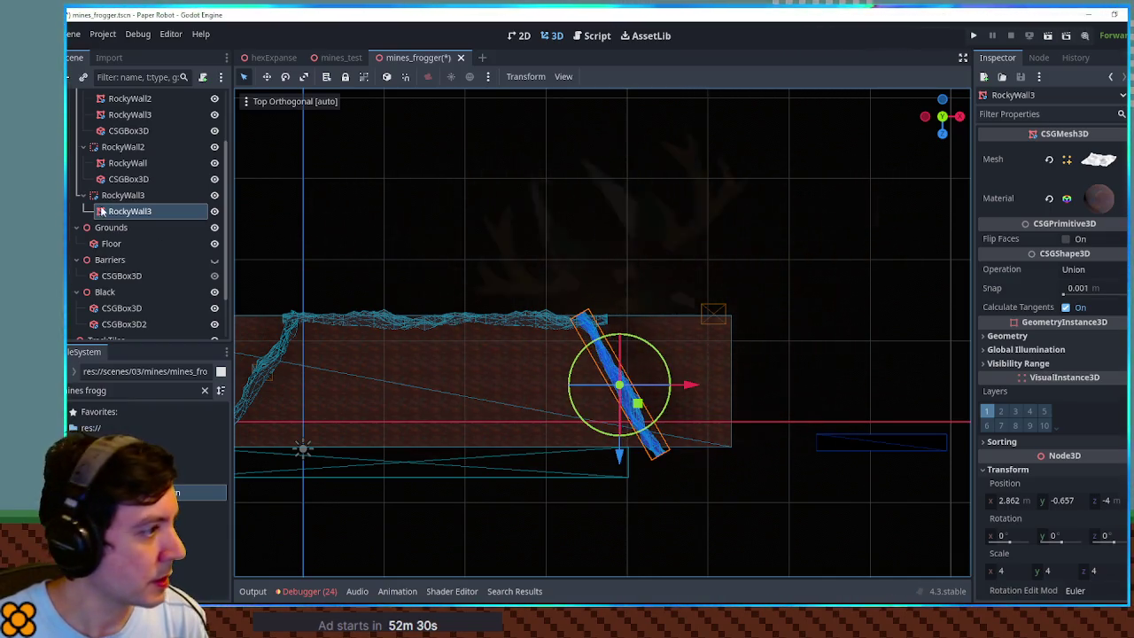
pyautogui.click(133, 196)
pyautogui.press('r')
pyautogui.press('g')
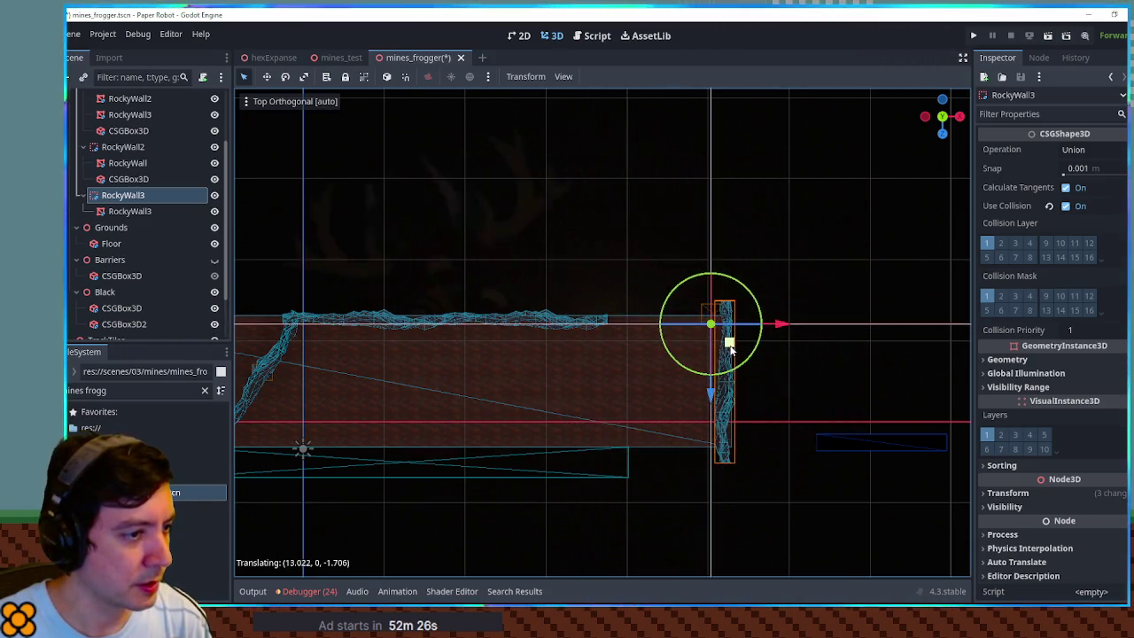
pyautogui.click(722, 337)
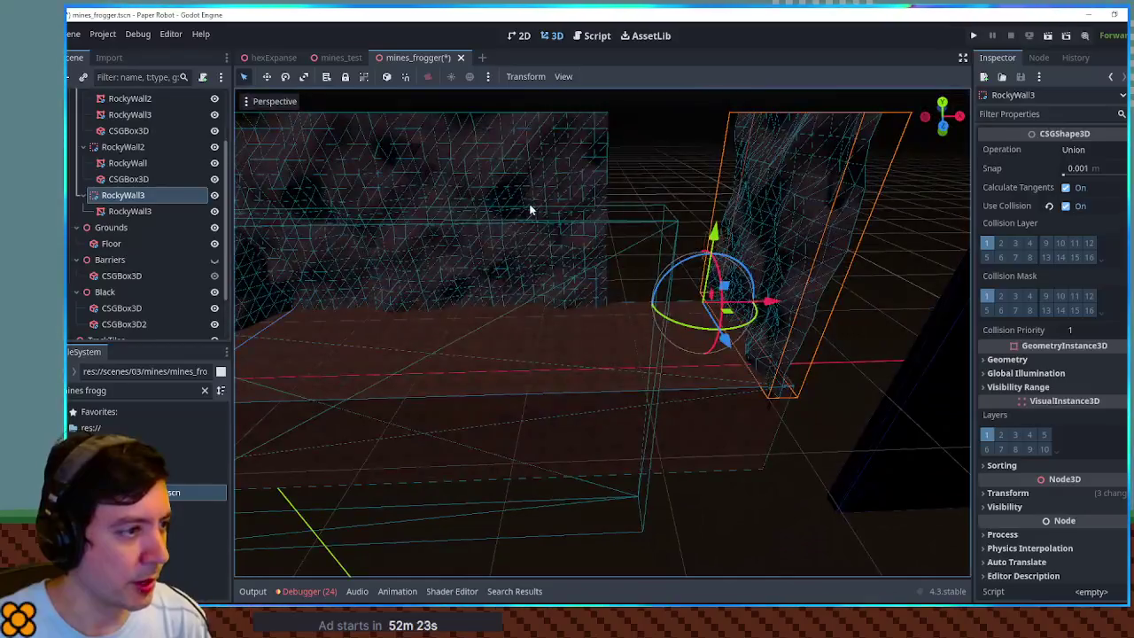
# - Duplicate the rocky wall piece as RockyWall4 and shift it along X
pyautogui.click(560, 221)
pyautogui.hotkey('ctrl', 'd')
pyautogui.press('g')
pyautogui.press('x')
pyautogui.click(837, 260)
pyautogui.click(885, 248)
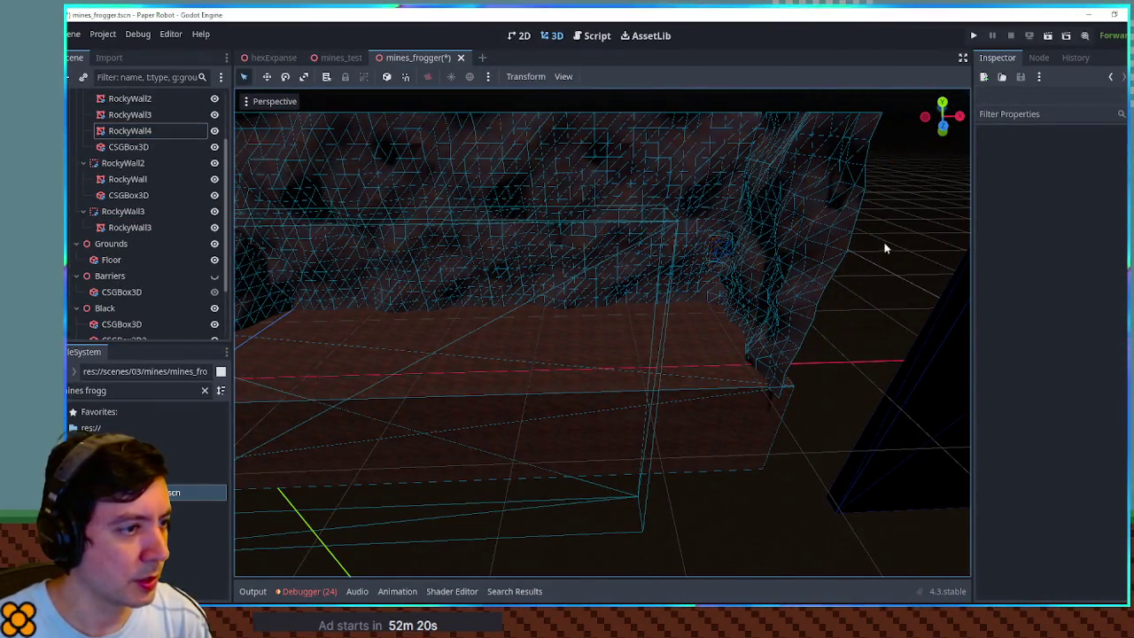
# - Move the subtracting CSGBox3D to a new position along X
pyautogui.click(122, 147)
pyautogui.press('g')
pyautogui.press('x')
pyautogui.click(772, 250)
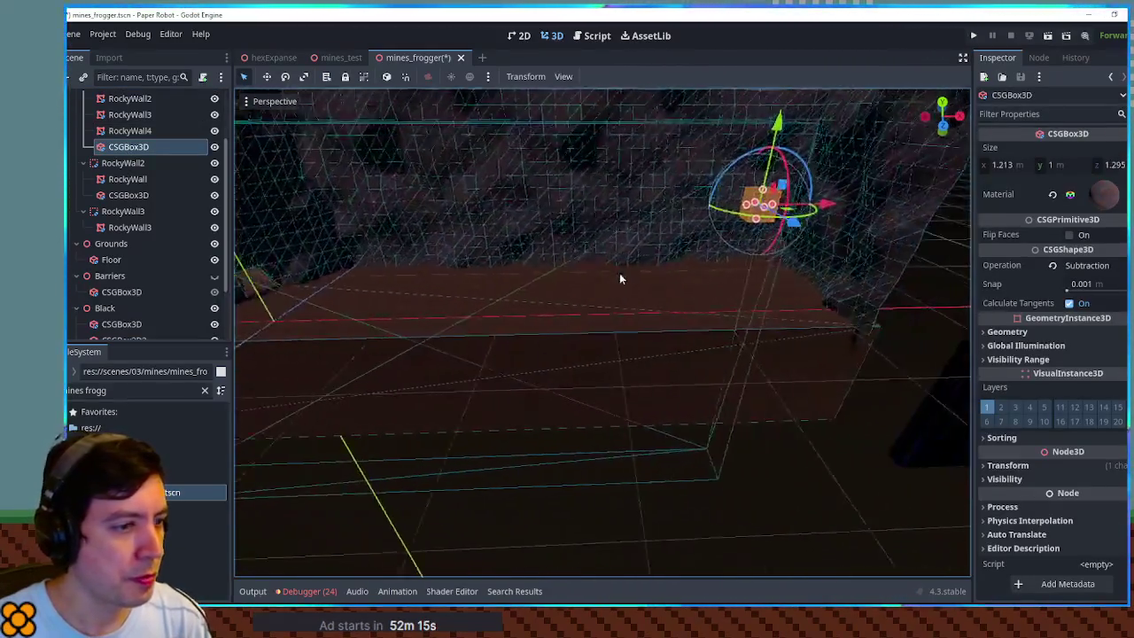
# - Stretch the Floor to 84.756 along X and delete the Barriers group with its box
pyautogui.click(700, 363)
pyautogui.moveTo(784, 334); pyautogui.dragTo(955, 322)
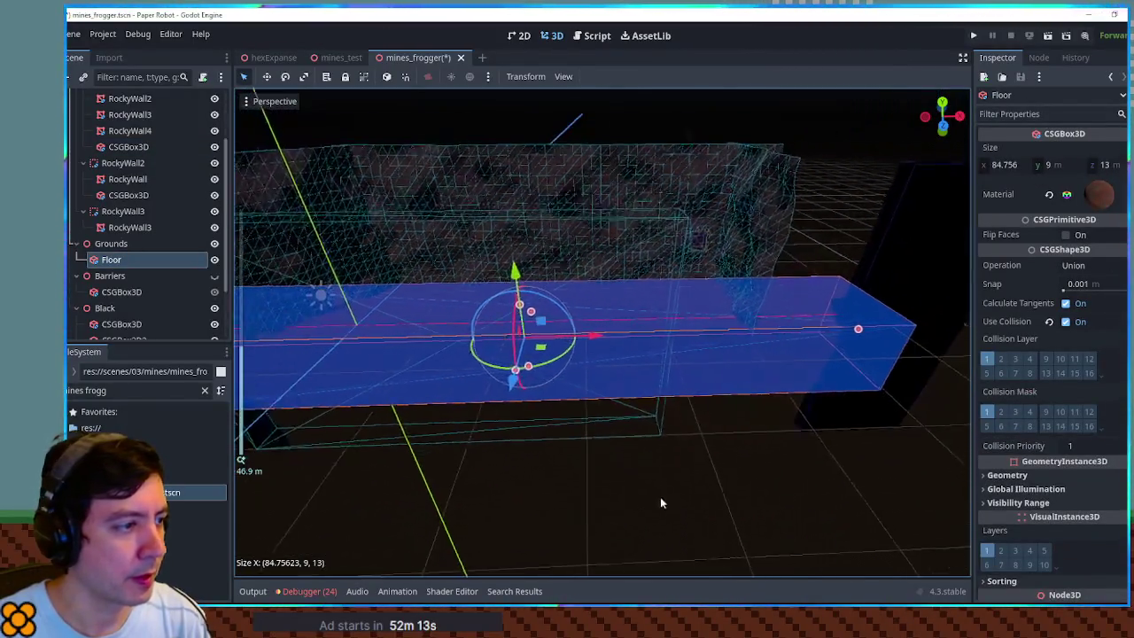
pyautogui.scroll(3, 756, 452)
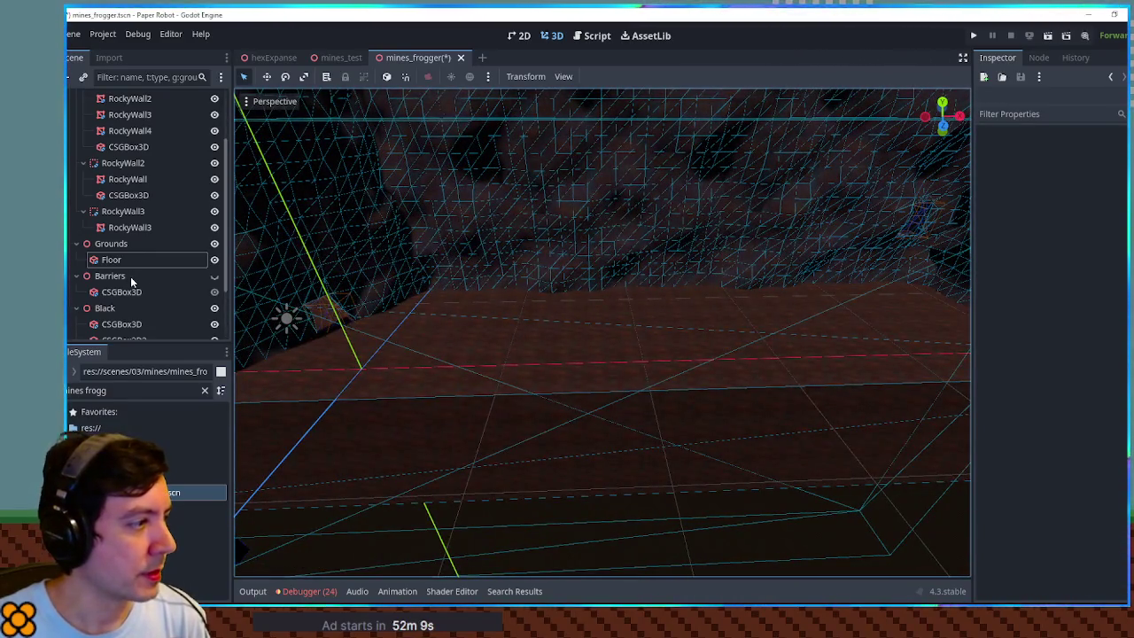
pyautogui.doubleClick(121, 291)
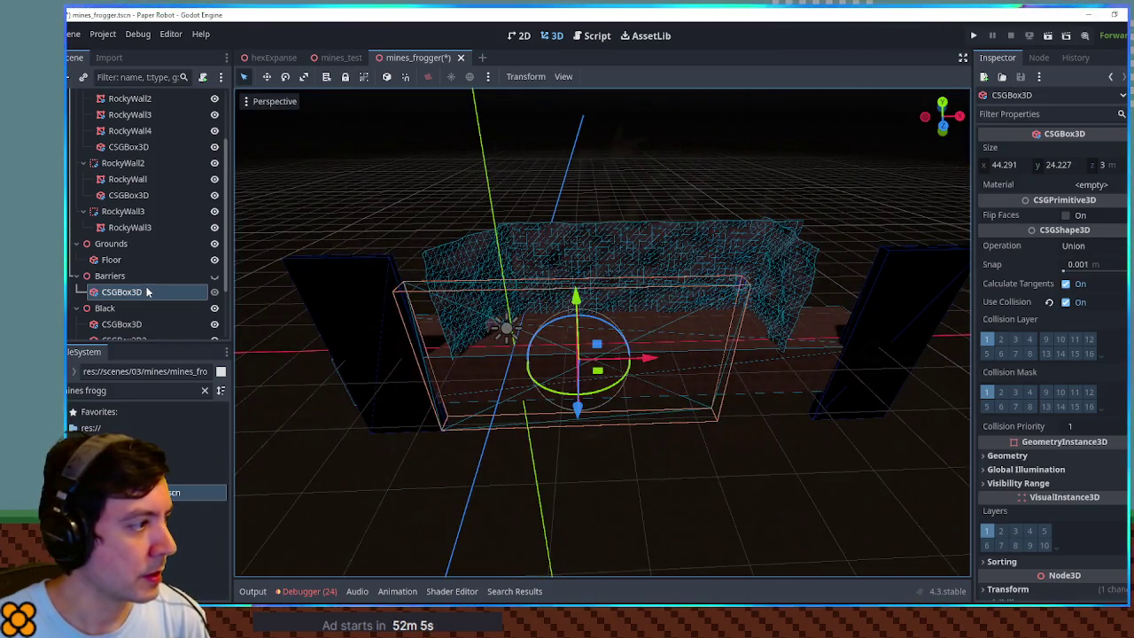
pyautogui.click(110, 275)
pyautogui.press('Delete')
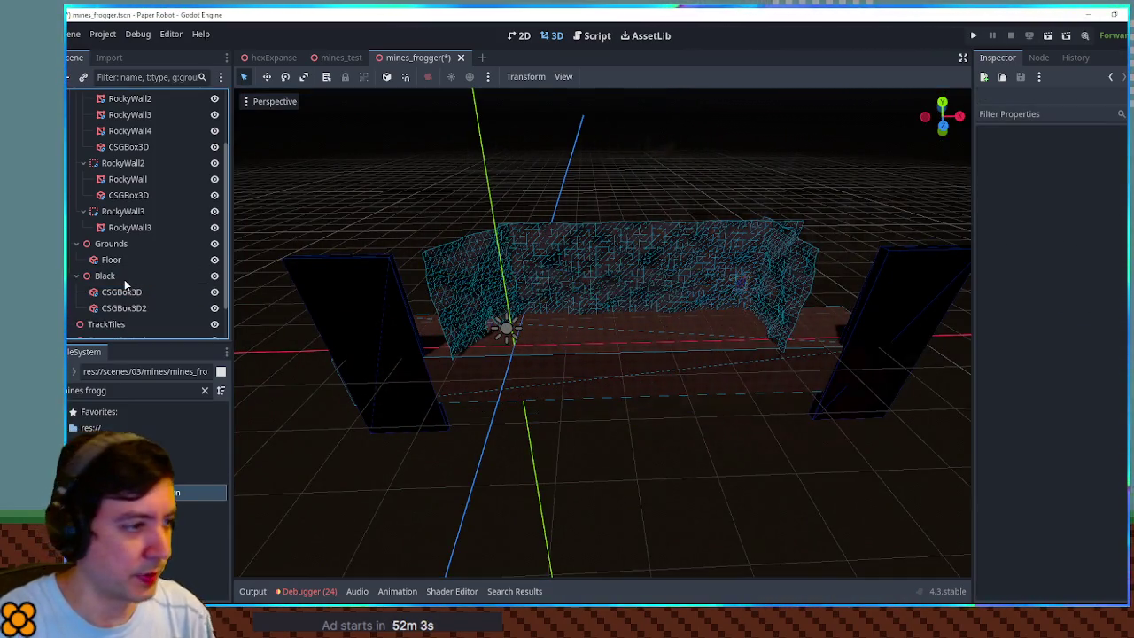
pyautogui.scroll(2, 495, 392)
pyautogui.scroll(5, 494, 393)
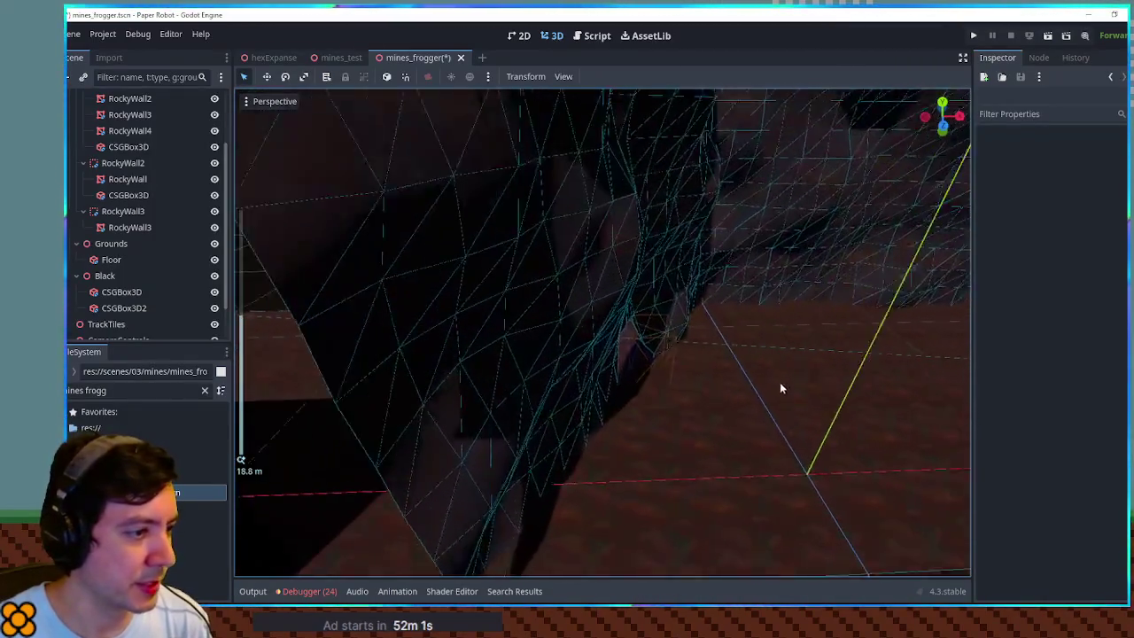
pyautogui.scroll(-5, 627, 339)
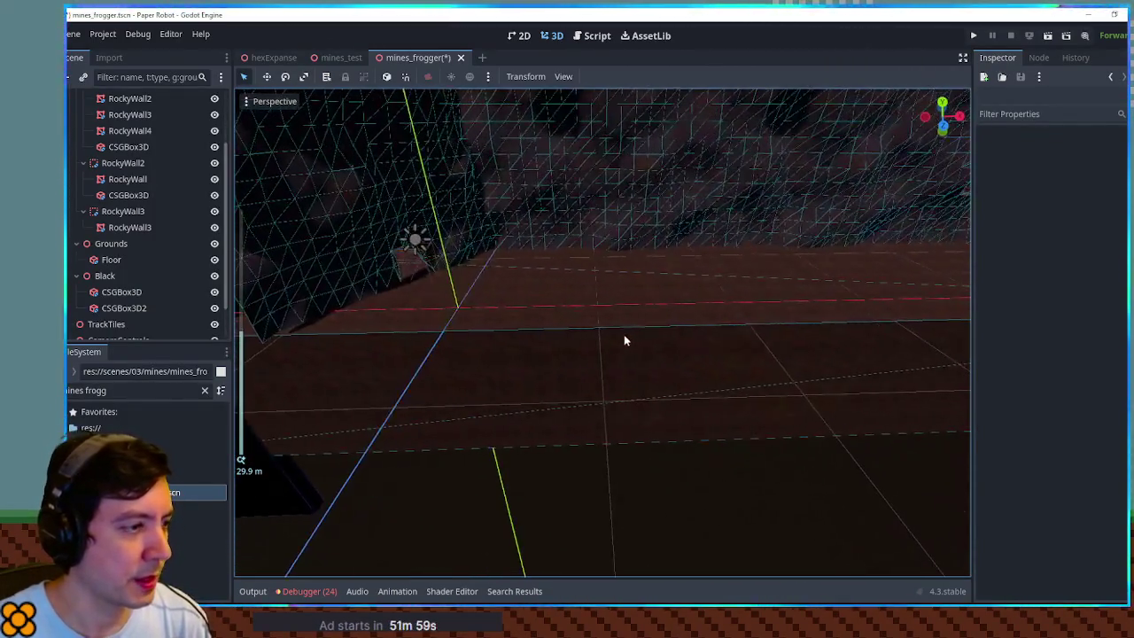
# - Duplicate the Floor as Floor2, raise it above the main floor, and shorten it to 27
pyautogui.click(635, 345)
pyautogui.scroll(-4, 634, 345)
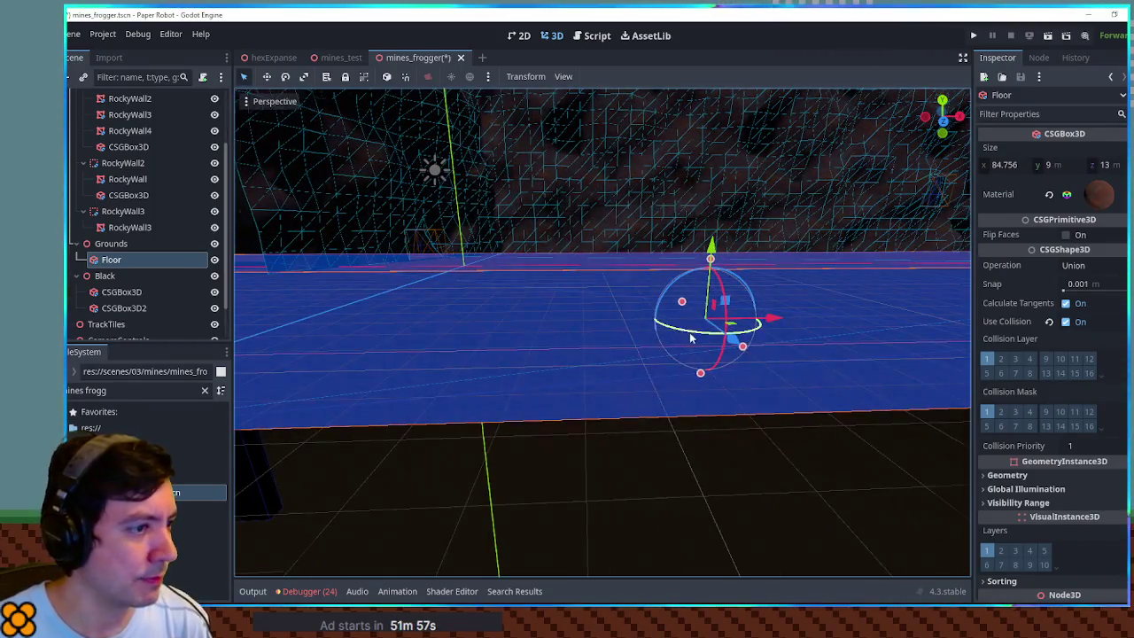
pyautogui.scroll(-3, 609, 330)
pyautogui.scroll(1, 609, 330)
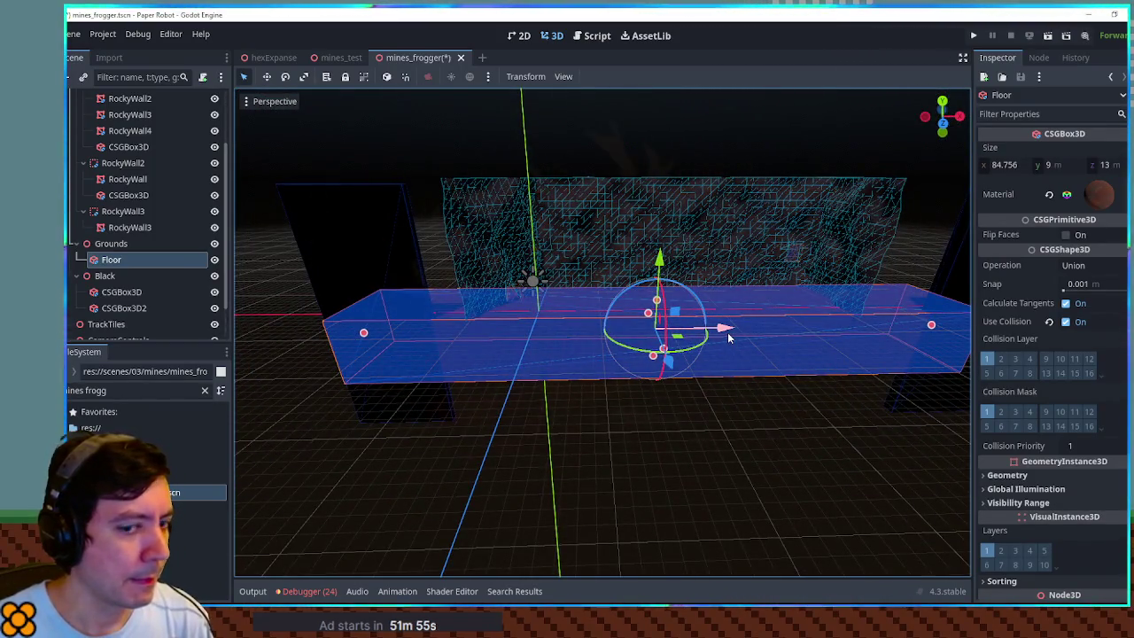
pyautogui.hotkey('ctrl', 'd')
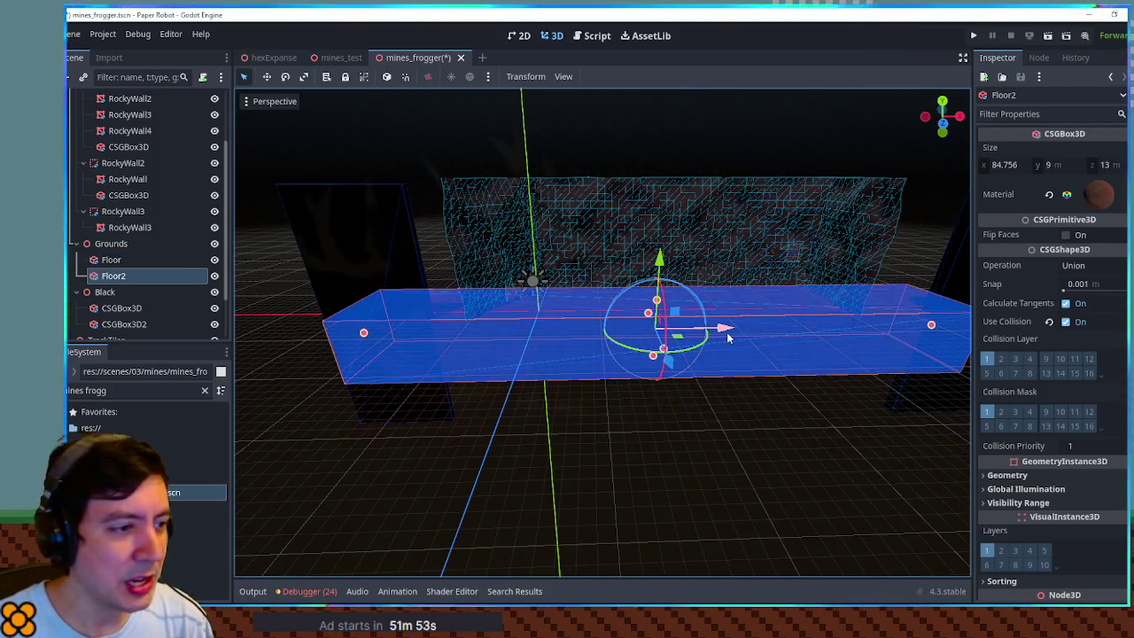
pyautogui.moveTo(929, 326); pyautogui.dragTo(532, 326)
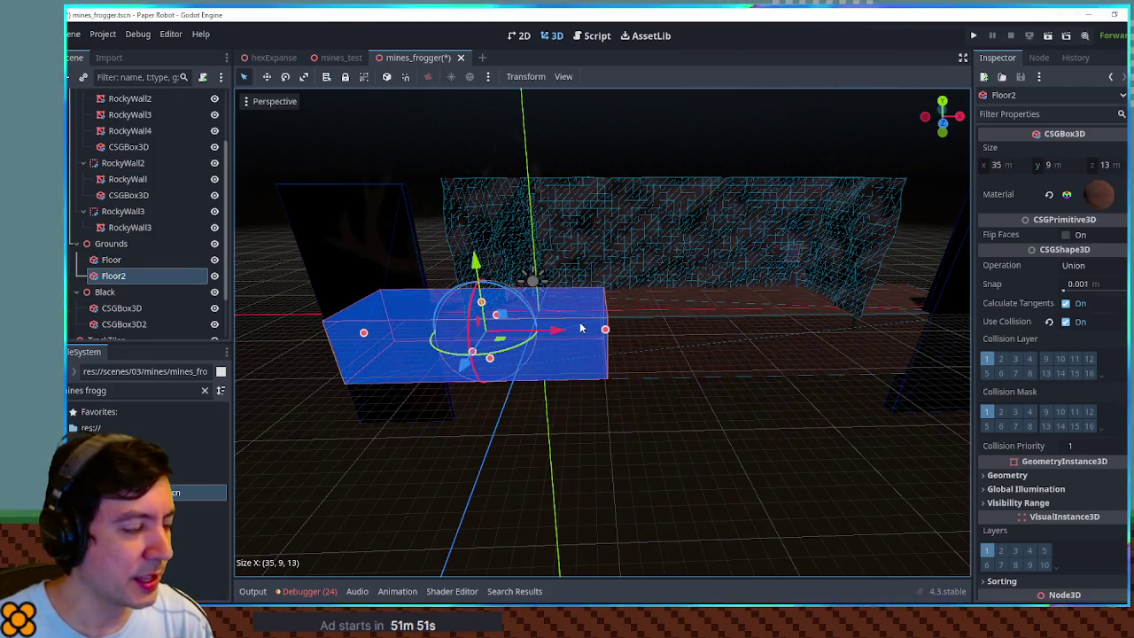
pyautogui.scroll(5, 537, 329)
pyautogui.press('f')
pyautogui.moveTo(535, 297); pyautogui.dragTo(535, 287)
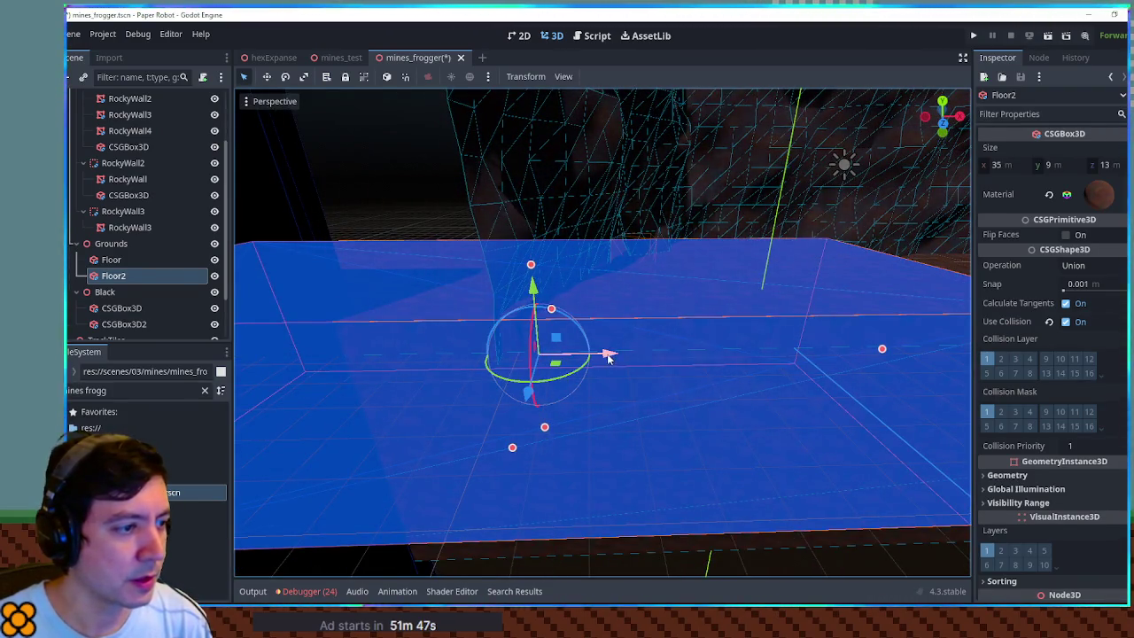
pyautogui.moveTo(880, 351); pyautogui.dragTo(722, 350)
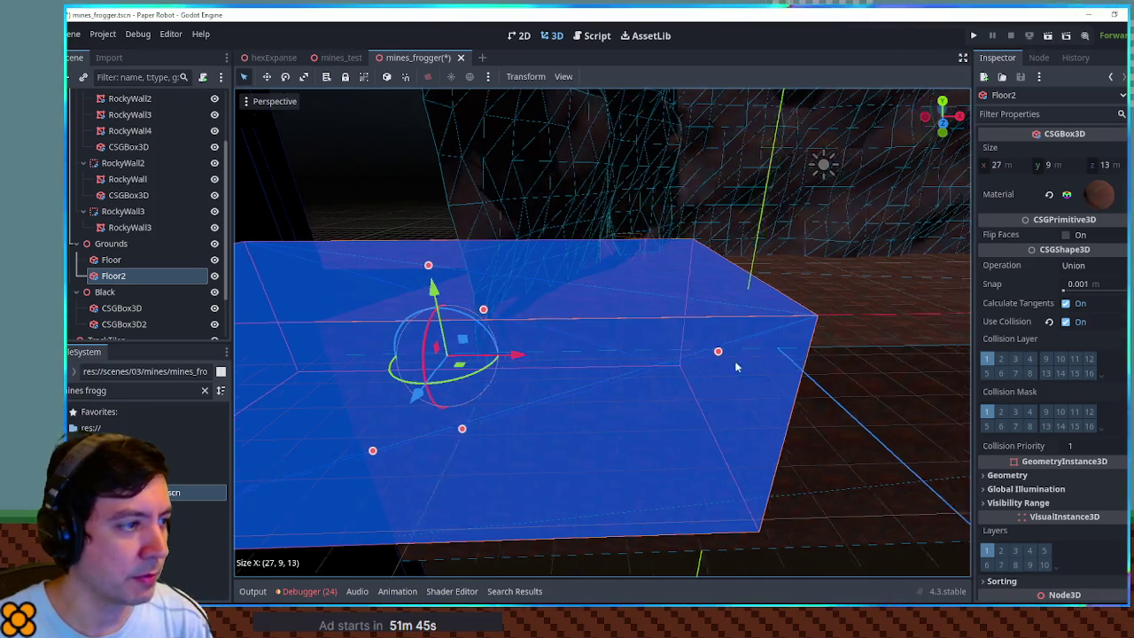
pyautogui.write('start s')
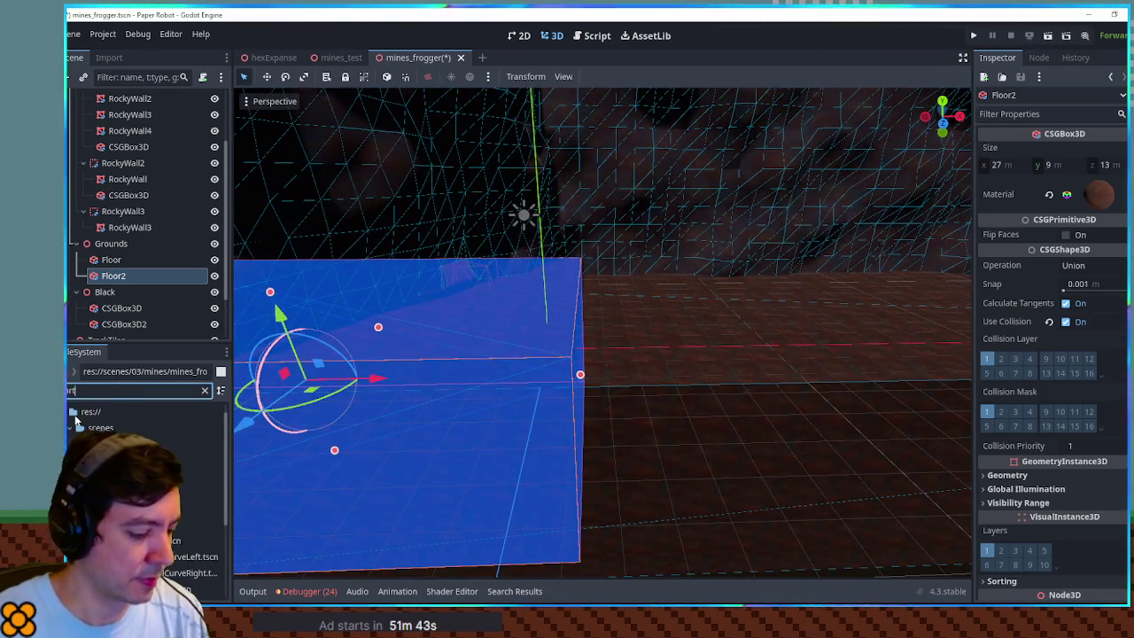
pyautogui.write('pik')
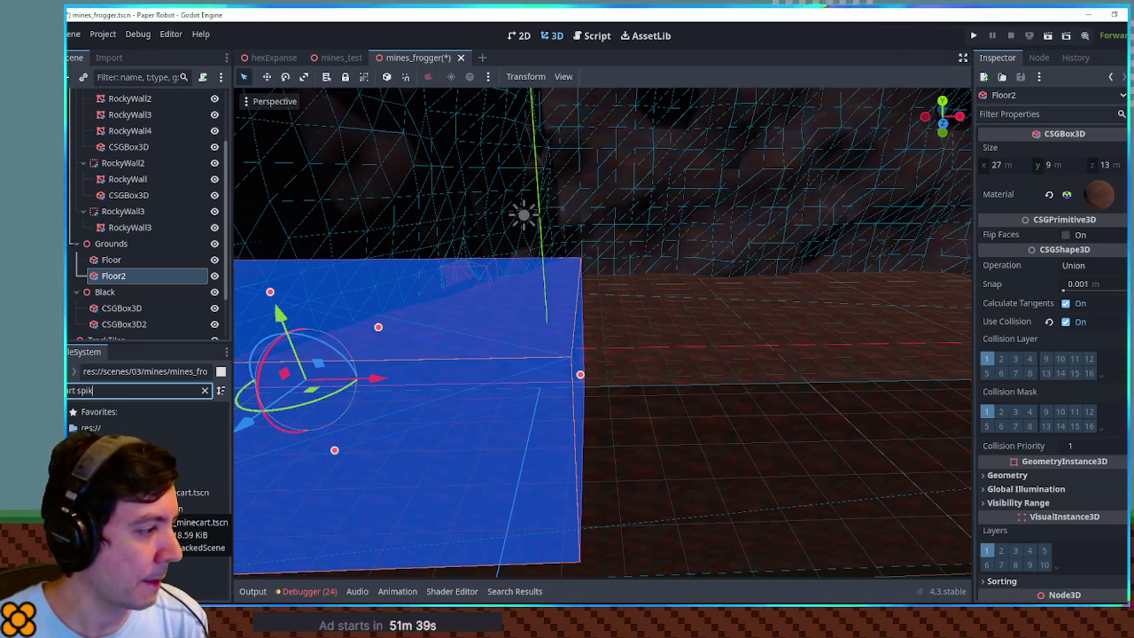
pyautogui.click(194, 509)
pyautogui.doubleClick(194, 508)
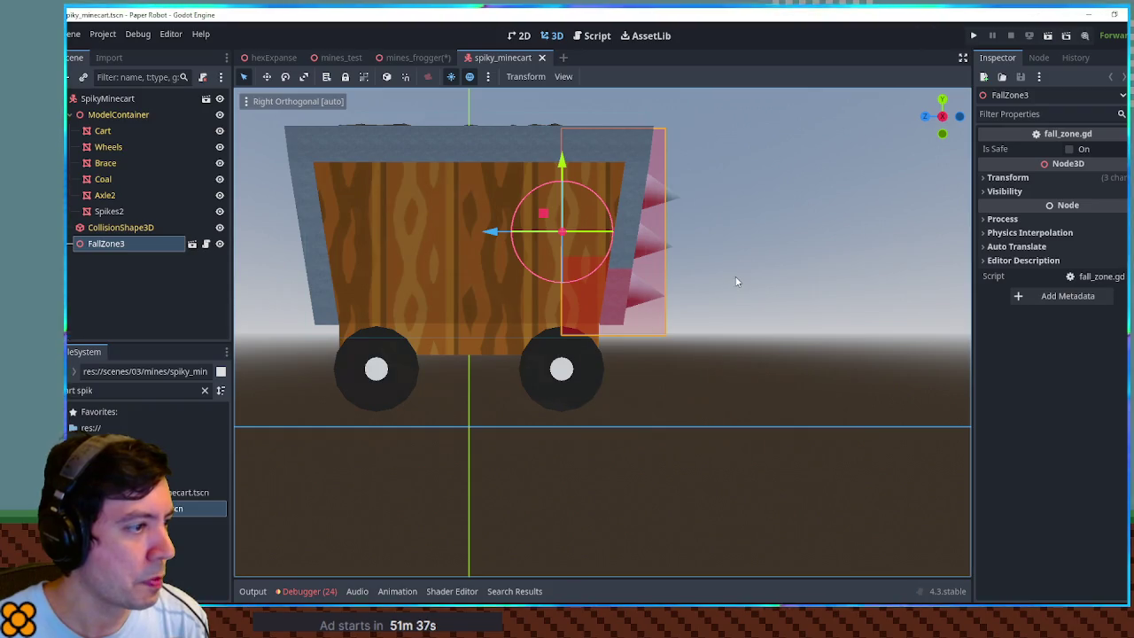
pyautogui.press('KP_1')
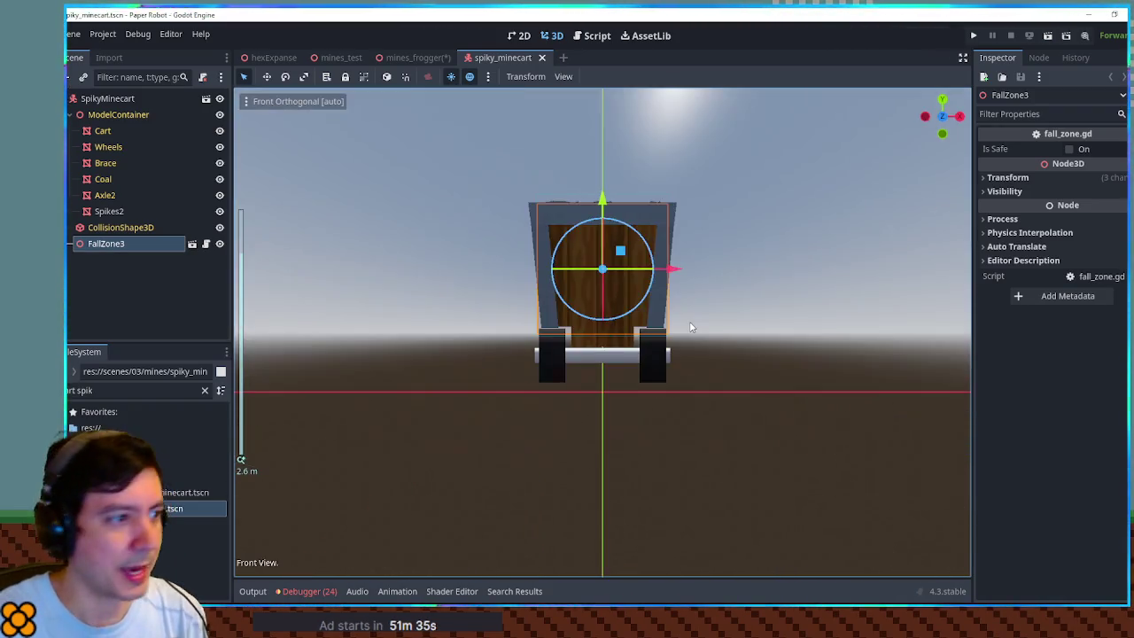
pyautogui.press('KP_7')
pyautogui.press('KP_3')
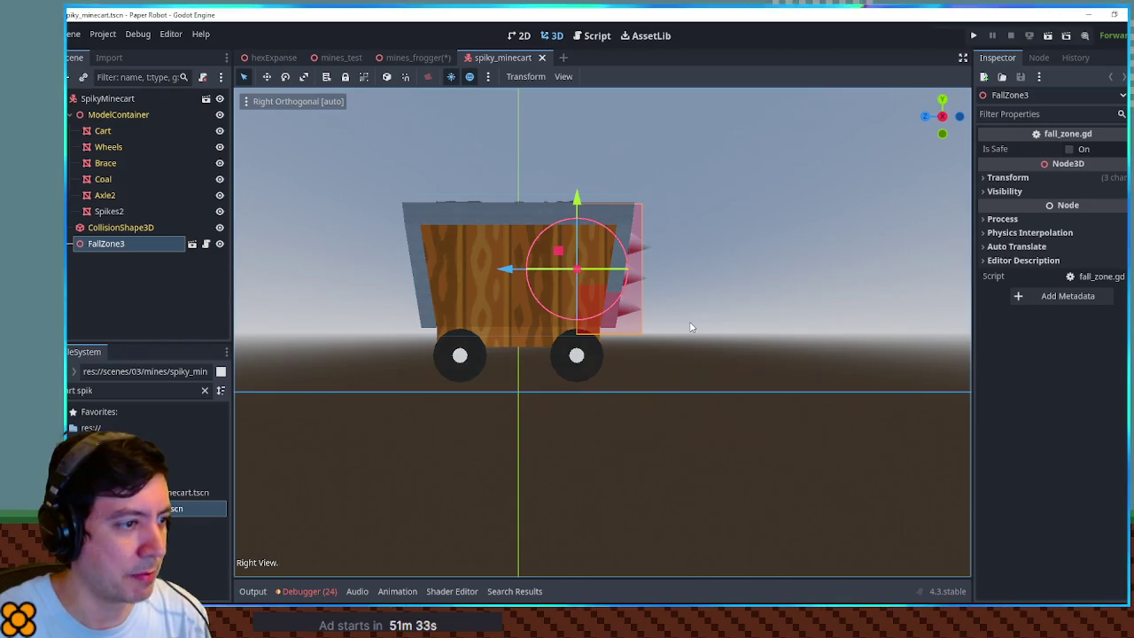
pyautogui.click(123, 100)
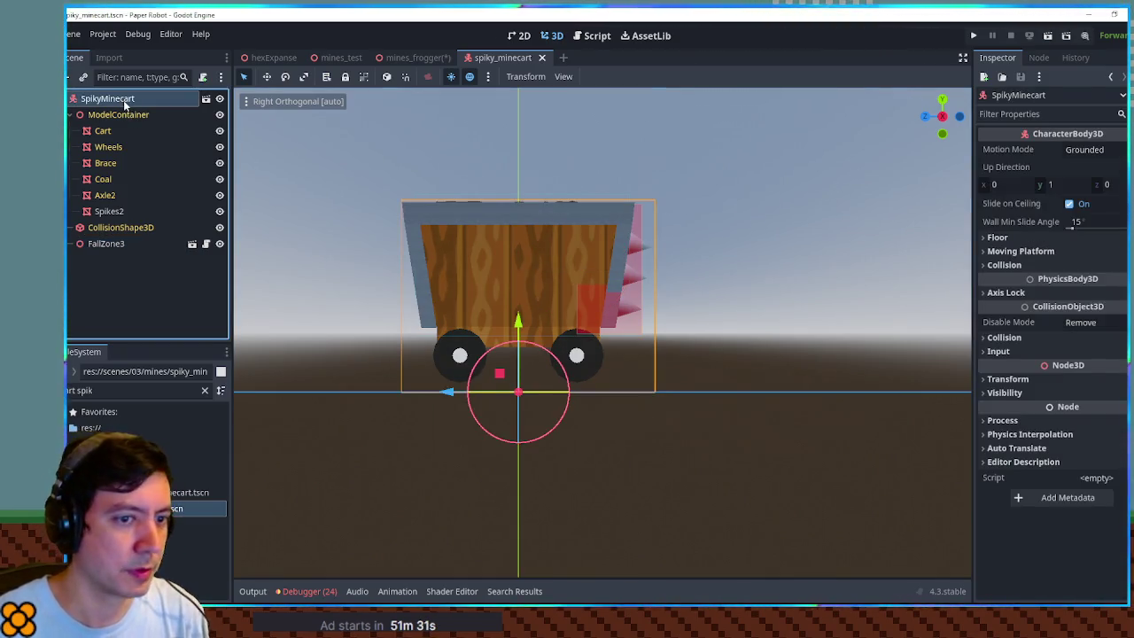
pyautogui.hotkey('ctrl', 'a')
pyautogui.write('csgbox')
pyautogui.press('Return')
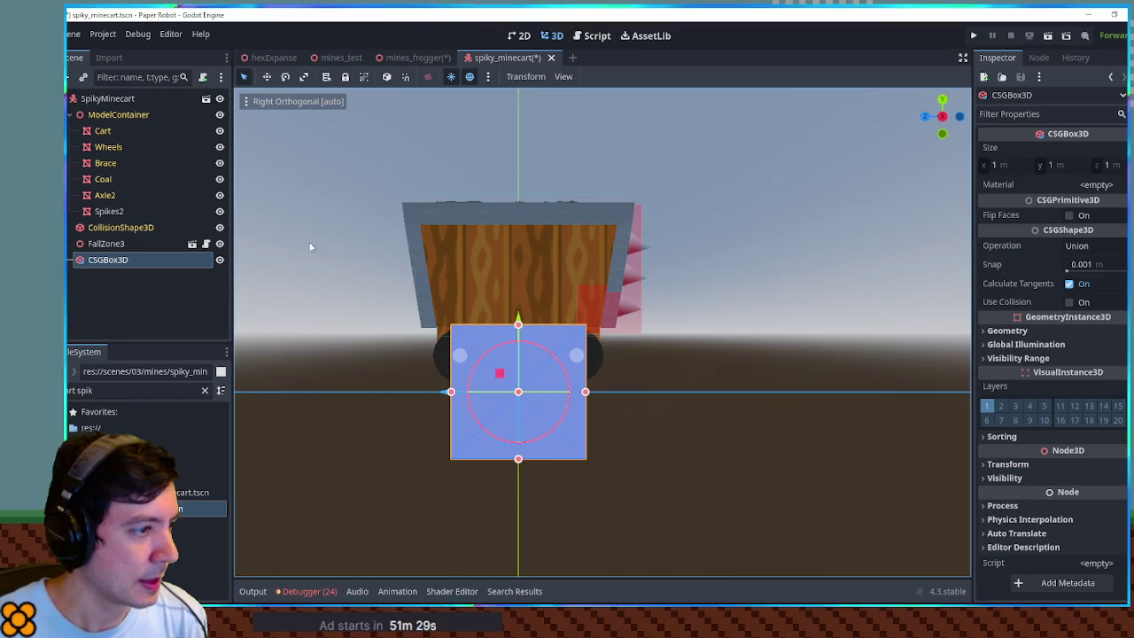
pyautogui.moveTo(520, 327)
pyautogui.mouseDown()
pyautogui.moveTo(522, 389)
pyautogui.moveTo(520, 205)
pyautogui.mouseUp()
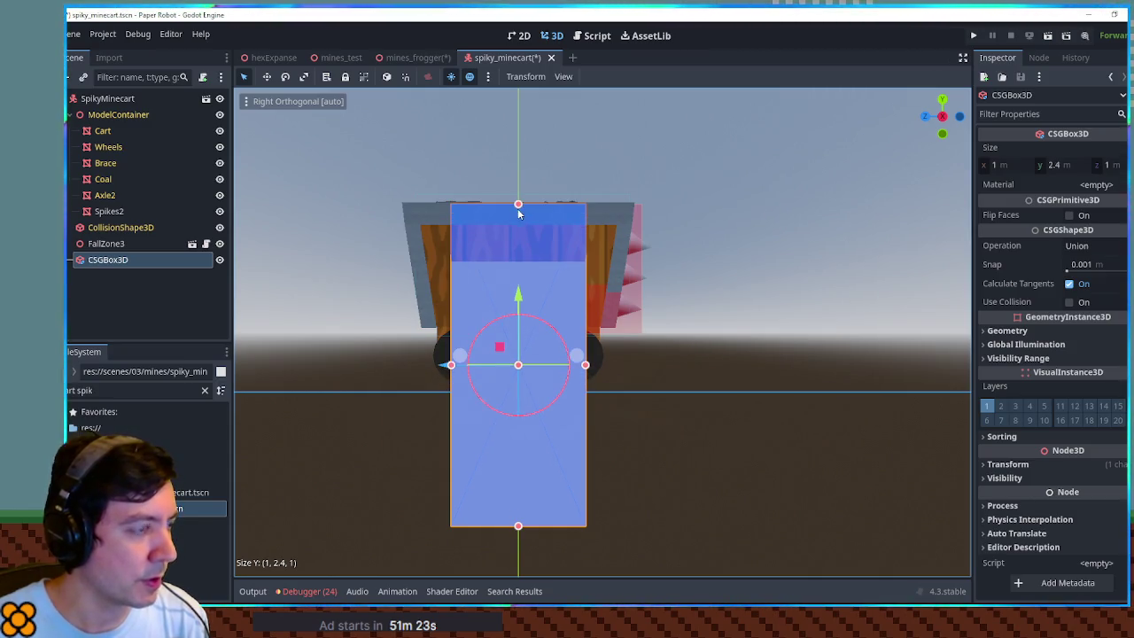
pyautogui.press('Delete')
pyautogui.press('Return')
pyautogui.click(551, 57)
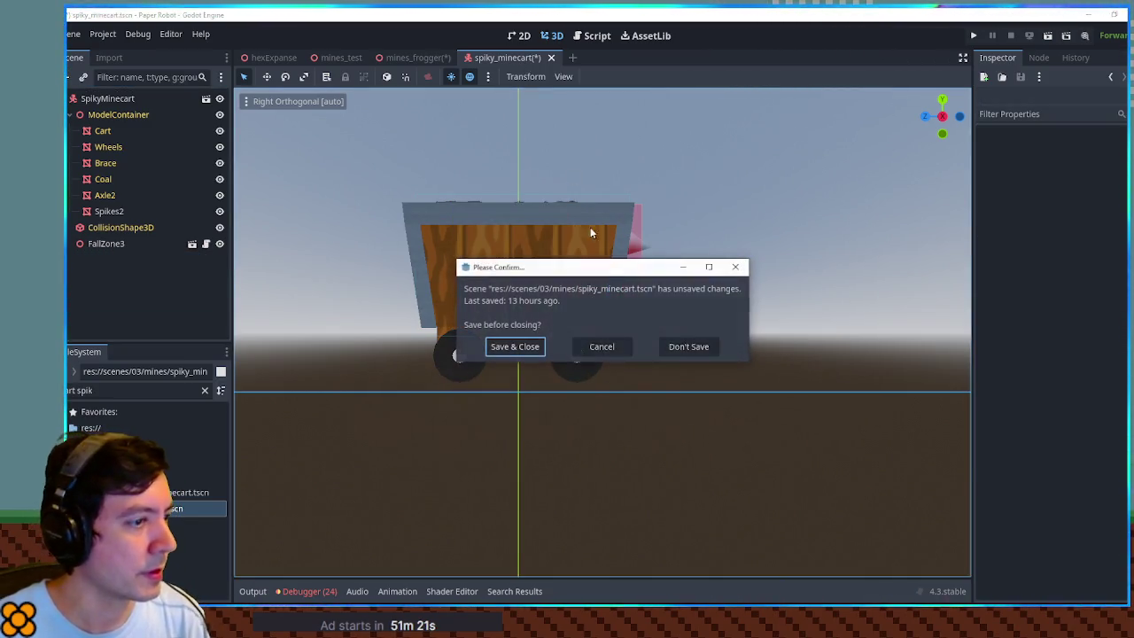
pyautogui.click(702, 348)
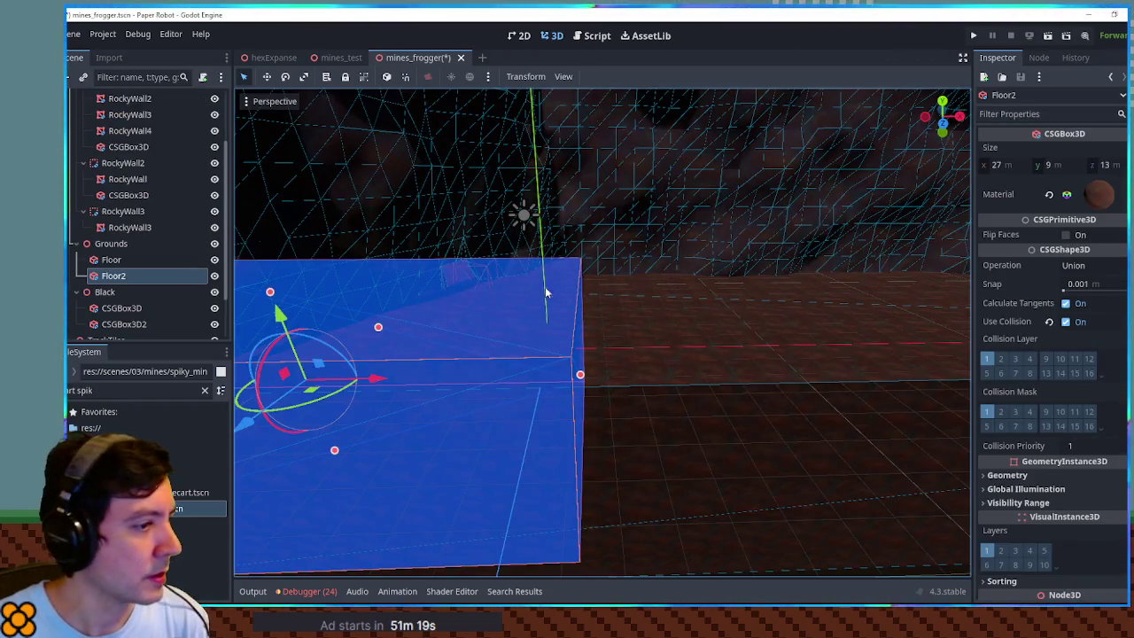
# - Adjust Floor2's height from the front view so it sits as a low step
pyautogui.moveTo(290, 282); pyautogui.dragTo(293, 300)
pyautogui.press('KP_1')
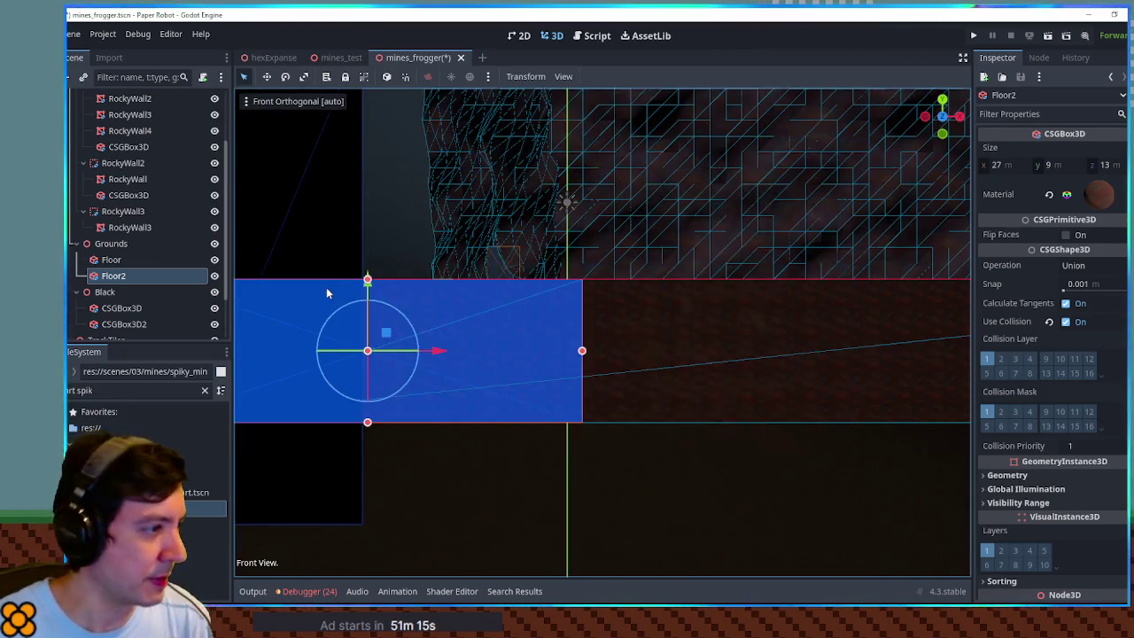
pyautogui.moveTo(377, 292); pyautogui.dragTo(369, 270)
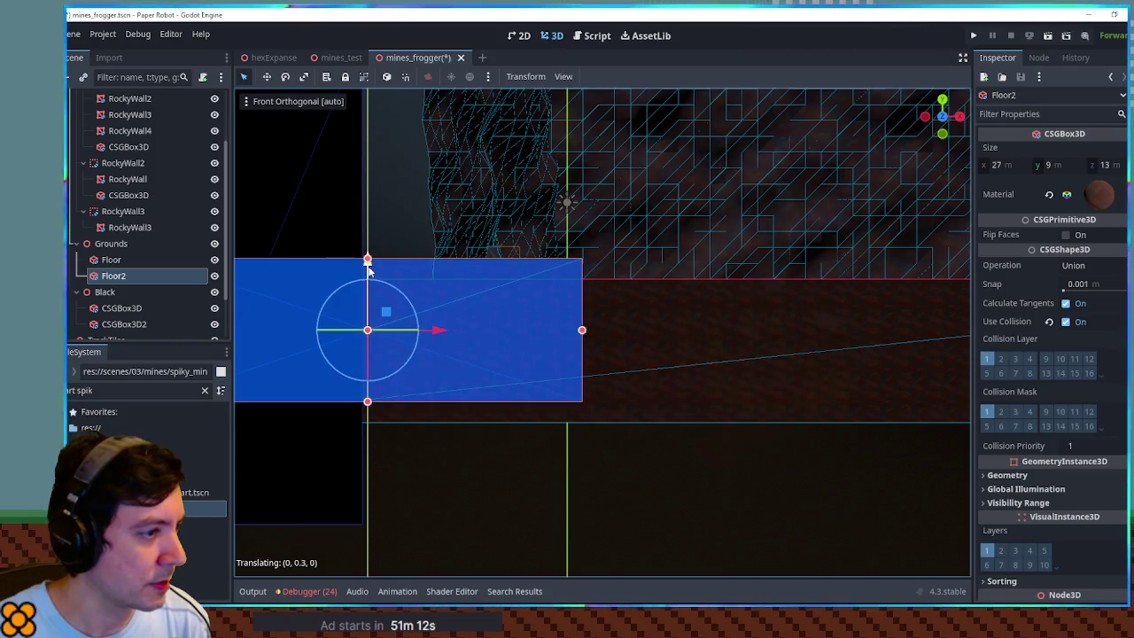
pyautogui.click(614, 509)
pyautogui.moveTo(614, 509)
pyautogui.mouseDown()
pyautogui.moveTo(579, 494)
pyautogui.moveTo(611, 396)
pyautogui.mouseUp()
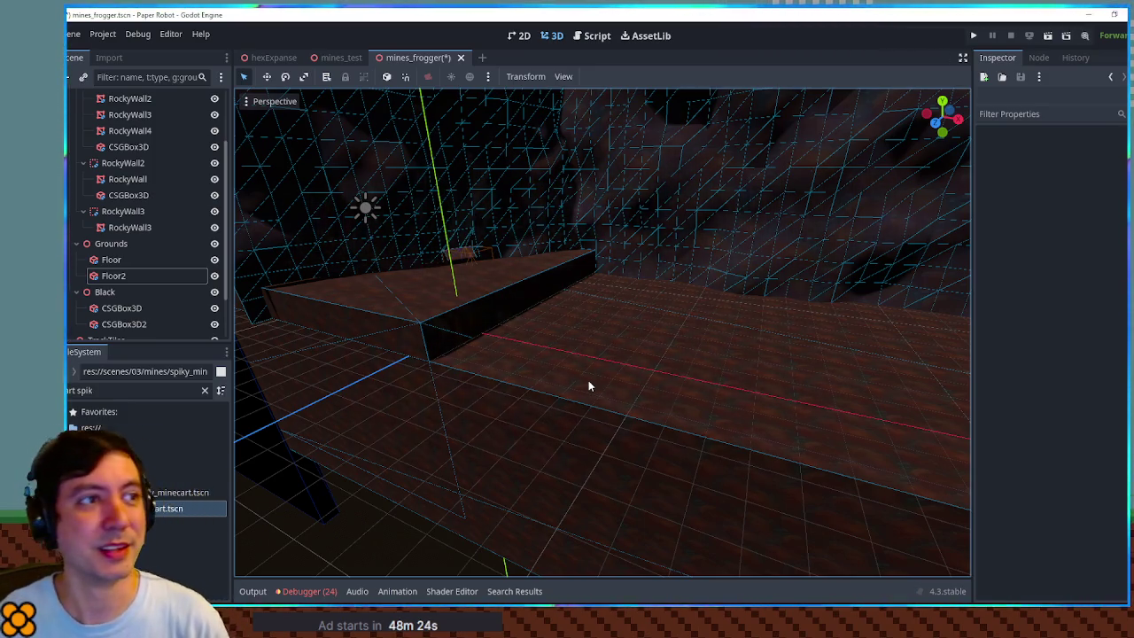
# - Duplicate Floor2 as Floor3 and slide it along X into place
pyautogui.scroll(8, 631, 250)
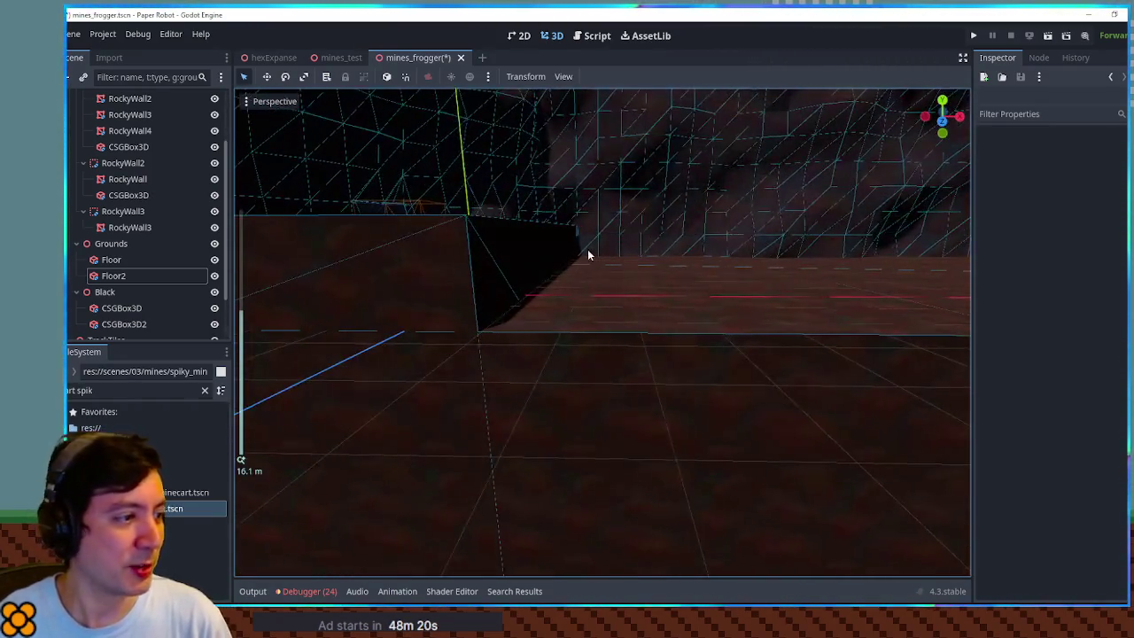
pyautogui.scroll(5, 587, 254)
pyautogui.click(620, 229)
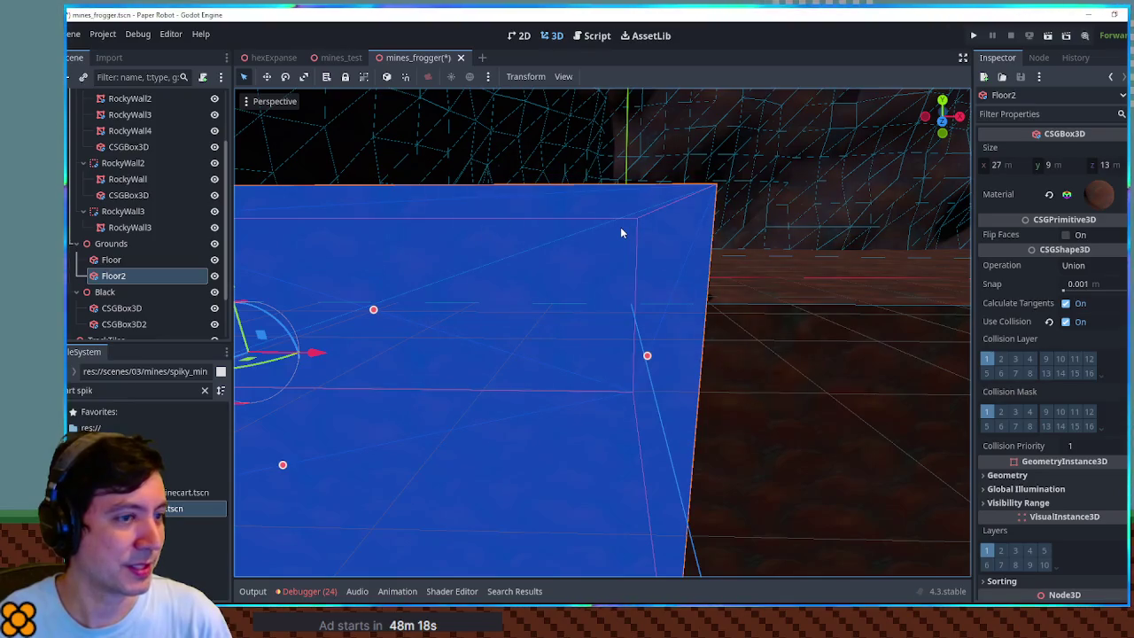
pyautogui.moveTo(620, 226)
pyautogui.mouseDown()
pyautogui.moveTo(846, 266)
pyautogui.moveTo(783, 300)
pyautogui.moveTo(804, 306)
pyautogui.moveTo(875, 264)
pyautogui.moveTo(395, 292)
pyautogui.mouseUp()
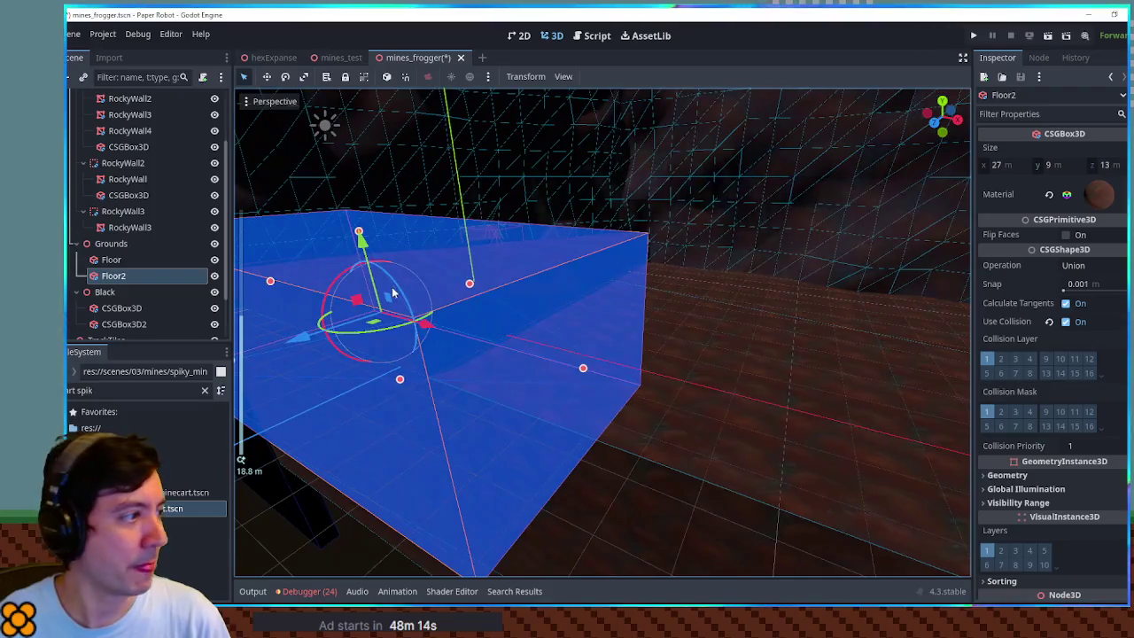
pyautogui.doubleClick(110, 277)
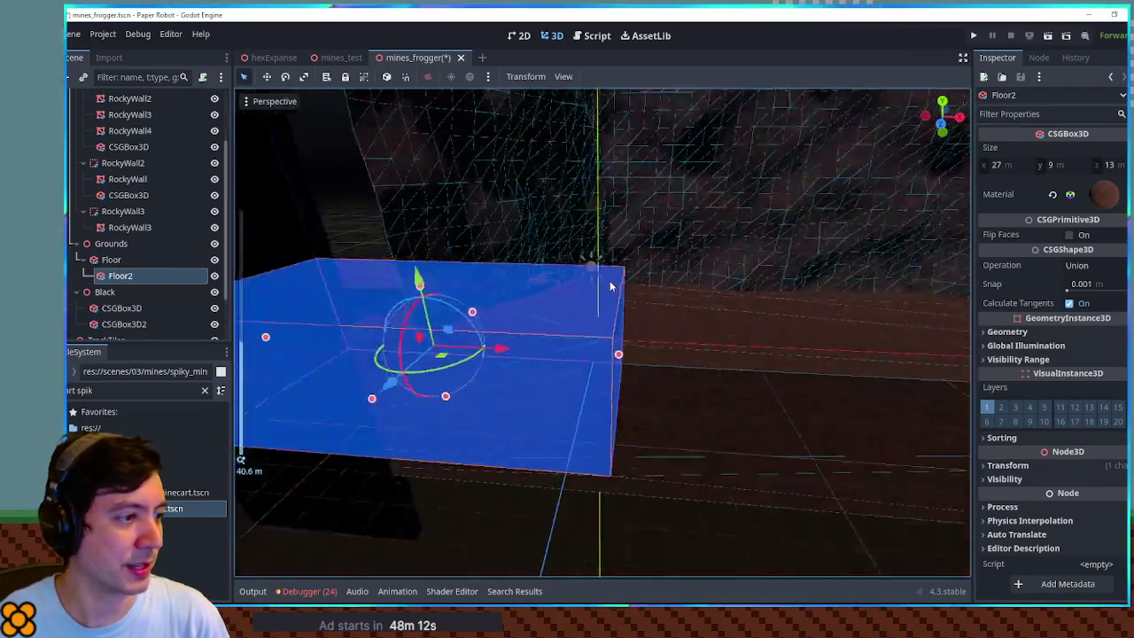
pyautogui.hotkey('ctrl', 'd')
pyautogui.moveTo(572, 348); pyautogui.dragTo(802, 345)
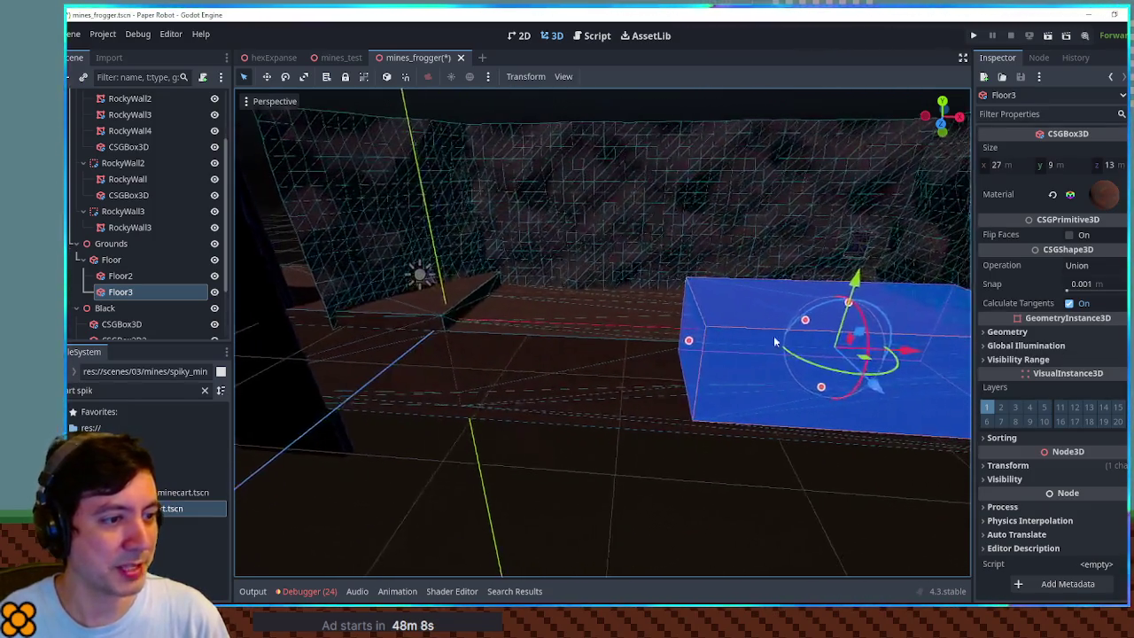
pyautogui.moveTo(885, 341)
pyautogui.mouseDown()
pyautogui.moveTo(694, 352)
pyautogui.moveTo(753, 353)
pyautogui.mouseUp()
pyautogui.click(507, 469)
# - Orbit down onto the floor boxes and select the TrackTiles node
pyautogui.scroll(5, 497, 353)
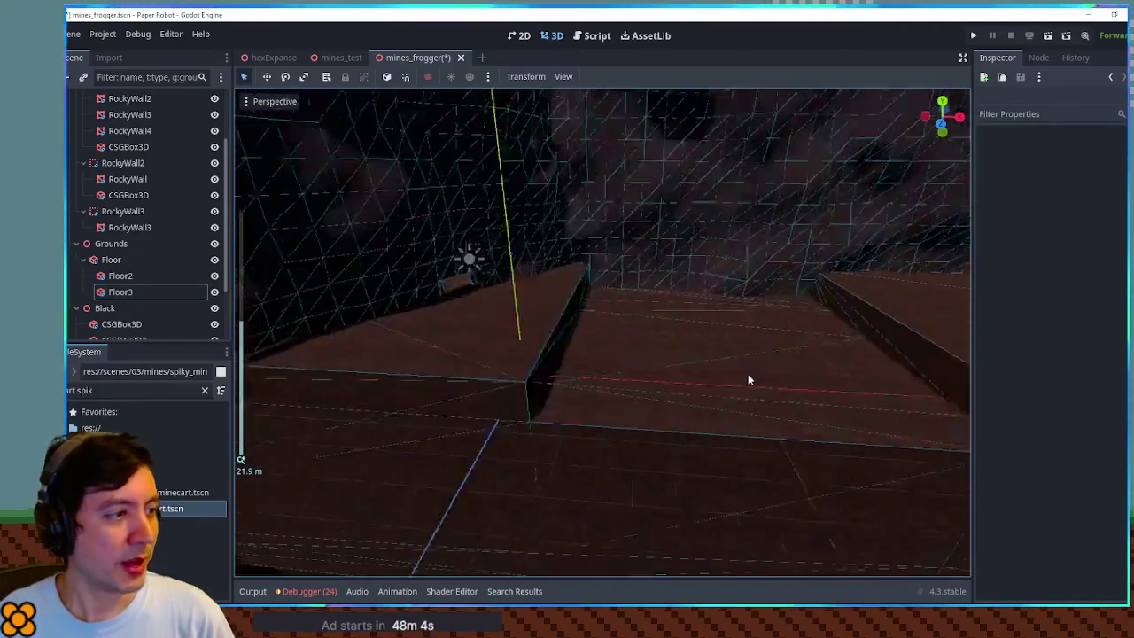
pyautogui.scroll(6, 748, 379)
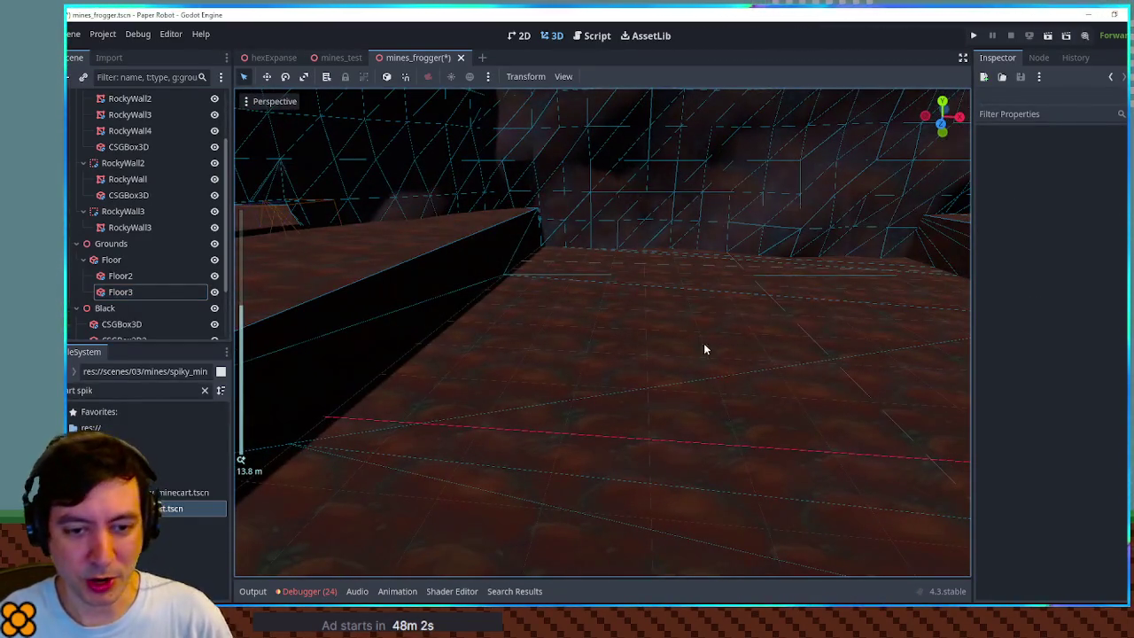
pyautogui.moveTo(704, 348)
pyautogui.mouseDown()
pyautogui.moveTo(704, 323)
pyautogui.moveTo(681, 327)
pyautogui.moveTo(661, 391)
pyautogui.moveTo(638, 327)
pyautogui.mouseUp()
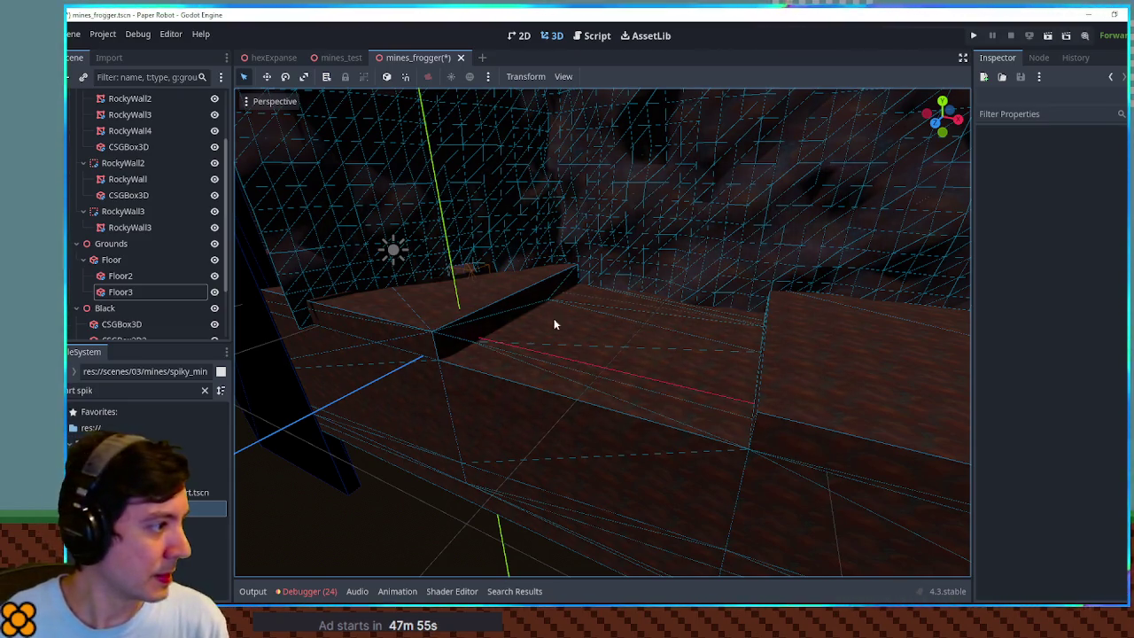
pyautogui.scroll(-3, 84, 263)
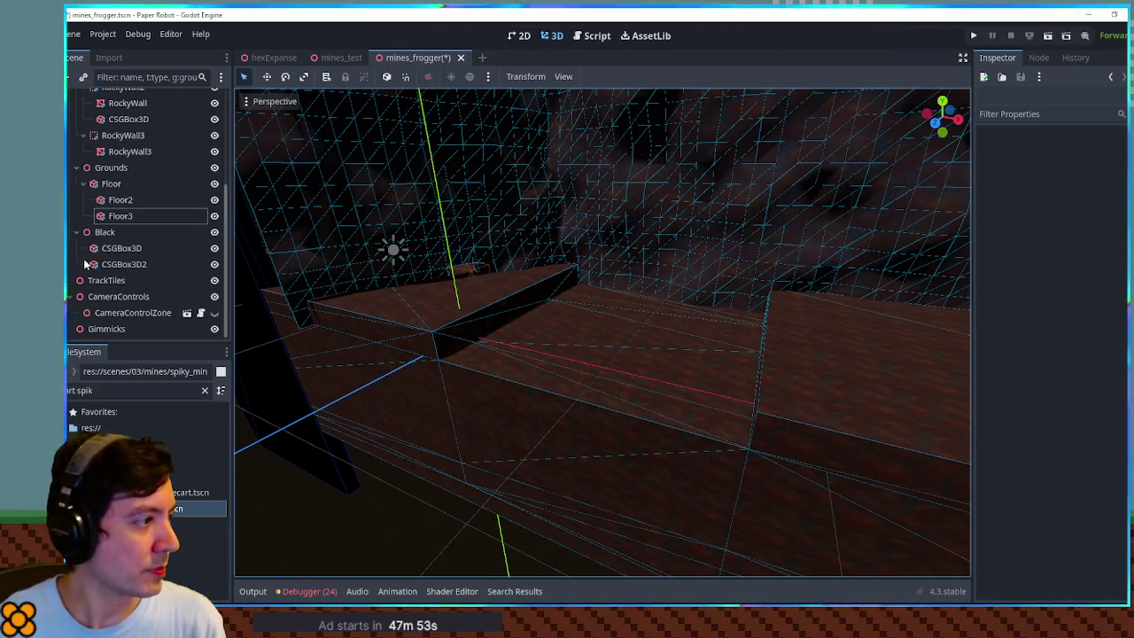
pyautogui.click(105, 280)
pyautogui.click(106, 388)
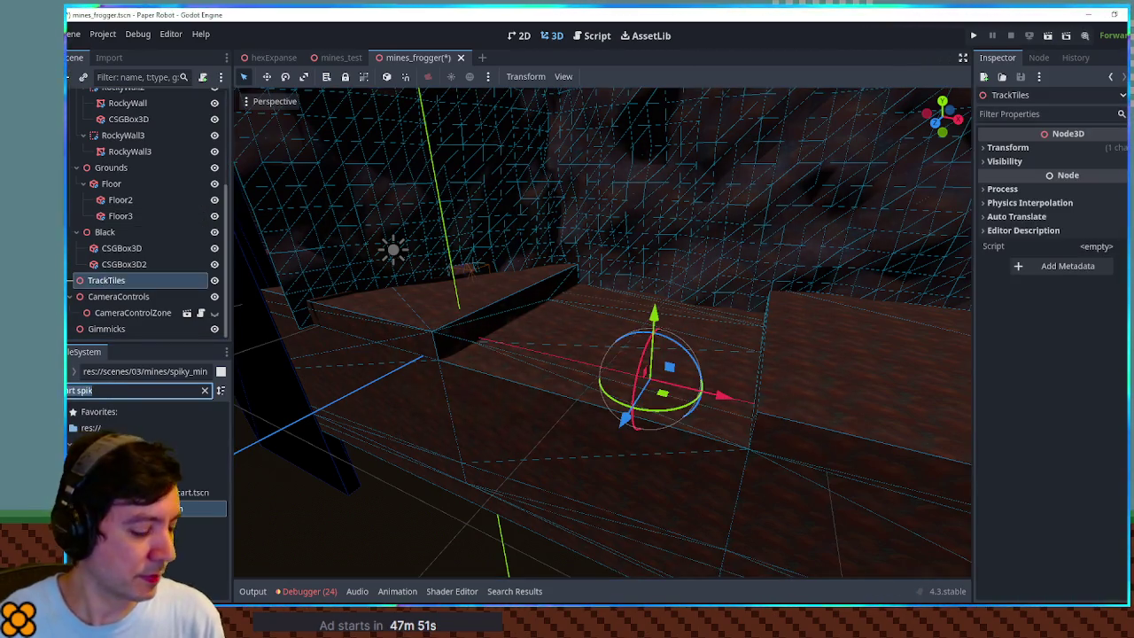
# - Filter files for 'cart tile' and add a CartTileStraight under TrackTiles, rotated 90 degrees
pyautogui.write('start')
pyautogui.press('BackSpace')
pyautogui.press('BackSpace')
pyautogui.write('rt tile')
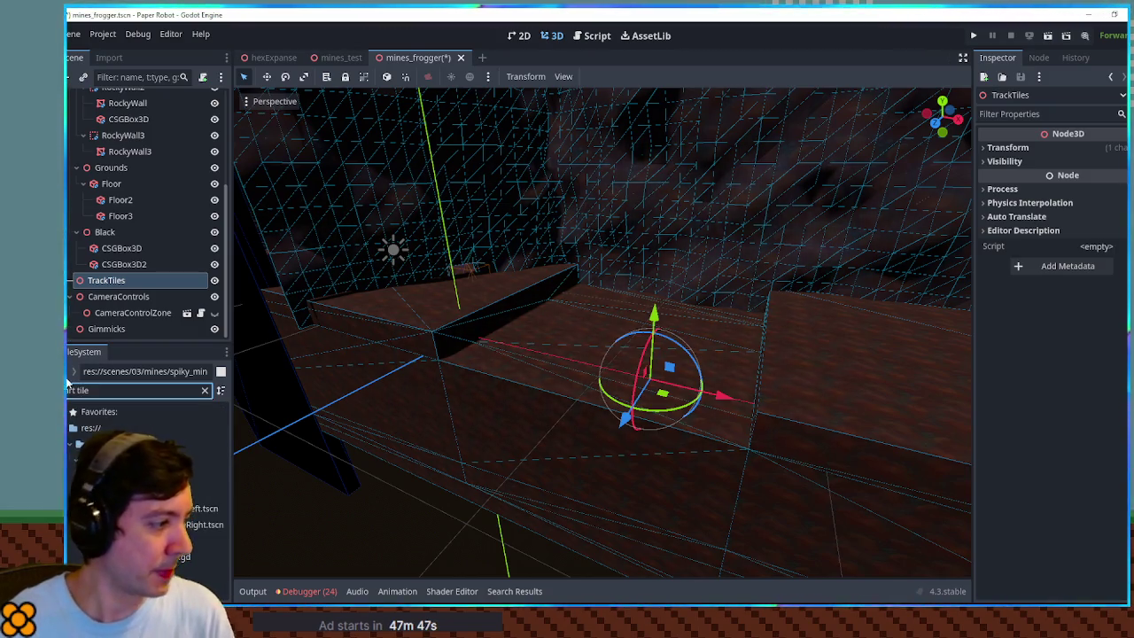
pyautogui.moveTo(177, 540); pyautogui.dragTo(107, 280)
pyautogui.moveTo(687, 487)
pyautogui.mouseDown()
pyautogui.moveTo(618, 478)
pyautogui.moveTo(564, 334)
pyautogui.moveTo(607, 322)
pyautogui.mouseUp()
pyautogui.scroll(3, 567, 334)
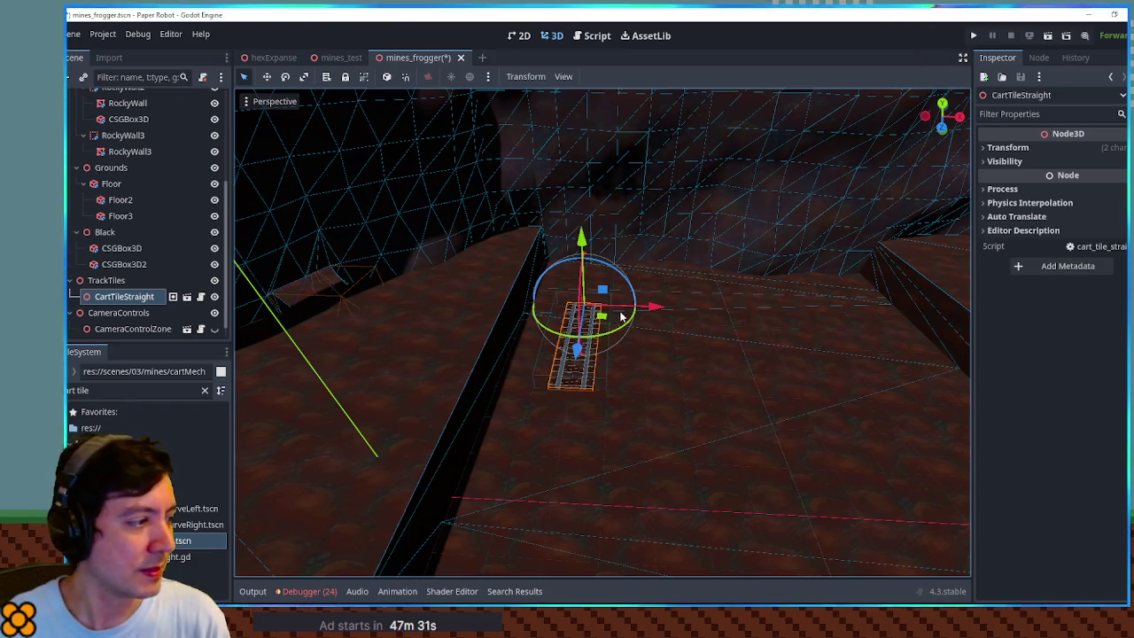
pyautogui.moveTo(679, 313); pyautogui.dragTo(470, 318)
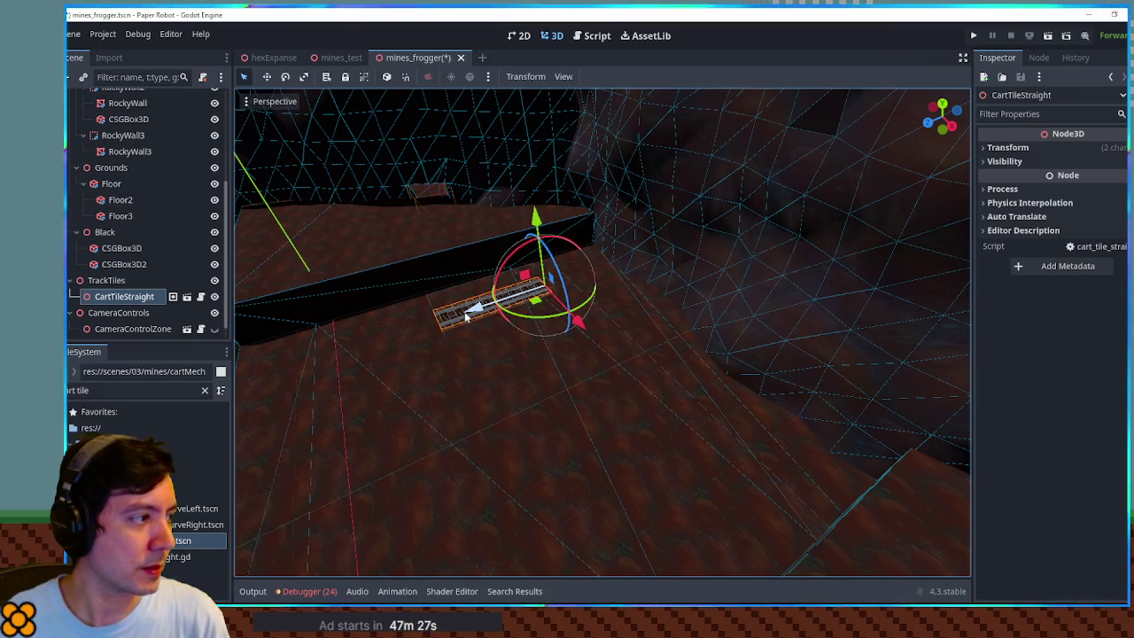
pyautogui.click(103, 281)
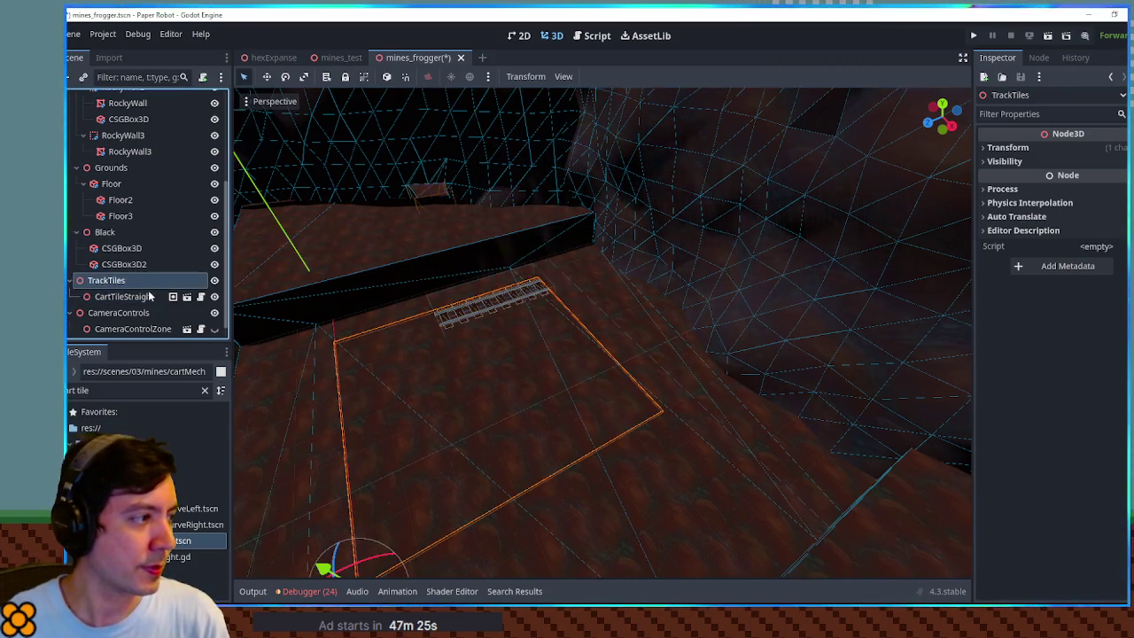
# - Add a Node3D named Line1 under TrackTiles
pyautogui.hotkey('ctrl', 'a')
pyautogui.write('ca')
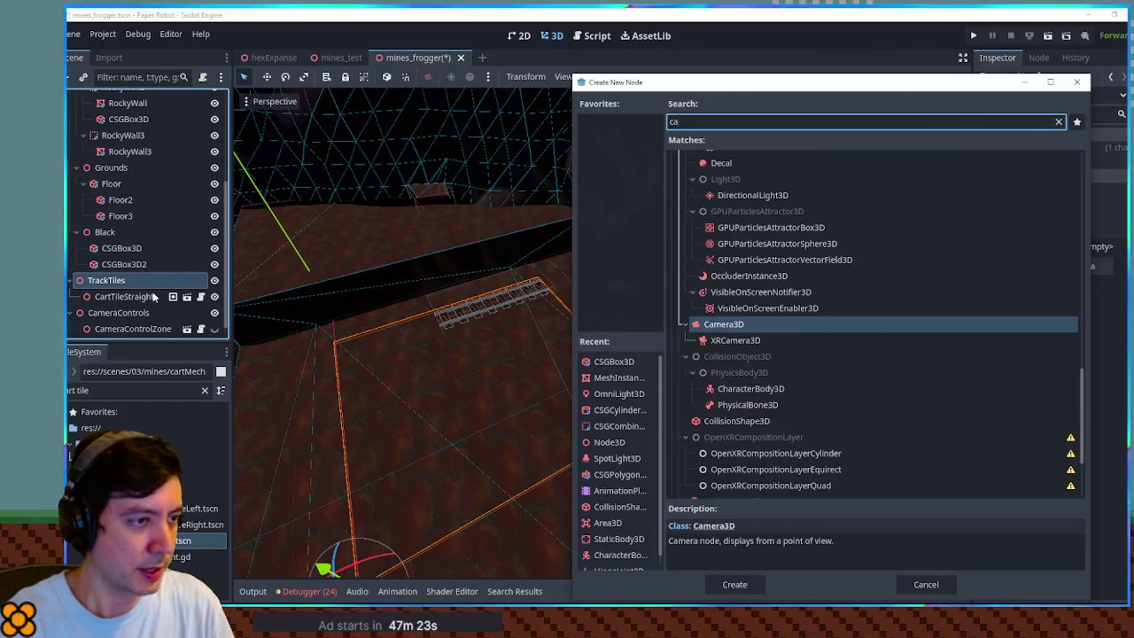
pyautogui.press('Escape')
pyautogui.hotkey('ctrl', 'a')
pyautogui.write('node3d')
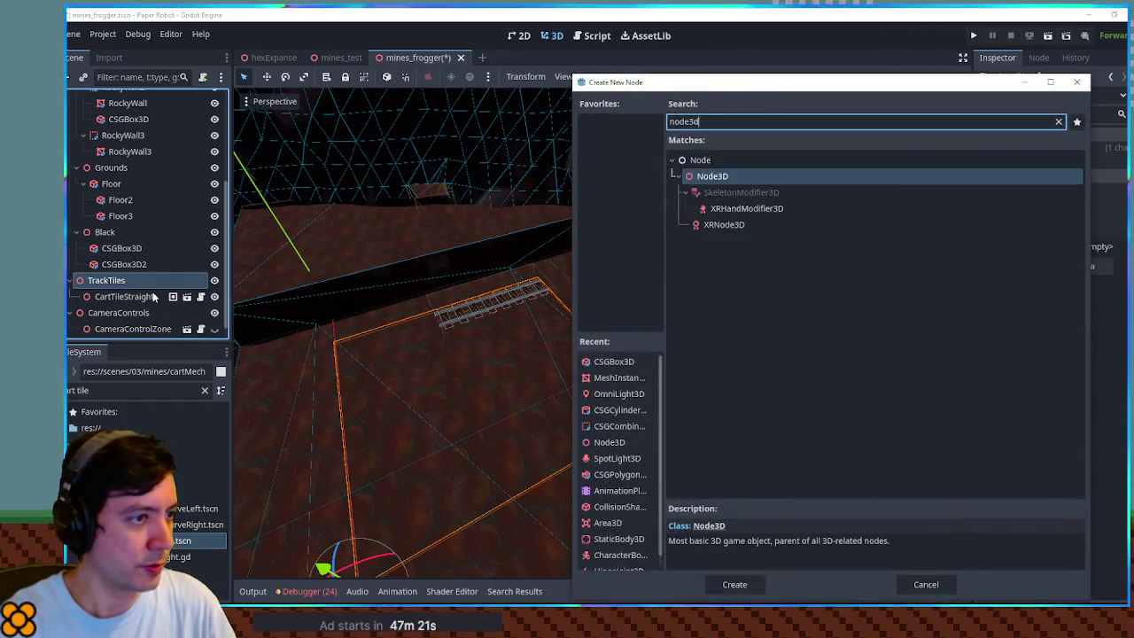
pyautogui.press('Return')
pyautogui.press('F2')
pyautogui.write('Line1')
pyautogui.press('Return')
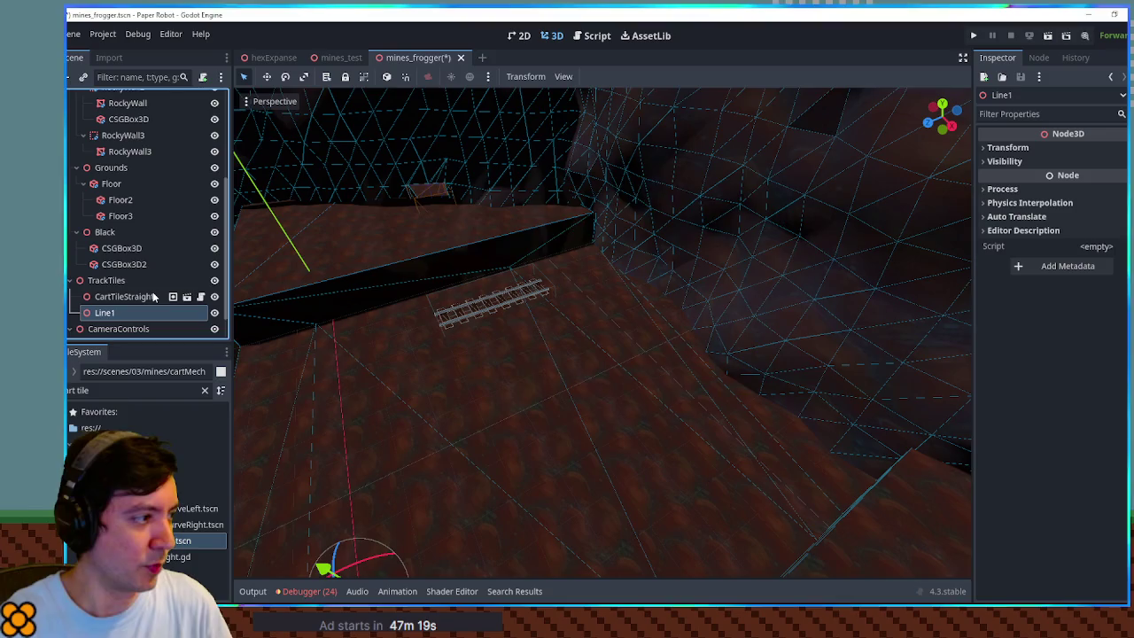
# - Zero the CartTileStraight tile's position, parent it under Line1, and move Line1 into place
pyautogui.click(124, 296)
pyautogui.press('f')
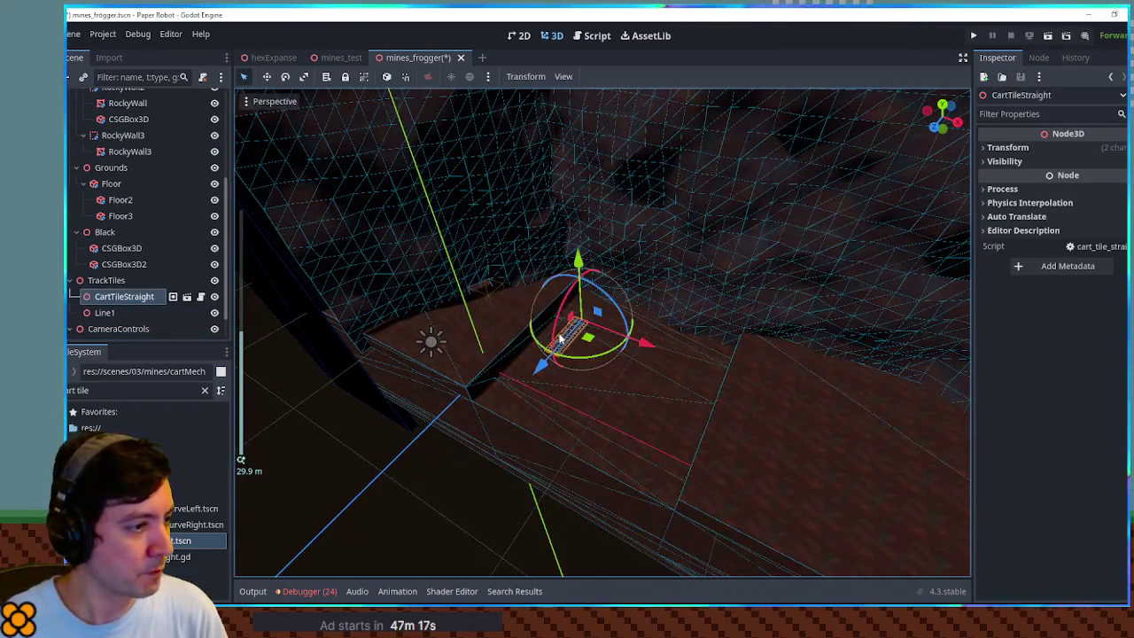
pyautogui.click(1085, 147)
pyautogui.click(1081, 162)
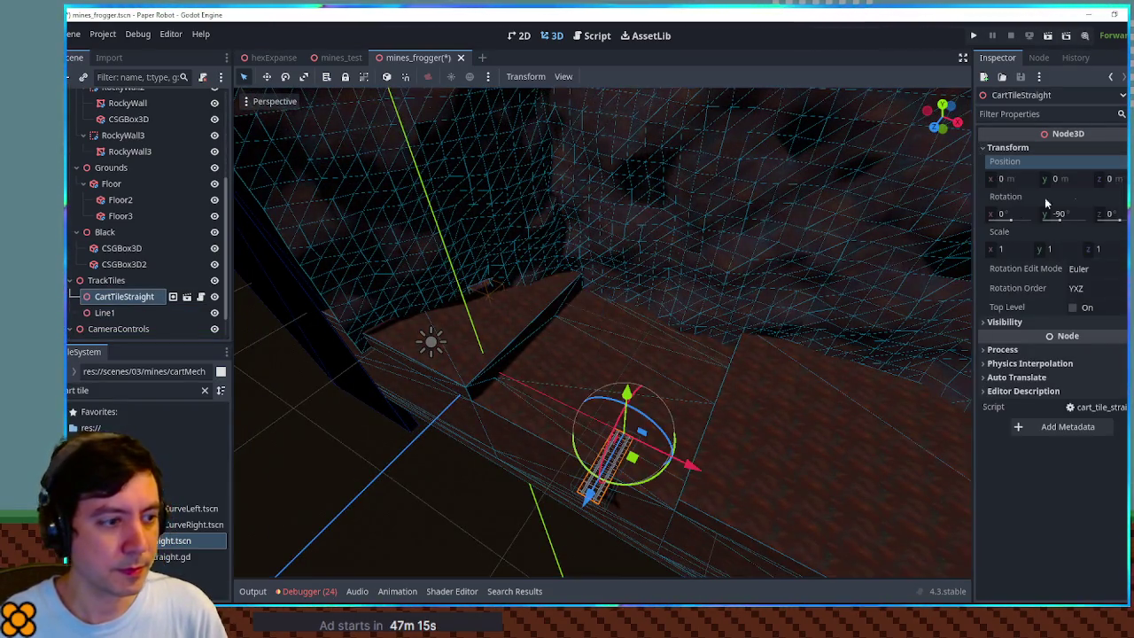
pyautogui.click(105, 313)
pyautogui.moveTo(106, 301); pyautogui.dragTo(105, 312)
pyautogui.click(104, 297)
pyautogui.moveTo(633, 457)
pyautogui.mouseDown()
pyautogui.moveTo(610, 337)
pyautogui.moveTo(587, 307)
pyautogui.moveTo(608, 317)
pyautogui.moveTo(538, 354)
pyautogui.moveTo(484, 427)
pyautogui.mouseUp()
# - Duplicate the track tile along Z to start a row of tiles
pyautogui.click(131, 313)
pyautogui.hotkey('ctrl', 'd')
pyautogui.hotkey('ctrl', 'd')
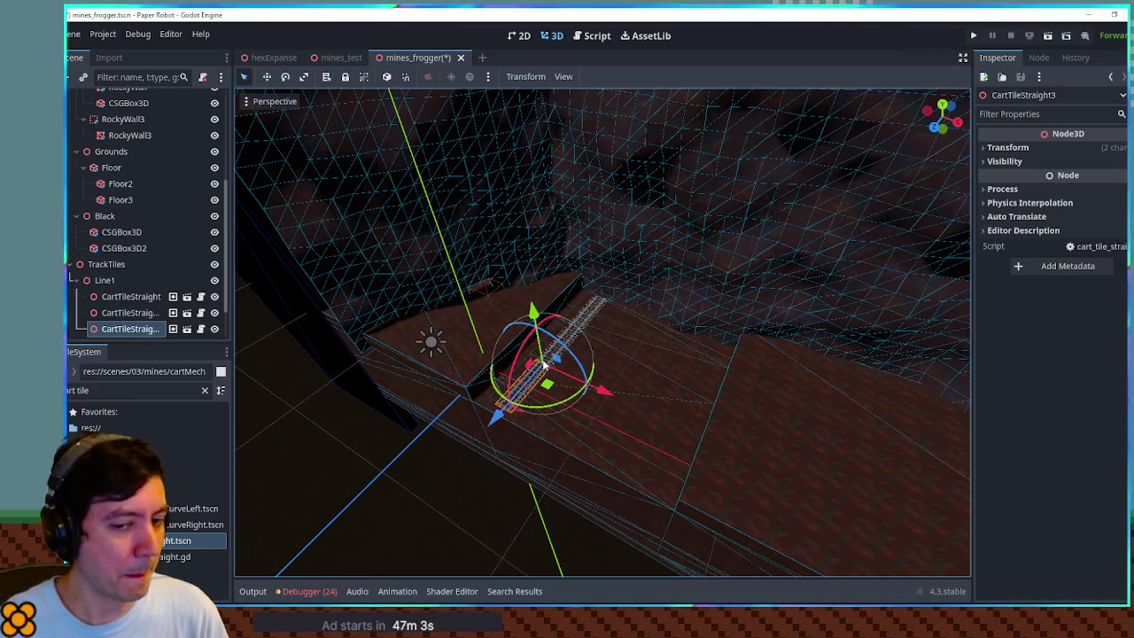
pyautogui.scroll(3, 478, 399)
pyautogui.hotkey('ctrl', 'd')
# - Move the newest duplicate tile 5 units along Z to complete five straight tiles
pyautogui.moveTo(453, 379)
pyautogui.mouseDown()
pyautogui.moveTo(260, 381)
pyautogui.moveTo(385, 396)
pyautogui.mouseUp()
pyautogui.click(538, 383)
pyautogui.scroll(-2, 537, 383)
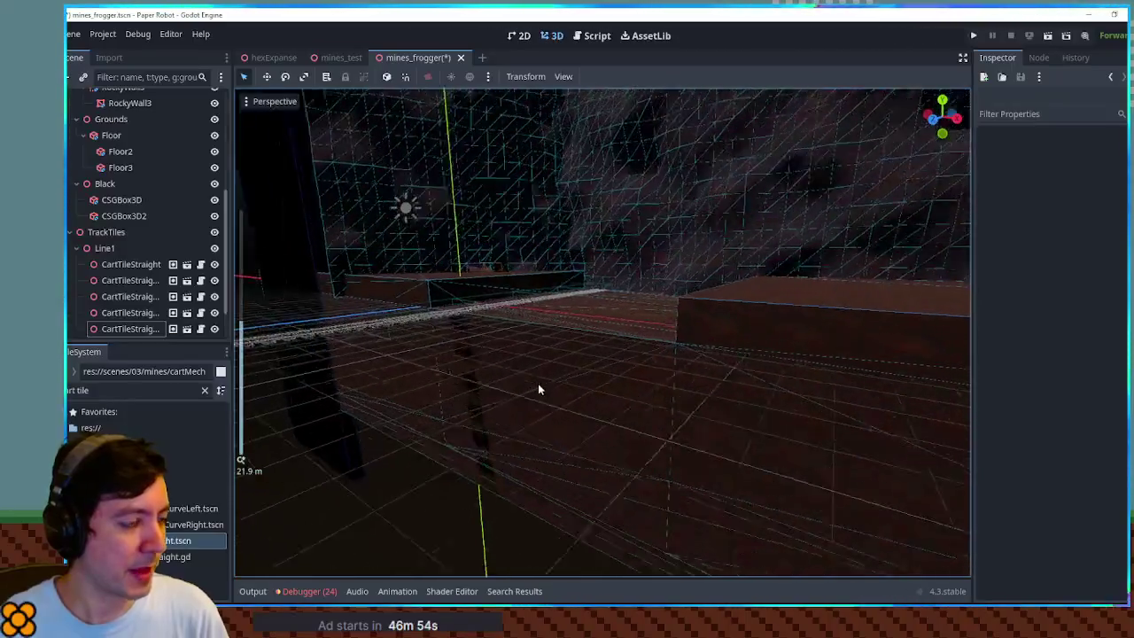
pyautogui.moveTo(582, 401)
pyautogui.mouseDown()
pyautogui.moveTo(572, 461)
pyautogui.moveTo(567, 380)
pyautogui.moveTo(575, 413)
pyautogui.moveTo(581, 397)
pyautogui.moveTo(482, 432)
pyautogui.mouseUp()
pyautogui.click(365, 410)
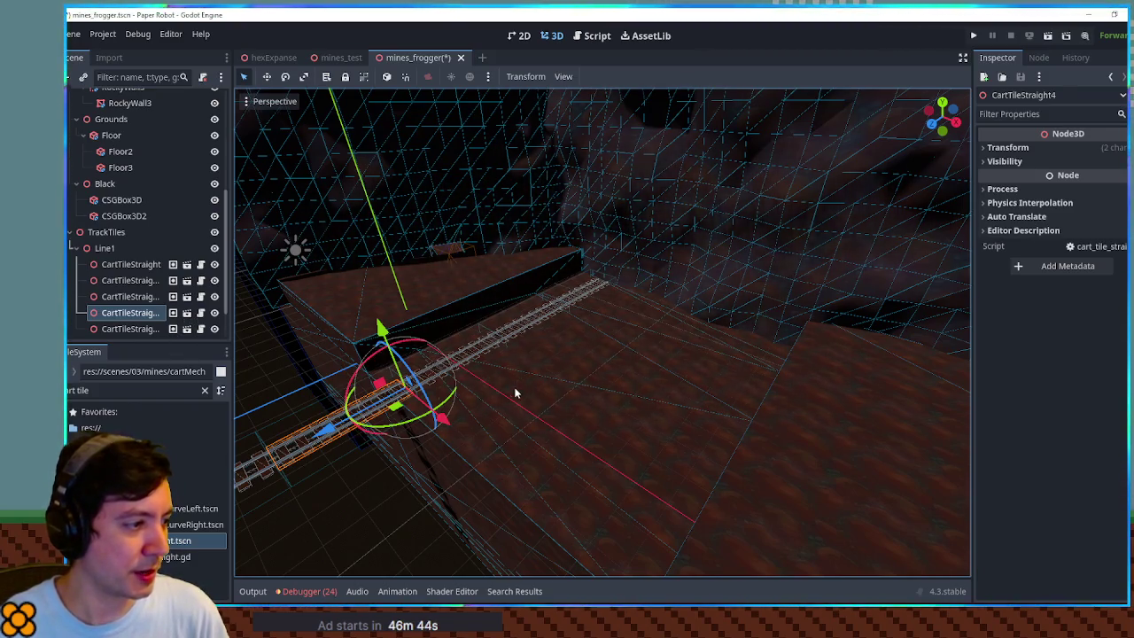
pyautogui.moveTo(519, 387); pyautogui.dragTo(464, 420)
# - Shift the whole Line1 track back along Z onto the cave floor and frame CartTileStraight5
pyautogui.click(105, 248)
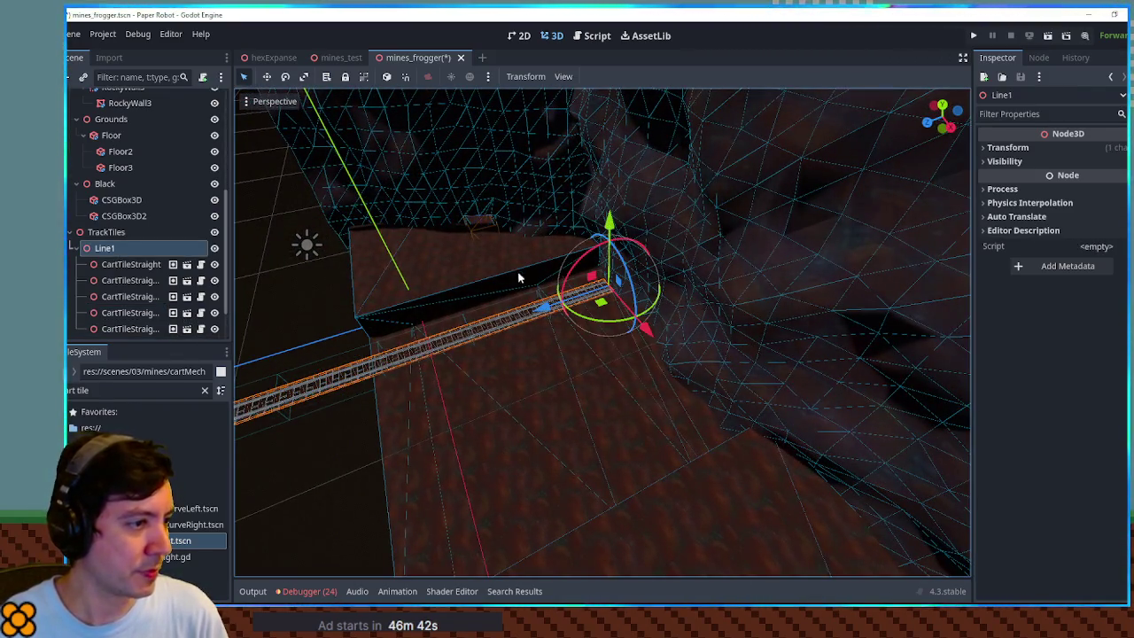
pyautogui.moveTo(544, 307)
pyautogui.mouseDown()
pyautogui.moveTo(597, 288)
pyautogui.moveTo(510, 314)
pyautogui.moveTo(526, 296)
pyautogui.moveTo(552, 295)
pyautogui.moveTo(379, 464)
pyautogui.mouseUp()
pyautogui.click(374, 465)
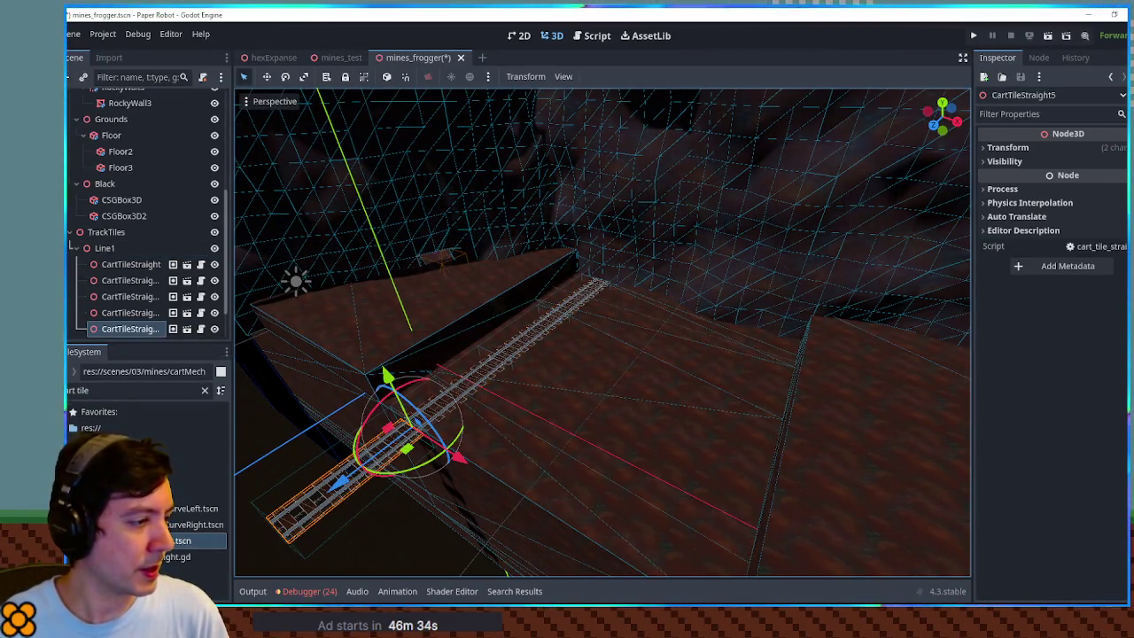
pyautogui.press('f')
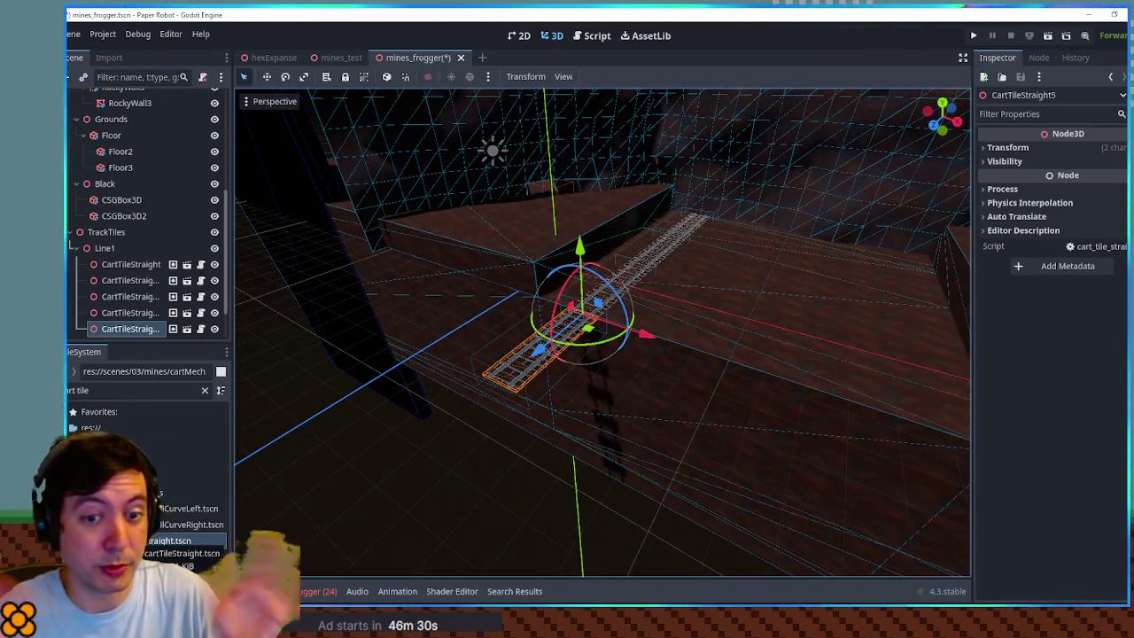
# - Duplicate cartTileStraight.tscn as cartTileStraight_noBeams.tscn and open the copy
pyautogui.rightClick(168, 540)
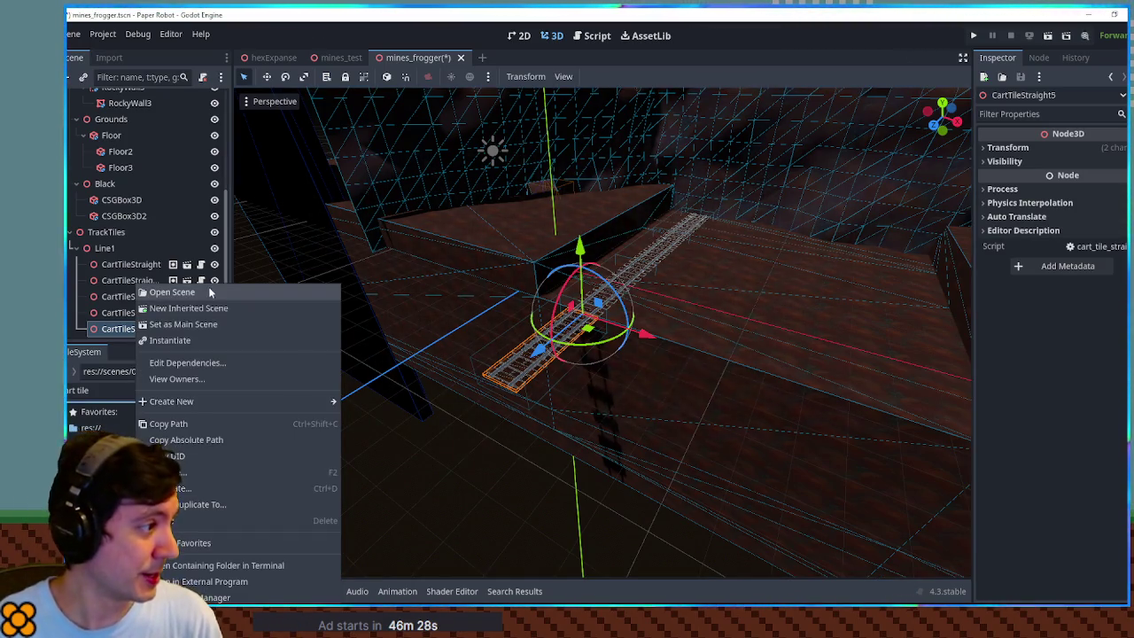
pyautogui.press('Escape')
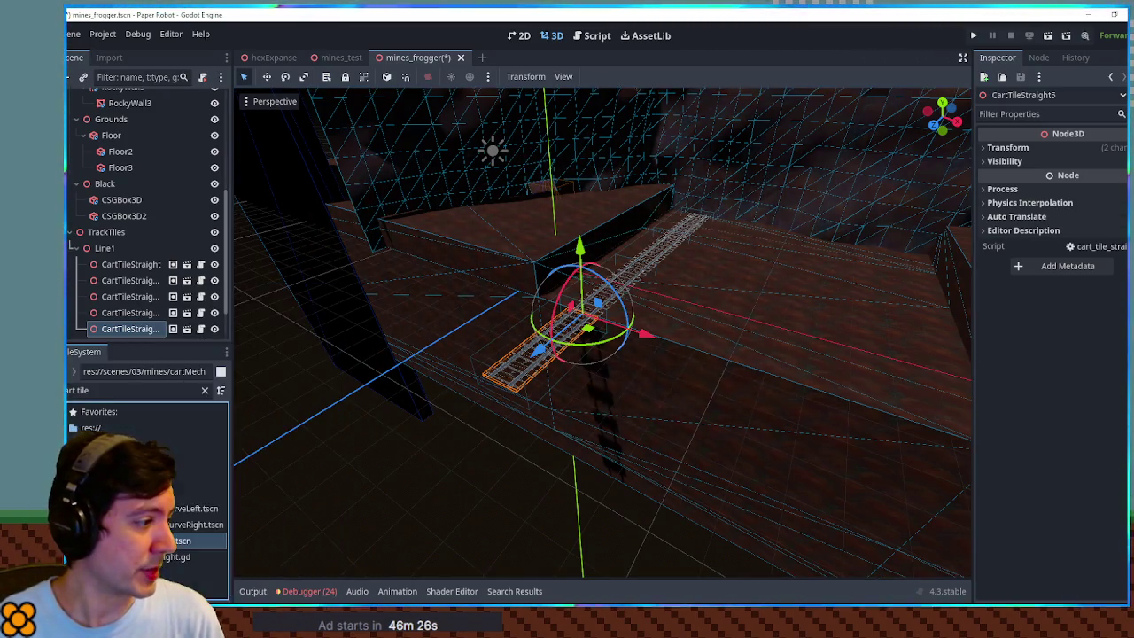
pyautogui.hotkey('ctrl', 'd')
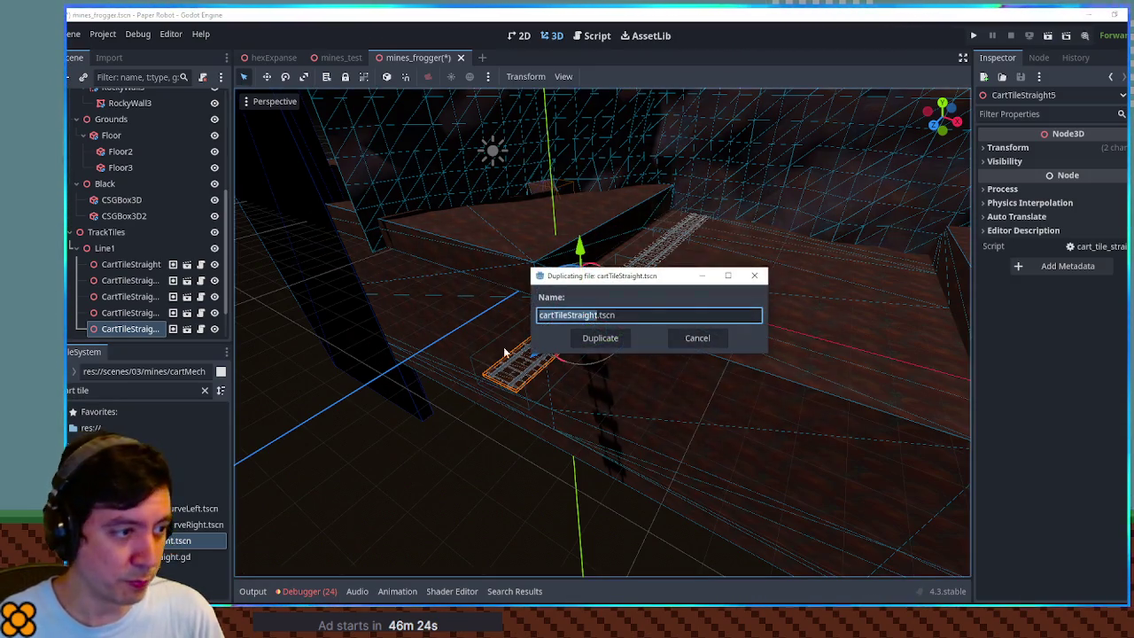
pyautogui.press('Right')
pyautogui.write('_no')
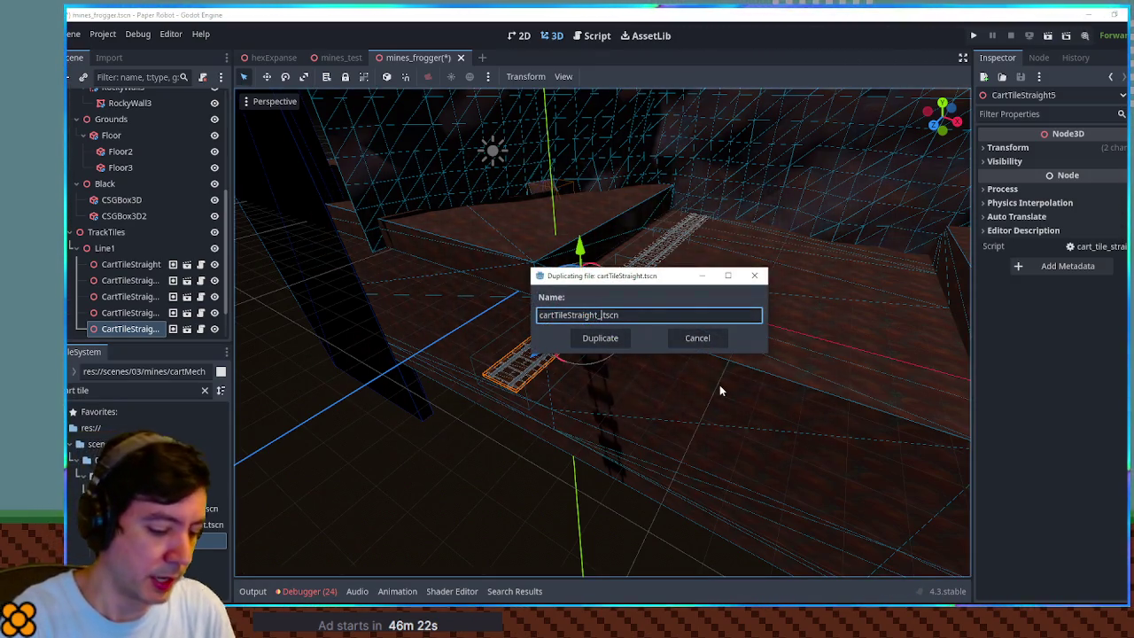
pyautogui.write('Beams')
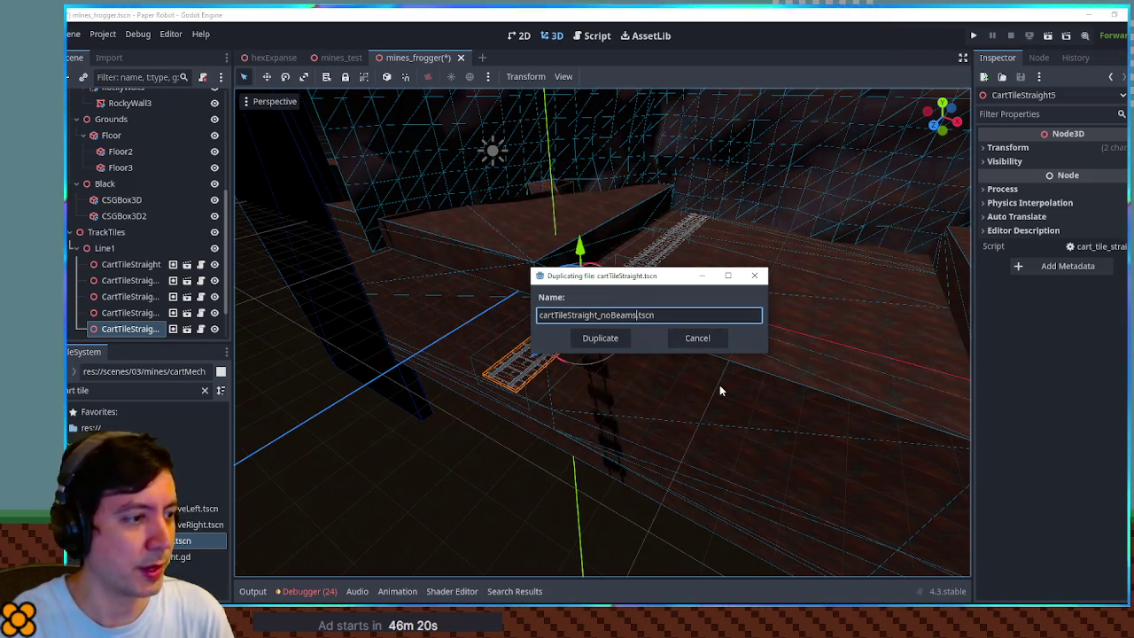
pyautogui.press('Return')
pyautogui.doubleClick(189, 557)
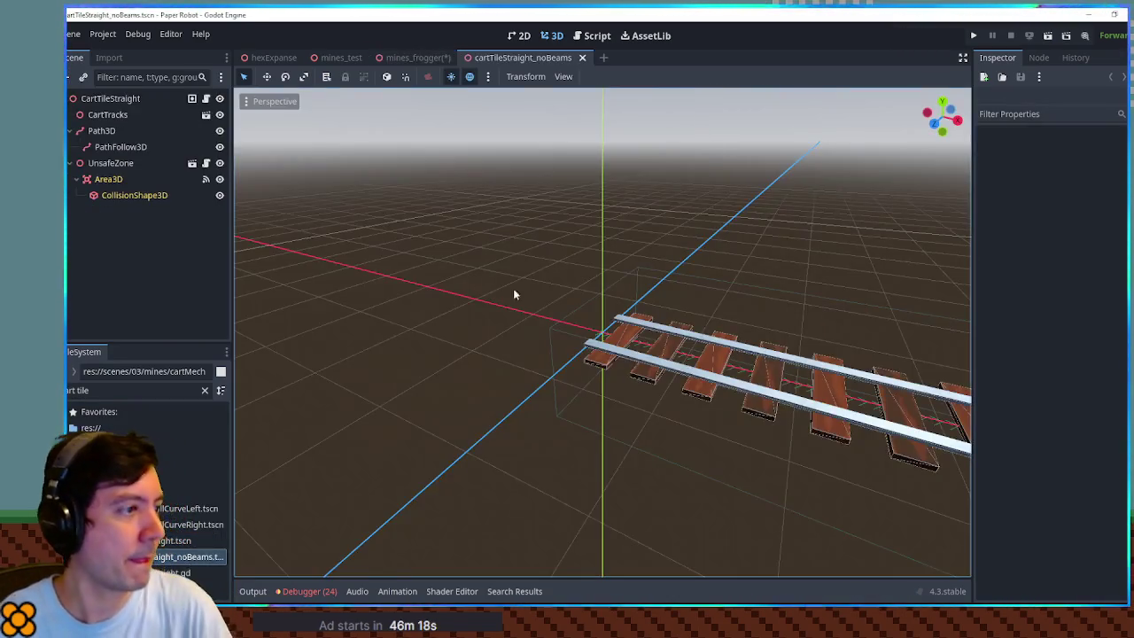
# - Duplicate cart_tracks_straight.tscn as cart_tracks_straight_no_beams.tscn and open the copy
pyautogui.click(174, 117)
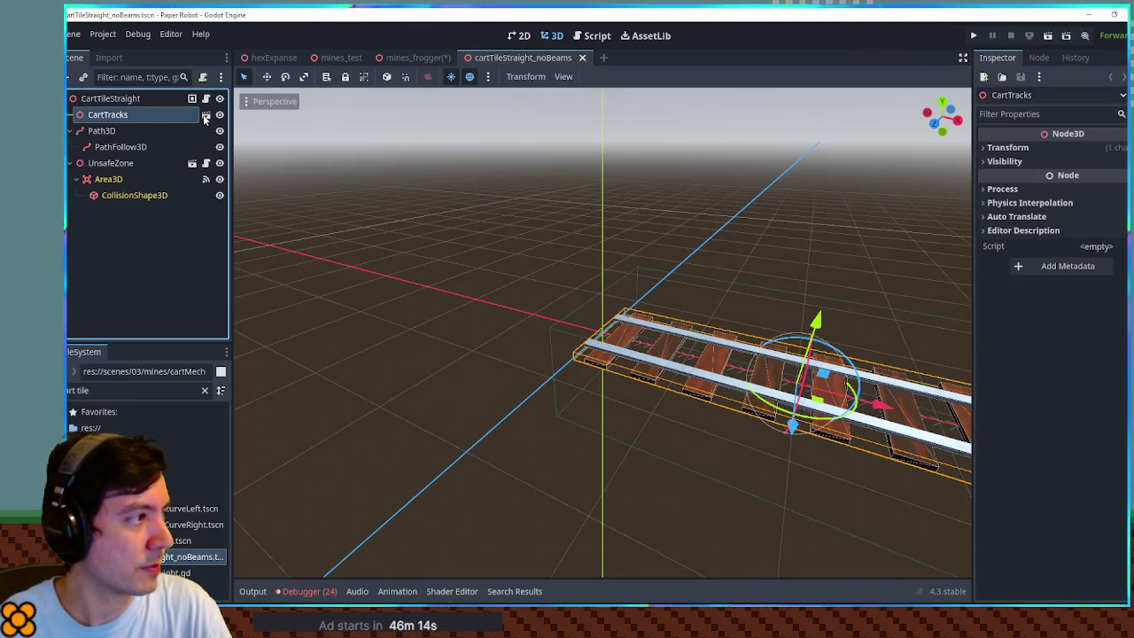
pyautogui.click(205, 117)
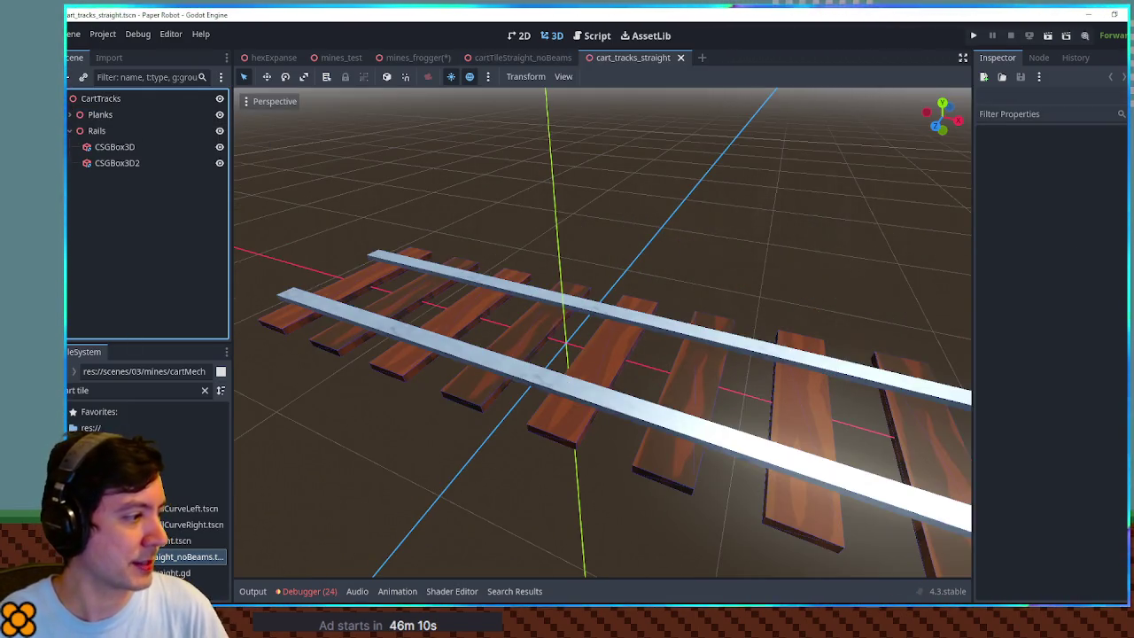
pyautogui.click(112, 391)
pyautogui.write('art tracks')
pyautogui.rightClick(150, 509)
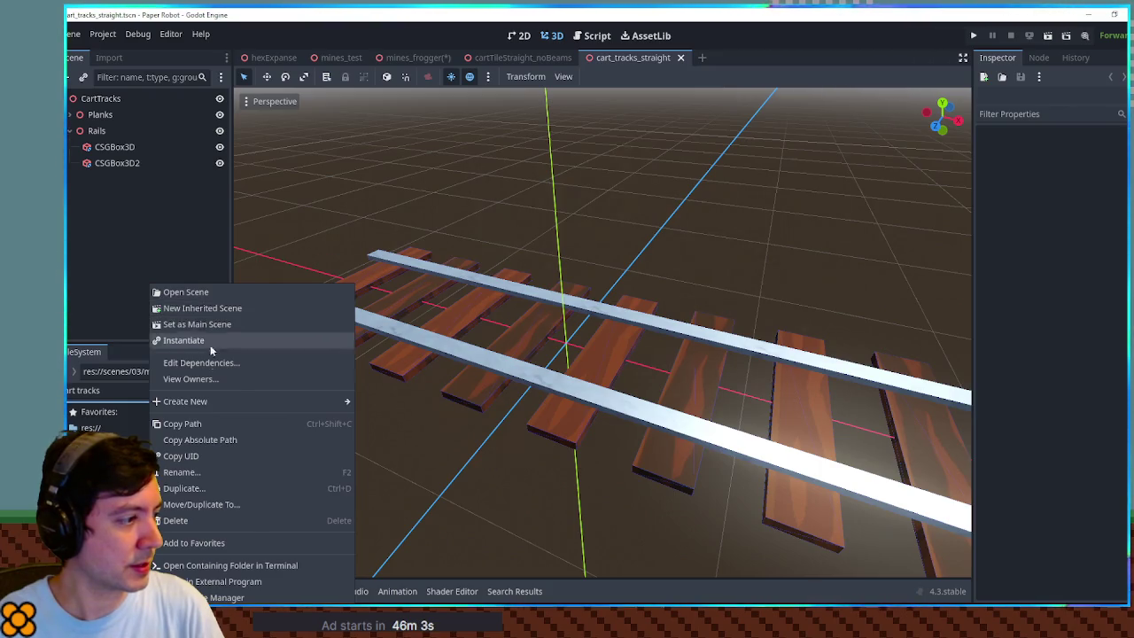
pyautogui.click(183, 488)
pyautogui.press('Right')
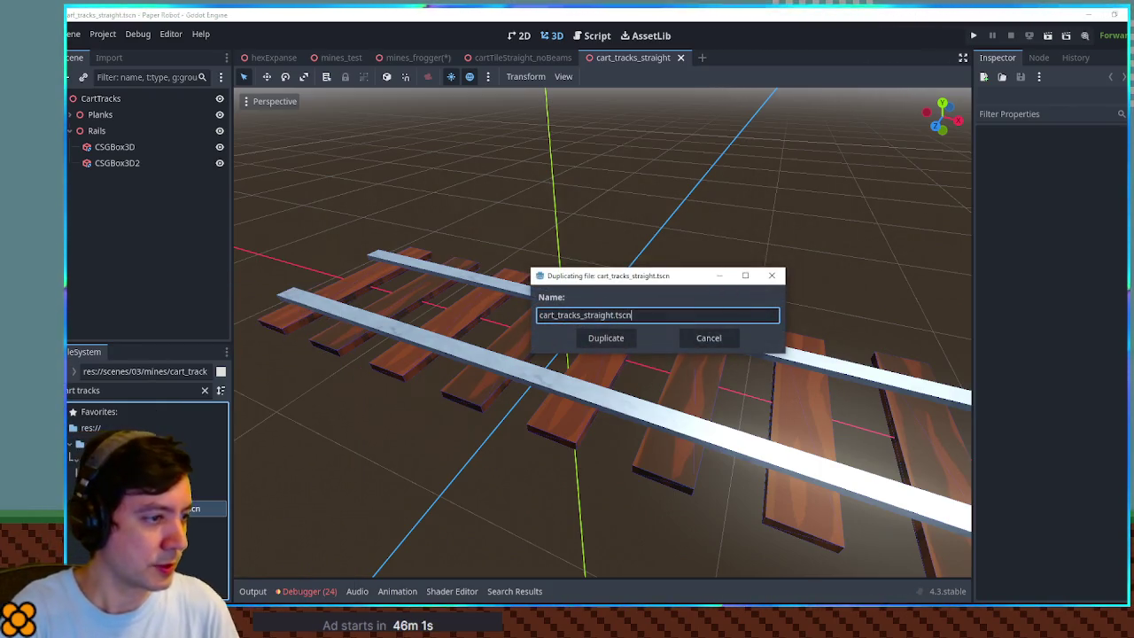
pyautogui.write('_no_beams')
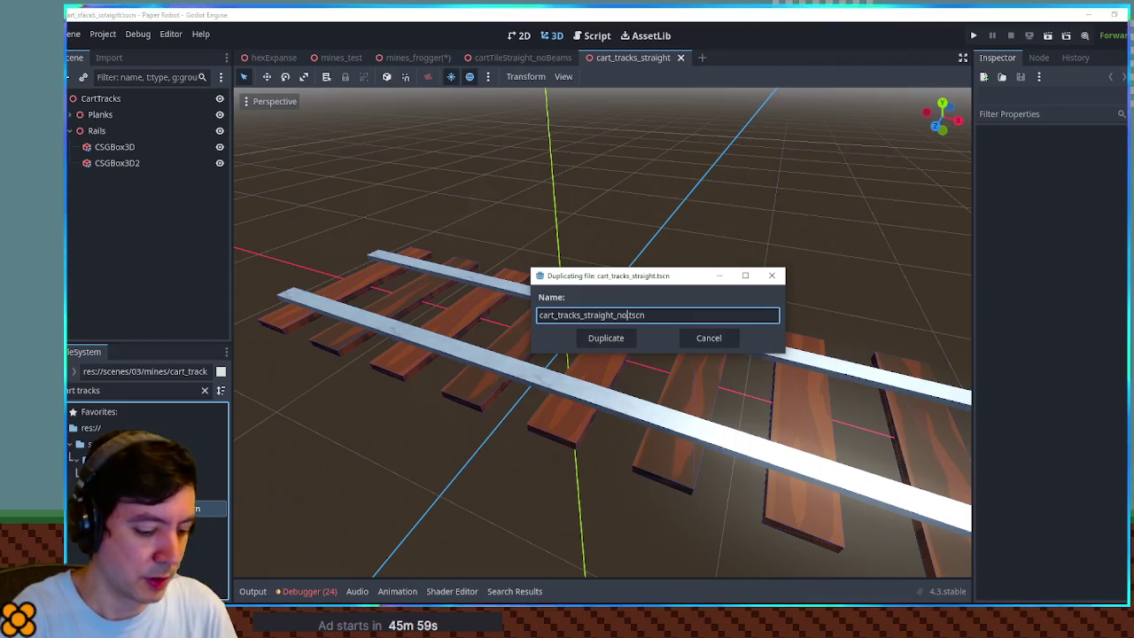
pyautogui.press('Return')
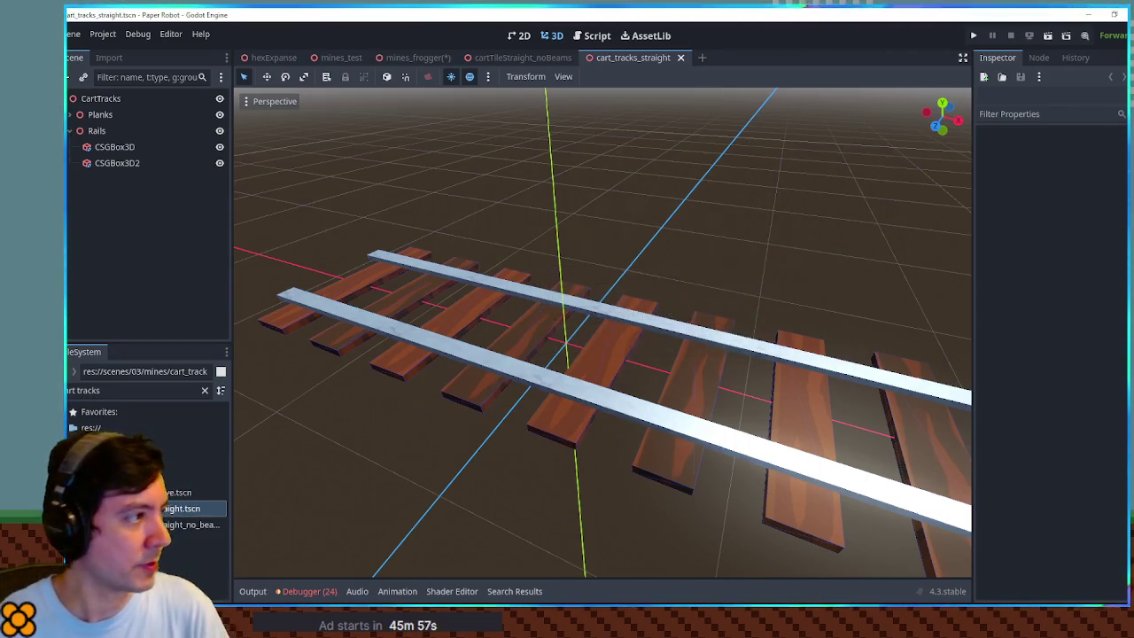
pyautogui.doubleClick(188, 525)
# - Delete the Planks group from the no_beams tracks, leaving only rails, and save it
pyautogui.middleClick(632, 58)
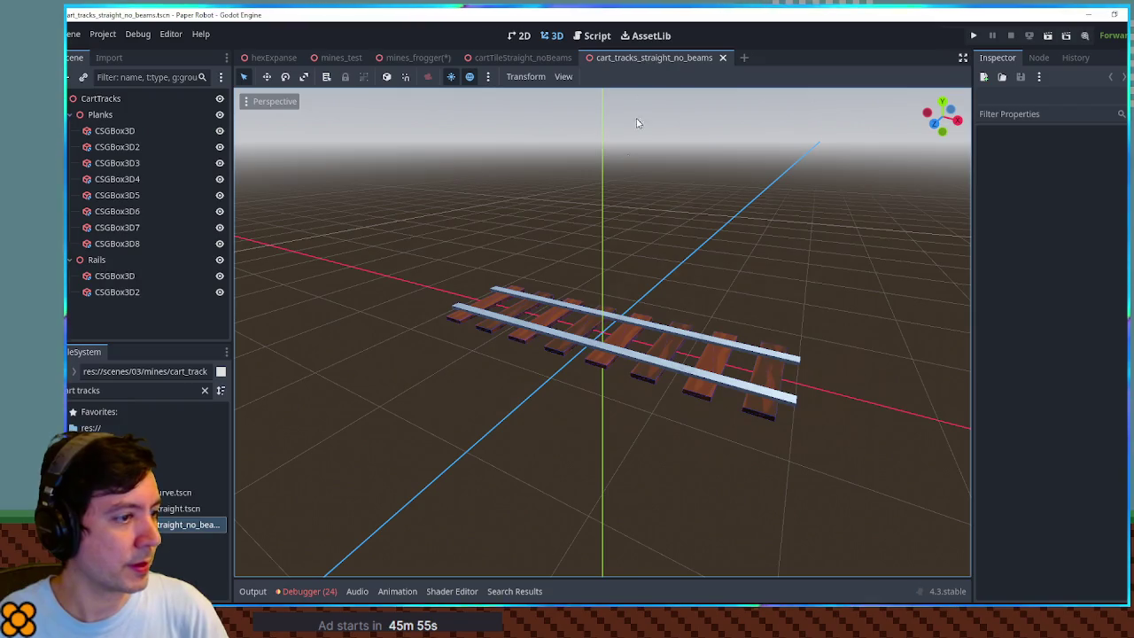
pyautogui.click(96, 259)
pyautogui.click(100, 114)
pyautogui.press('Delete')
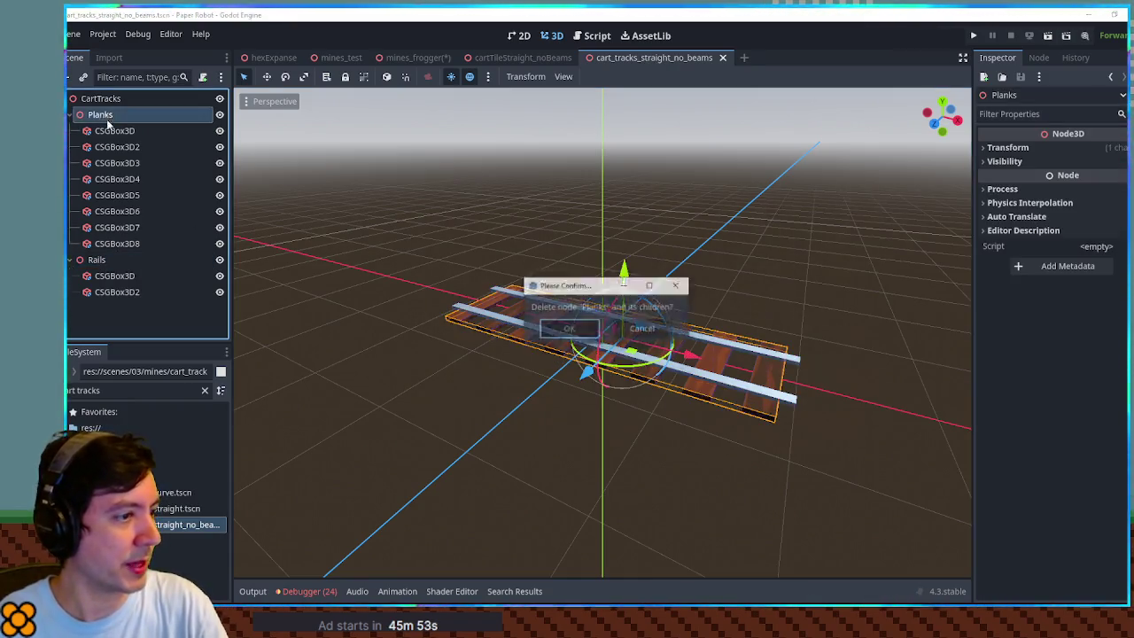
pyautogui.press('Return')
pyautogui.hotkey('ctrl', 's')
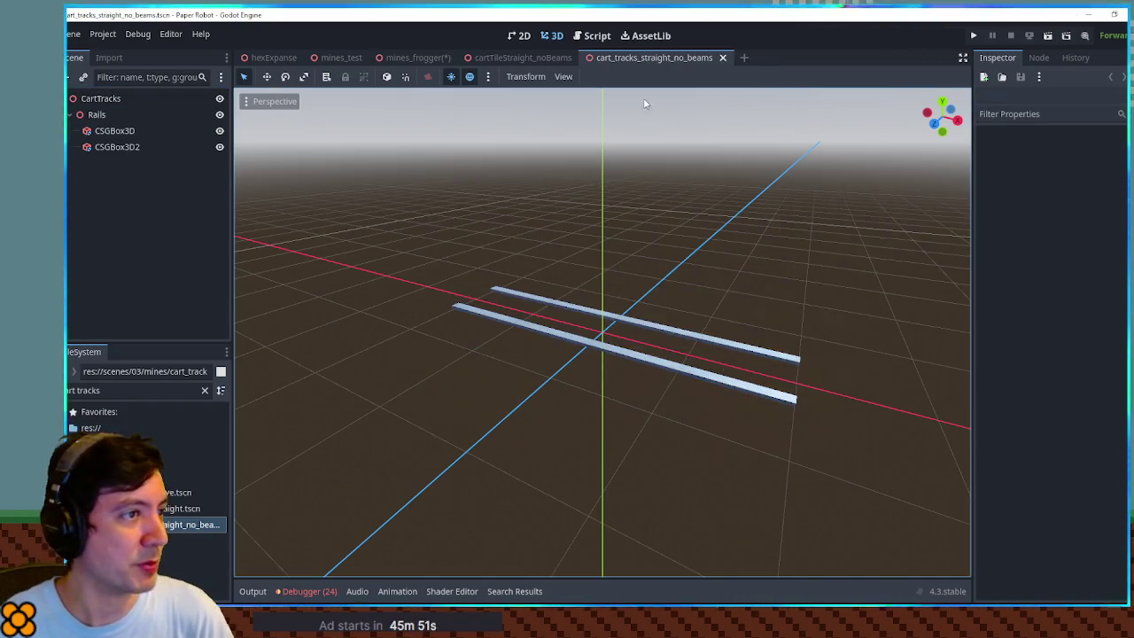
pyautogui.middleClick(644, 59)
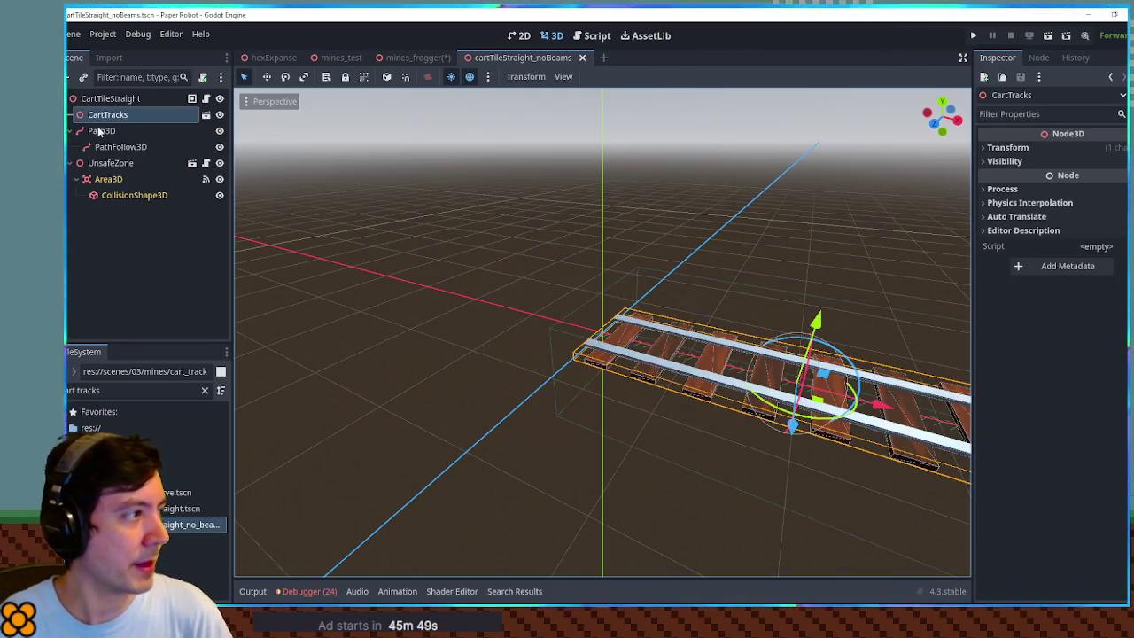
# - Replace the tile's plank CartTracks with a cart_tracks_straight_no_beams instance in the same spot, then save
pyautogui.moveTo(164, 524)
pyautogui.mouseDown()
pyautogui.moveTo(104, 86)
pyautogui.moveTo(106, 112)
pyautogui.mouseUp()
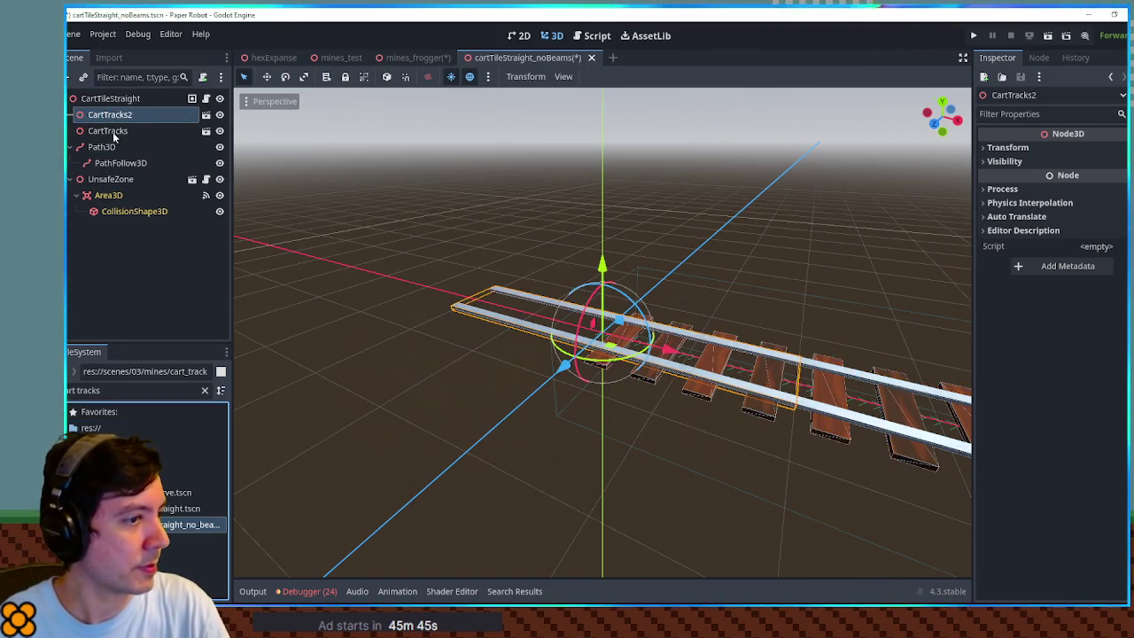
pyautogui.click(111, 131)
pyautogui.click(484, 318)
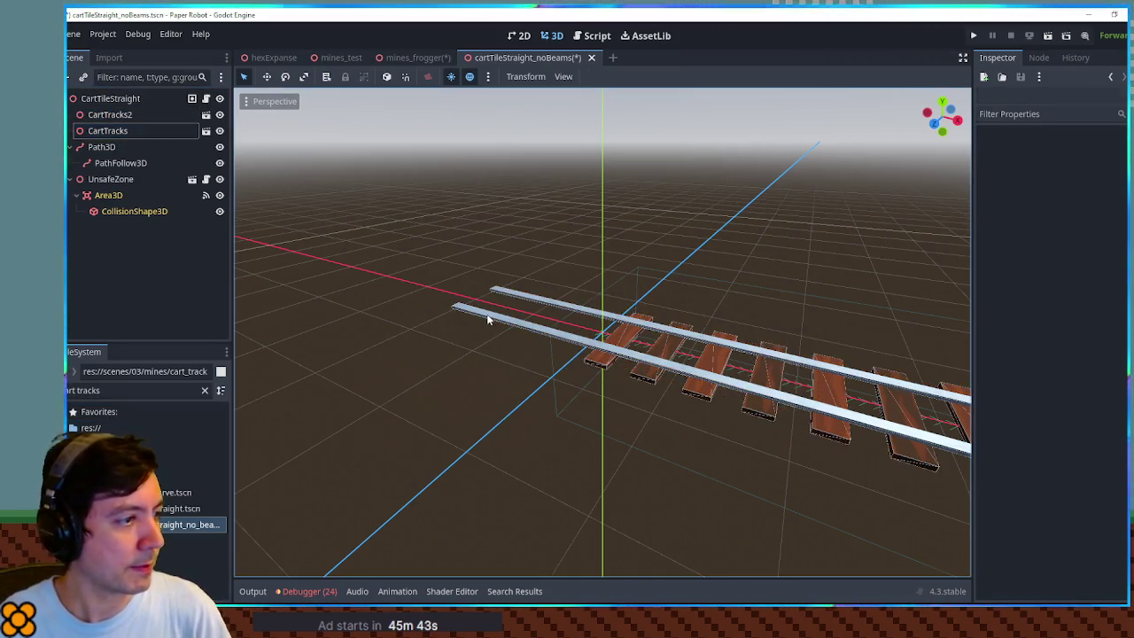
pyautogui.click(487, 319)
pyautogui.moveTo(487, 319)
pyautogui.mouseDown()
pyautogui.moveTo(620, 329)
pyautogui.moveTo(605, 350)
pyautogui.moveTo(400, 288)
pyautogui.mouseUp()
pyautogui.click(99, 132)
pyautogui.press('Delete')
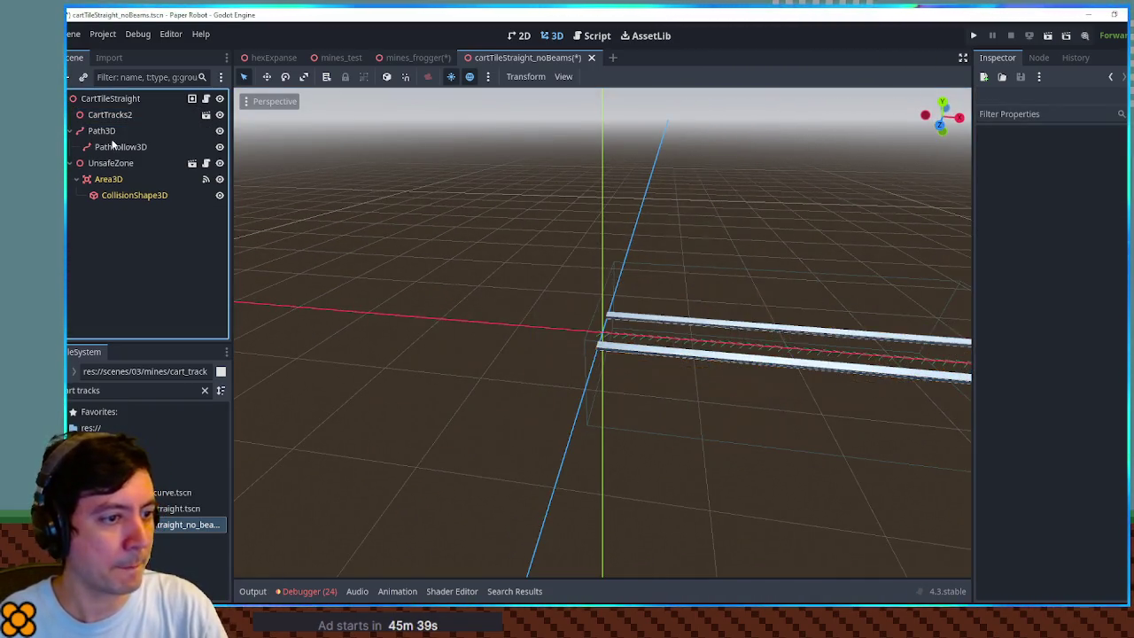
pyautogui.hotkey('ctrl', 's')
pyautogui.middleClick(533, 58)
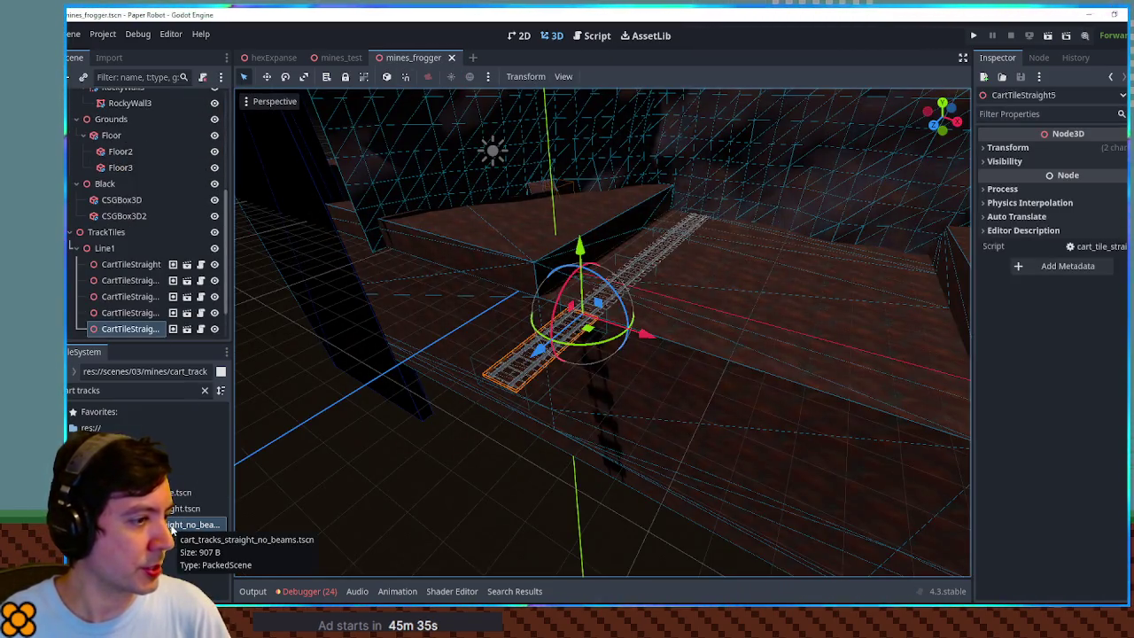
# - Delete CartTileStraight5 and add a rails-only CartTracks under Line1, slid 17 units along the track
pyautogui.press('Delete')
pyautogui.press('Return')
pyautogui.moveTo(191, 525)
pyautogui.mouseDown()
pyautogui.moveTo(221, 310)
pyautogui.moveTo(115, 232)
pyautogui.mouseUp()
pyautogui.moveTo(696, 220); pyautogui.dragTo(494, 392)
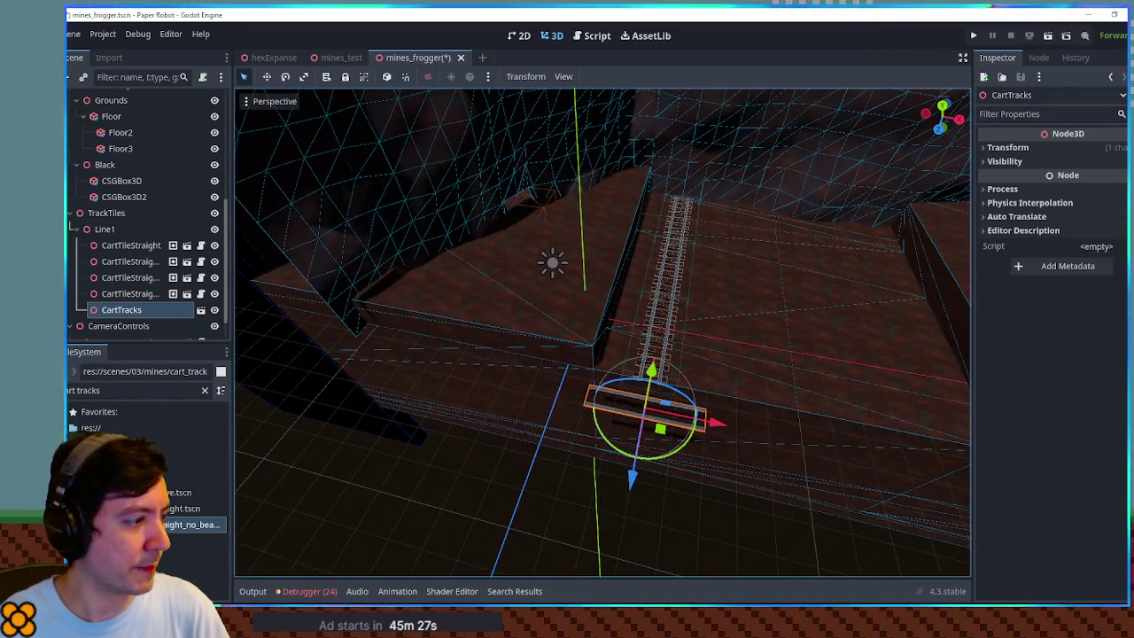
# - Compare the rails-only and plank track scenes, then close both and return to the level
pyautogui.click(201, 309)
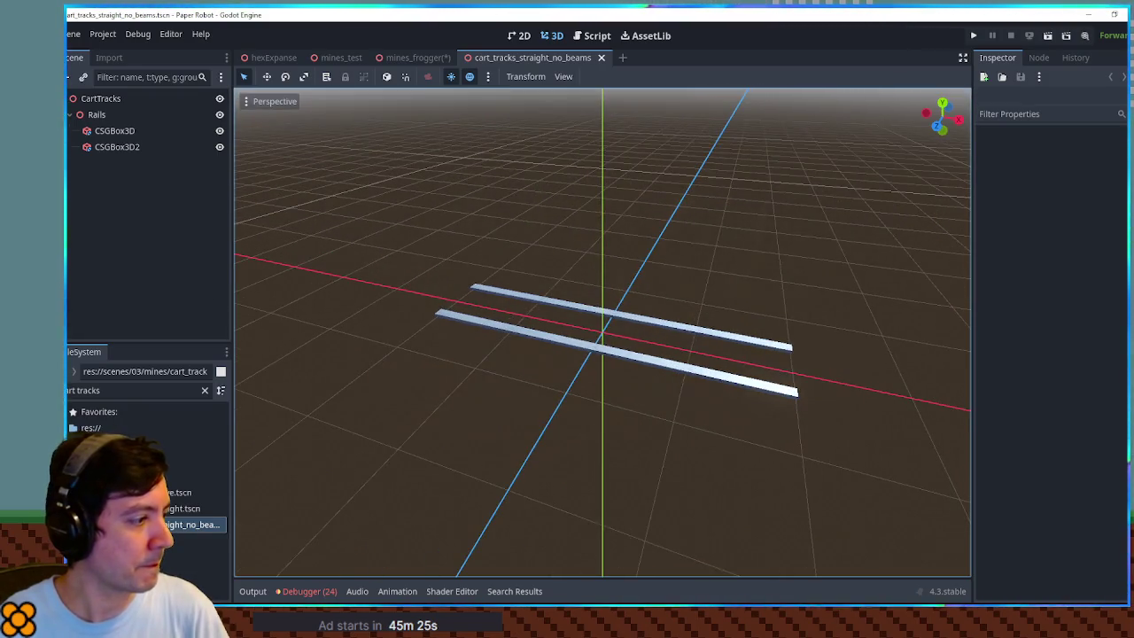
pyautogui.doubleClick(186, 509)
pyautogui.scroll(-5, 526, 281)
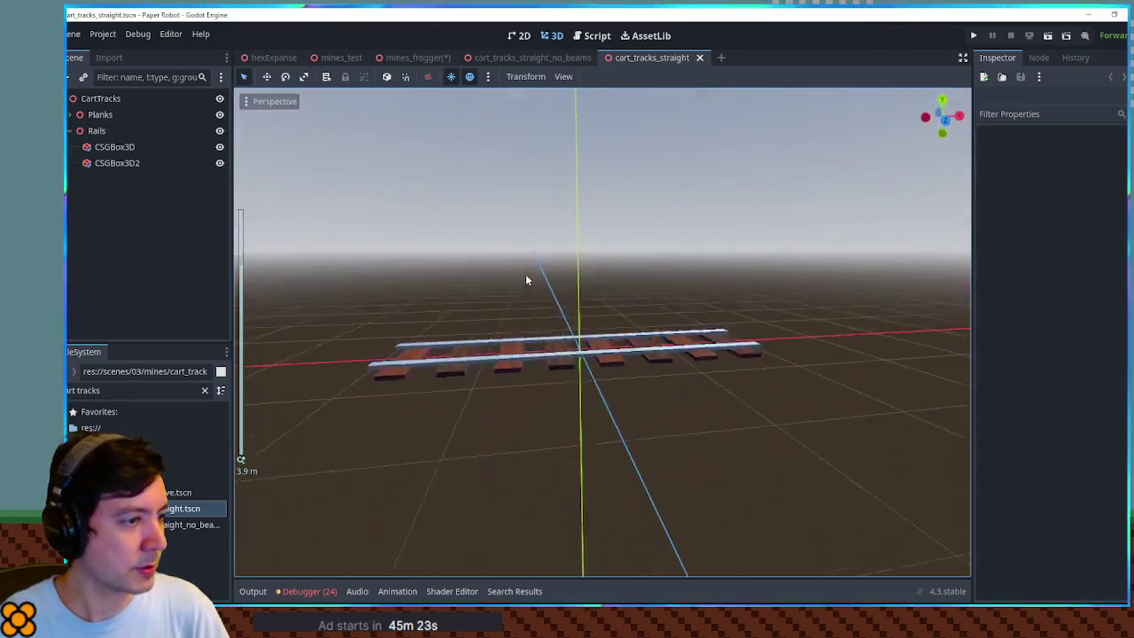
pyautogui.click(100, 98)
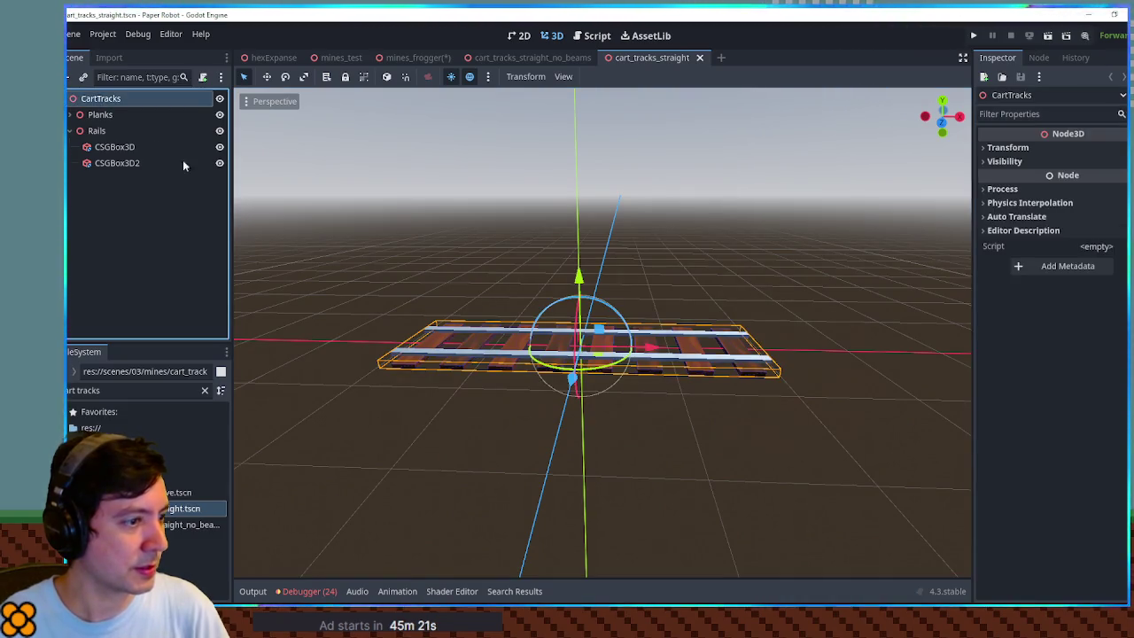
pyautogui.scroll(-3, 355, 237)
pyautogui.middleClick(654, 60)
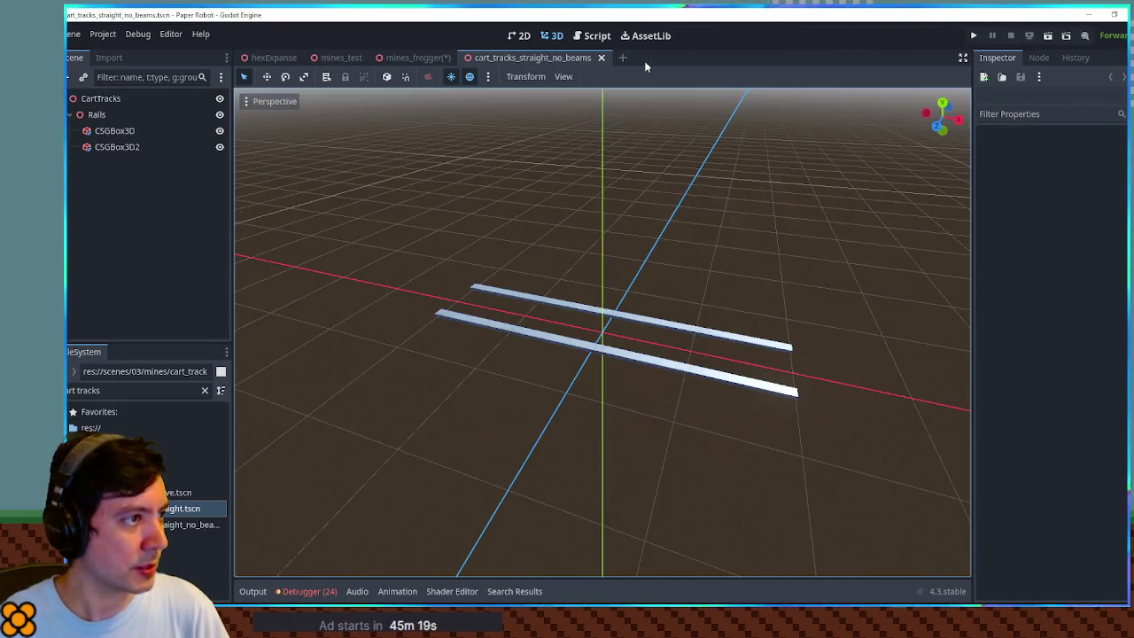
pyautogui.middleClick(520, 58)
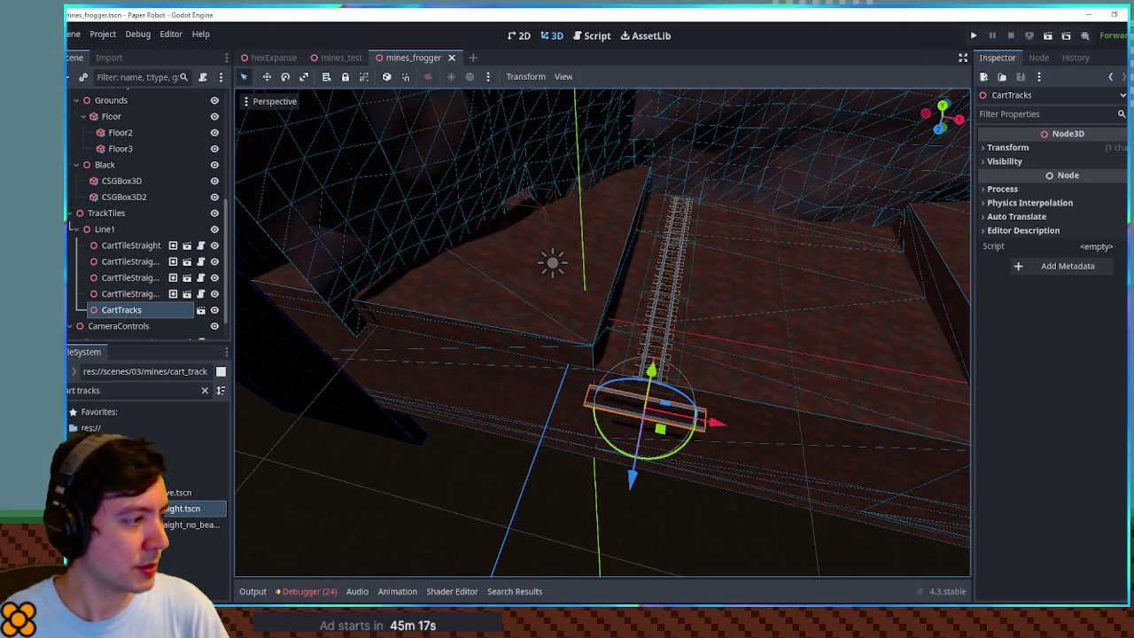
# - Swap the loose CartTracks for a noBeams track tile under Line1, rotated and placed at the track's lower end
pyautogui.click(147, 310)
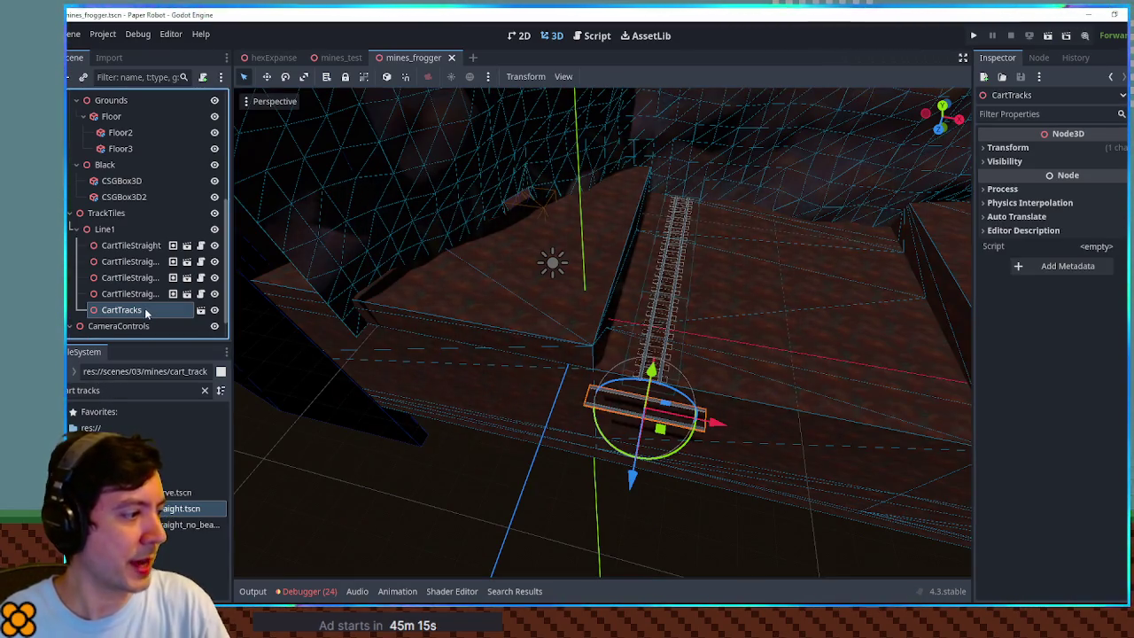
pyautogui.press('Delete')
pyautogui.moveTo(120, 387); pyautogui.dragTo(79, 390)
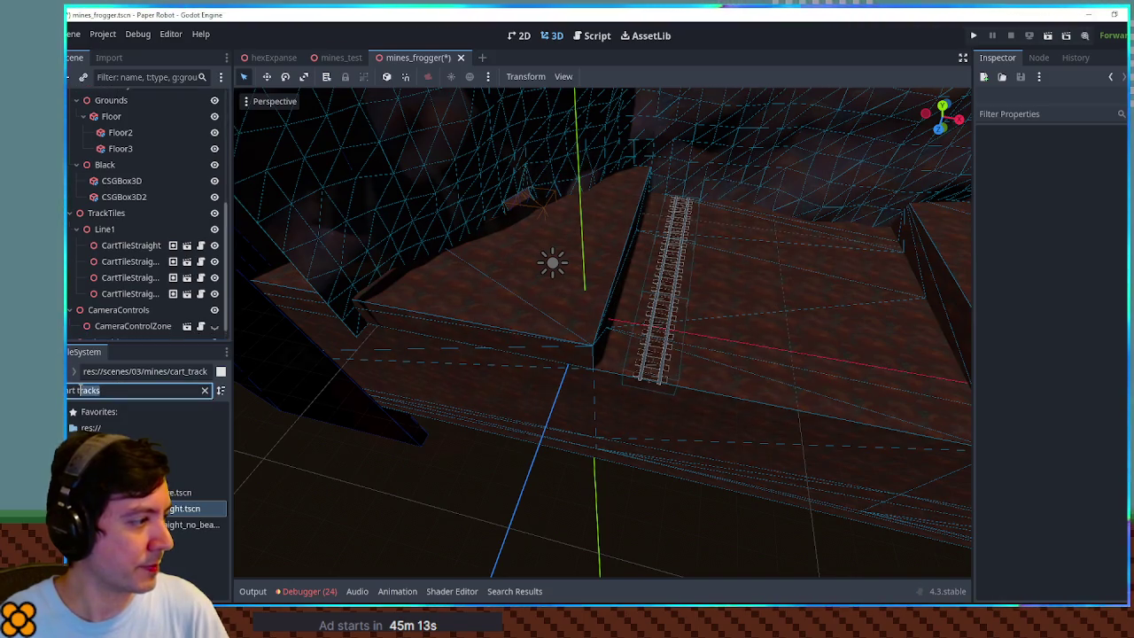
pyautogui.write('str')
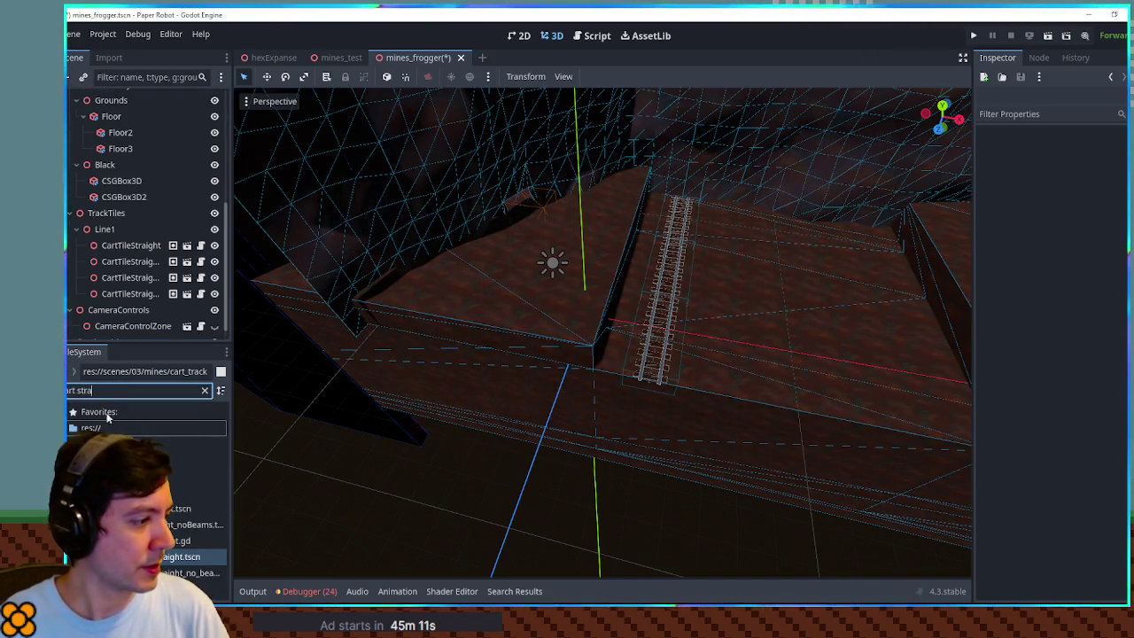
pyautogui.moveTo(176, 528)
pyautogui.mouseDown()
pyautogui.moveTo(168, 398)
pyautogui.moveTo(133, 223)
pyautogui.moveTo(124, 229)
pyautogui.mouseUp()
pyautogui.moveTo(676, 215); pyautogui.dragTo(612, 518)
pyautogui.moveTo(682, 428)
pyautogui.mouseDown()
pyautogui.moveTo(633, 442)
pyautogui.moveTo(602, 435)
pyautogui.moveTo(598, 458)
pyautogui.mouseUp()
pyautogui.click(576, 516)
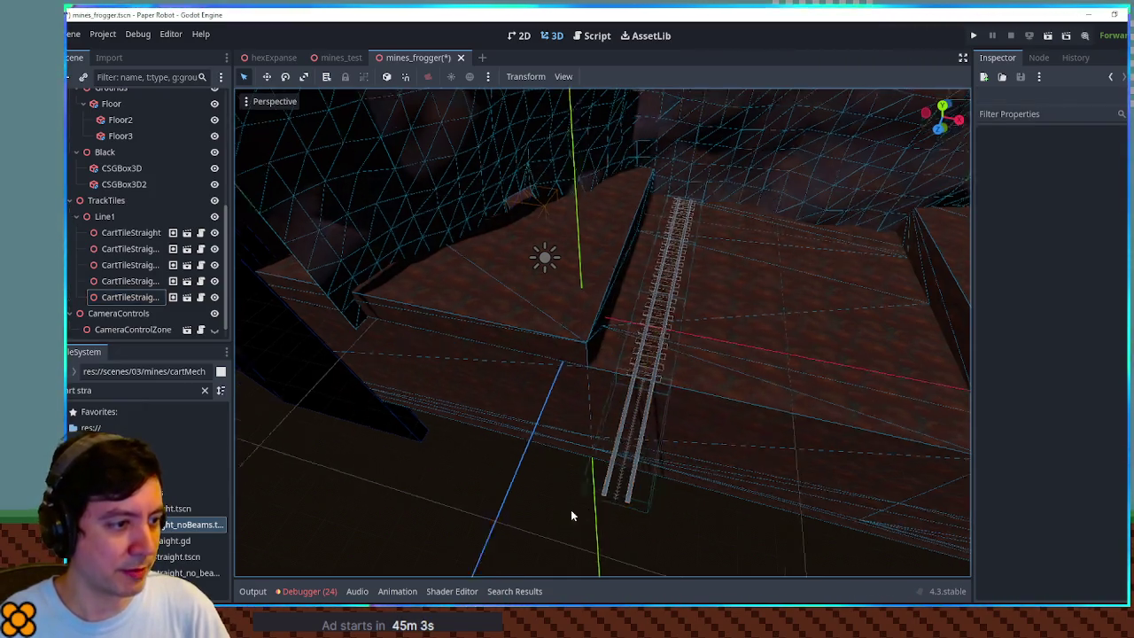
pyautogui.scroll(5, 576, 516)
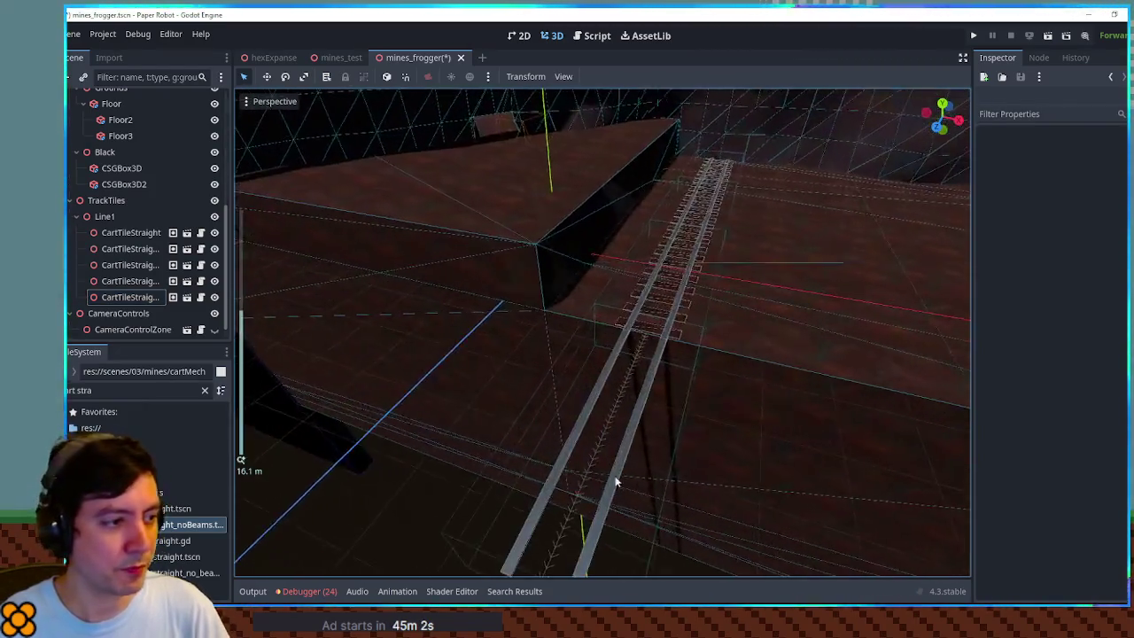
# - Duplicate CartTileStraight5 as CartTileStraight6 and slide it 4 units further along the track
pyautogui.click(425, 294)
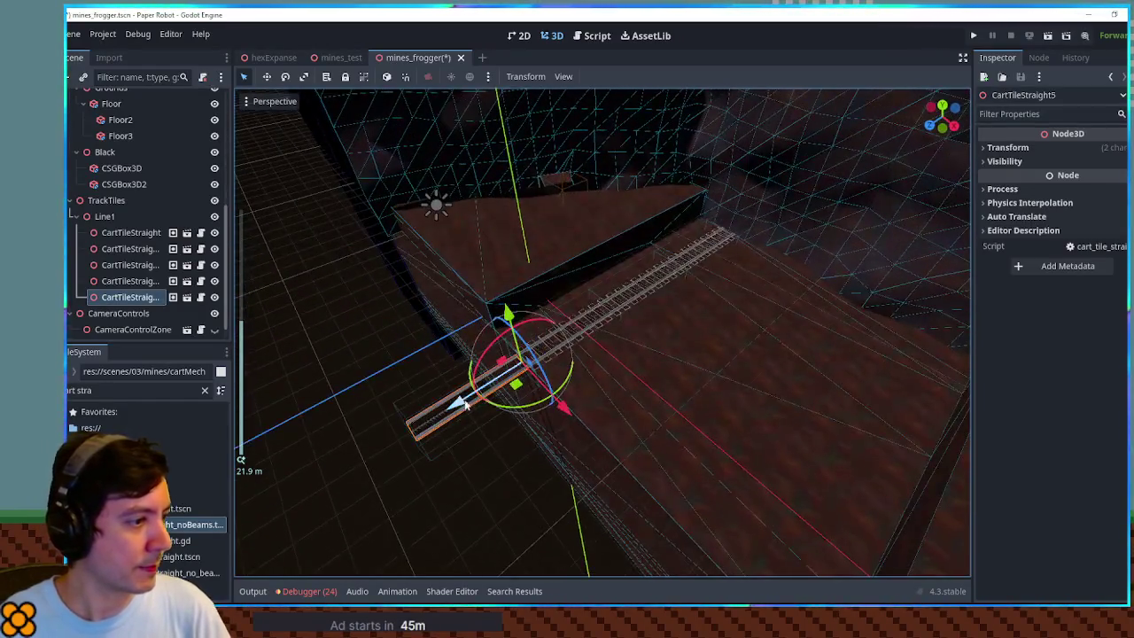
pyautogui.hotkey('ctrl', 'd')
pyautogui.moveTo(460, 403)
pyautogui.mouseDown()
pyautogui.moveTo(390, 447)
pyautogui.moveTo(285, 474)
pyautogui.moveTo(303, 481)
pyautogui.mouseUp()
pyautogui.scroll(-3, 418, 451)
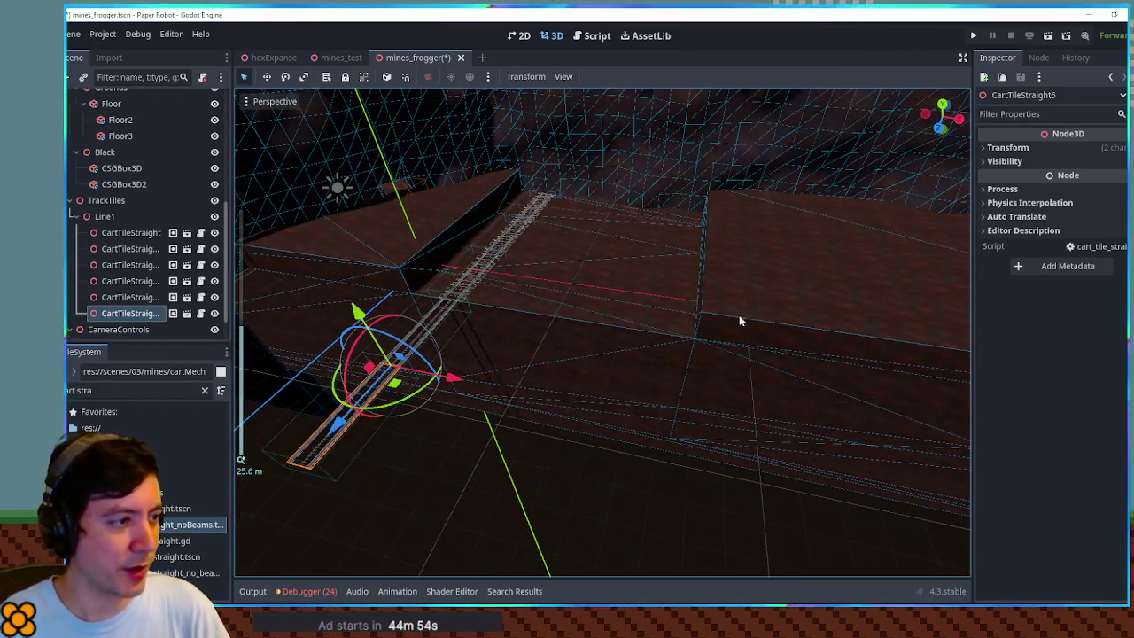
pyautogui.moveTo(524, 285); pyautogui.dragTo(401, 337)
pyautogui.moveTo(617, 281)
pyautogui.mouseDown()
pyautogui.moveTo(552, 280)
pyautogui.moveTo(569, 316)
pyautogui.mouseUp()
pyautogui.scroll(2, 577, 322)
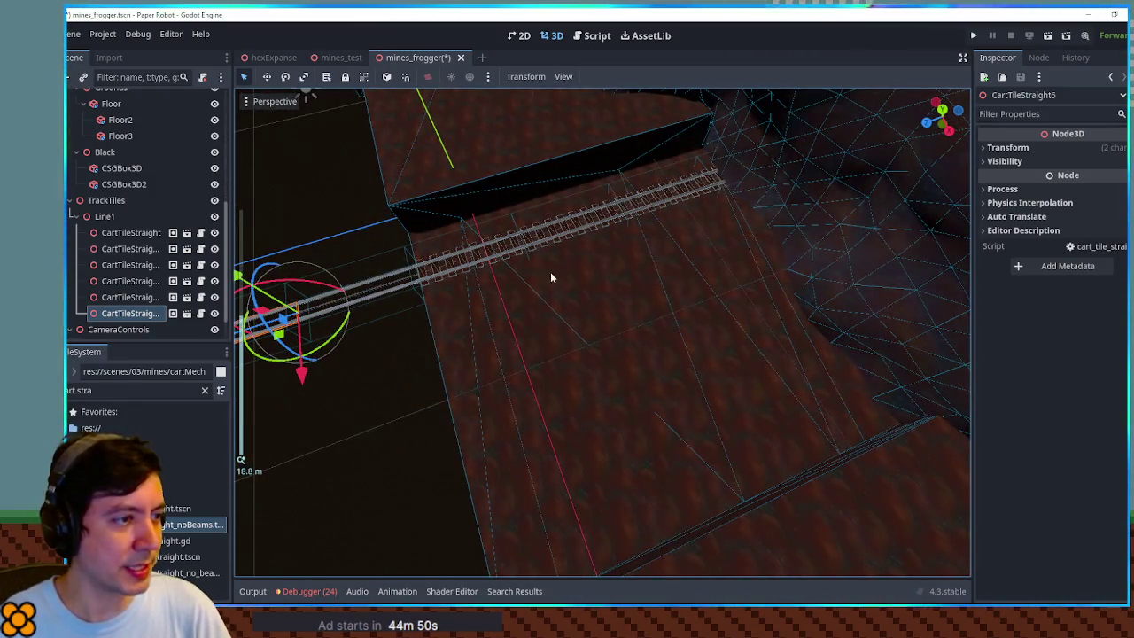
pyautogui.click(840, 200)
pyautogui.moveTo(792, 284); pyautogui.dragTo(772, 299)
pyautogui.scroll(-3, 773, 296)
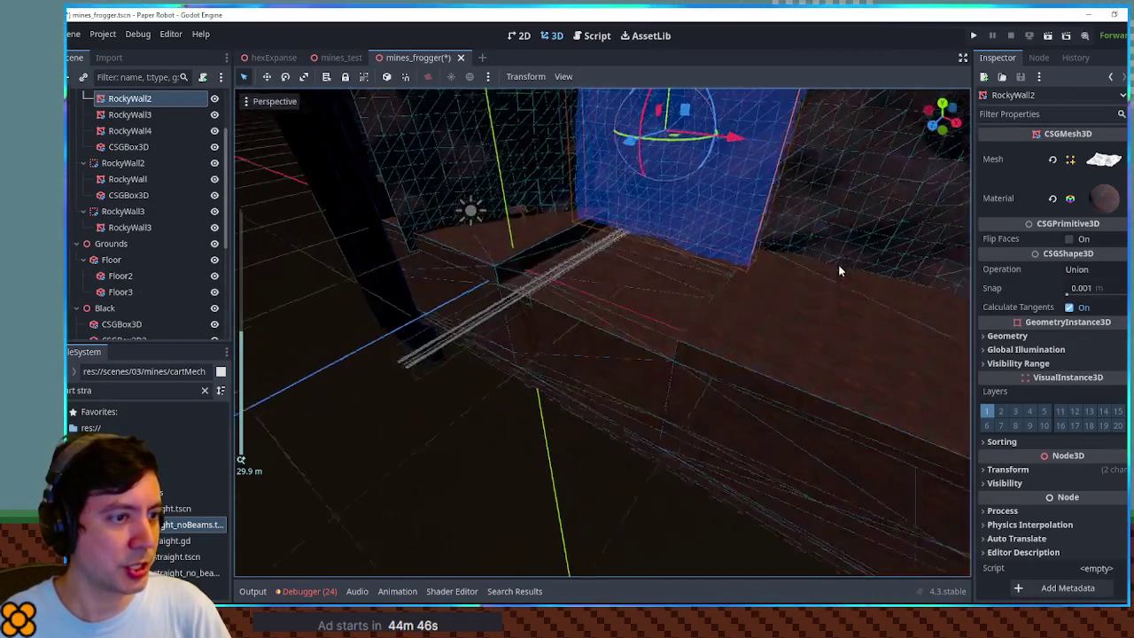
# - Raise RockyWall slightly along Y
pyautogui.scroll(2, 174, 167)
pyautogui.click(126, 144)
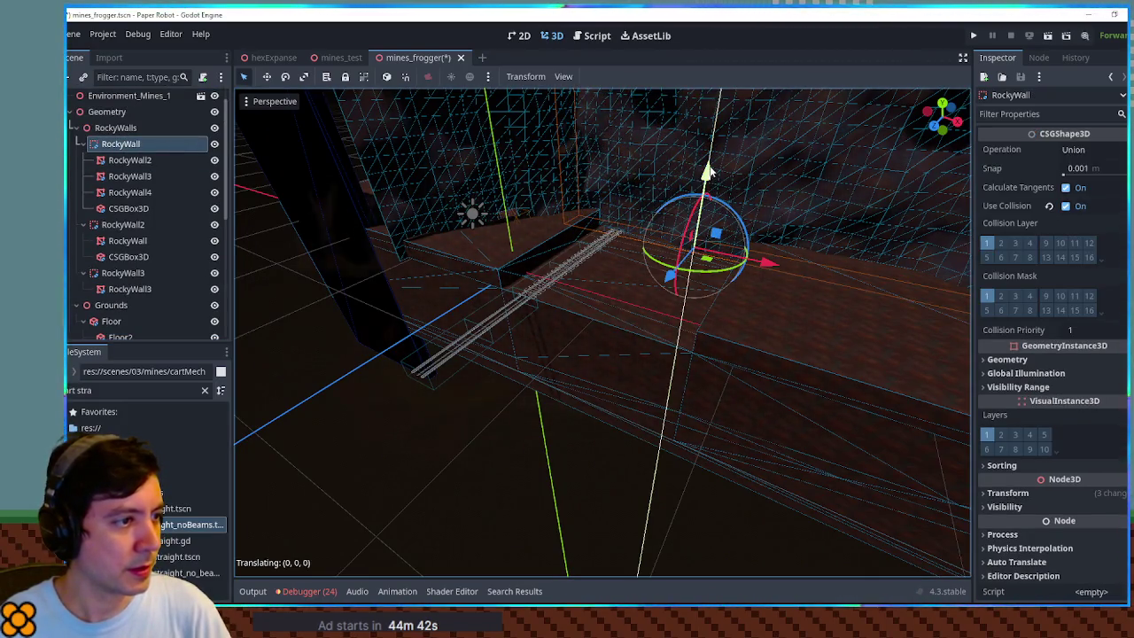
pyautogui.moveTo(709, 171); pyautogui.dragTo(710, 160)
pyautogui.scroll(5, 708, 181)
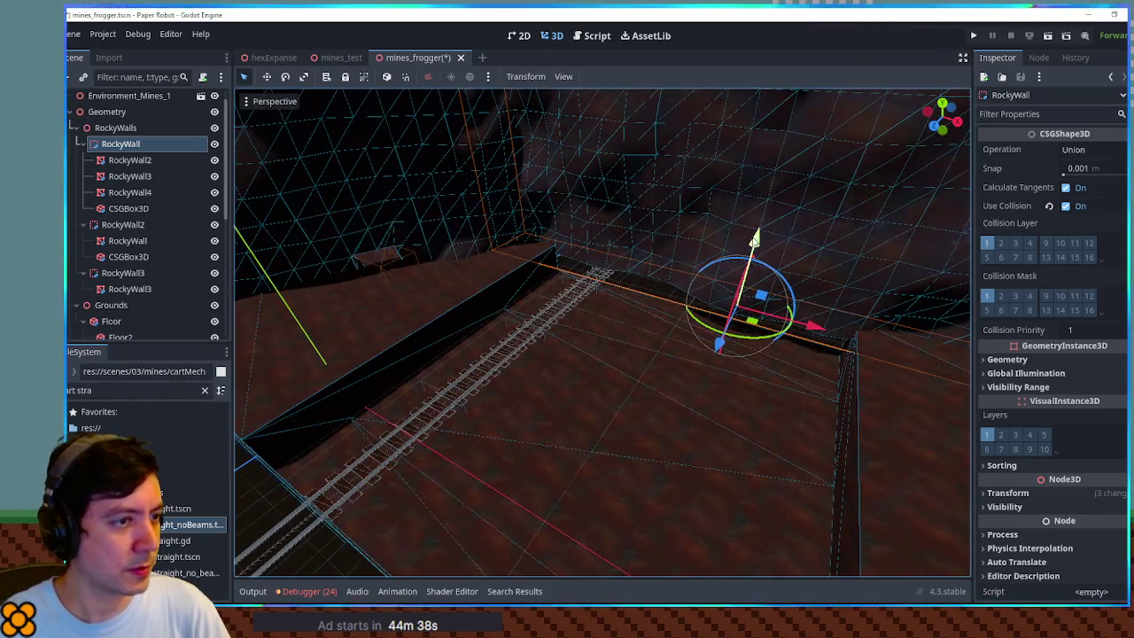
pyautogui.moveTo(753, 239); pyautogui.dragTo(749, 266)
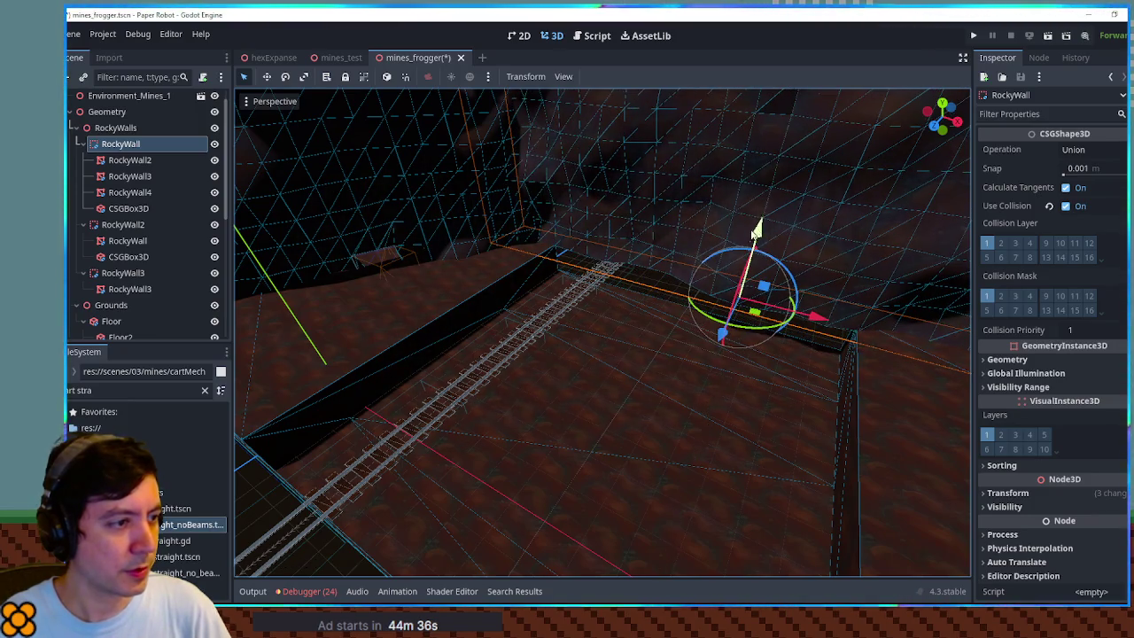
pyautogui.scroll(3, 666, 317)
pyautogui.click(578, 280)
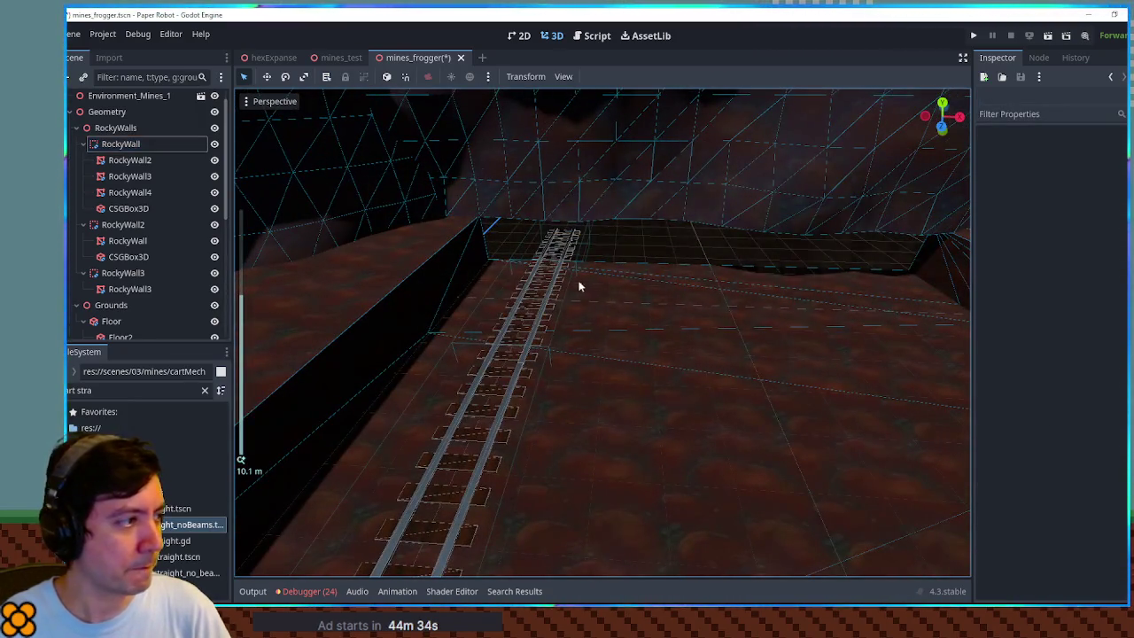
# - Collapse the Geometry branches and add an empty Node3D named BackScaffold under Geometry
pyautogui.click(76, 128)
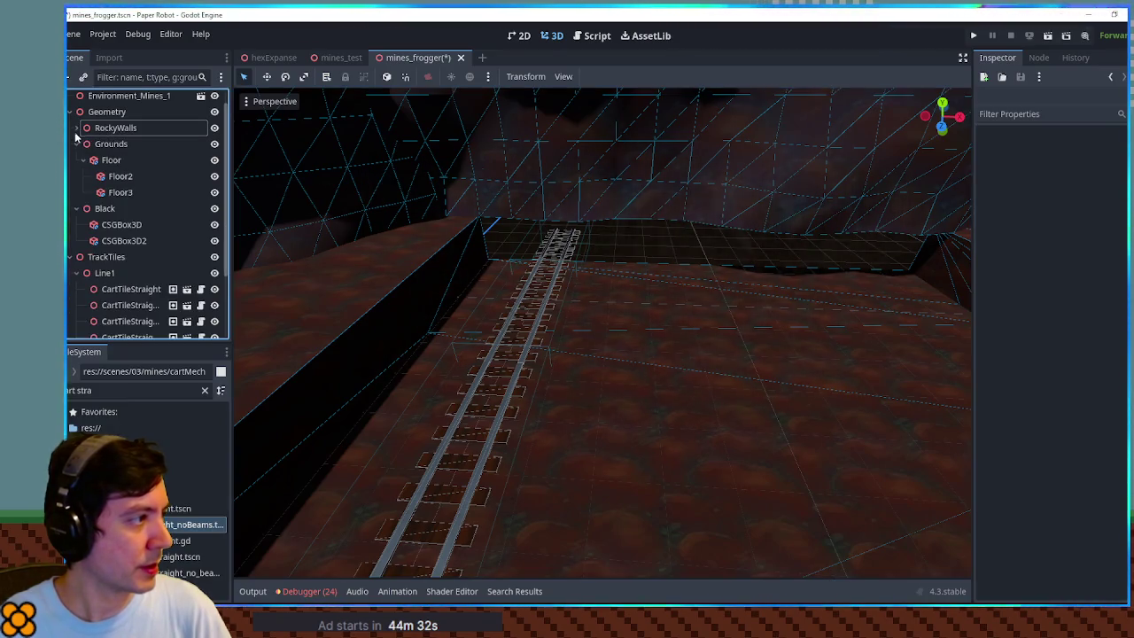
pyautogui.click(98, 144)
pyautogui.click(76, 143)
pyautogui.click(76, 160)
pyautogui.click(97, 115)
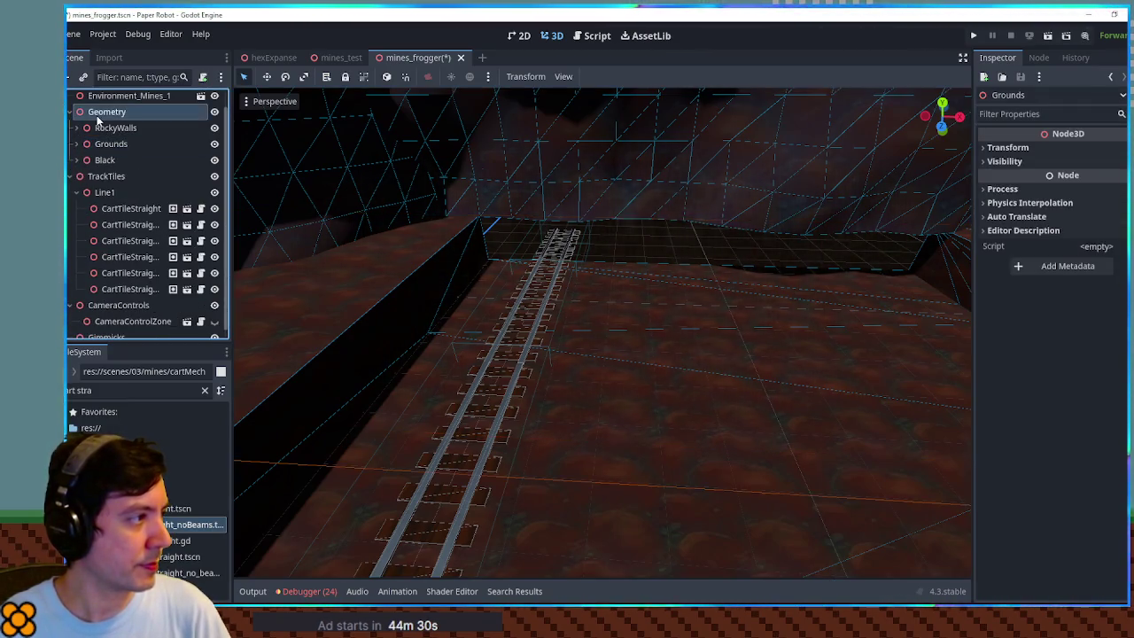
pyautogui.hotkey('ctrl', 'a')
pyautogui.write('node3d')
pyautogui.press('Return')
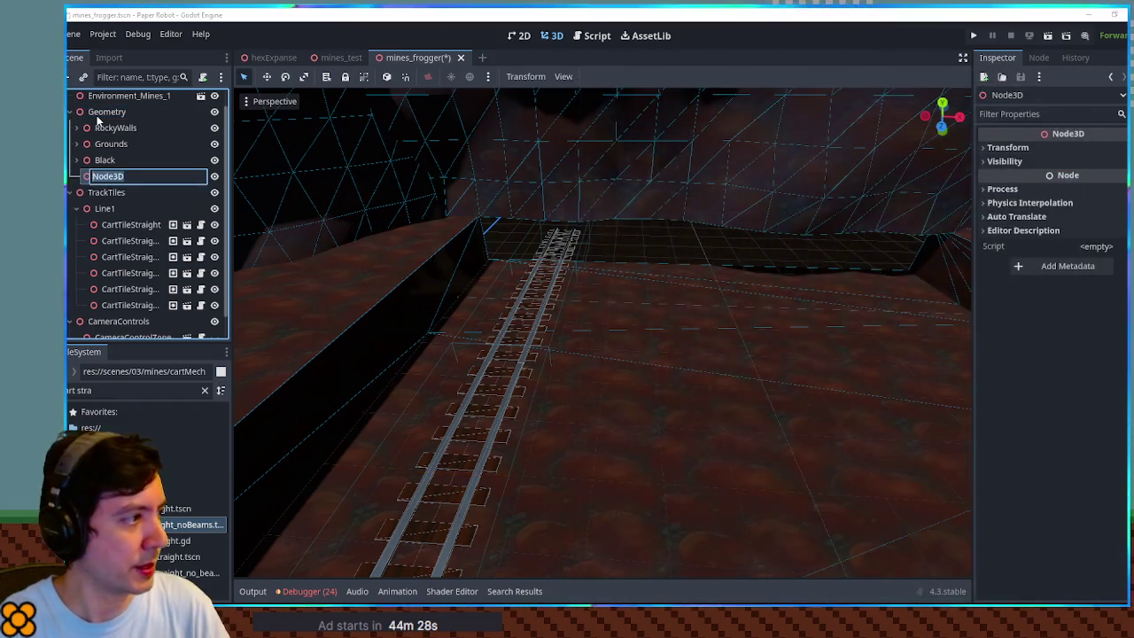
pyautogui.write('BackSca')
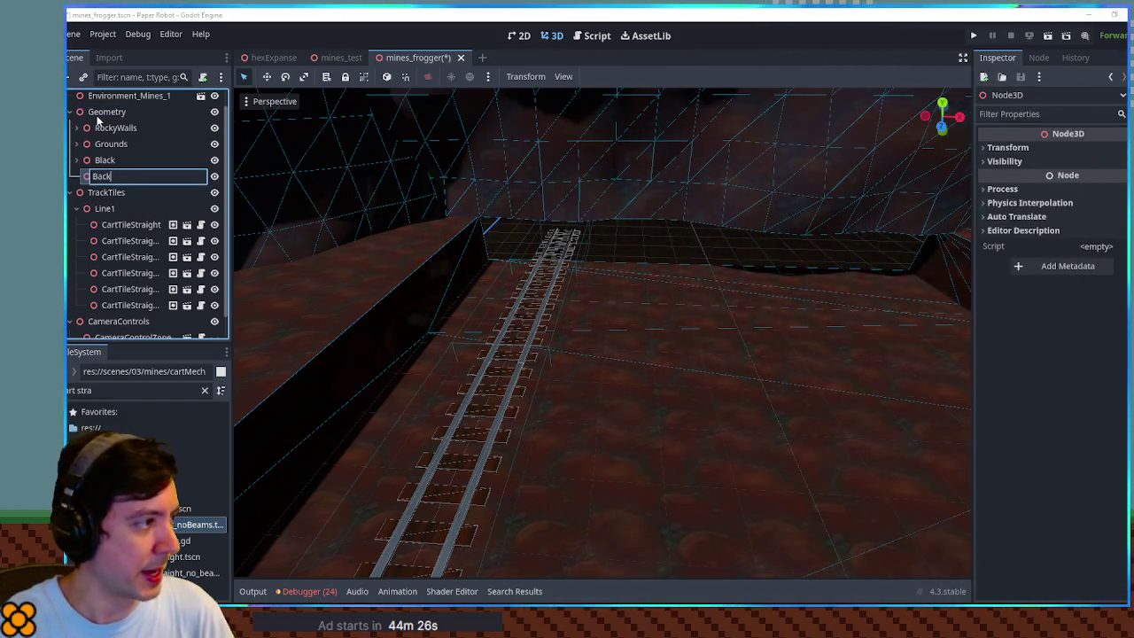
pyautogui.write('ffold')
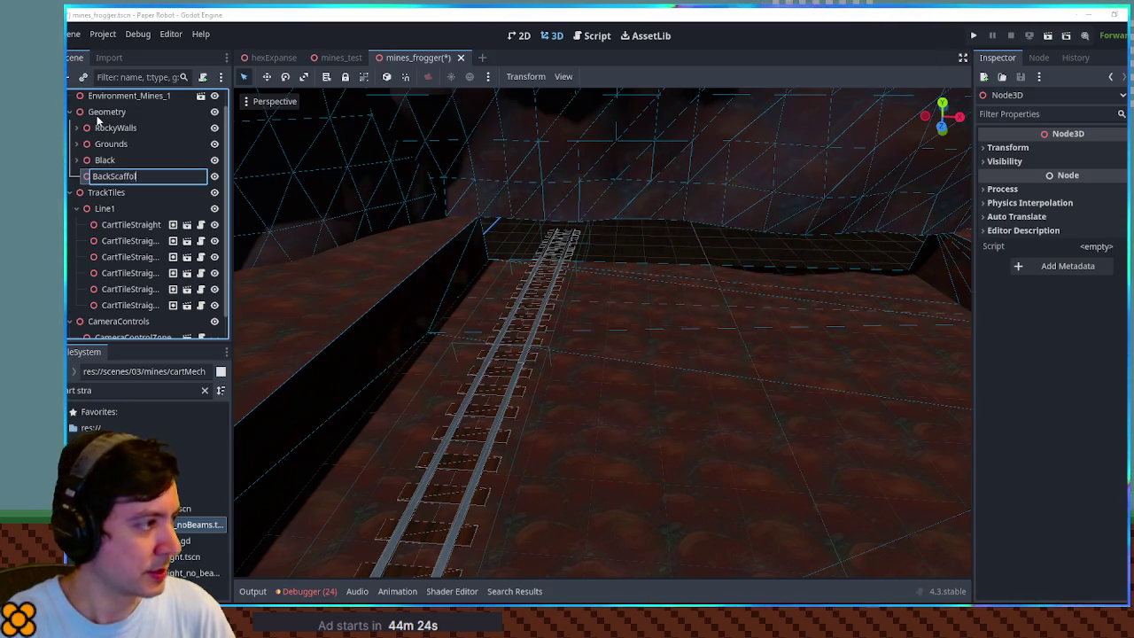
pyautogui.press('Return')
pyautogui.click(130, 394)
# - Add the TrackWallScaffold scene under BackScaffold and make its children editable
pyautogui.write('scaffol')
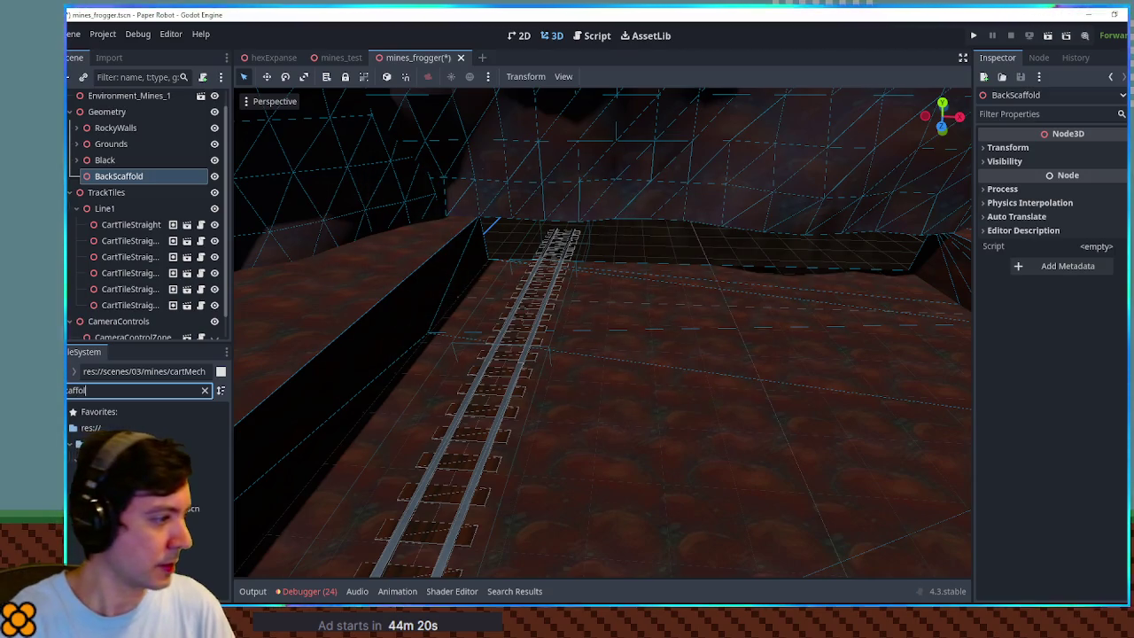
pyautogui.moveTo(190, 508)
pyautogui.mouseDown()
pyautogui.moveTo(131, 172)
pyautogui.moveTo(122, 182)
pyautogui.mouseUp()
pyautogui.doubleClick(120, 185)
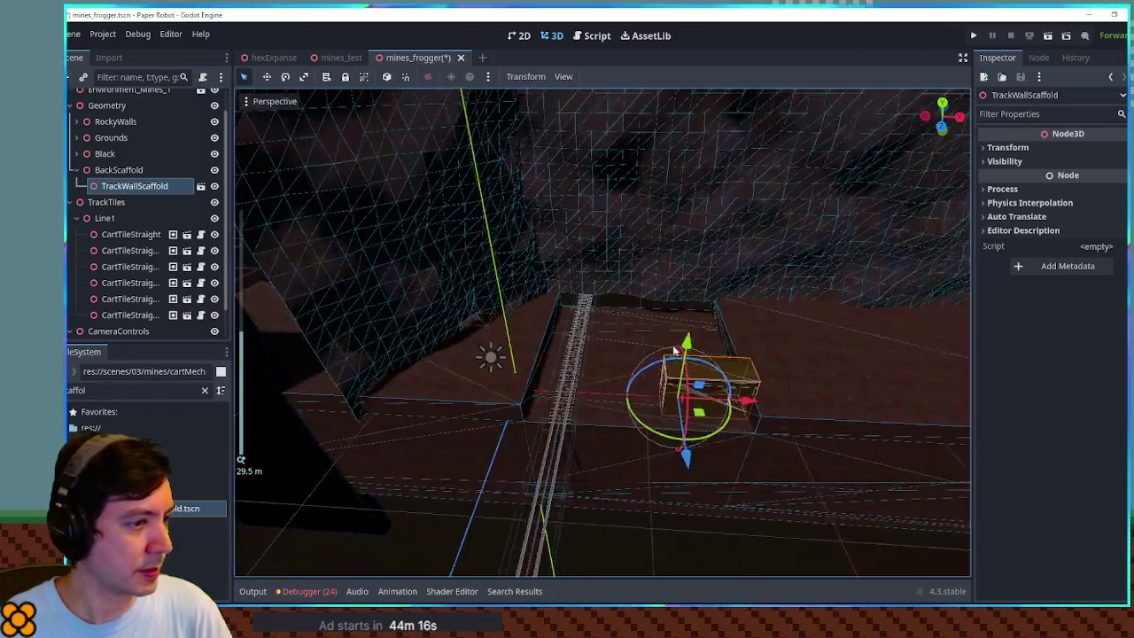
pyautogui.rightClick(115, 170)
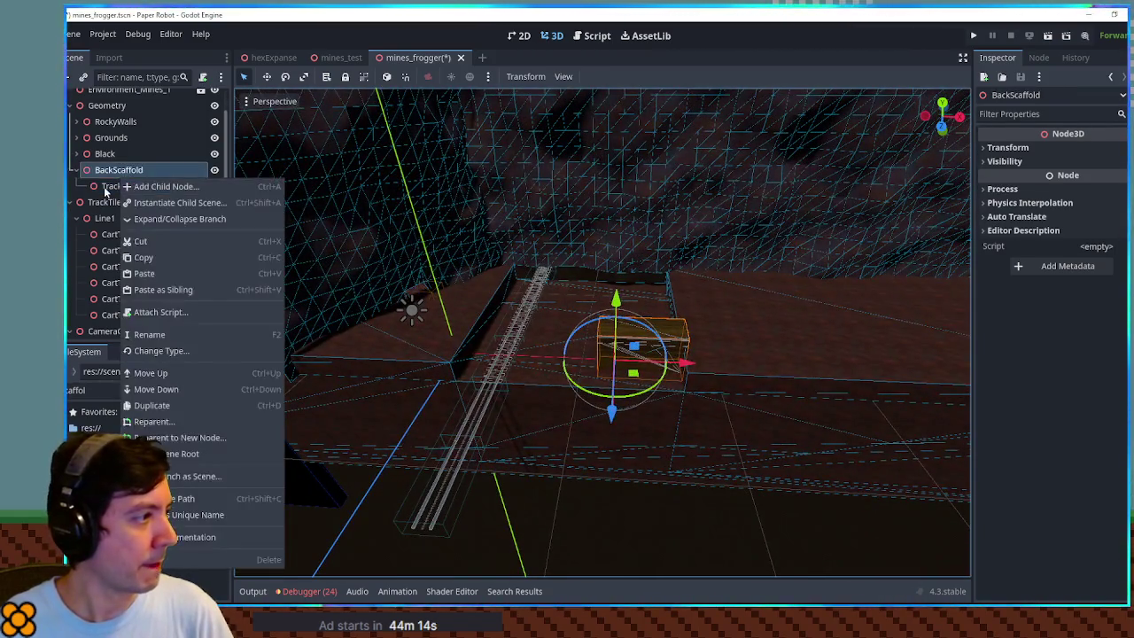
pyautogui.rightClick(123, 185)
pyautogui.click(173, 488)
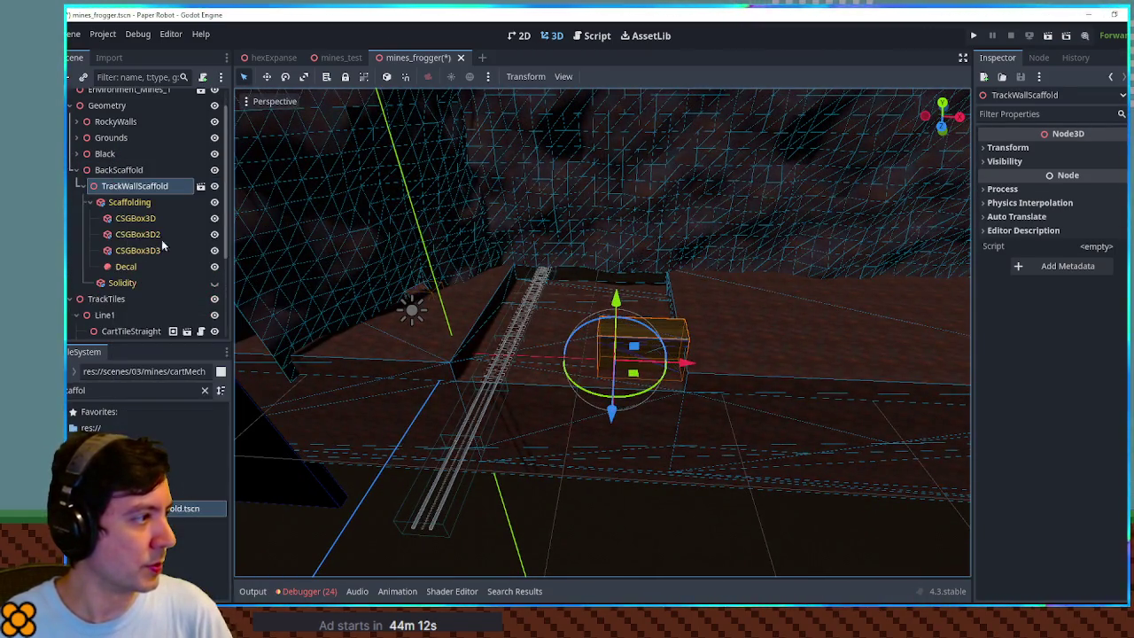
# - Copy the Scaffolding through Solidity pieces directly under BackScaffold and delete the TrackWallScaffold instance
pyautogui.click(139, 203)
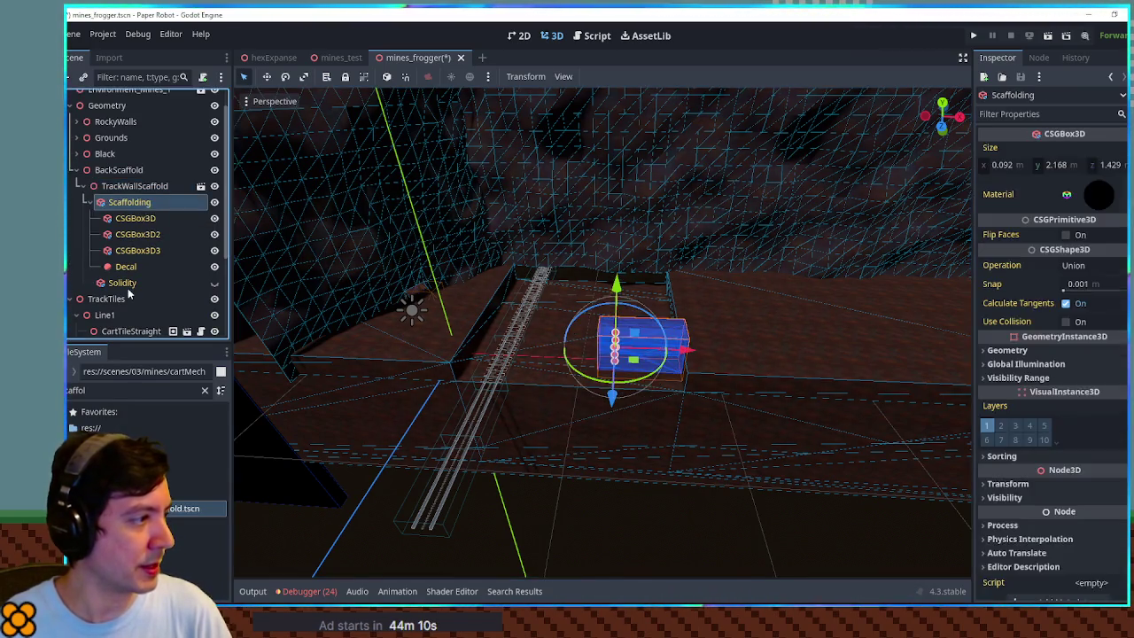
pyautogui.keyDown('shift'); pyautogui.click(126, 284); pyautogui.keyUp('shift')
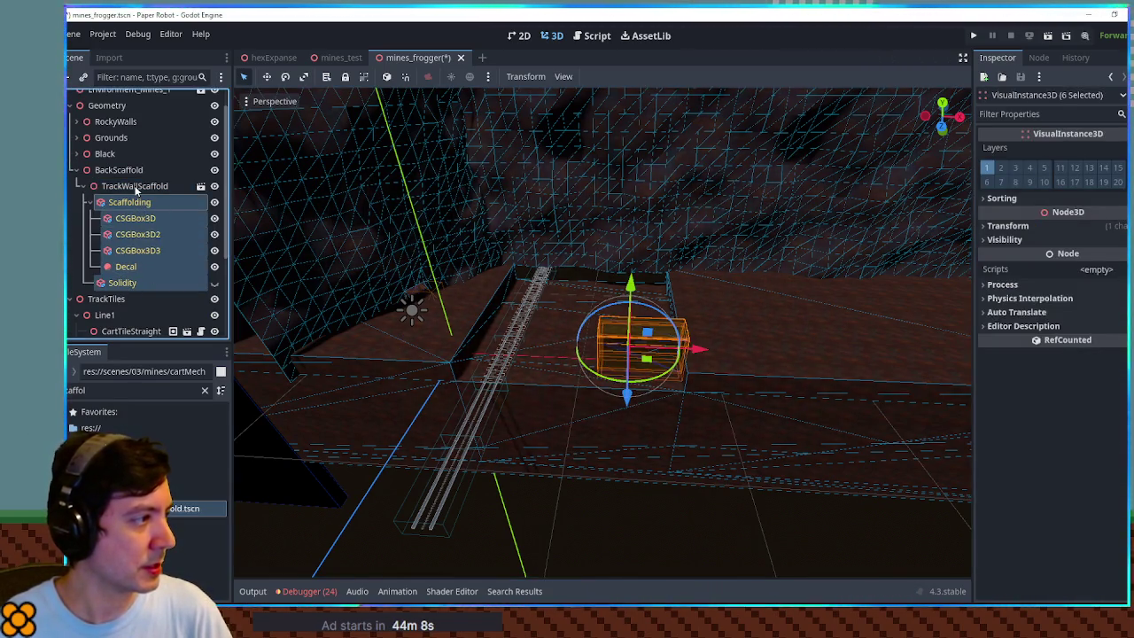
pyautogui.hotkey('ctrl', 'd')
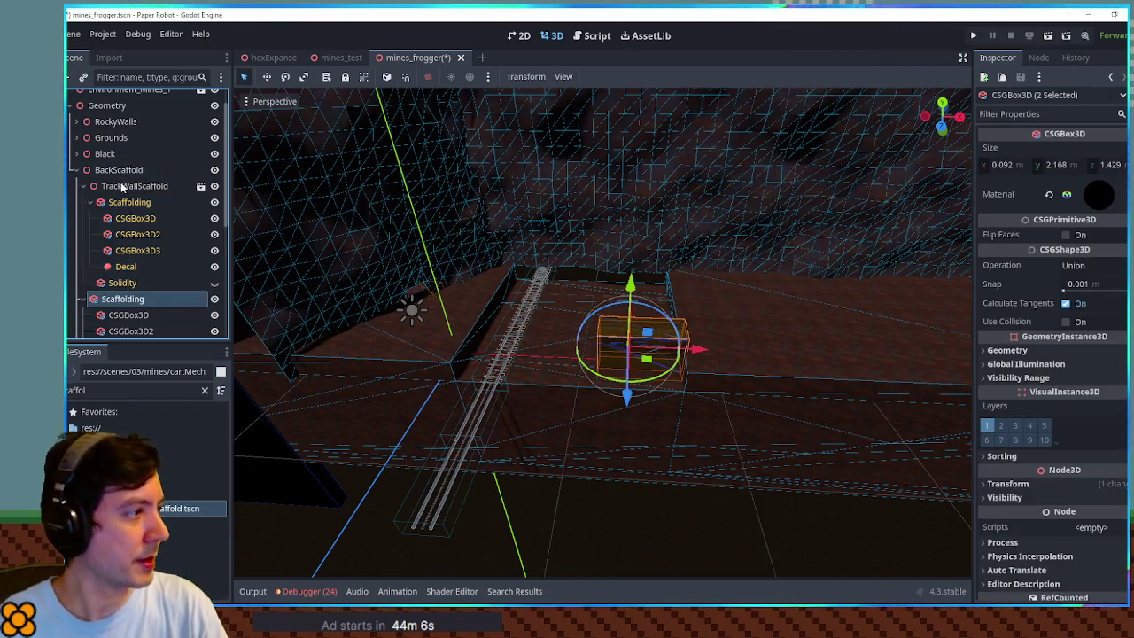
pyautogui.click(122, 187)
pyautogui.press('Delete')
pyautogui.press('Return')
# - Rotate the scaffold pieces 90 degrees around vertical and move them over the rail track
pyautogui.click(133, 187)
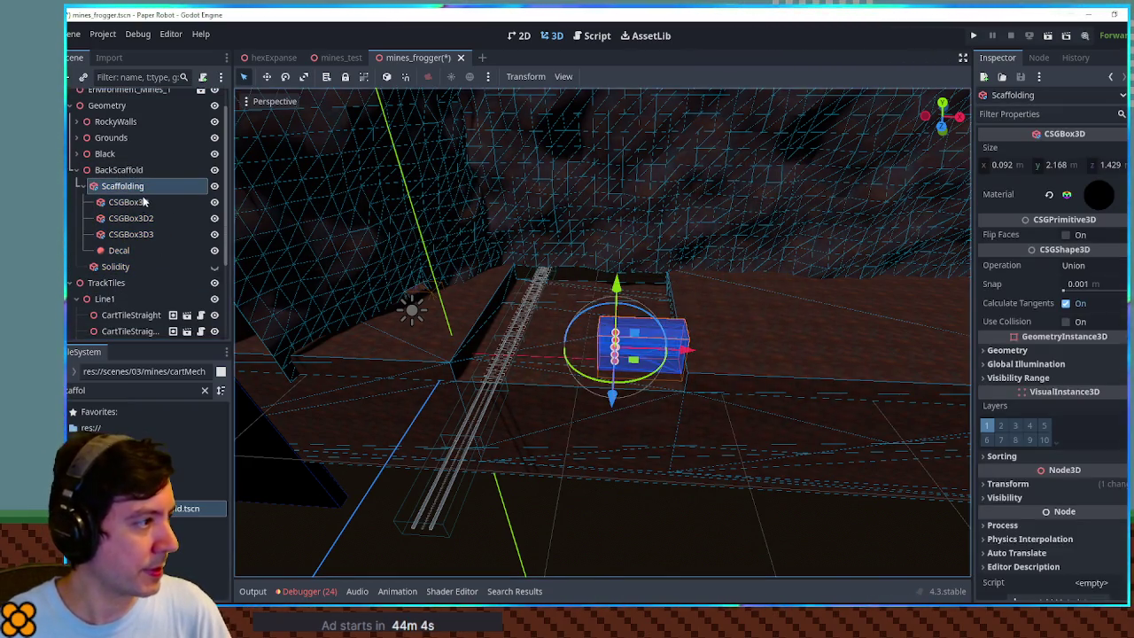
pyautogui.keyDown('shift'); pyautogui.click(115, 266); pyautogui.keyUp('shift')
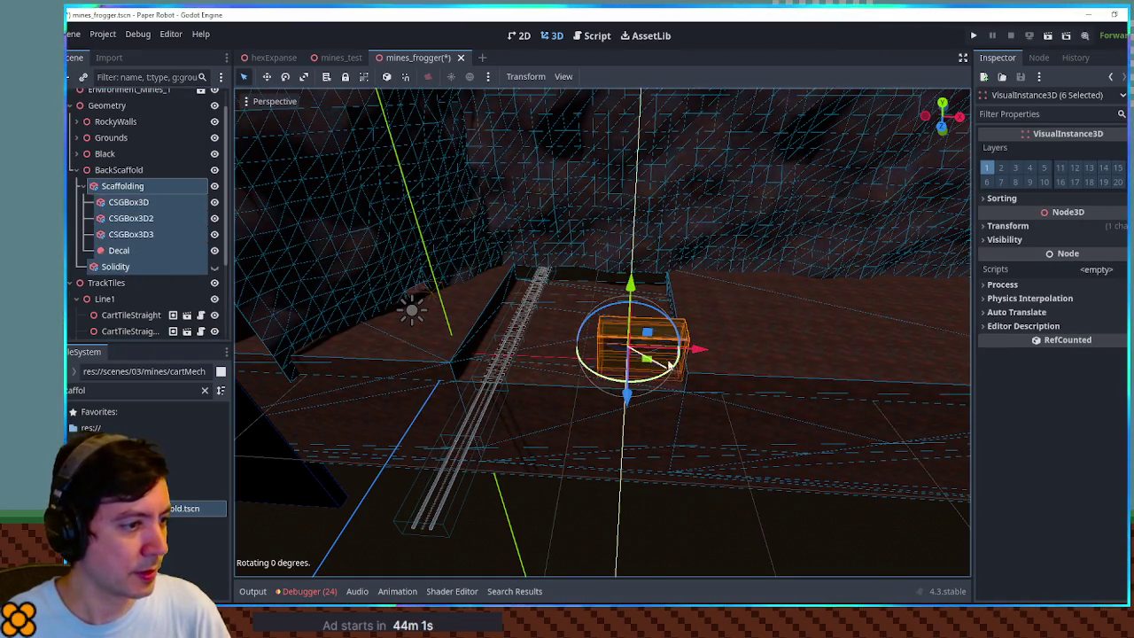
pyautogui.moveTo(669, 370); pyautogui.dragTo(649, 317)
pyautogui.moveTo(646, 372)
pyautogui.mouseDown()
pyautogui.moveTo(537, 305)
pyautogui.moveTo(536, 292)
pyautogui.mouseUp()
pyautogui.press('f')
pyautogui.scroll(5, 550, 298)
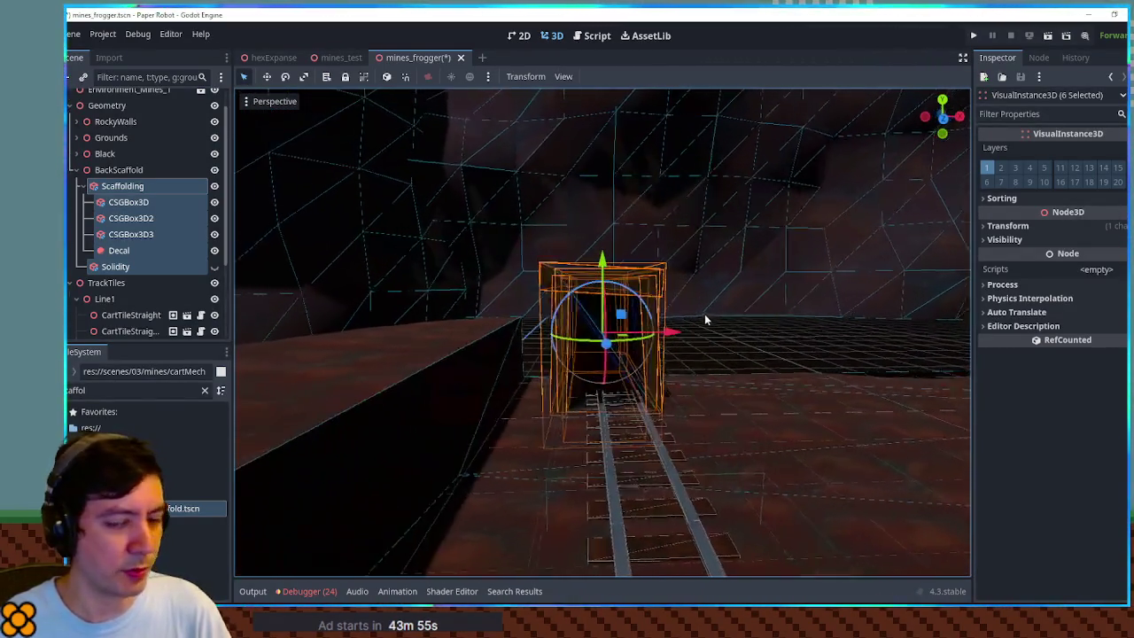
pyautogui.moveTo(774, 321)
pyautogui.mouseDown()
pyautogui.moveTo(416, 342)
pyautogui.moveTo(541, 377)
pyautogui.moveTo(458, 380)
pyautogui.moveTo(633, 379)
pyautogui.moveTo(682, 361)
pyautogui.mouseUp()
pyautogui.scroll(-2, 551, 327)
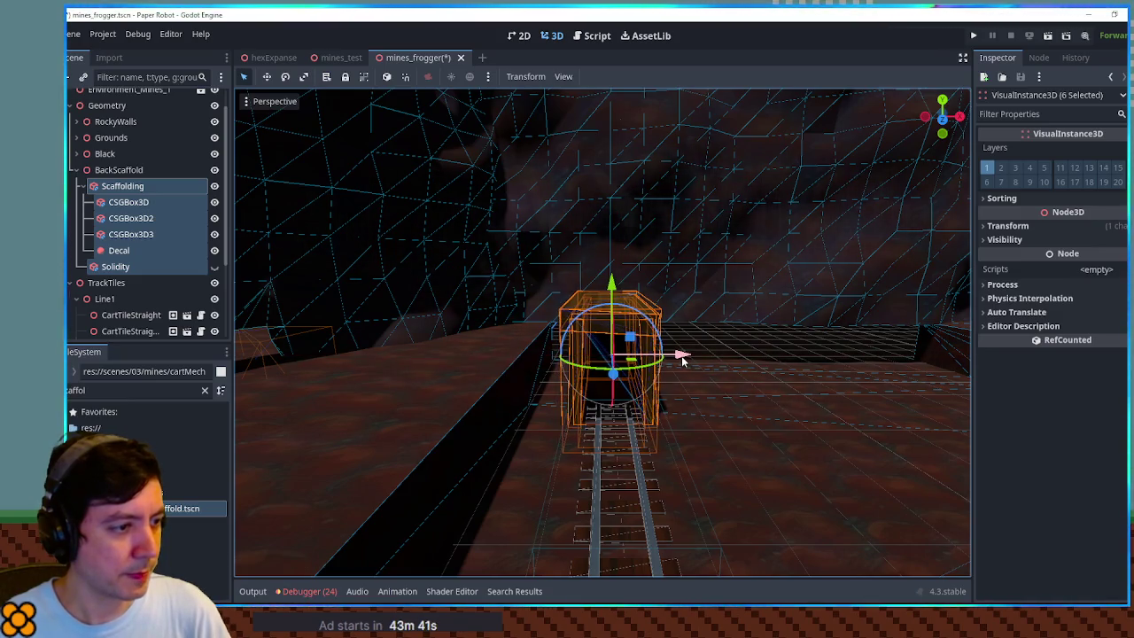
# - Rotate all the scaffold pieces around the vertical axis to line up with the track
pyautogui.click(726, 346)
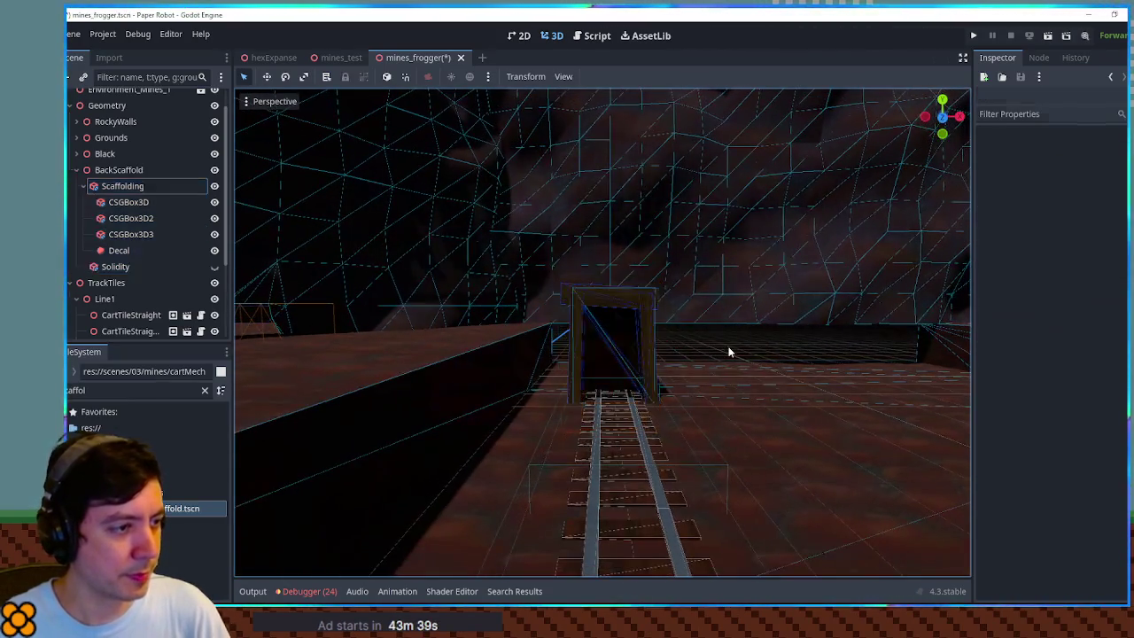
pyautogui.scroll(2, 696, 342)
pyautogui.scroll(2, 683, 395)
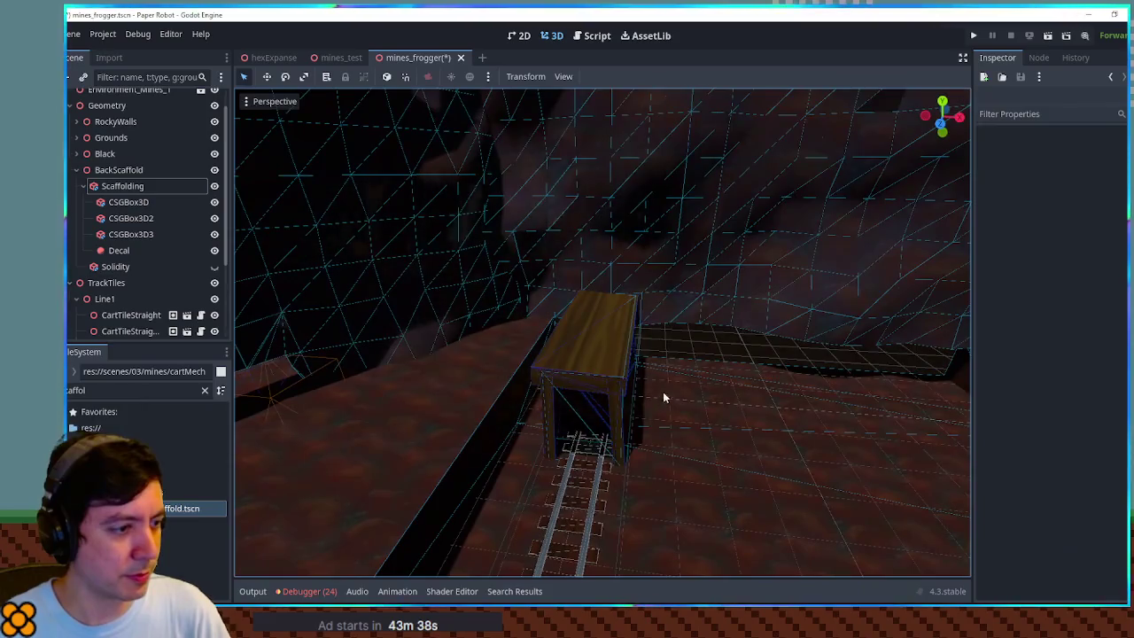
pyautogui.keyDown('shift'); pyautogui.click(115, 266); pyautogui.keyUp('shift')
pyautogui.moveTo(637, 408)
pyautogui.mouseDown()
pyautogui.moveTo(602, 417)
pyautogui.moveTo(537, 360)
pyautogui.moveTo(557, 375)
pyautogui.mouseUp()
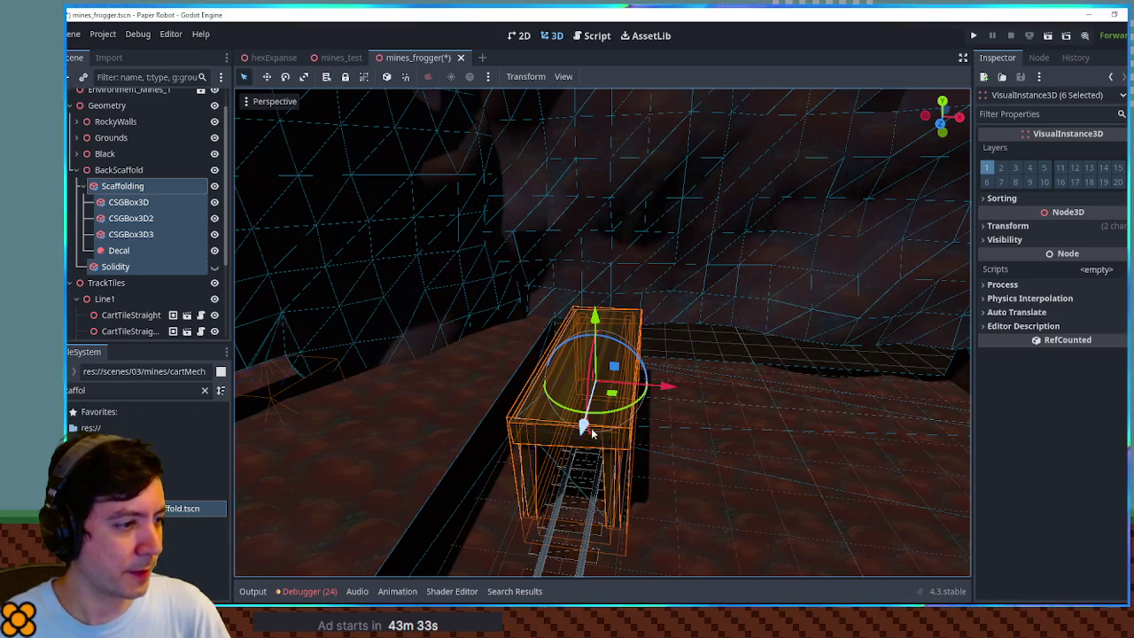
pyautogui.moveTo(592, 431); pyautogui.dragTo(602, 390)
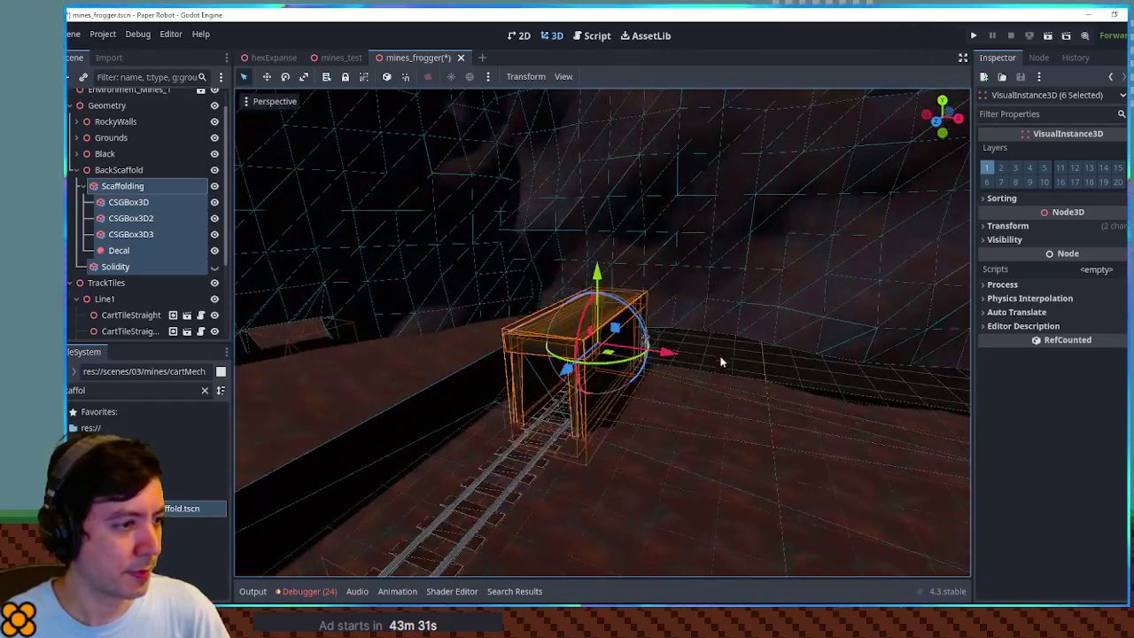
pyautogui.click(720, 360)
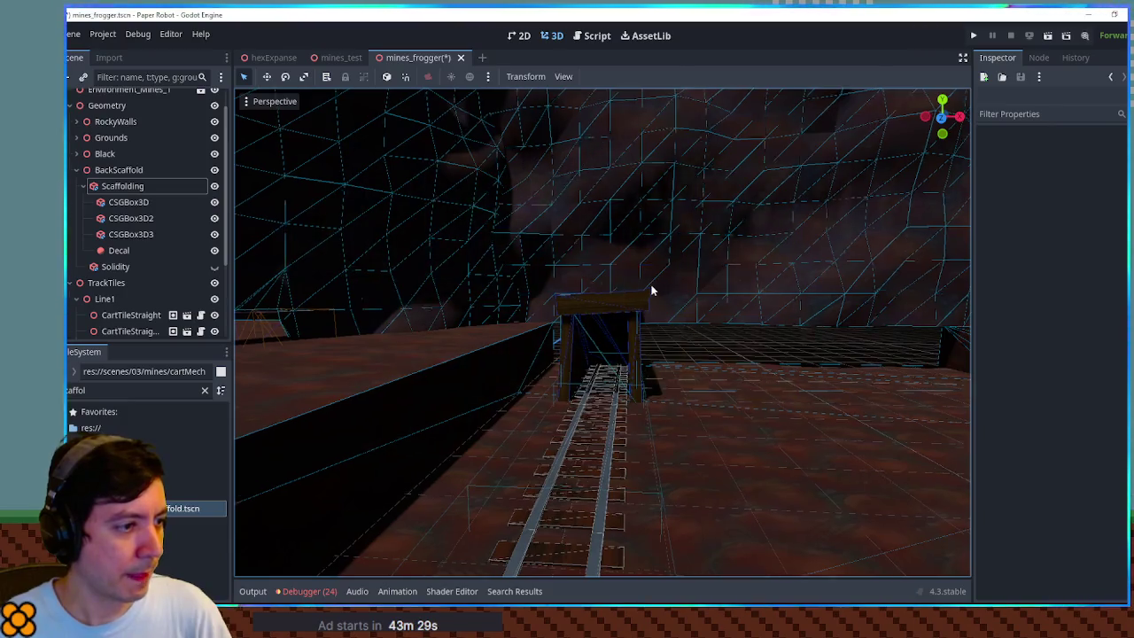
pyautogui.moveTo(653, 289); pyautogui.dragTo(623, 305)
pyautogui.moveTo(651, 256)
pyautogui.mouseDown()
pyautogui.moveTo(588, 296)
pyautogui.moveTo(501, 286)
pyautogui.moveTo(671, 322)
pyautogui.moveTo(692, 315)
pyautogui.mouseUp()
pyautogui.scroll(-3, 670, 321)
pyautogui.scroll(3, 737, 311)
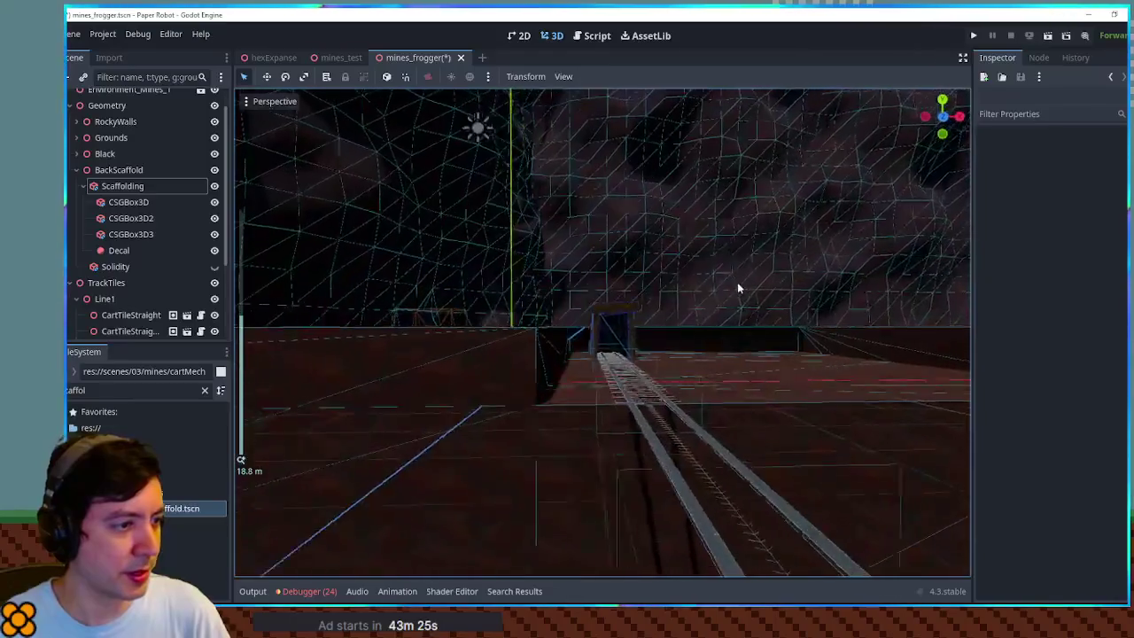
pyautogui.scroll(-3, 729, 293)
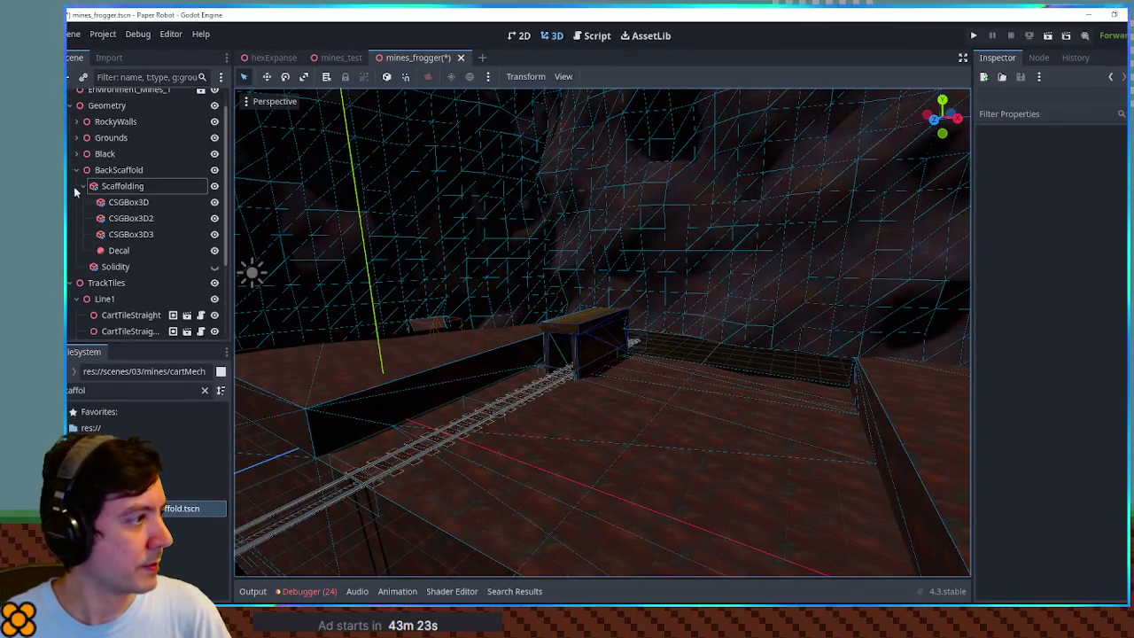
# - Push the RockyWall about 3.4 units along Z to 4.354, then save and run the level
pyautogui.click(751, 195)
pyautogui.click(133, 138)
pyautogui.moveTo(725, 436); pyautogui.dragTo(714, 381)
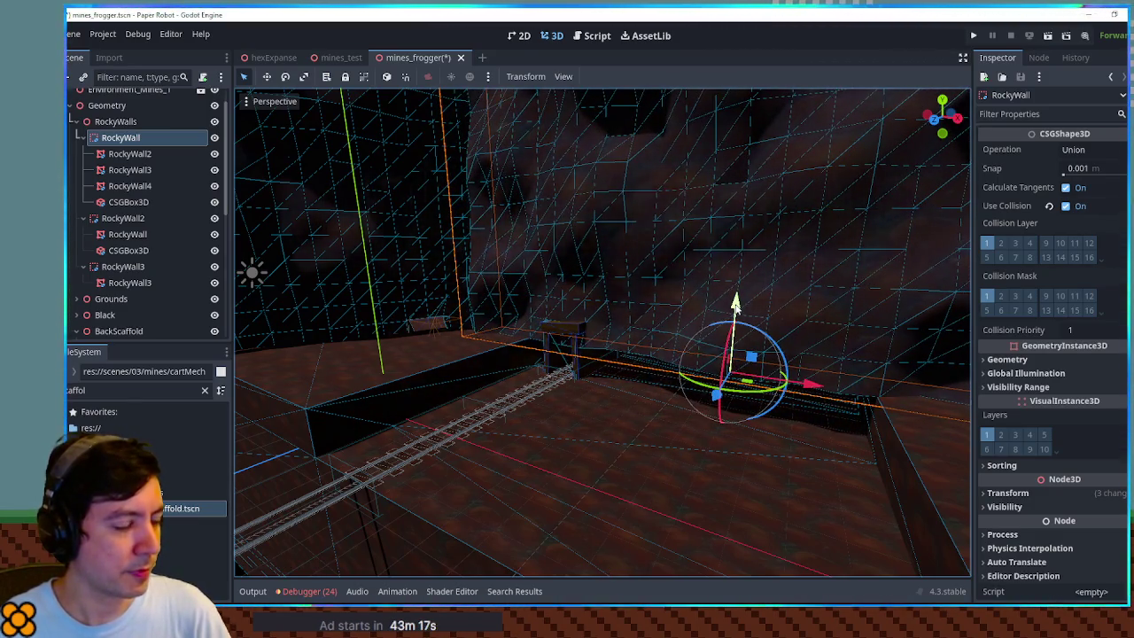
pyautogui.moveTo(572, 353)
pyautogui.mouseDown()
pyautogui.moveTo(623, 326)
pyautogui.moveTo(626, 396)
pyautogui.moveTo(615, 384)
pyautogui.mouseUp()
pyautogui.click(649, 347)
pyautogui.scroll(-2, 616, 354)
pyautogui.scroll(-4, 616, 354)
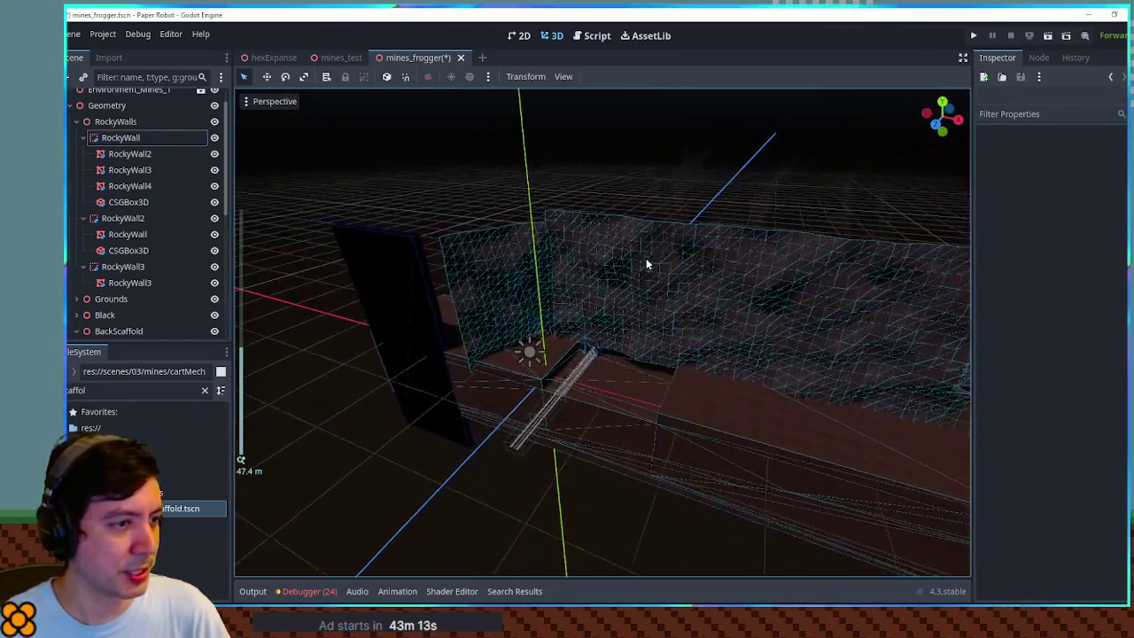
pyautogui.press('F6')
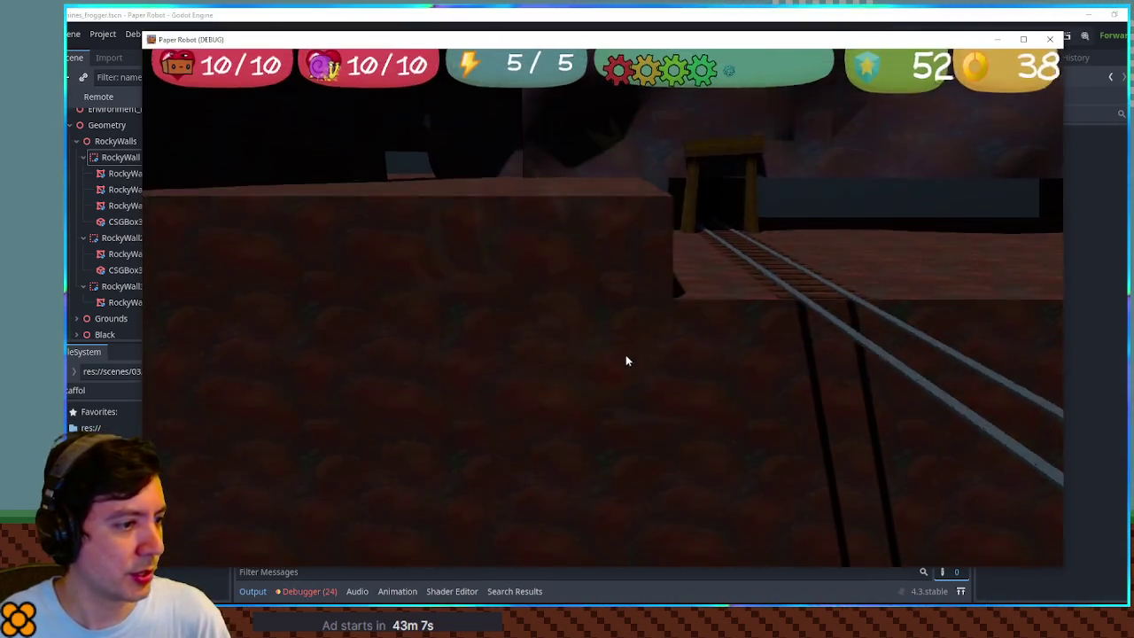
# - Close the debug game window to get back to the mines_frogger 3D view
pyautogui.click(1049, 39)
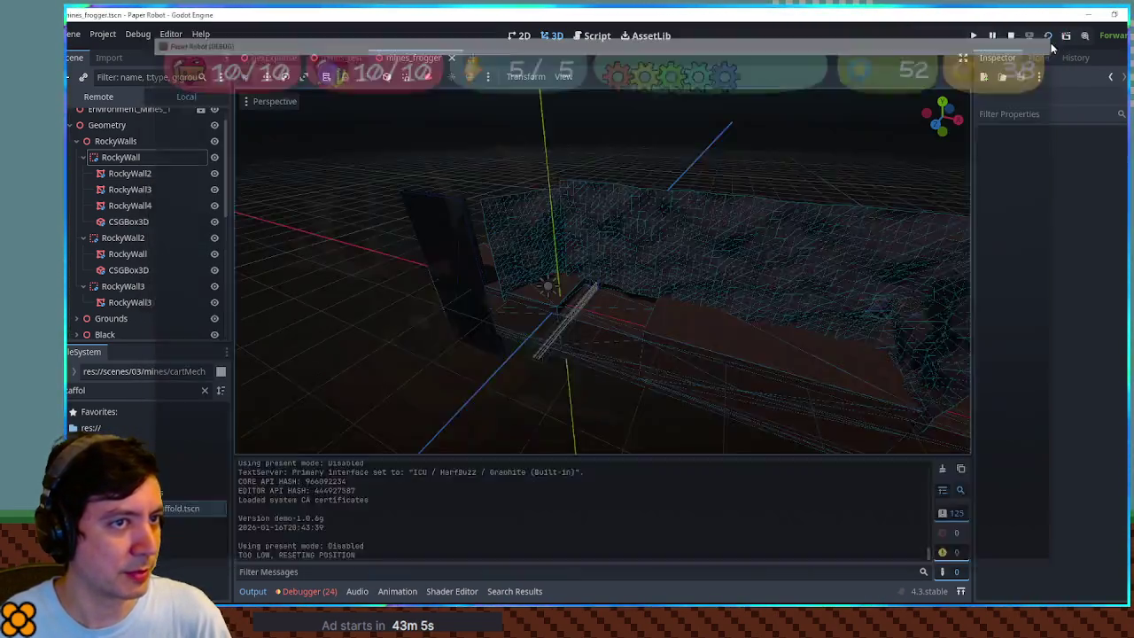
pyautogui.scroll(-3, 583, 296)
pyautogui.scroll(6, 620, 425)
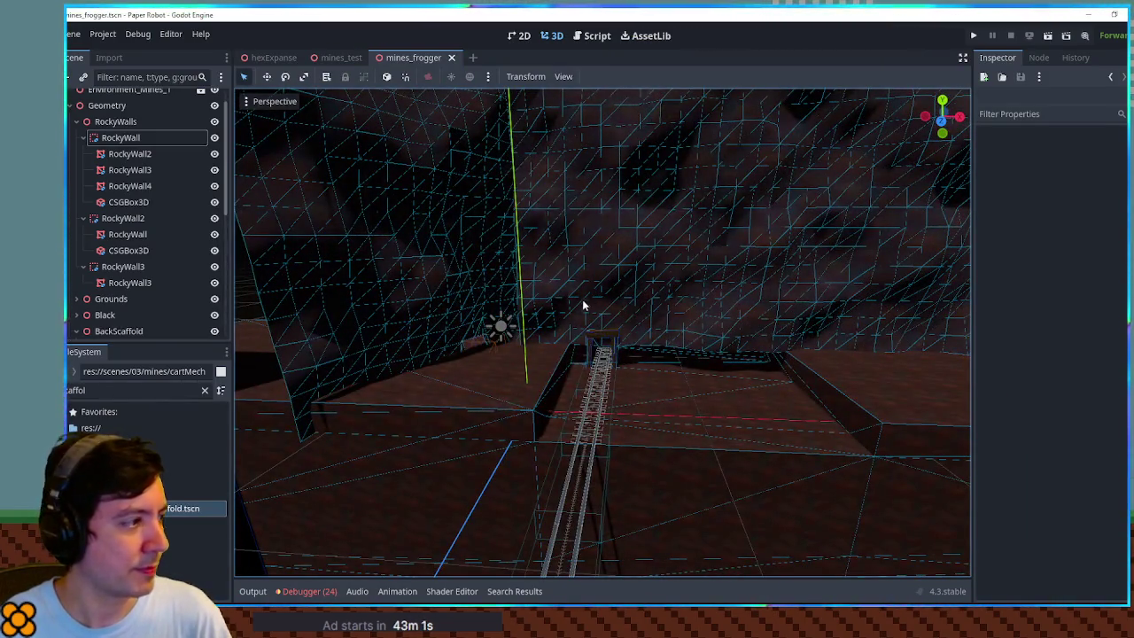
# - Lower the Floor 2 m, undoing an accidental height change from 9 to 6
pyautogui.moveTo(488, 324)
pyautogui.mouseDown()
pyautogui.moveTo(514, 306)
pyautogui.moveTo(551, 380)
pyautogui.mouseUp()
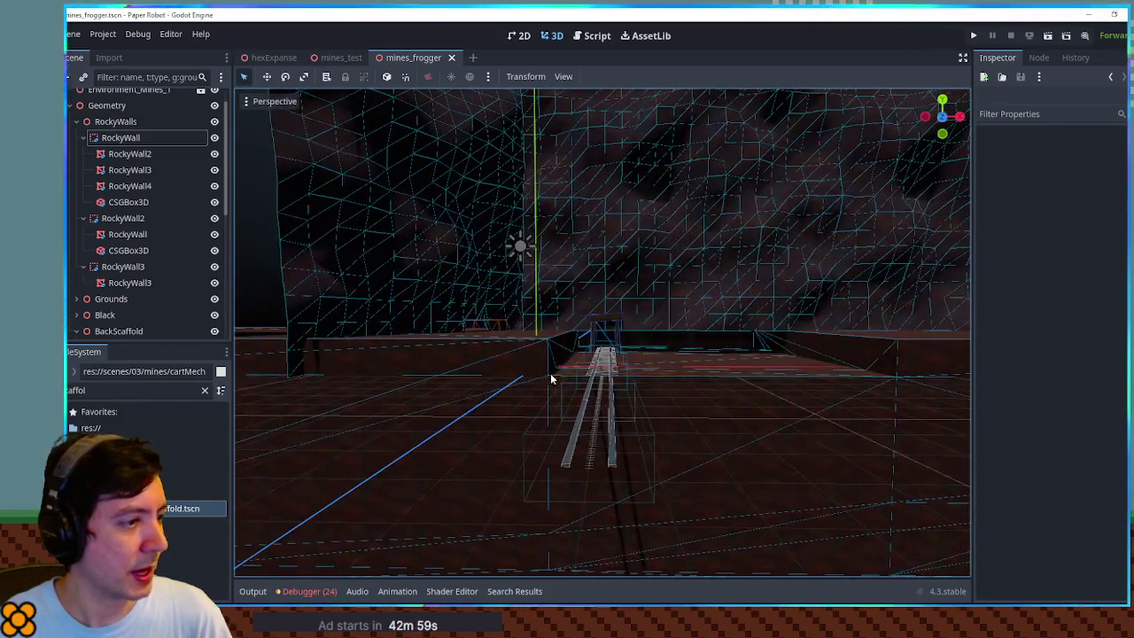
pyautogui.click(493, 355)
pyautogui.click(494, 355)
pyautogui.moveTo(511, 360); pyautogui.dragTo(511, 395)
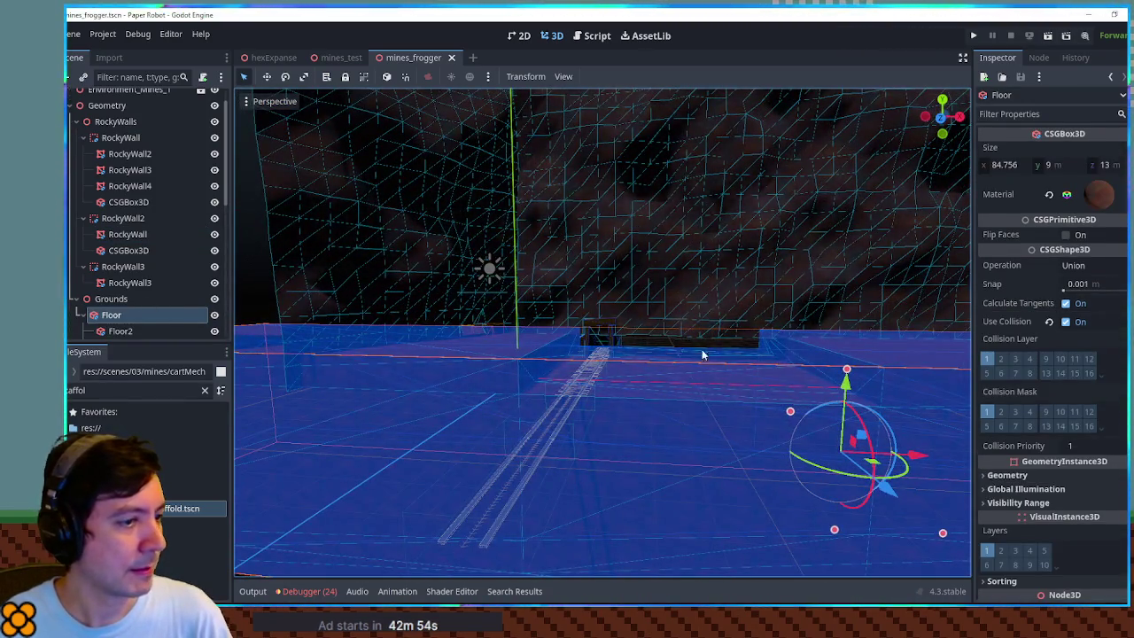
pyautogui.scroll(-2, 800, 382)
pyautogui.moveTo(800, 376); pyautogui.dragTo(806, 404)
pyautogui.hotkey('ctrl', 'z')
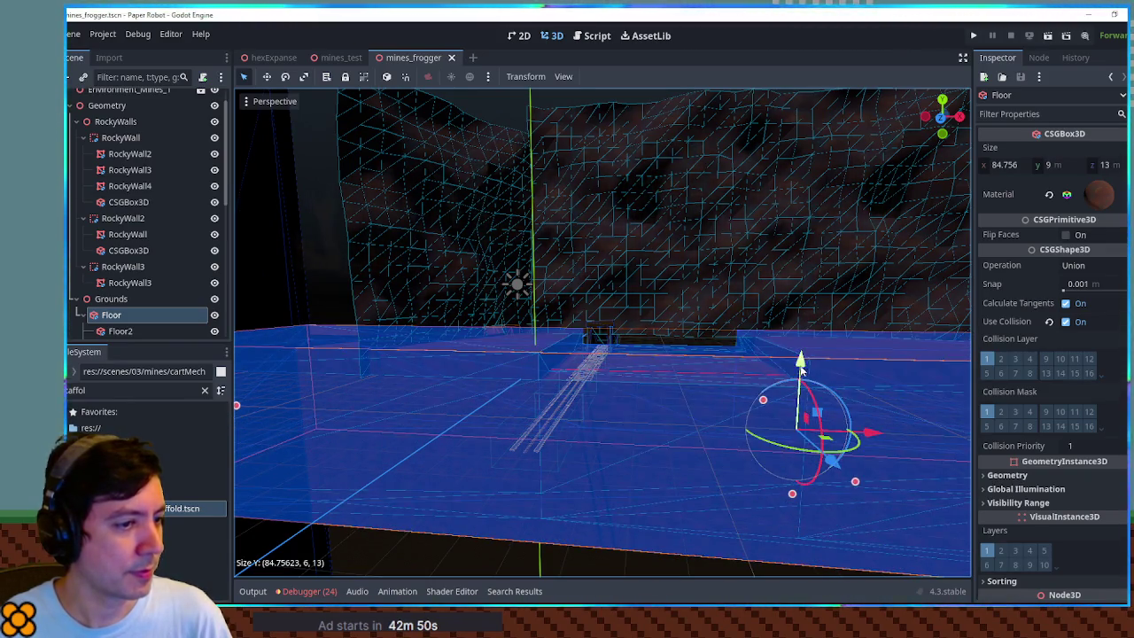
pyautogui.moveTo(800, 377); pyautogui.dragTo(803, 401)
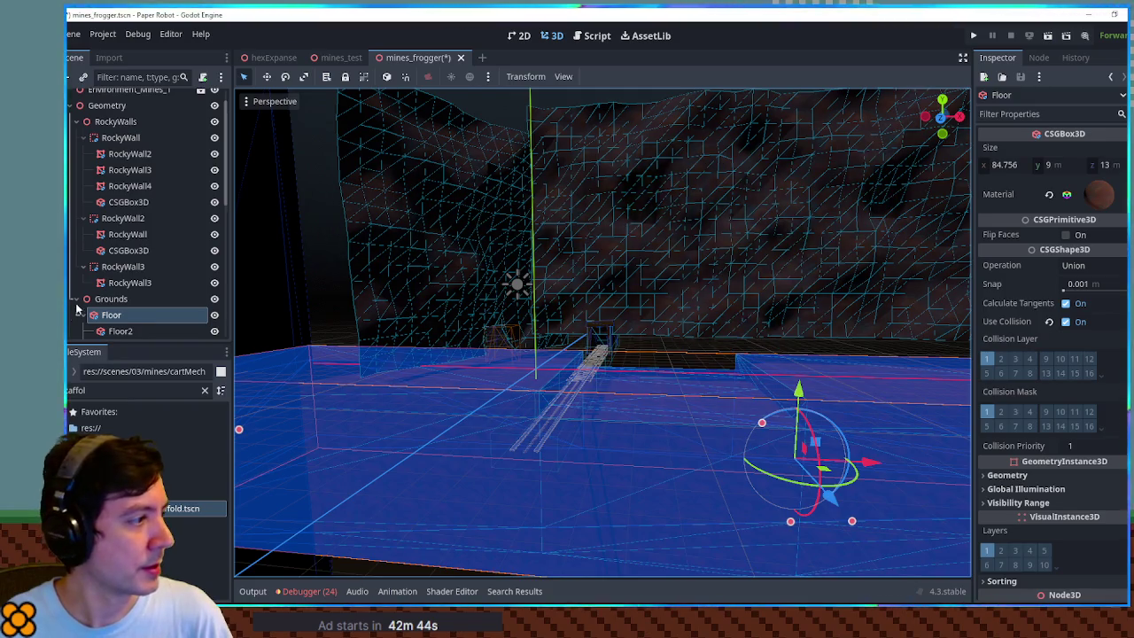
pyautogui.scroll(-5, 89, 303)
# - Move the BackScaffold 1 m down along Y with G then Y
pyautogui.click(115, 224)
pyautogui.press('g')
pyautogui.press('y')
pyautogui.press('Return')
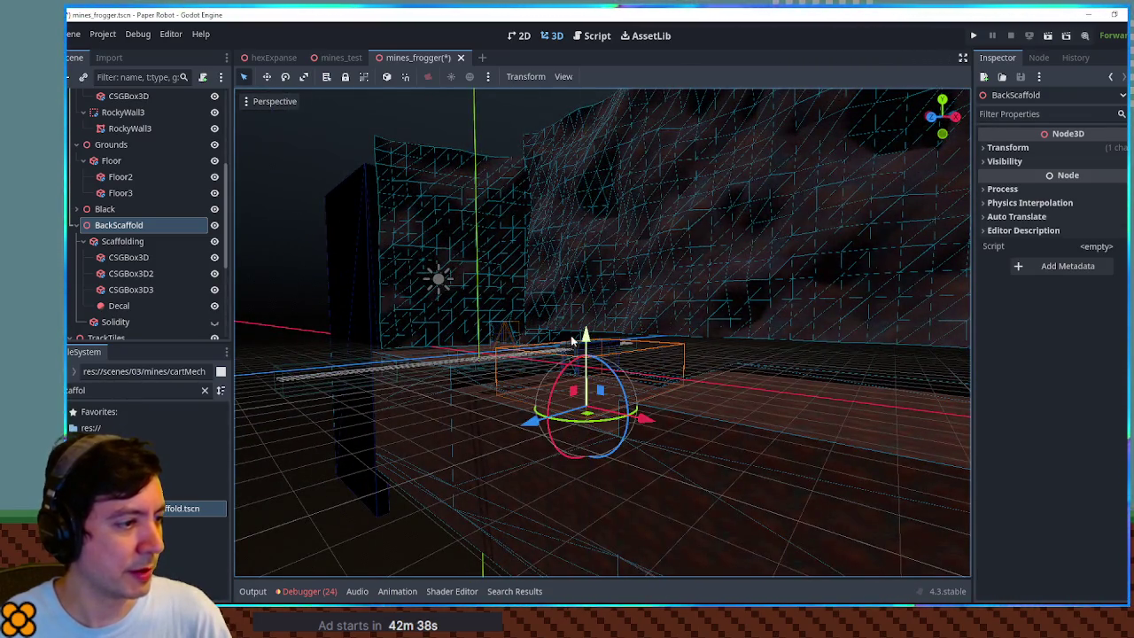
# - Lower the TrackTiles group 1 m along the vertical axis
pyautogui.click(385, 373)
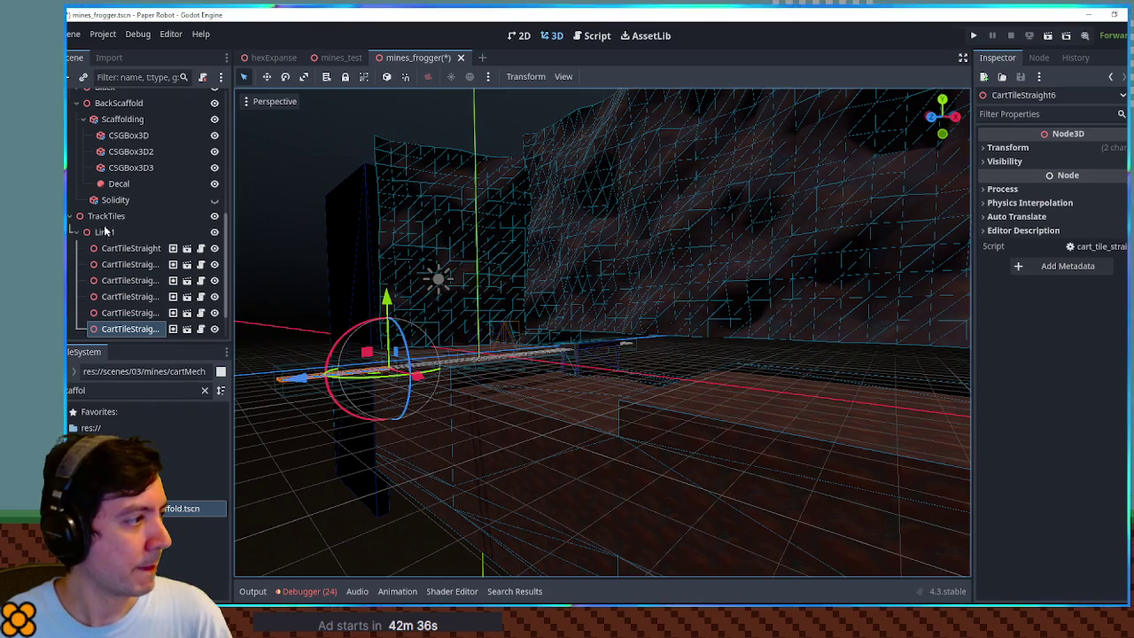
pyautogui.click(105, 231)
pyautogui.click(106, 216)
pyautogui.press('g')
pyautogui.press('y')
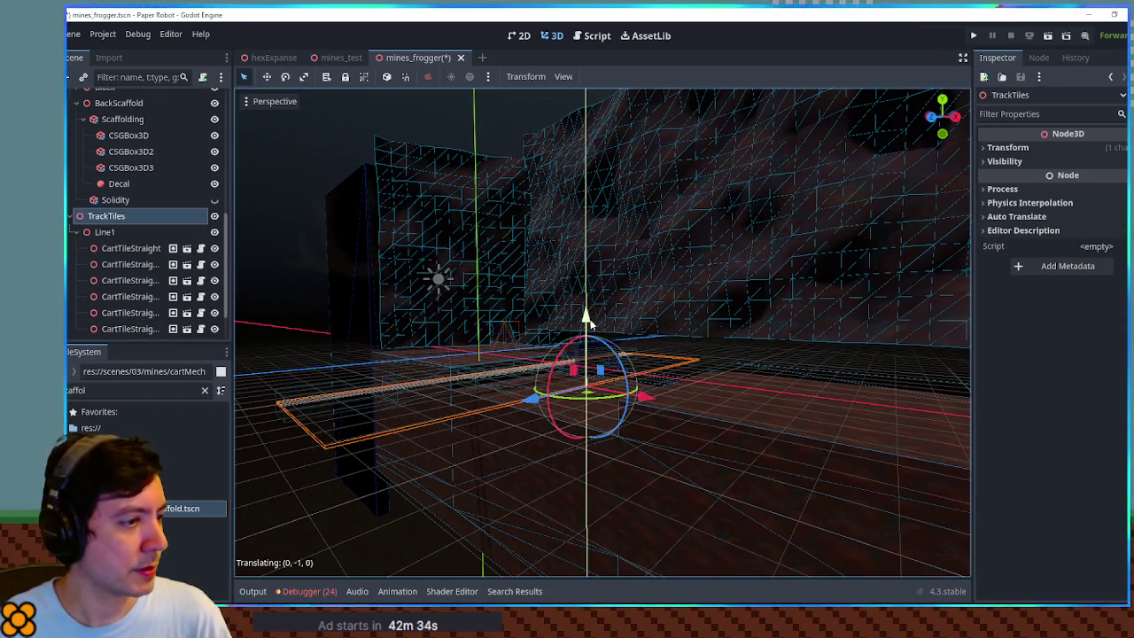
pyautogui.click(590, 324)
# - Drag the RockyWall node down, after cancelling a move of the whole RockyWalls group
pyautogui.click(656, 290)
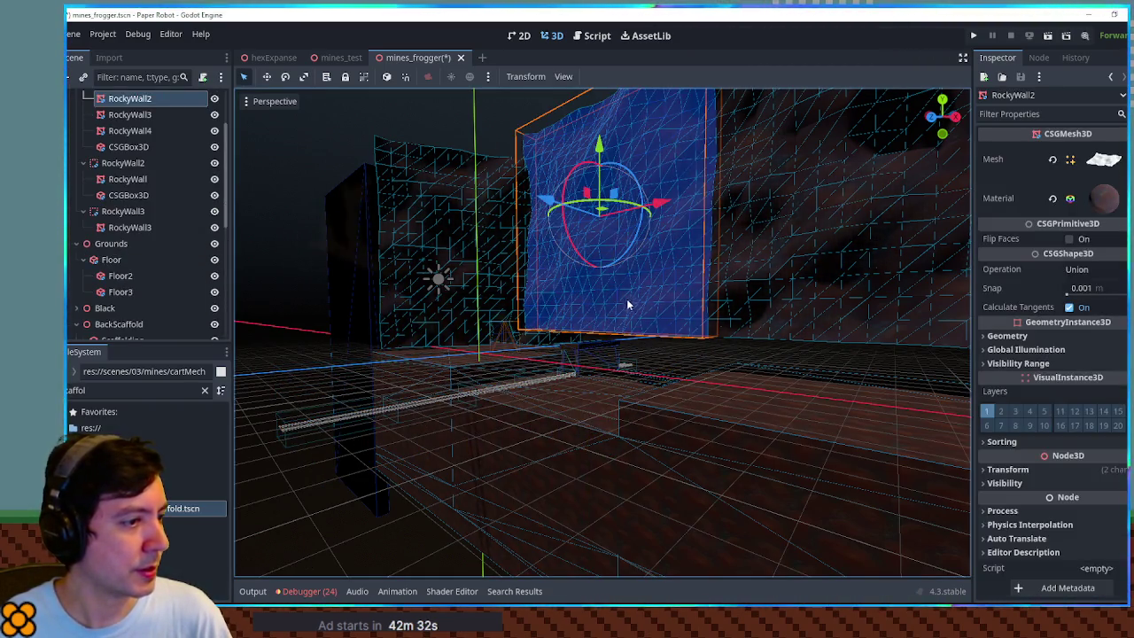
pyautogui.scroll(3, 130, 158)
pyautogui.click(119, 148)
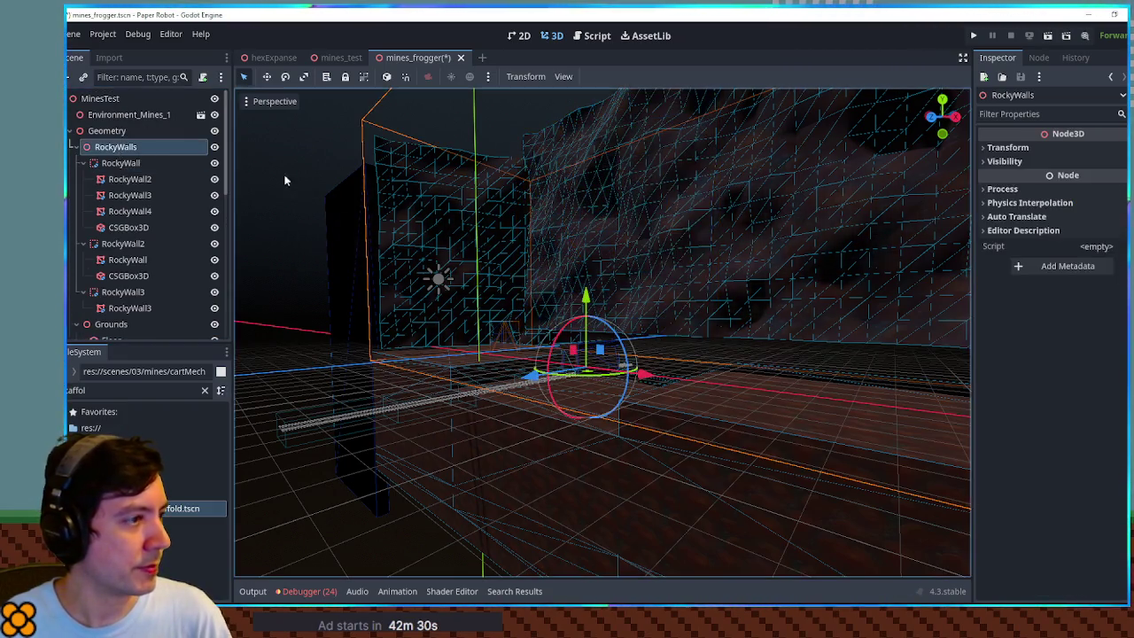
pyautogui.moveTo(584, 295); pyautogui.dragTo(587, 337)
pyautogui.press('Escape')
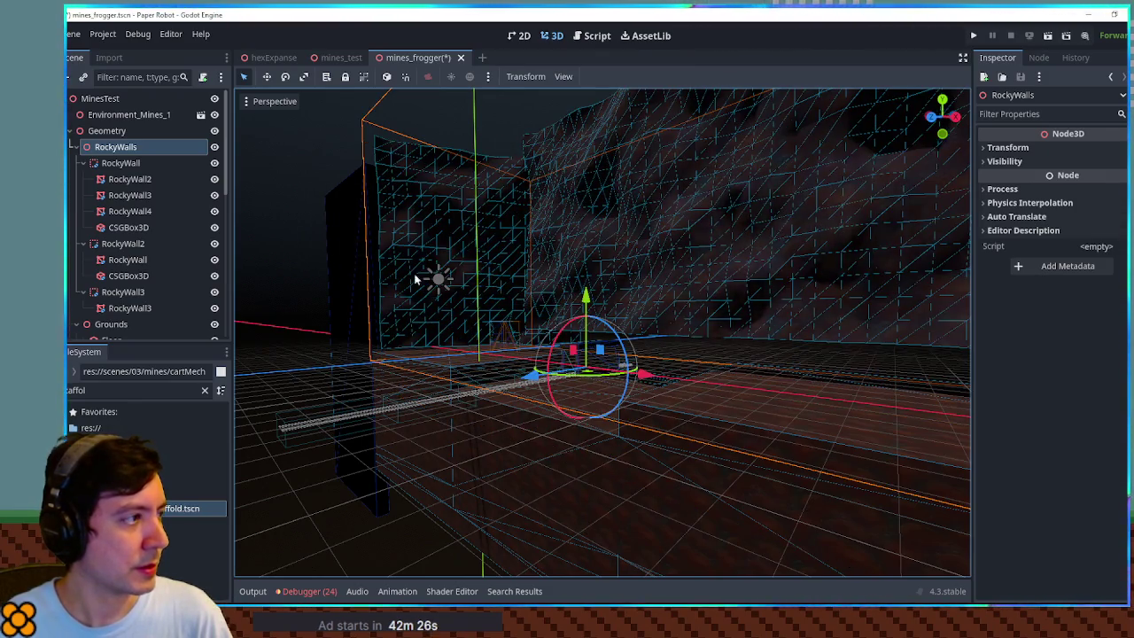
pyautogui.click(728, 233)
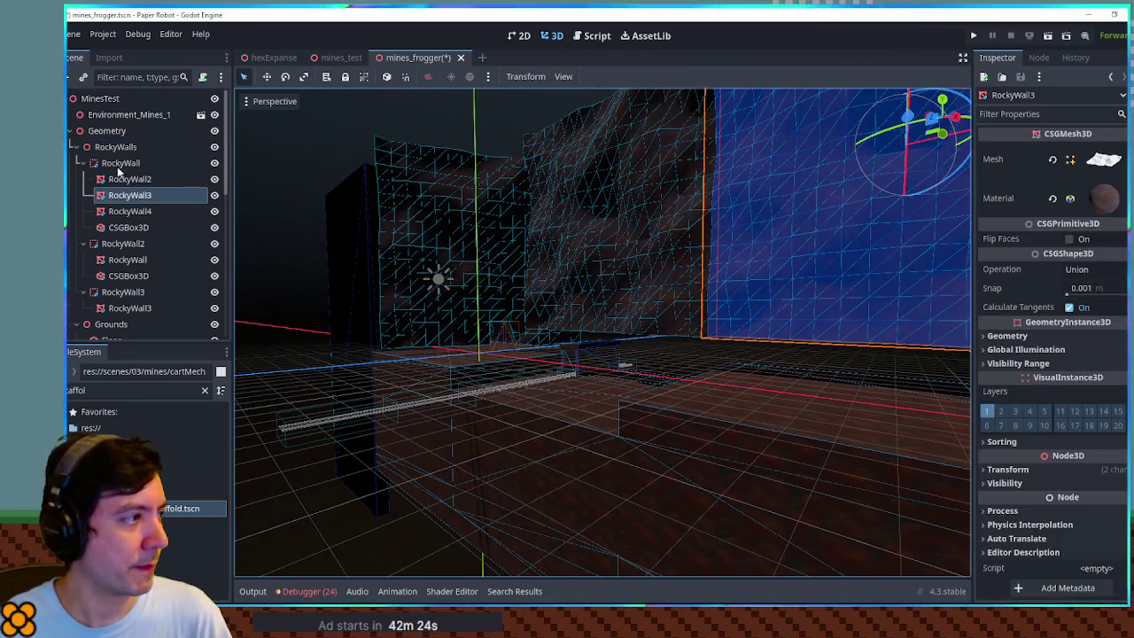
pyautogui.click(120, 164)
pyautogui.moveTo(653, 283); pyautogui.dragTo(653, 319)
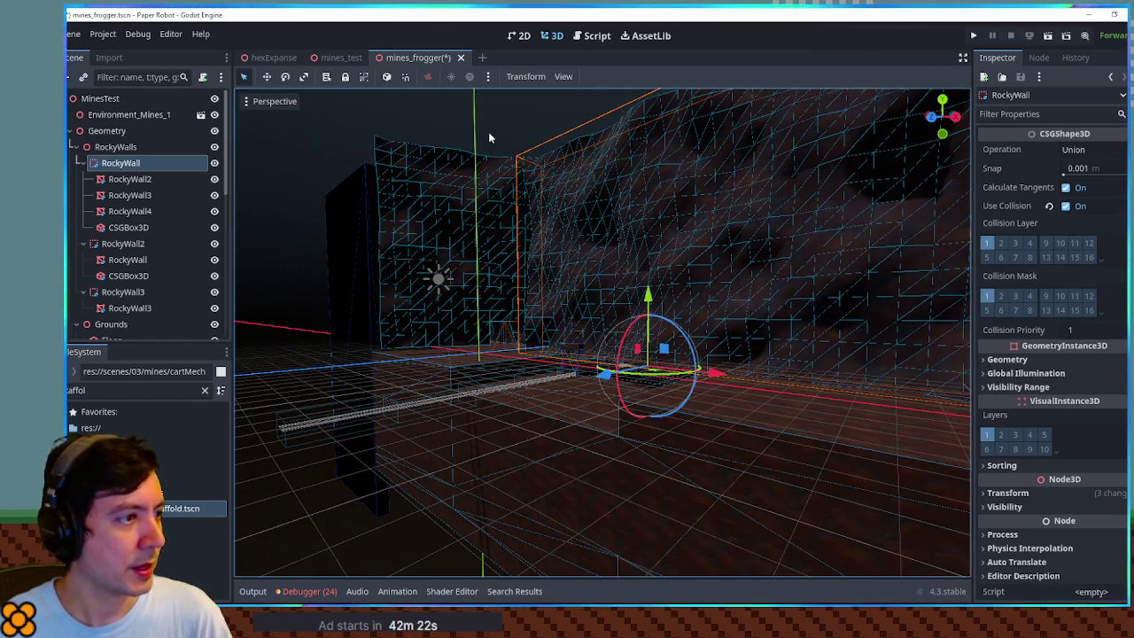
pyautogui.click(489, 132)
pyautogui.scroll(5, 560, 170)
# - Lower the RockyWall about 3 m to the new ground, then raise it slightly
pyautogui.moveTo(600, 180)
pyautogui.mouseDown()
pyautogui.moveTo(719, 317)
pyautogui.moveTo(701, 355)
pyautogui.moveTo(658, 311)
pyautogui.moveTo(729, 311)
pyautogui.moveTo(759, 340)
pyautogui.moveTo(677, 298)
pyautogui.moveTo(618, 311)
pyautogui.moveTo(838, 331)
pyautogui.moveTo(756, 335)
pyautogui.mouseUp()
pyautogui.scroll(-3, 714, 309)
pyautogui.scroll(-3, 777, 332)
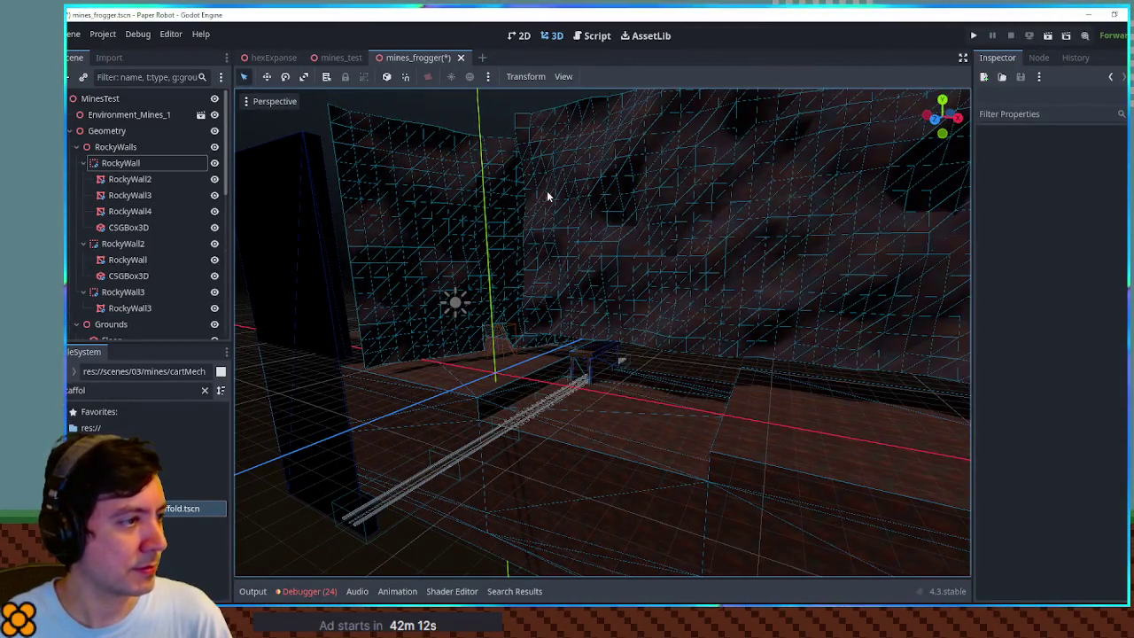
pyautogui.click(153, 149)
pyautogui.click(141, 149)
pyautogui.click(156, 164)
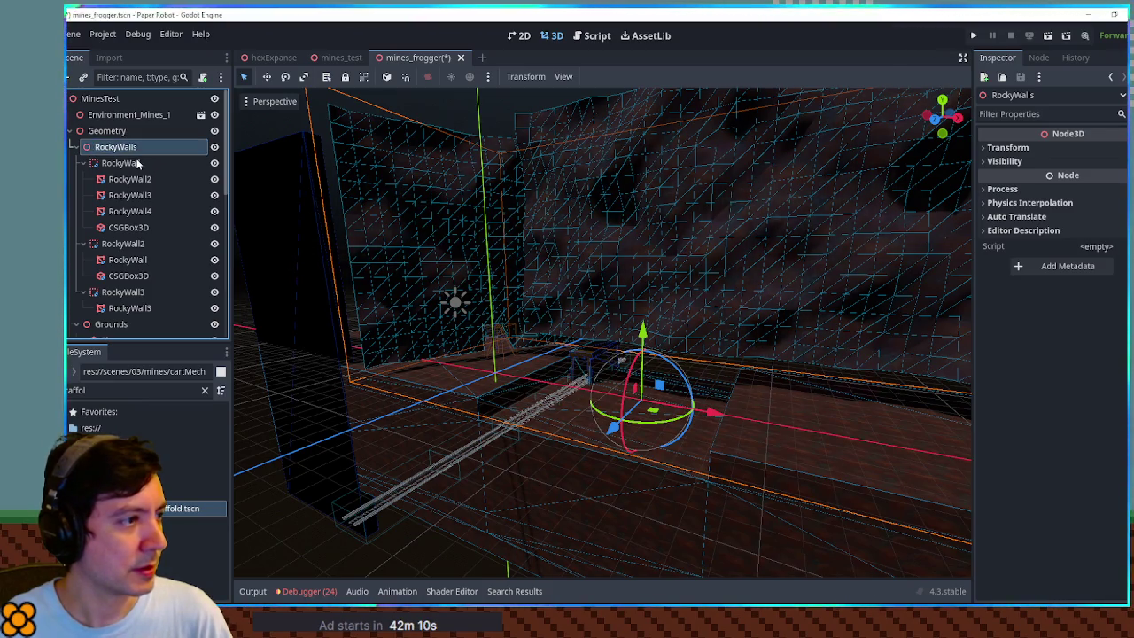
pyautogui.moveTo(675, 284); pyautogui.dragTo(686, 359)
pyautogui.scroll(5, 691, 359)
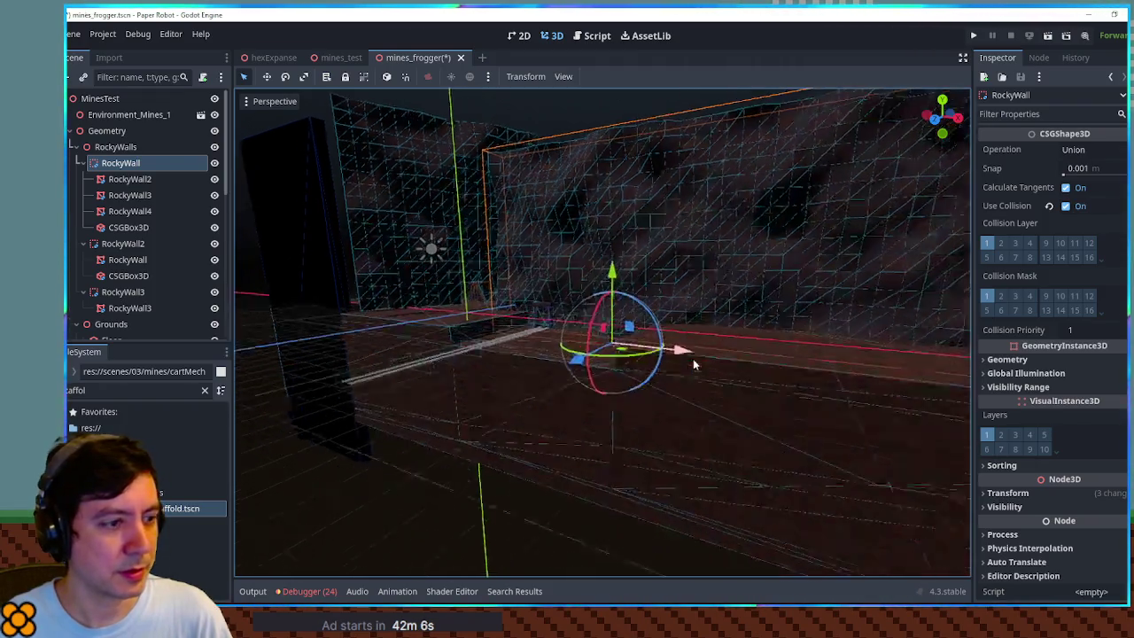
pyautogui.moveTo(605, 263)
pyautogui.mouseDown()
pyautogui.moveTo(608, 237)
pyautogui.moveTo(590, 298)
pyautogui.moveTo(550, 361)
pyautogui.moveTo(698, 279)
pyautogui.moveTo(669, 312)
pyautogui.moveTo(736, 288)
pyautogui.mouseUp()
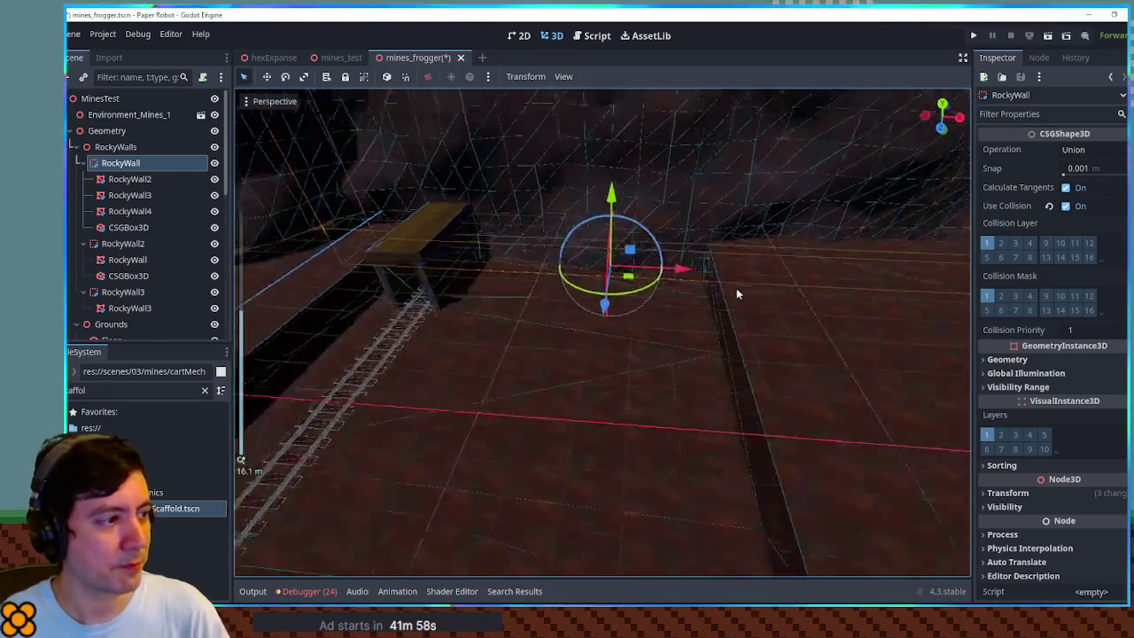
# - Save the mines_frogger scene, check the running level, and close the game window
pyautogui.hotkey('ctrl', 's')
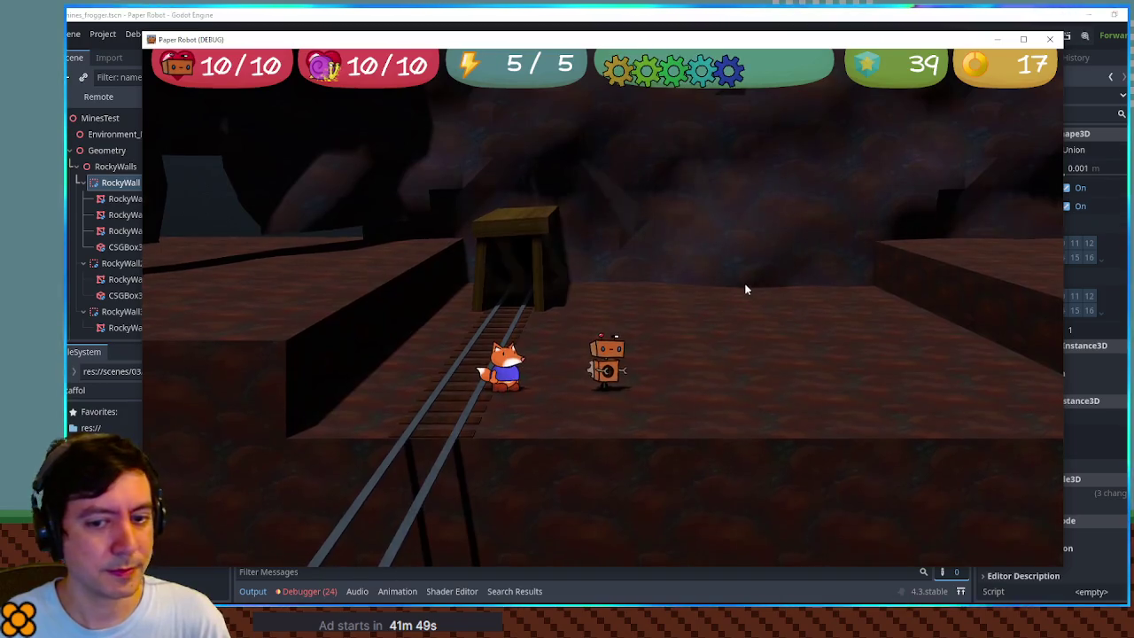
pyautogui.click(1048, 40)
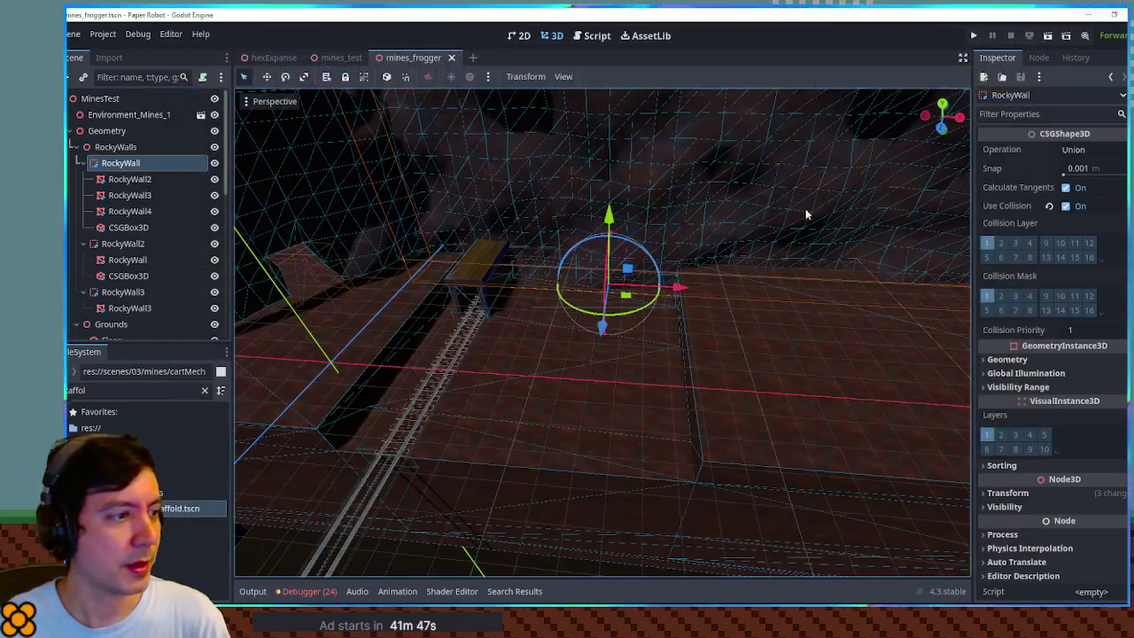
pyautogui.click(373, 332)
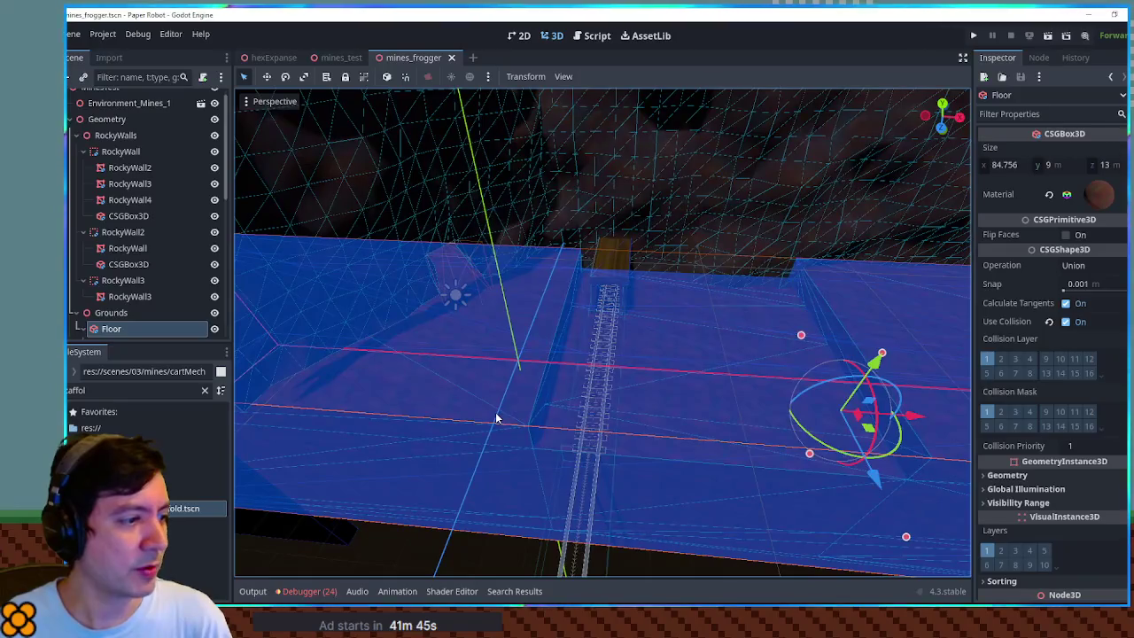
# - Stretch Floor2's X size to 28.103 m in top view so its edge meets the track
pyautogui.scroll(-3, 173, 297)
pyautogui.click(148, 284)
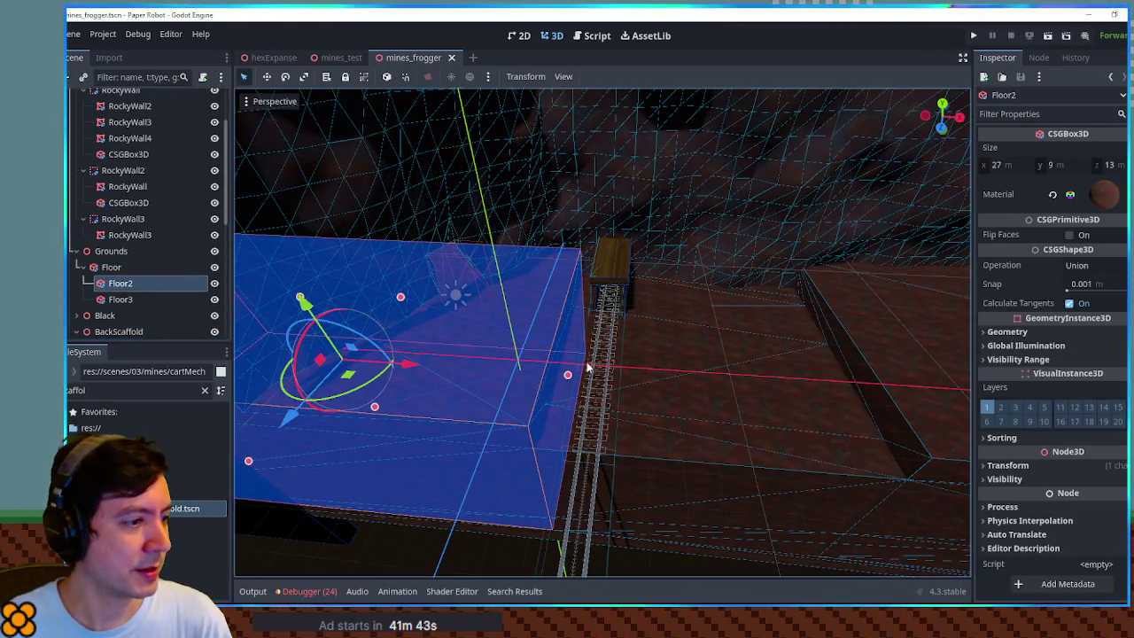
pyautogui.moveTo(570, 377)
pyautogui.mouseDown()
pyautogui.moveTo(608, 316)
pyautogui.moveTo(584, 368)
pyautogui.mouseUp()
pyautogui.press('KP_7')
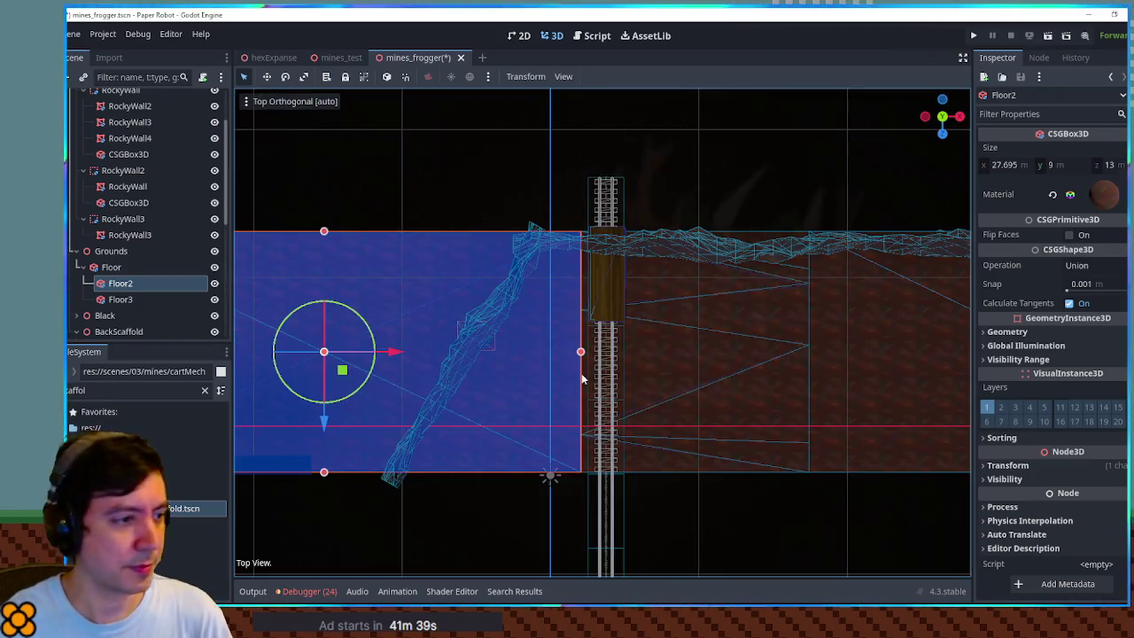
pyautogui.moveTo(581, 352); pyautogui.dragTo(589, 351)
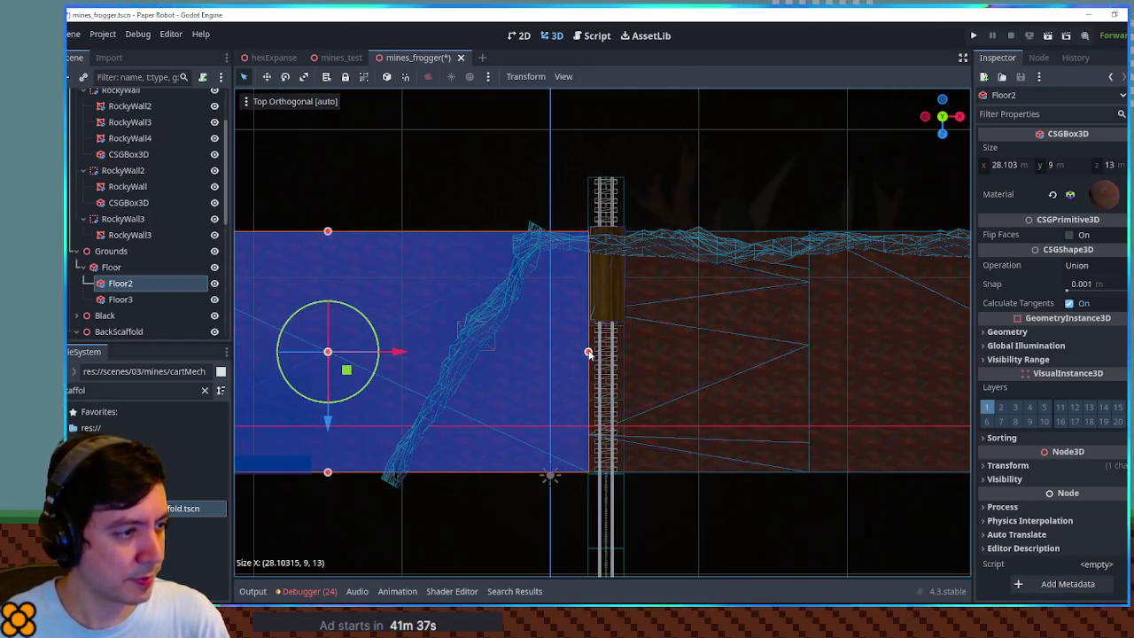
pyautogui.click(751, 546)
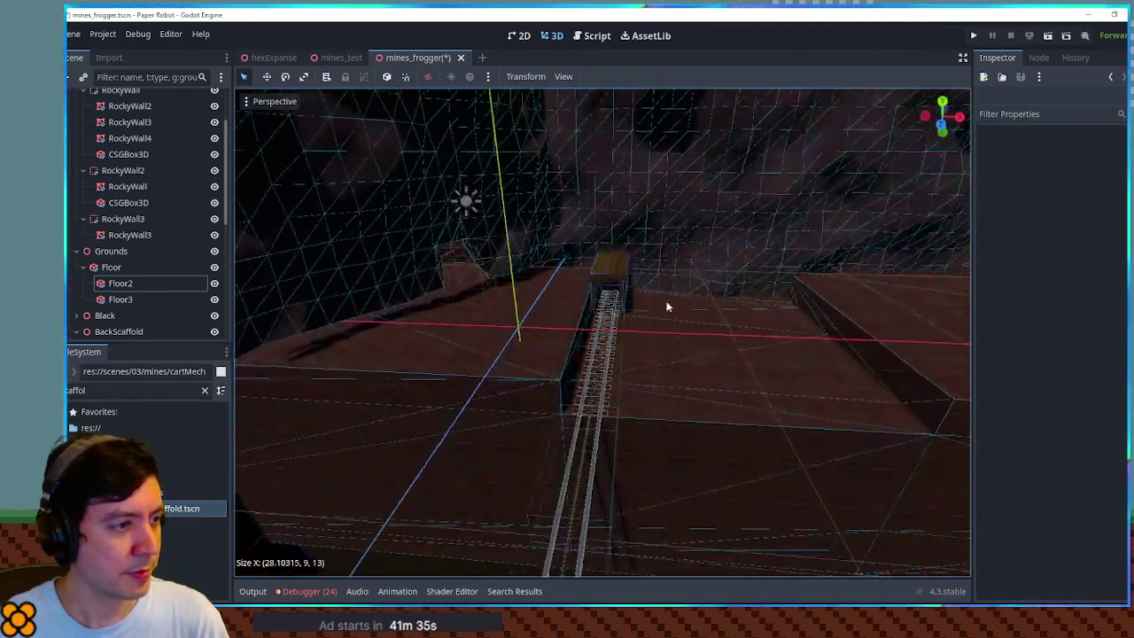
pyautogui.scroll(3, 615, 271)
pyautogui.moveTo(588, 218)
pyautogui.mouseDown()
pyautogui.moveTo(646, 283)
pyautogui.moveTo(483, 304)
pyautogui.moveTo(577, 307)
pyautogui.moveTo(719, 281)
pyautogui.moveTo(679, 271)
pyautogui.moveTo(491, 294)
pyautogui.moveTo(627, 330)
pyautogui.moveTo(671, 309)
pyautogui.moveTo(658, 293)
pyautogui.mouseUp()
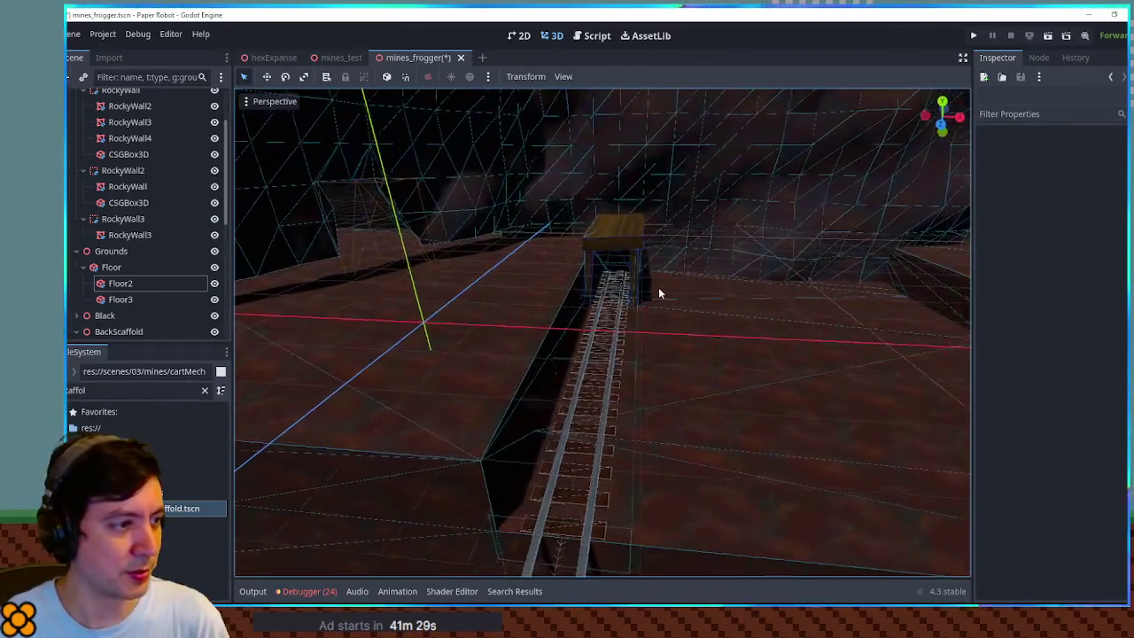
pyautogui.scroll(-6, 121, 261)
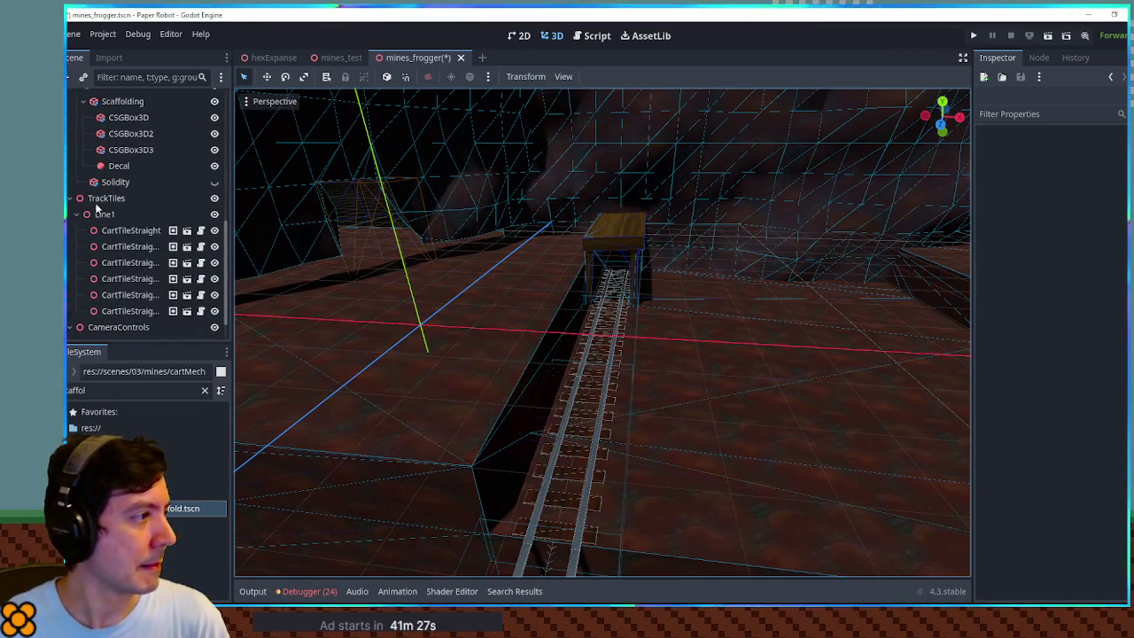
# - Filter the FileSystem for 'spawner' and drop cart_spawner.tscn under Line1 as an instance
pyautogui.click(109, 197)
pyautogui.hotkey('ctrl', 'a')
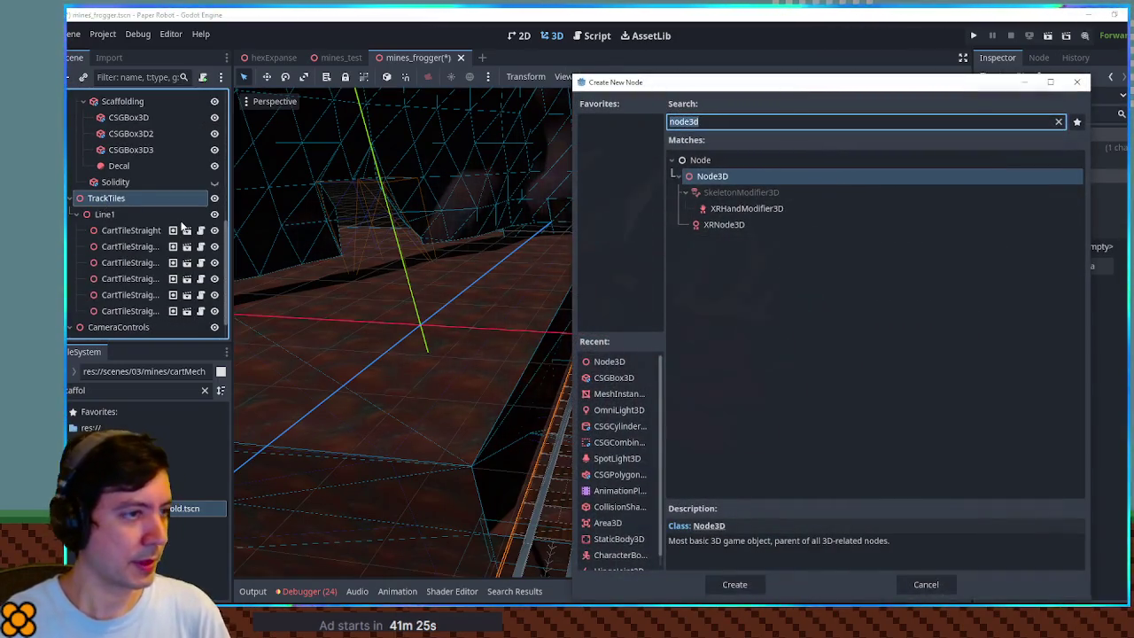
pyautogui.press('Escape')
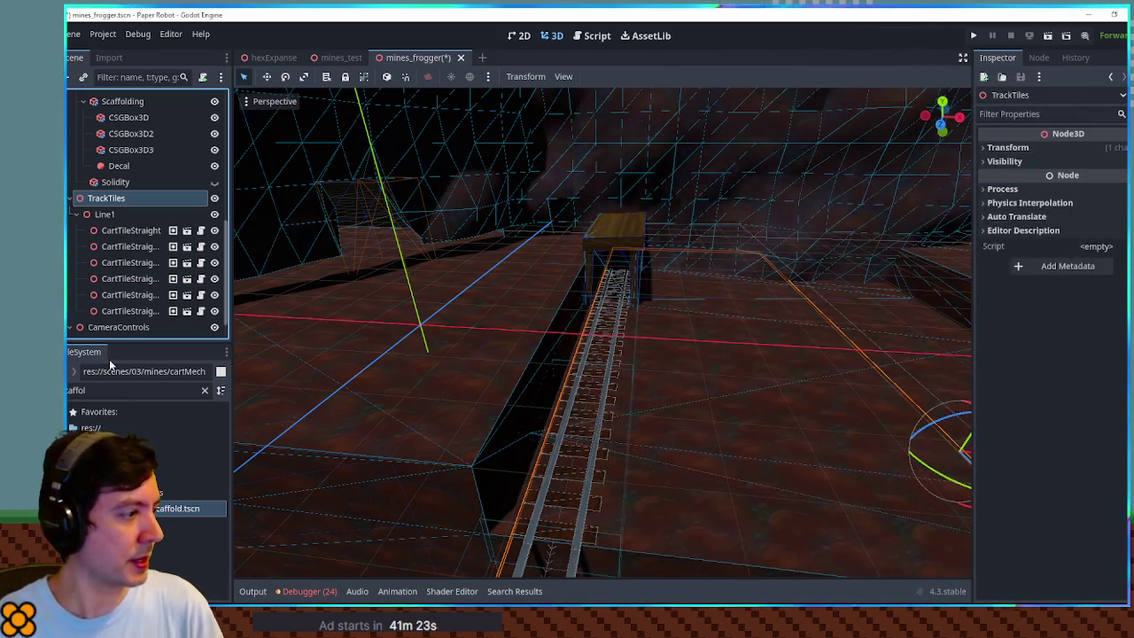
pyautogui.click(115, 390)
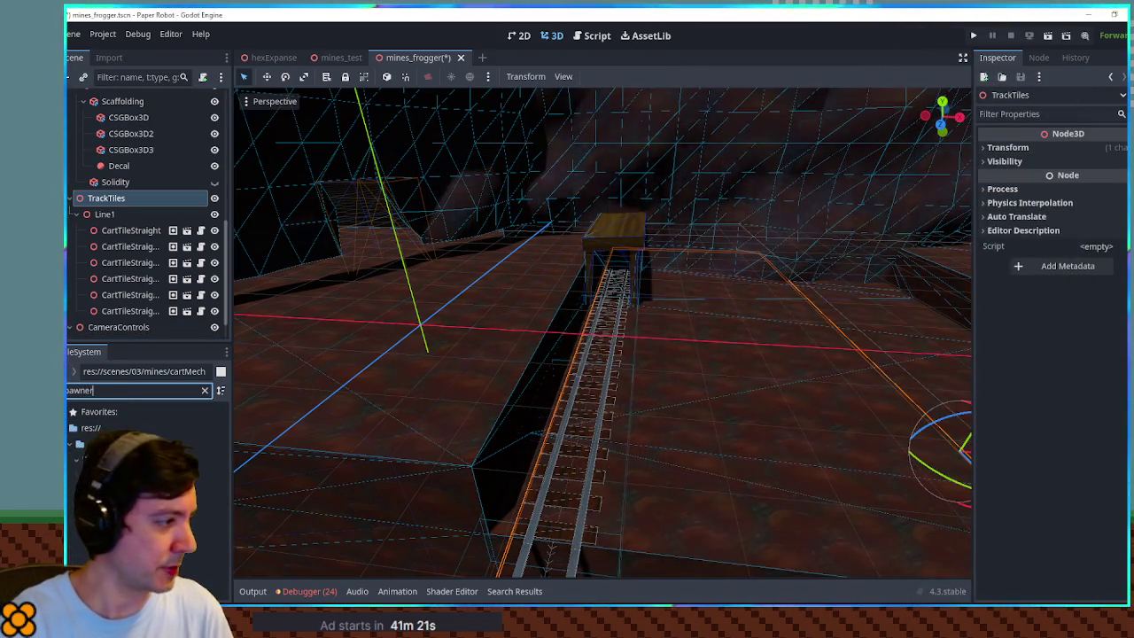
pyautogui.write('spawner')
pyautogui.moveTo(126, 422); pyautogui.dragTo(142, 222)
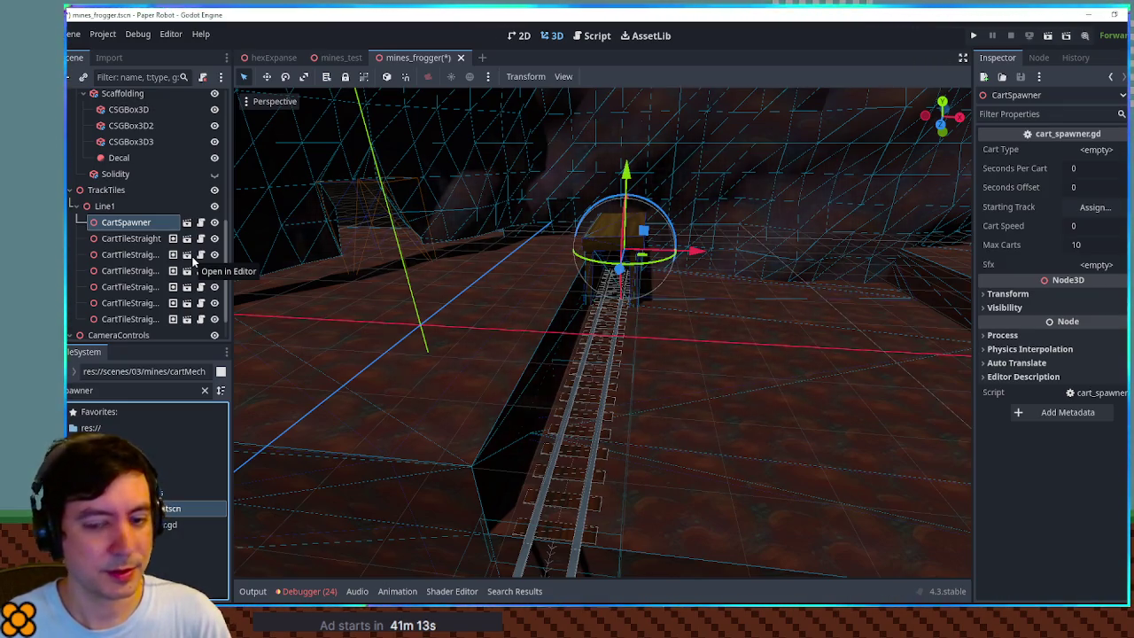
pyautogui.scroll(1, 573, 258)
pyautogui.moveTo(573, 258)
pyautogui.mouseDown()
pyautogui.moveTo(367, 242)
pyautogui.moveTo(622, 254)
pyautogui.mouseUp()
pyautogui.scroll(1, 541, 258)
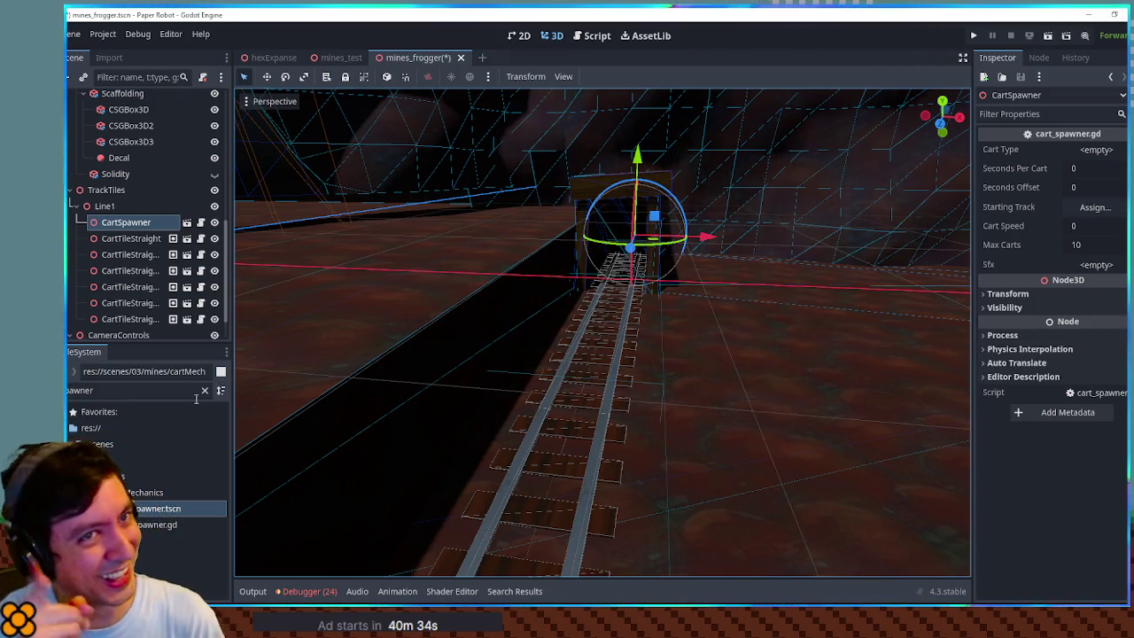
pyautogui.moveTo(409, 367)
pyautogui.mouseDown()
pyautogui.moveTo(479, 340)
pyautogui.moveTo(417, 355)
pyautogui.moveTo(481, 363)
pyautogui.moveTo(496, 347)
pyautogui.mouseUp()
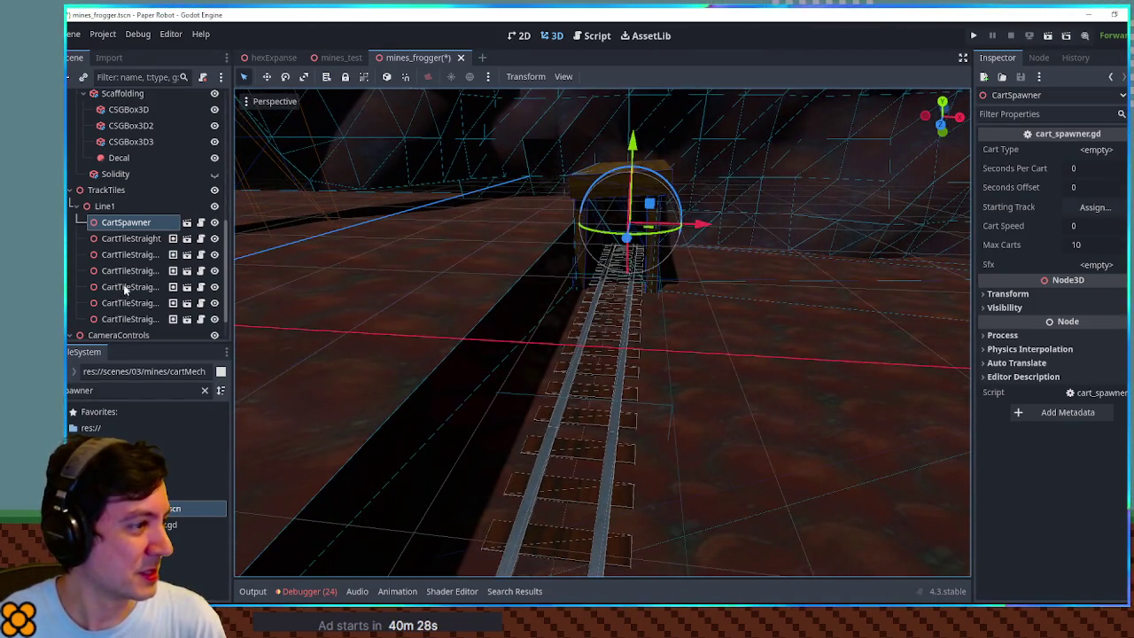
pyautogui.click(147, 239)
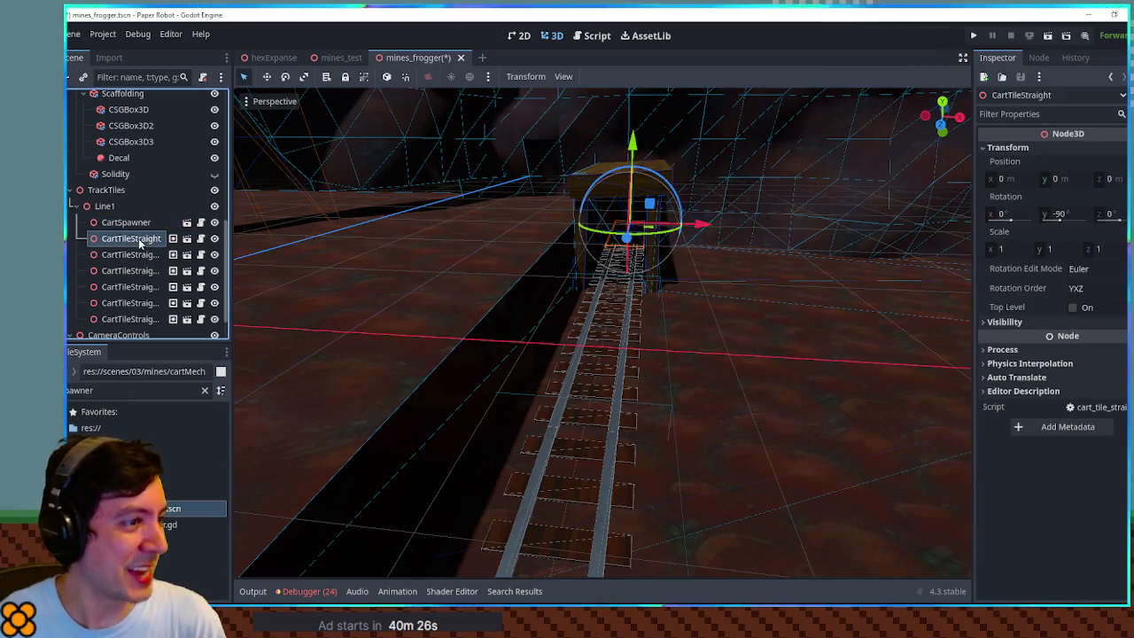
# - Set the spawner's Starting Track to CartTileStraight and its Cart Type to the minecart scene
pyautogui.click(133, 223)
pyautogui.moveTo(134, 240); pyautogui.dragTo(1108, 121)
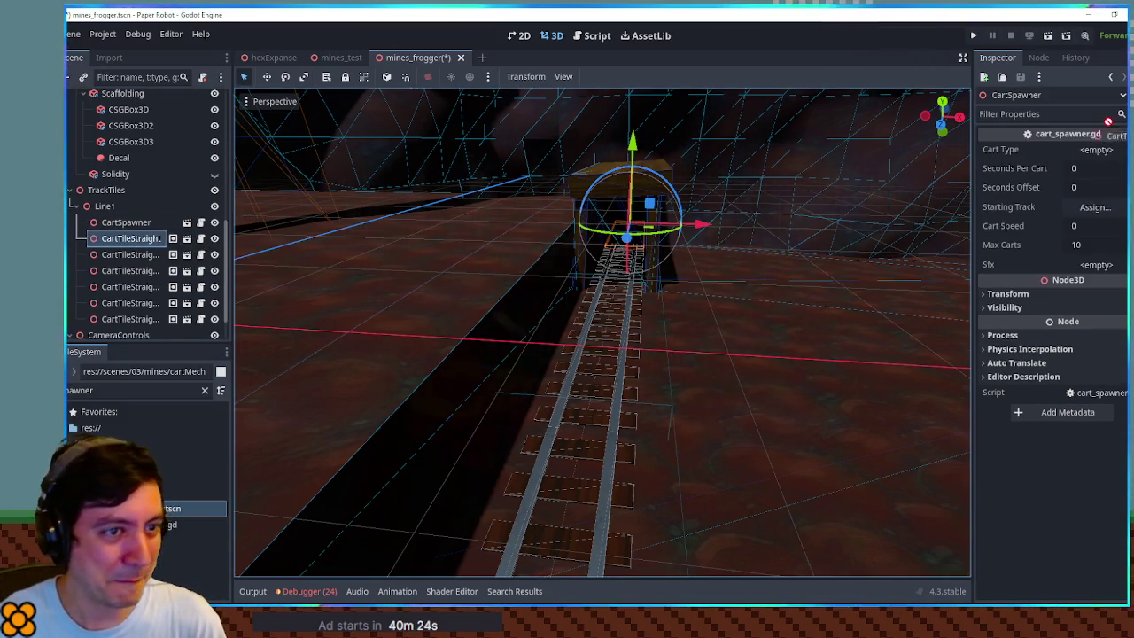
pyautogui.moveTo(133, 238); pyautogui.dragTo(1087, 213)
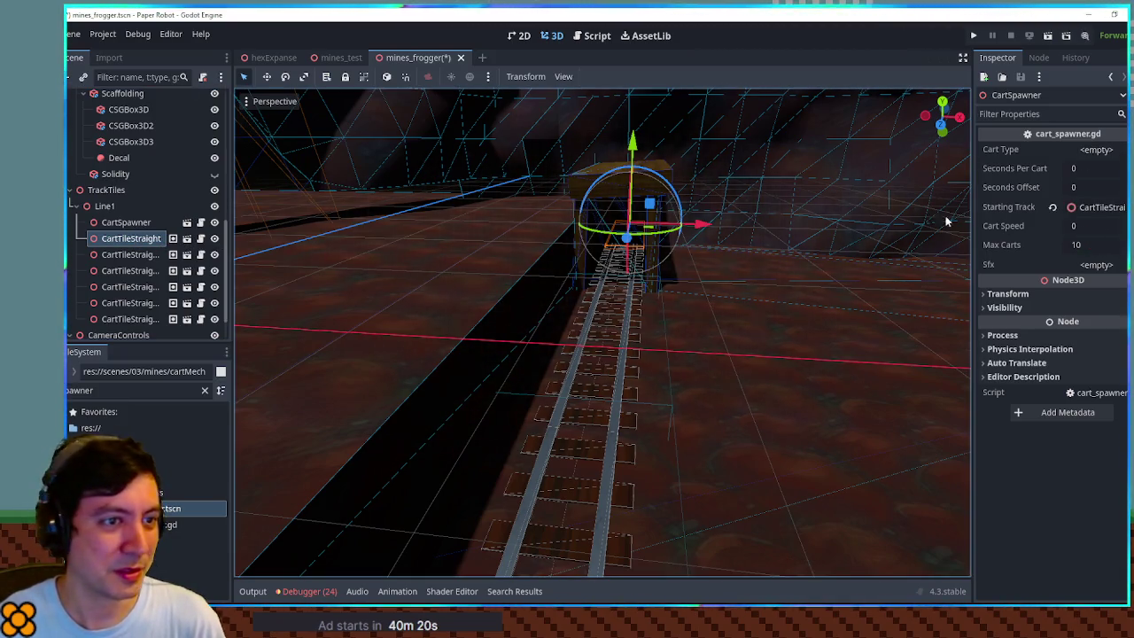
pyautogui.doubleClick(121, 390)
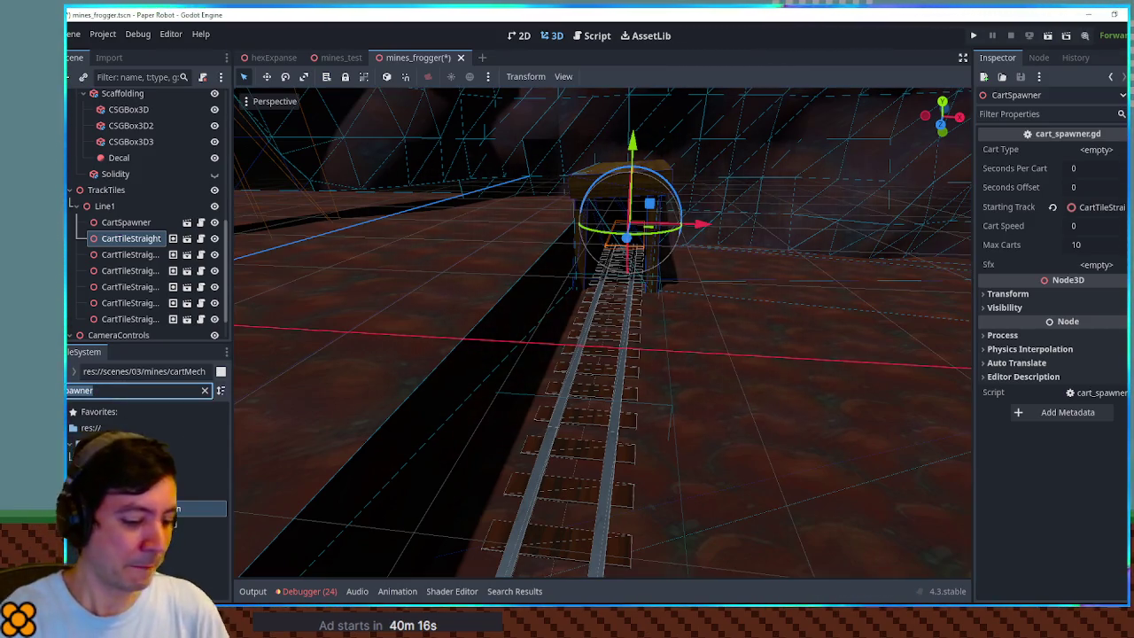
pyautogui.write('spik')
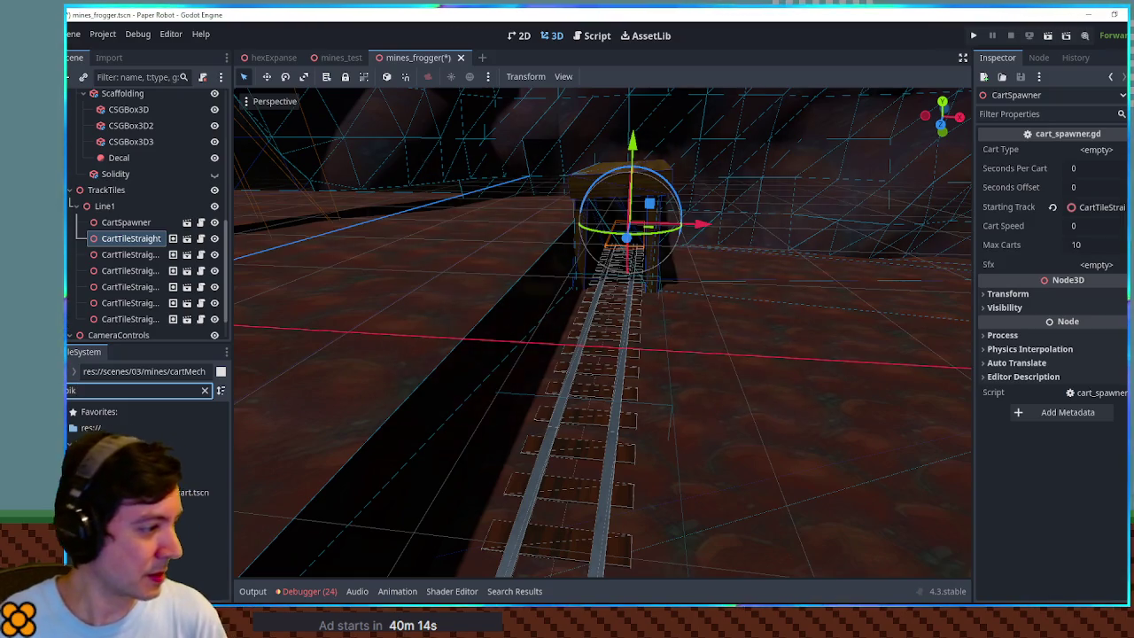
pyautogui.moveTo(186, 508)
pyautogui.mouseDown()
pyautogui.moveTo(234, 499)
pyautogui.moveTo(1104, 153)
pyautogui.mouseUp()
pyautogui.write('3')
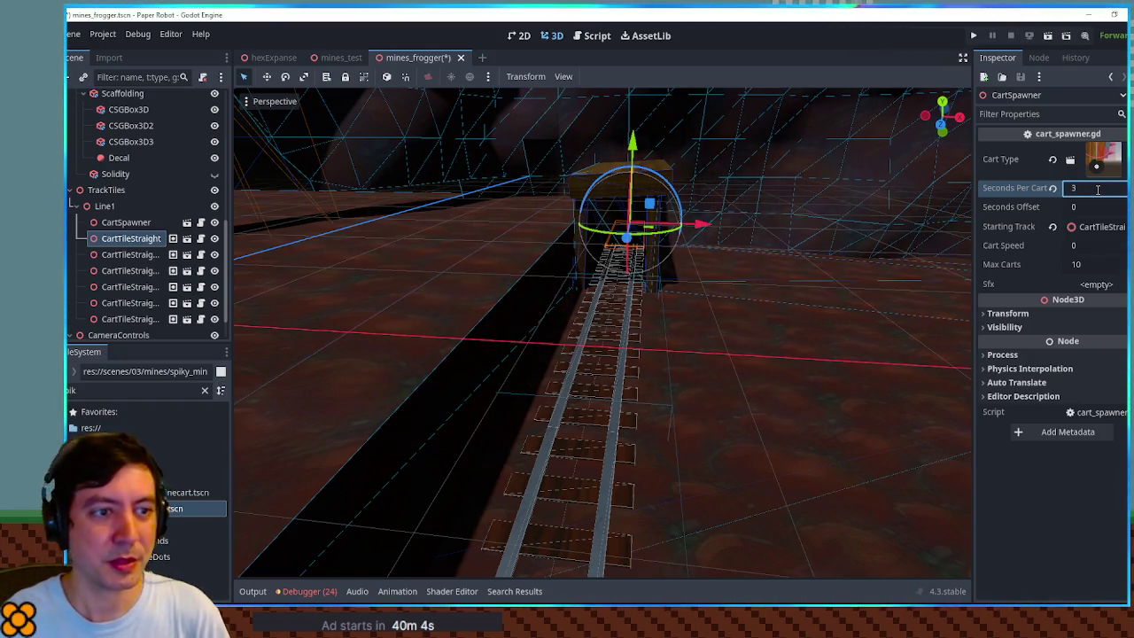
# - Set Seconds Per Cart to 8 and Cart Speed to 2, then save and run
pyautogui.click(1079, 248)
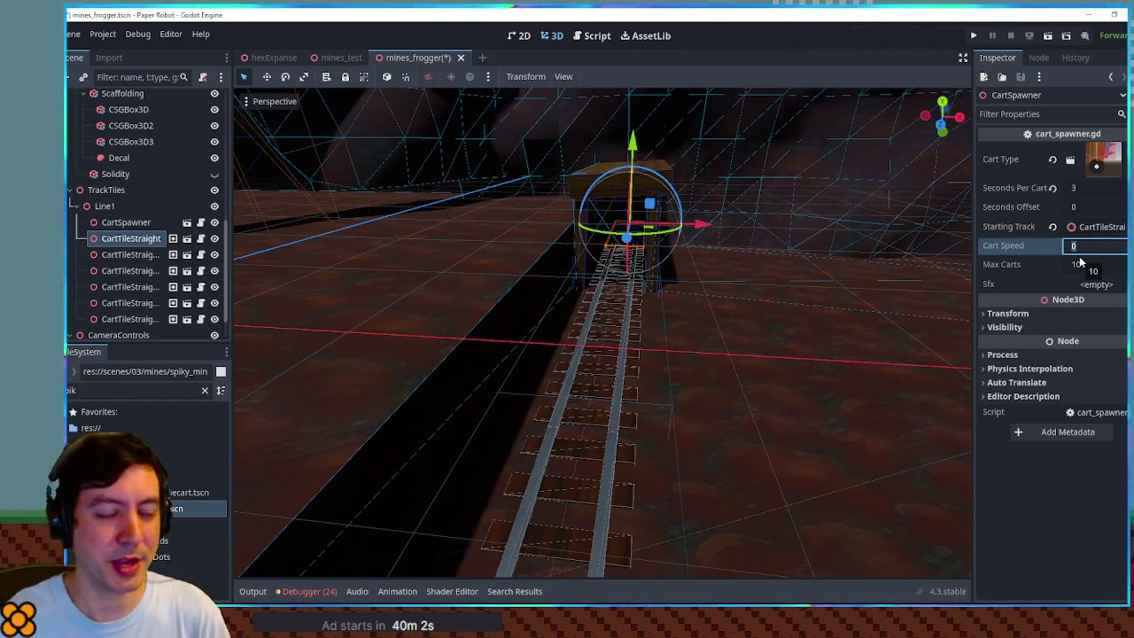
pyautogui.write('2')
pyautogui.click(1097, 187)
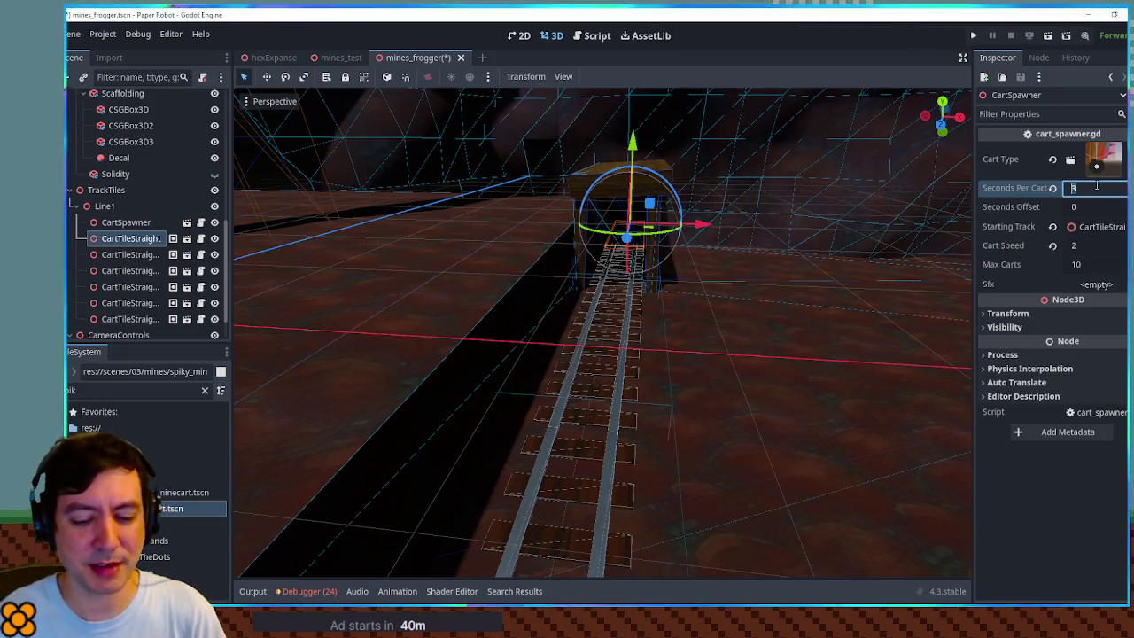
pyautogui.click(1087, 265)
pyautogui.hotkey('ctrl', 's')
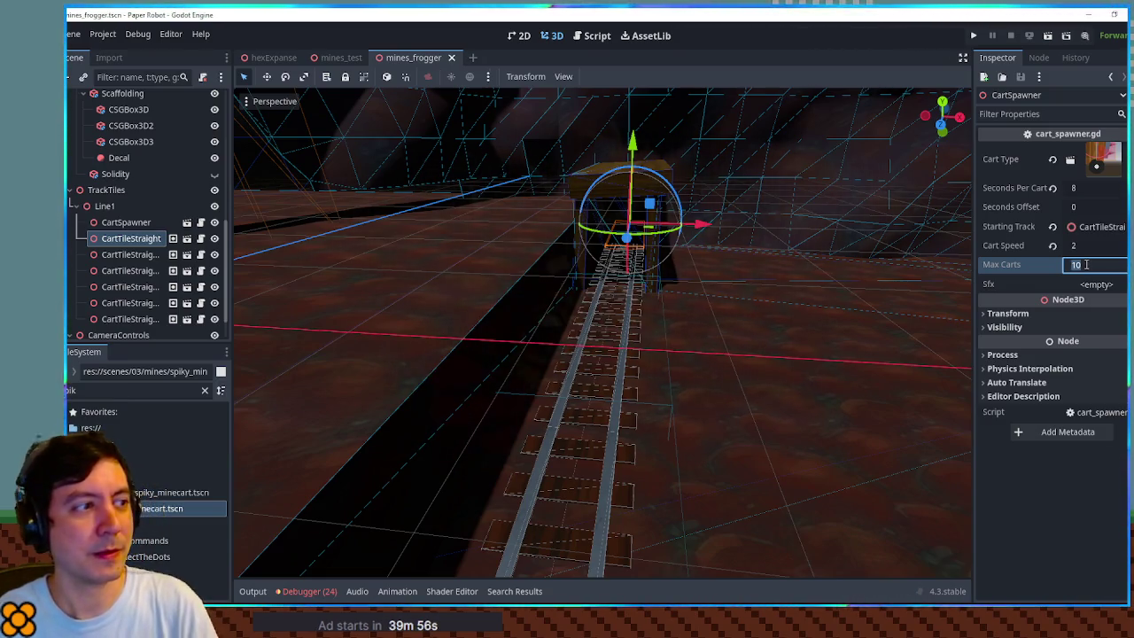
pyautogui.press('F6')
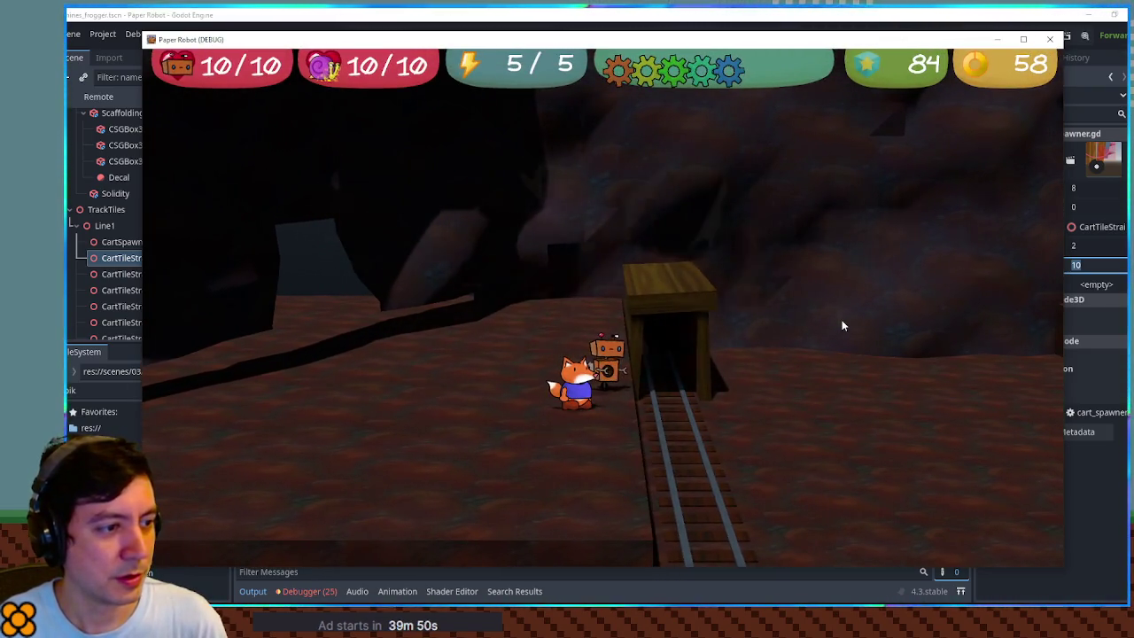
# - Walk the fox toward the mine entrance and back, then stop the game with F8
pyautogui.press('w')
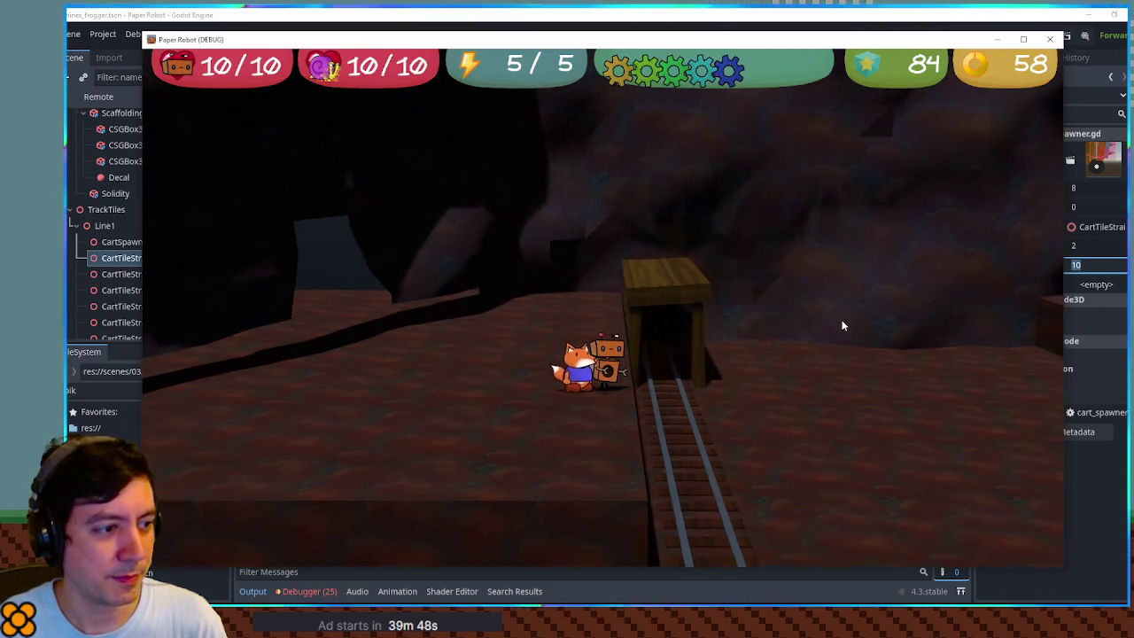
pyautogui.press('s')
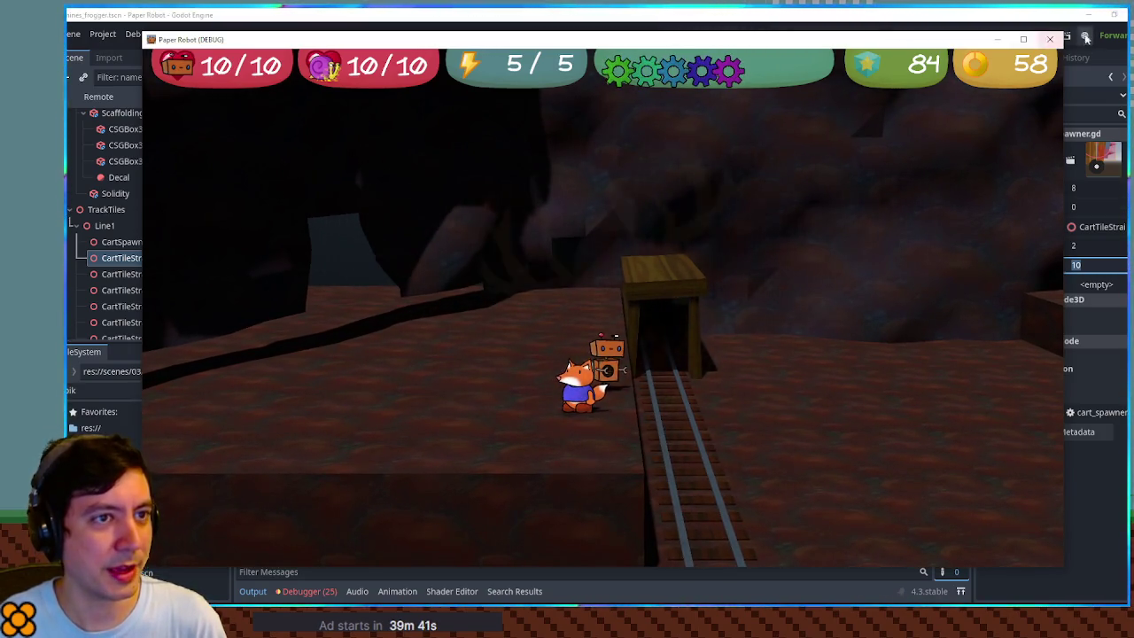
pyautogui.press('F8')
pyautogui.scroll(10, 745, 333)
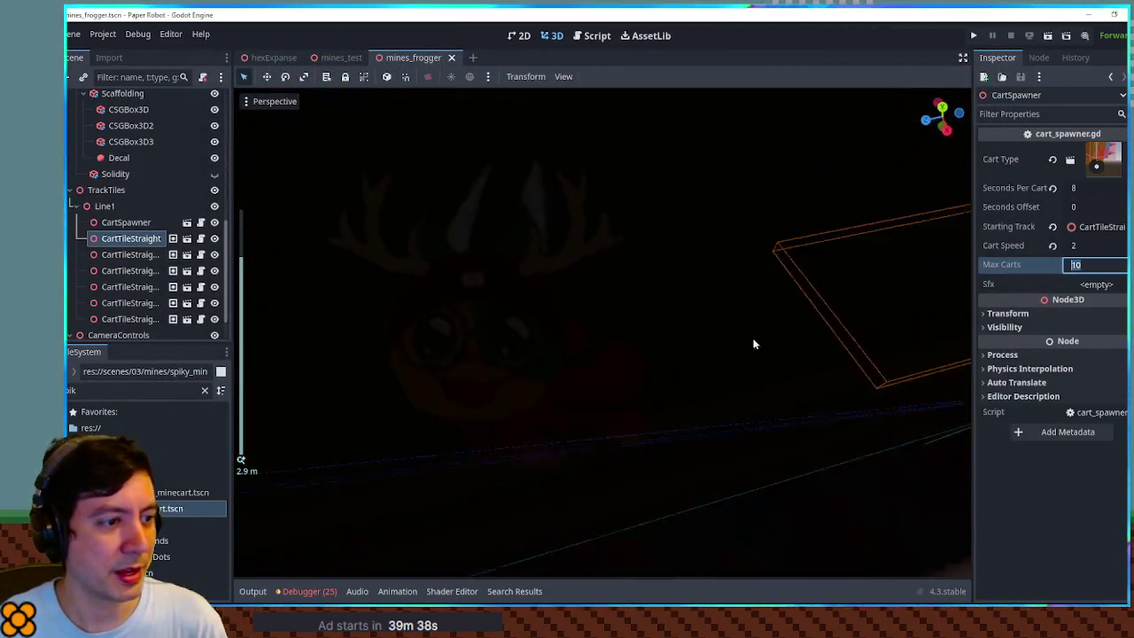
# - Select CartTileStraight2 and inspect its transform while viewing the rail track from above
pyautogui.moveTo(754, 343)
pyautogui.mouseDown()
pyautogui.moveTo(853, 315)
pyautogui.moveTo(777, 352)
pyautogui.moveTo(785, 357)
pyautogui.moveTo(576, 374)
pyautogui.moveTo(661, 383)
pyautogui.moveTo(772, 360)
pyautogui.mouseUp()
pyautogui.scroll(2, 666, 380)
pyautogui.scroll(-2, 771, 360)
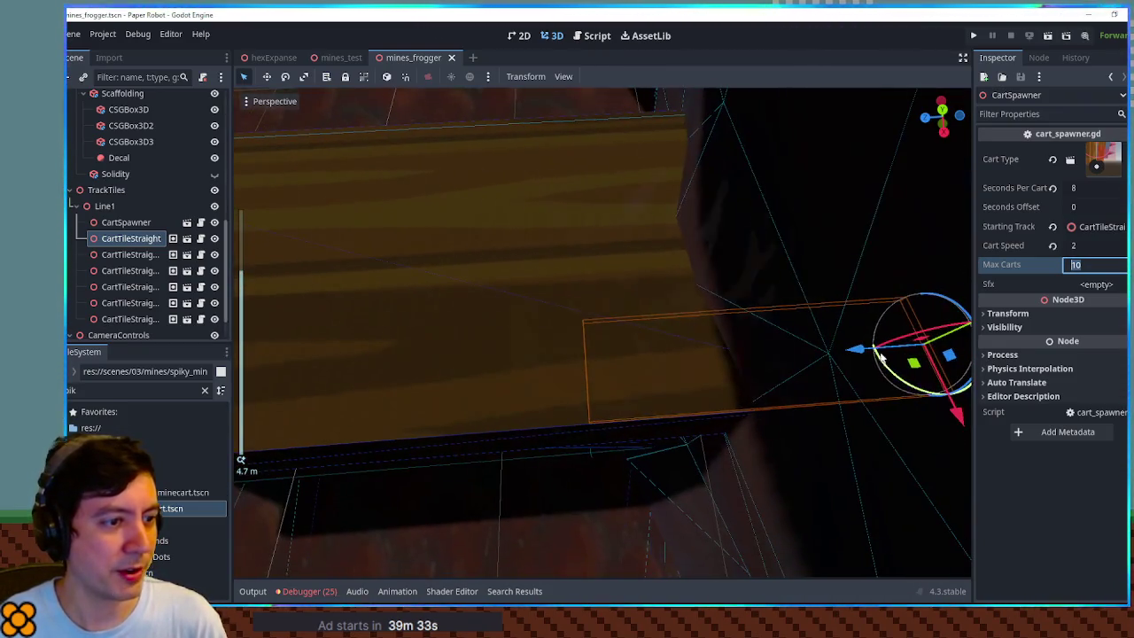
pyautogui.scroll(3, 739, 365)
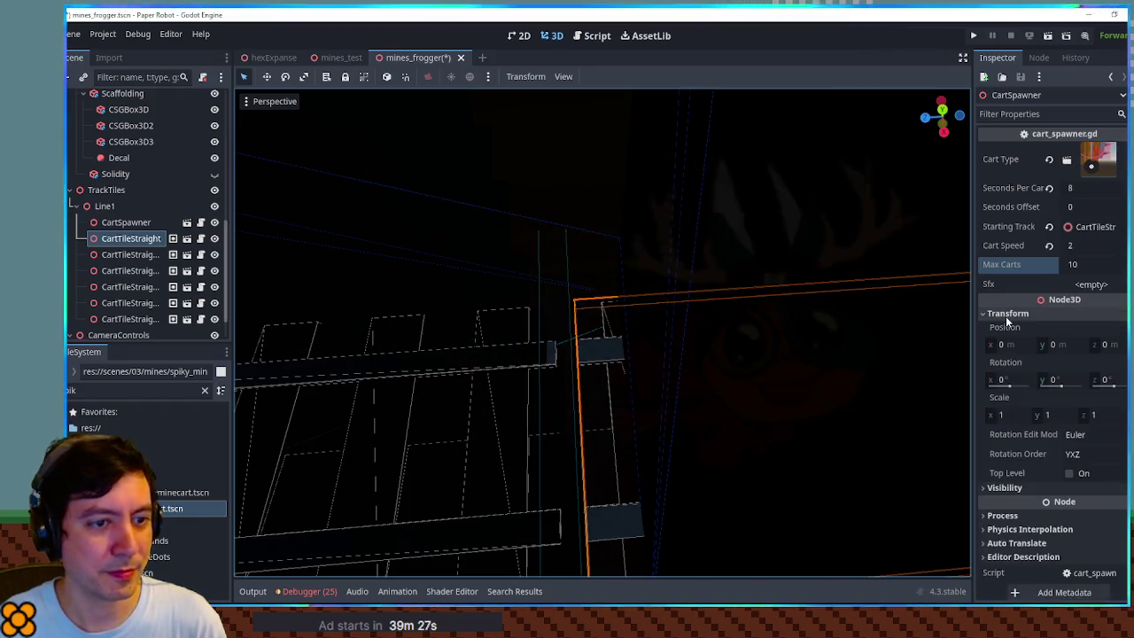
pyautogui.click(140, 255)
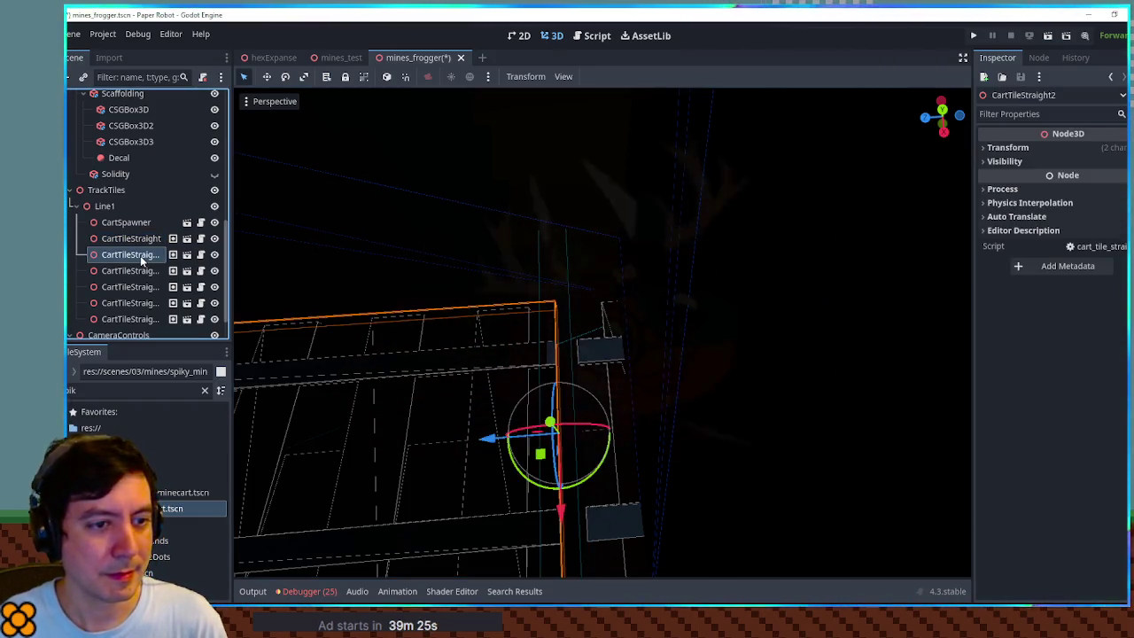
pyautogui.click(1036, 149)
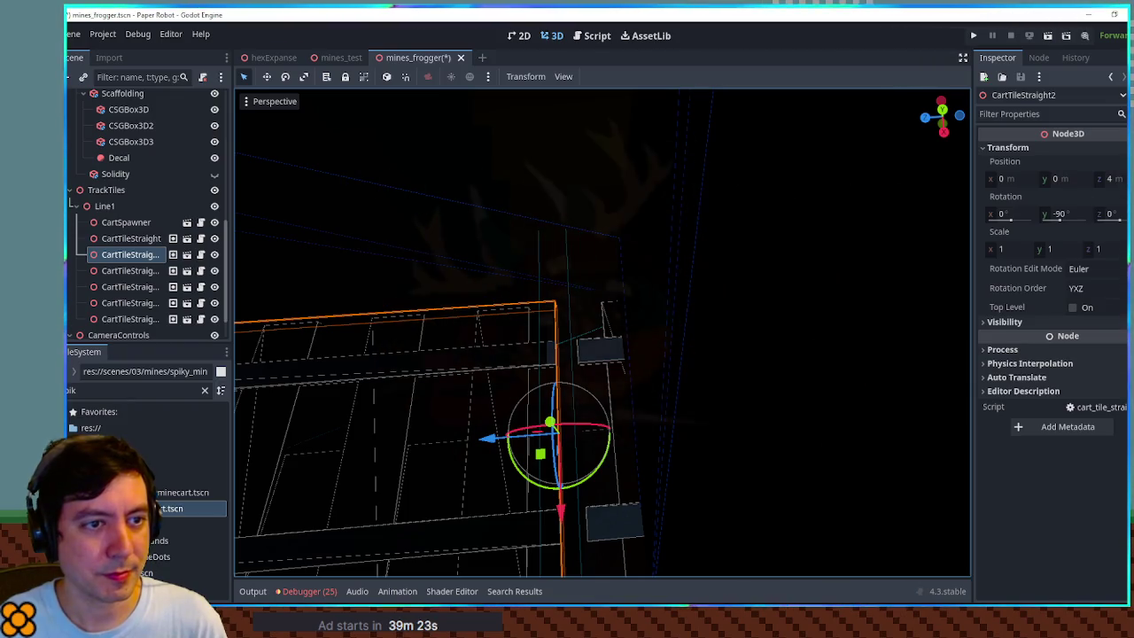
pyautogui.scroll(5, 622, 335)
pyautogui.moveTo(513, 353)
pyautogui.mouseDown()
pyautogui.moveTo(490, 274)
pyautogui.moveTo(268, 284)
pyautogui.mouseUp()
pyautogui.moveTo(605, 285)
pyautogui.mouseDown()
pyautogui.moveTo(522, 332)
pyautogui.moveTo(641, 248)
pyautogui.moveTo(546, 292)
pyautogui.moveTo(614, 335)
pyautogui.moveTo(438, 358)
pyautogui.mouseUp()
# - Hide BackScaffold to reveal the rails and set the first straight tile's Z position to 0
pyautogui.click(614, 335)
pyautogui.click(438, 301)
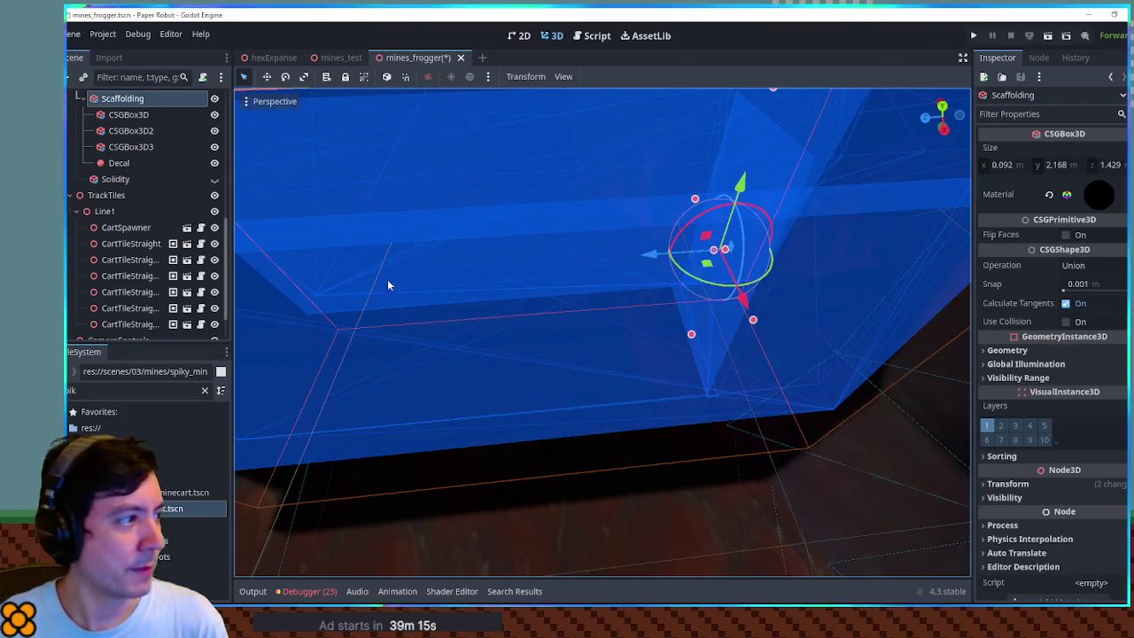
pyautogui.scroll(3, 212, 189)
pyautogui.click(217, 176)
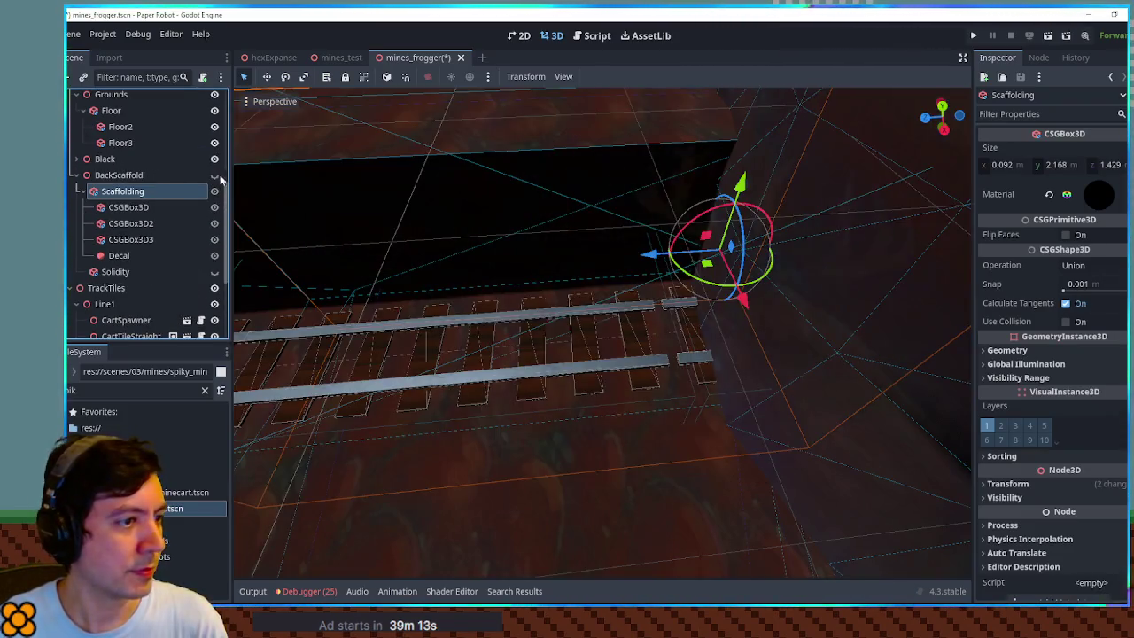
pyautogui.moveTo(555, 269)
pyautogui.mouseDown()
pyautogui.moveTo(645, 345)
pyautogui.moveTo(619, 320)
pyautogui.mouseUp()
pyautogui.click(619, 319)
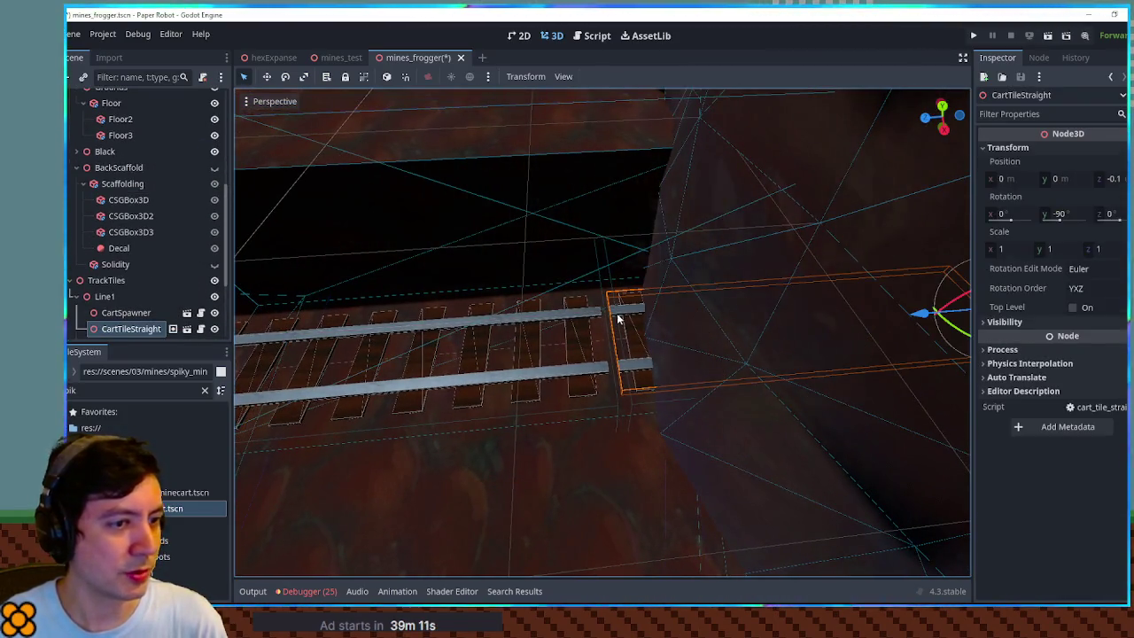
pyautogui.scroll(-3, 133, 266)
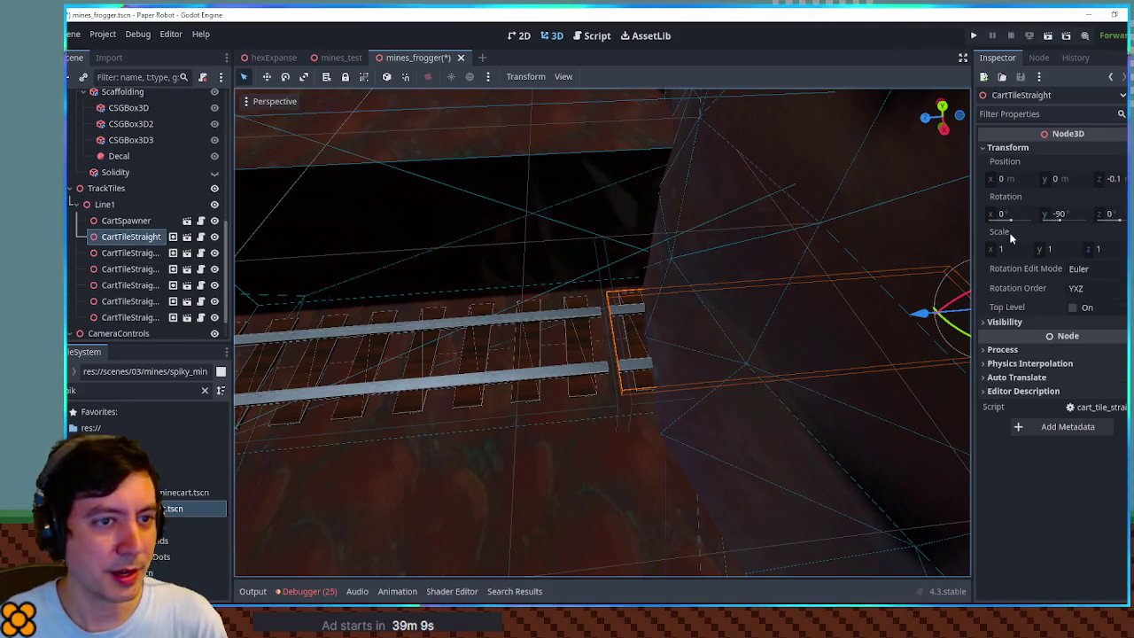
pyautogui.click(1109, 178)
pyautogui.write('0')
pyautogui.press('Return')
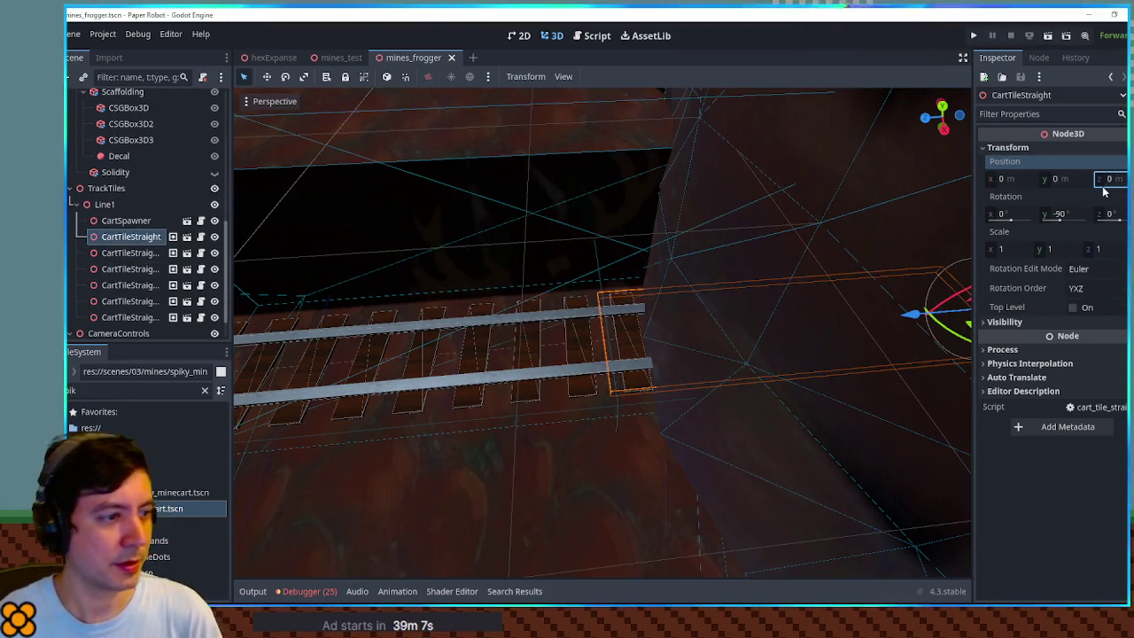
pyautogui.moveTo(889, 205)
pyautogui.mouseDown()
pyautogui.moveTo(384, 254)
pyautogui.moveTo(853, 222)
pyautogui.mouseUp()
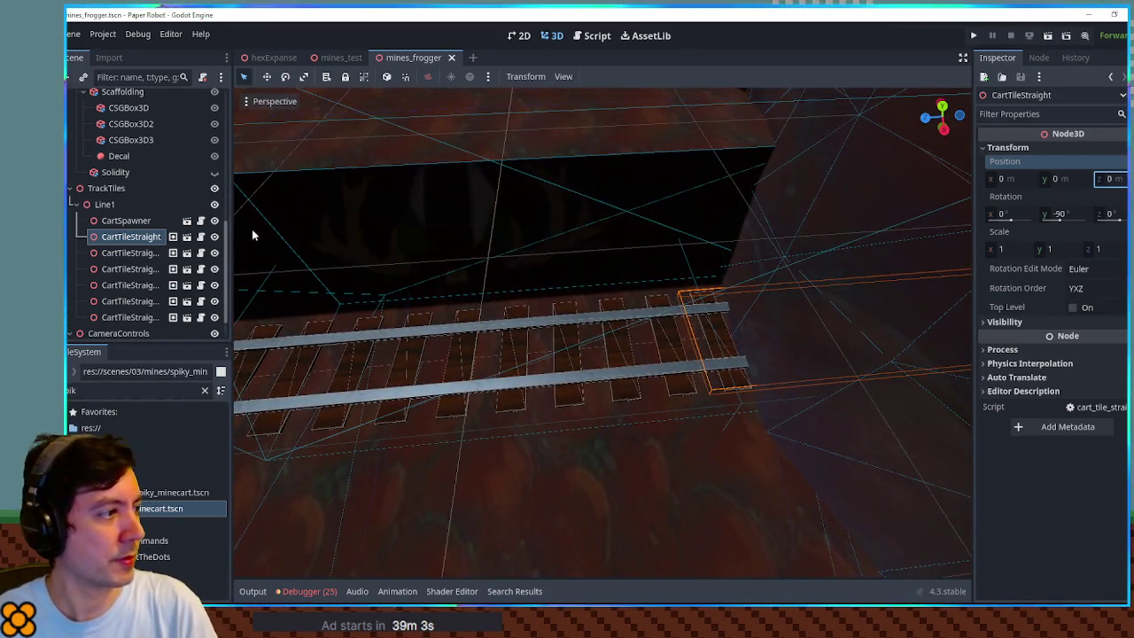
# - Turn BackScaffold's visibility back on, leaving Solidity hidden, and run the level
pyautogui.click(214, 173)
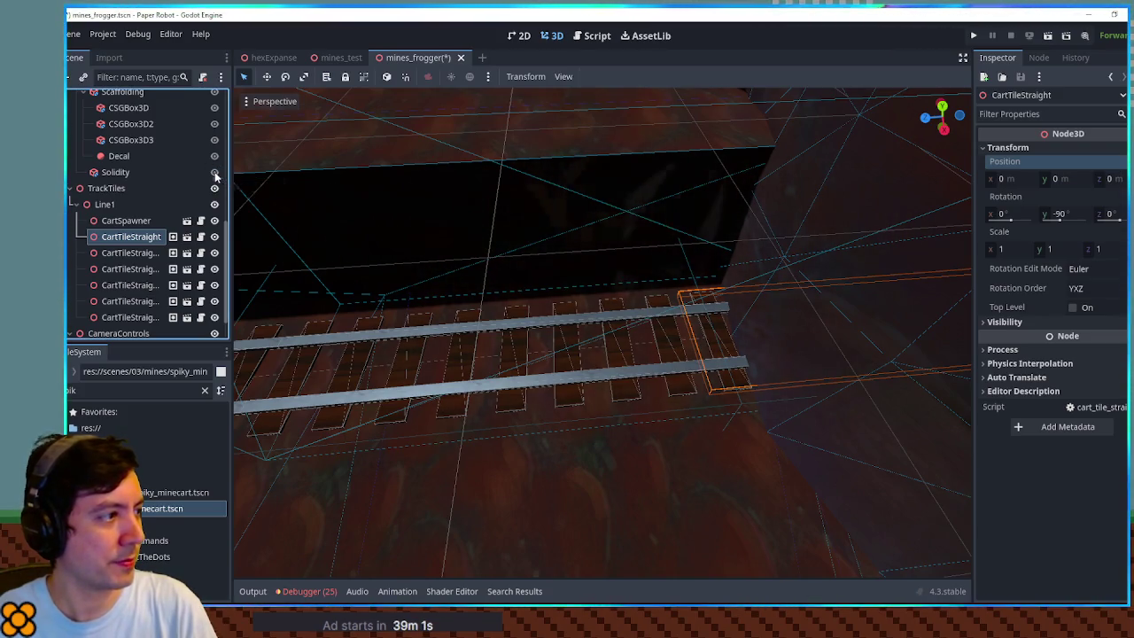
pyautogui.click(215, 173)
pyautogui.scroll(3, 189, 183)
pyautogui.click(214, 198)
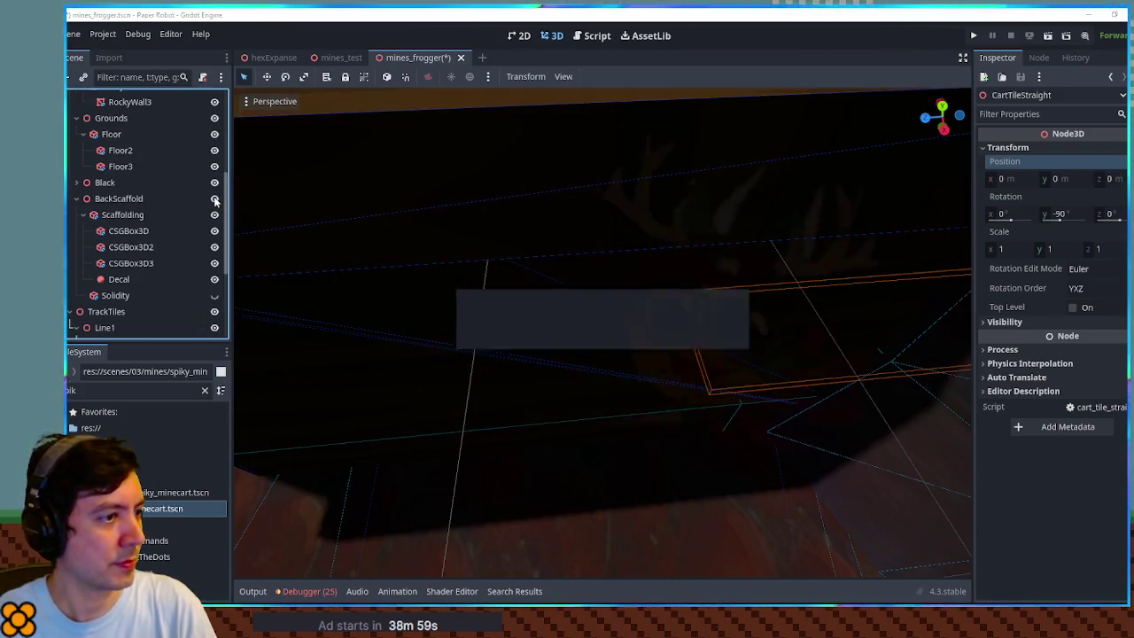
pyautogui.press('F6')
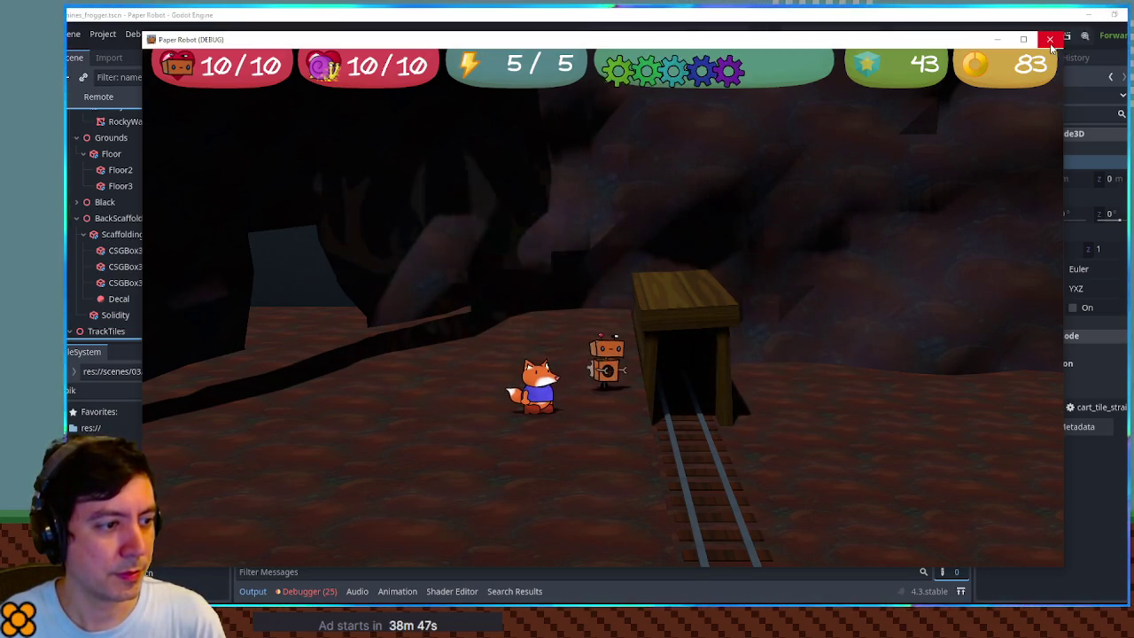
# - Close the running game and frame the CartTileStraight track tile in the viewport
pyautogui.click(1050, 41)
pyautogui.press('f')
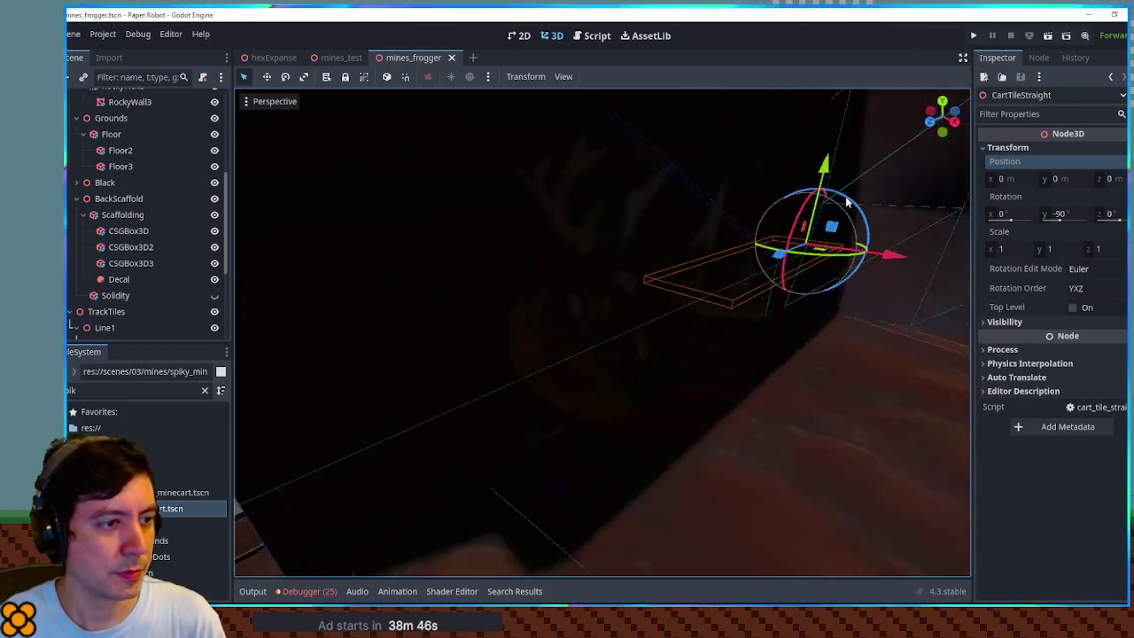
pyautogui.moveTo(926, 205)
pyautogui.mouseDown()
pyautogui.moveTo(824, 249)
pyautogui.moveTo(664, 256)
pyautogui.moveTo(557, 210)
pyautogui.moveTo(557, 246)
pyautogui.moveTo(640, 307)
pyautogui.mouseUp()
pyautogui.scroll(3, 557, 231)
# - Duplicate CartTileStraight to z = 4 m, save mines_frogger, and run the scene with F6
pyautogui.click(1109, 178)
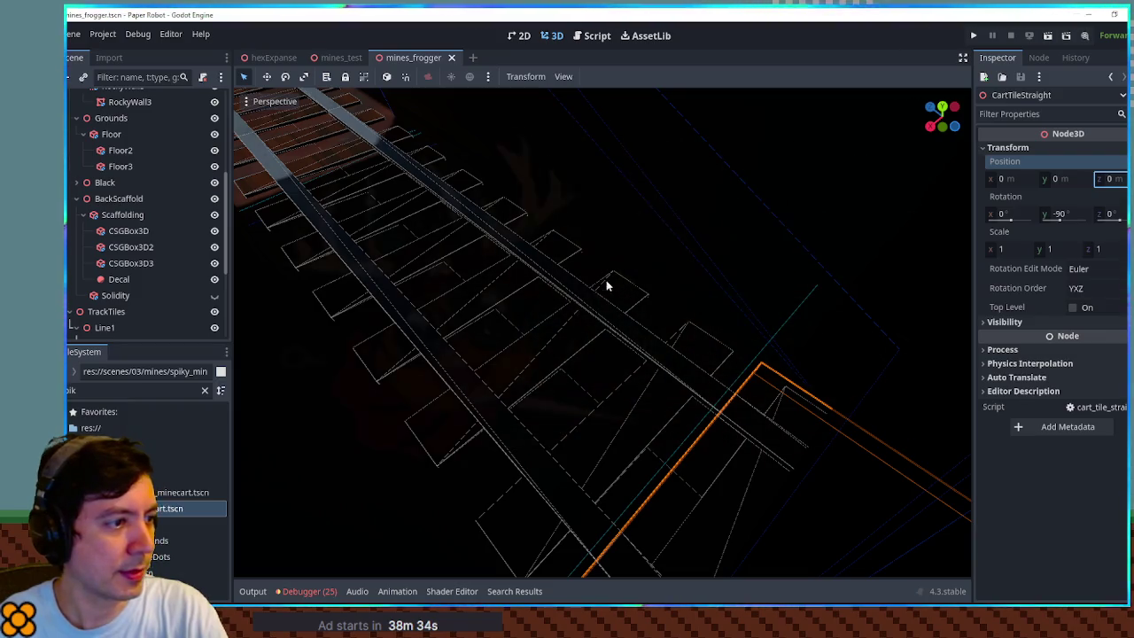
pyautogui.moveTo(598, 294); pyautogui.dragTo(767, 302)
pyautogui.press('f')
pyautogui.hotkey('ctrl', 'd')
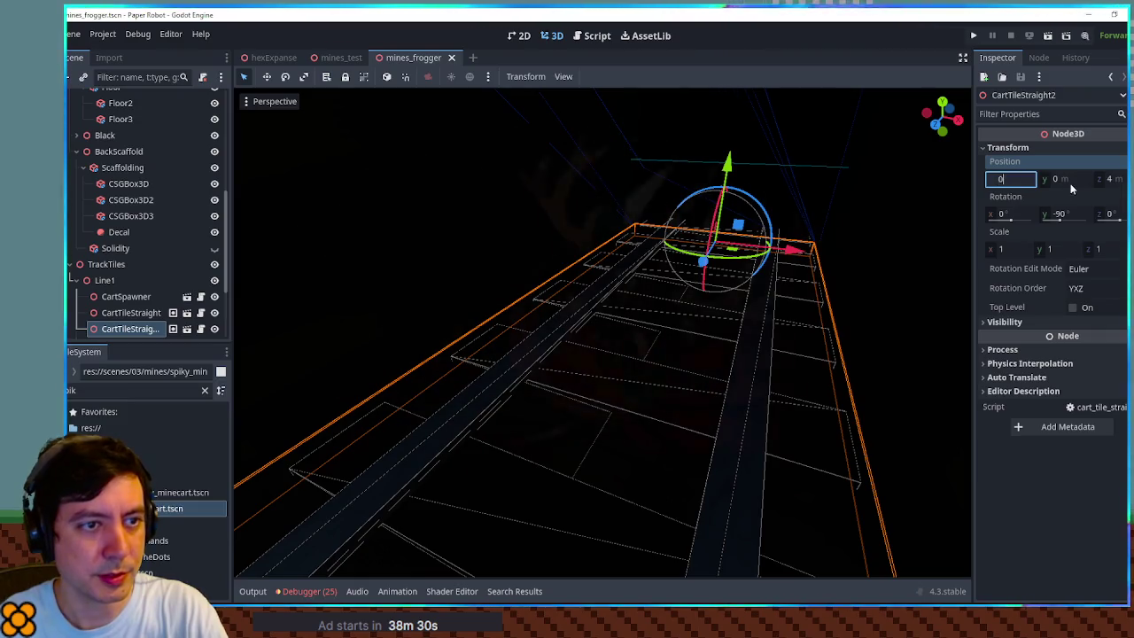
pyautogui.click(1112, 179)
pyautogui.press('Return')
pyautogui.hotkey('ctrl', 's')
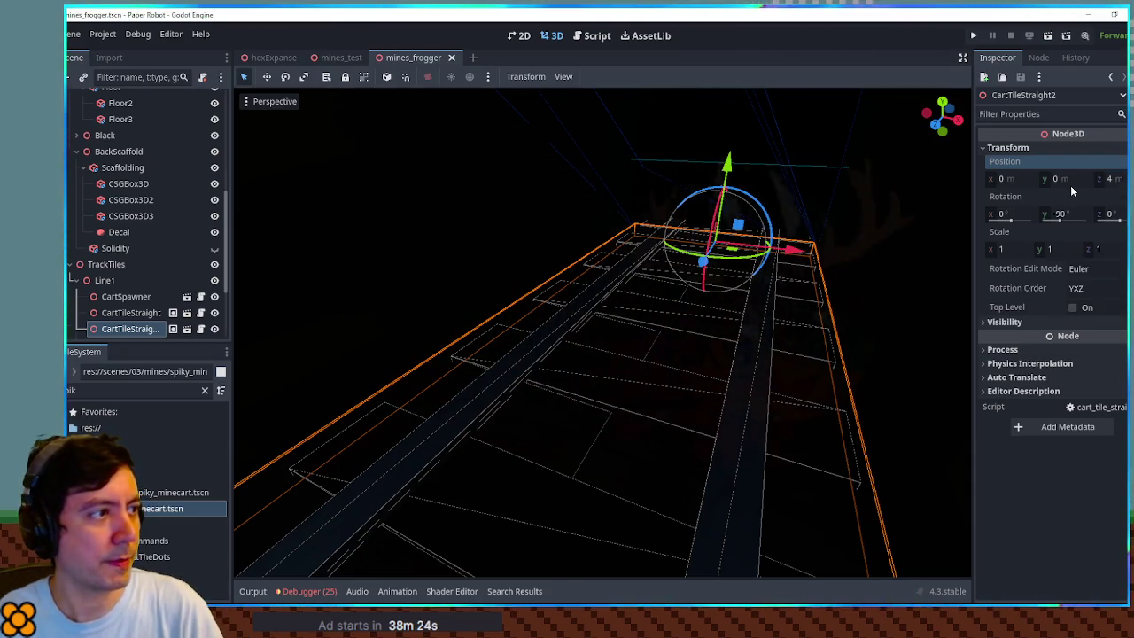
pyautogui.press('F6')
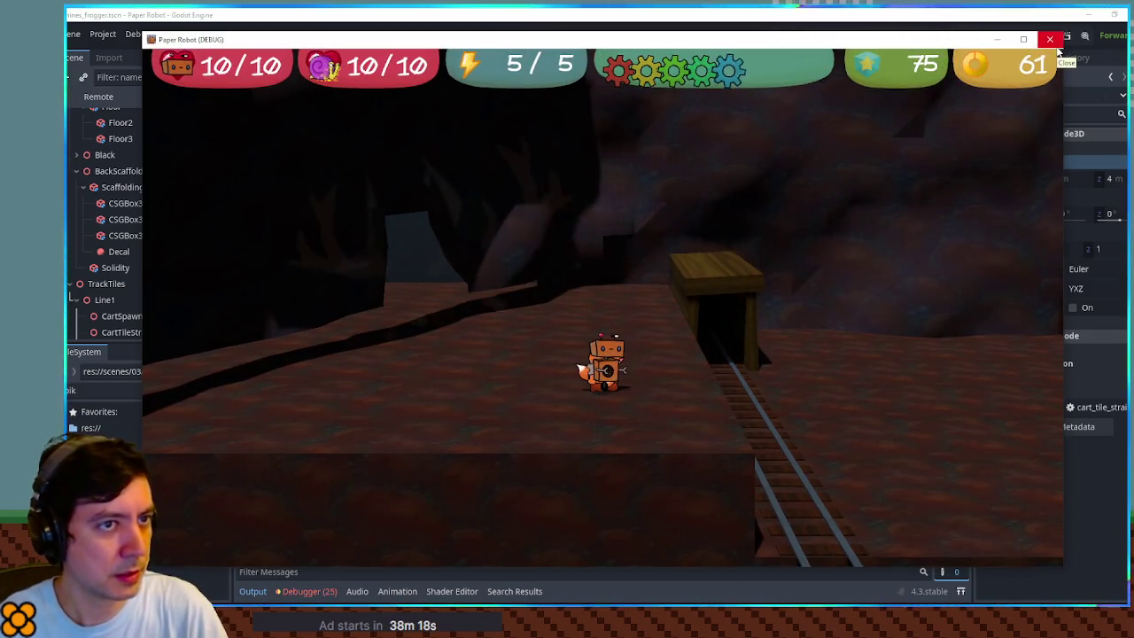
# - Close the playtest, orbit around the new track tile, and open cart_spawner.gd from CartSpawner
pyautogui.click(1054, 44)
pyautogui.scroll(5, 563, 478)
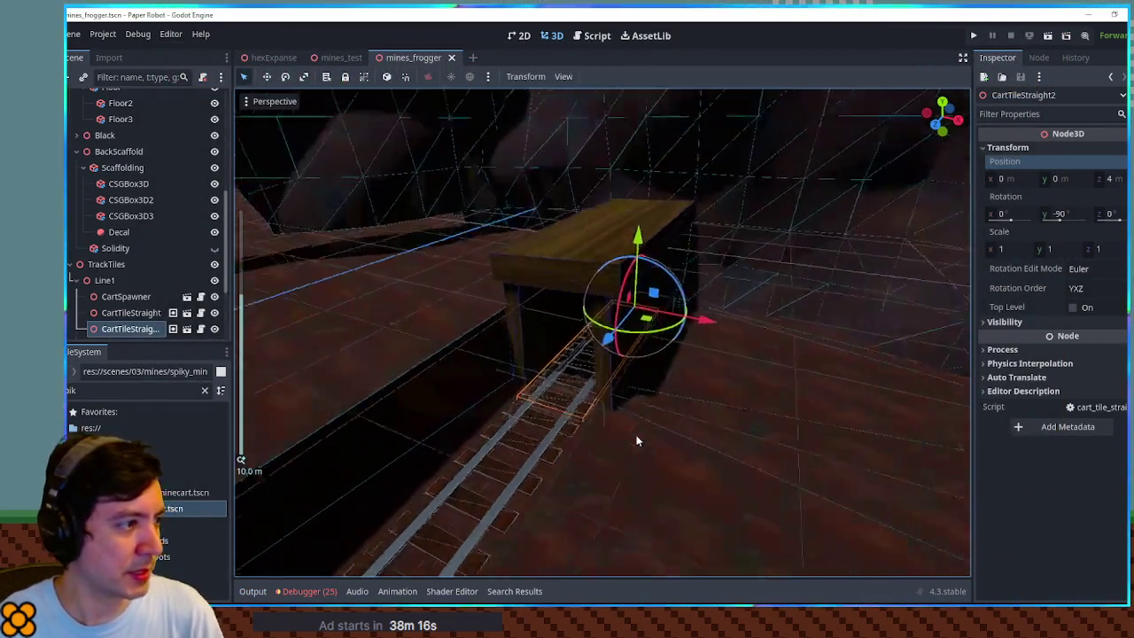
pyautogui.scroll(-3, 133, 321)
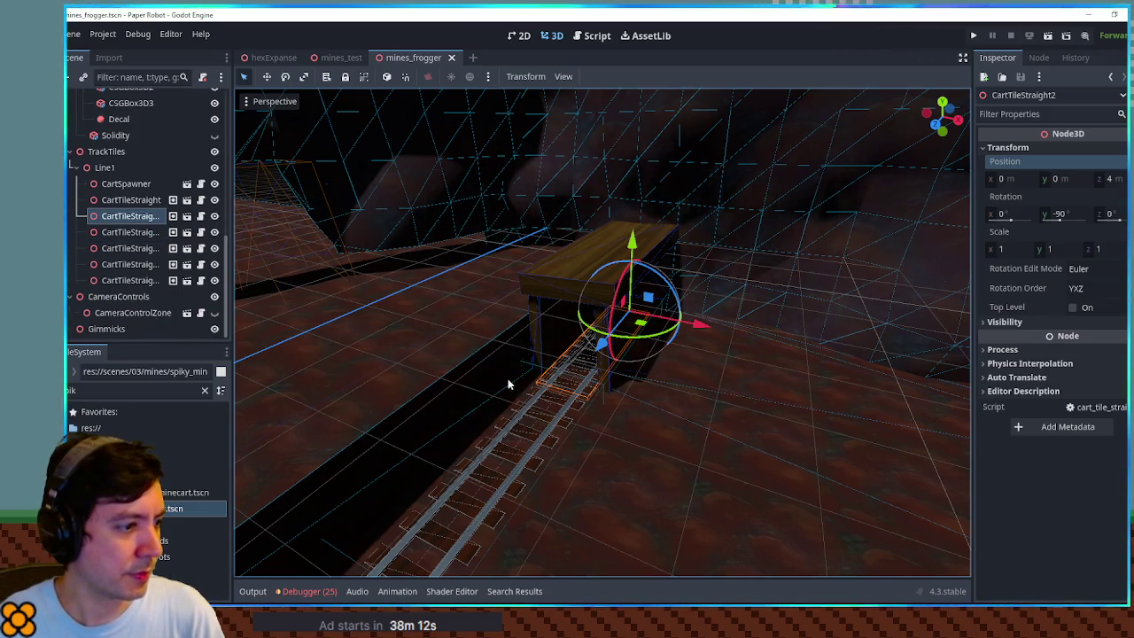
pyautogui.scroll(-5, 675, 324)
pyautogui.moveTo(675, 324); pyautogui.dragTo(532, 415)
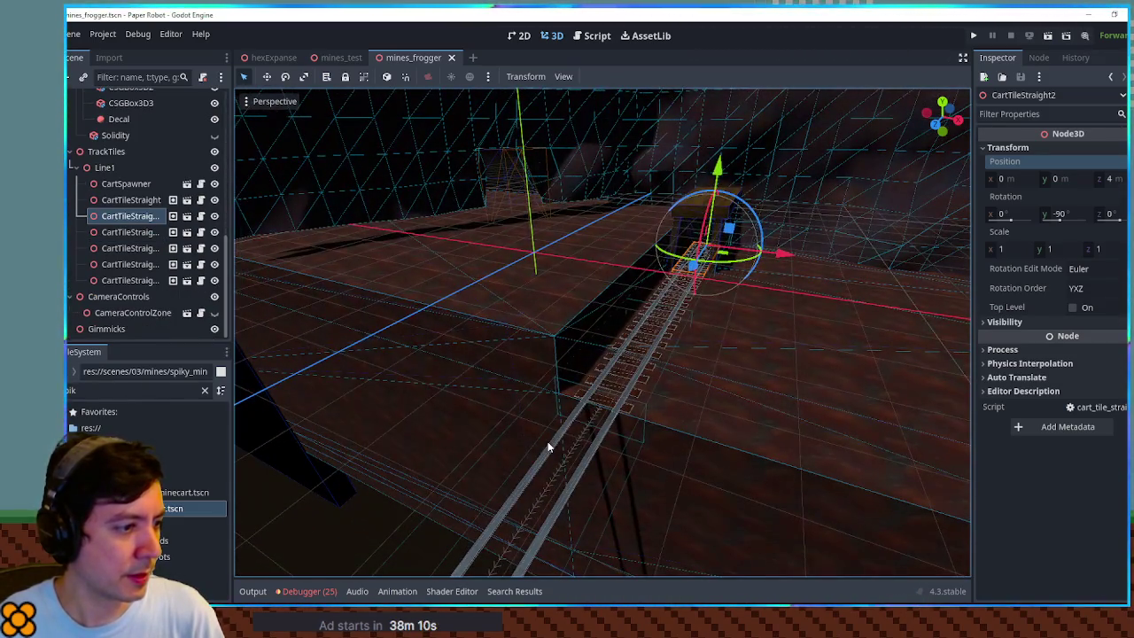
pyautogui.click(200, 183)
pyautogui.scroll(-1, 654, 362)
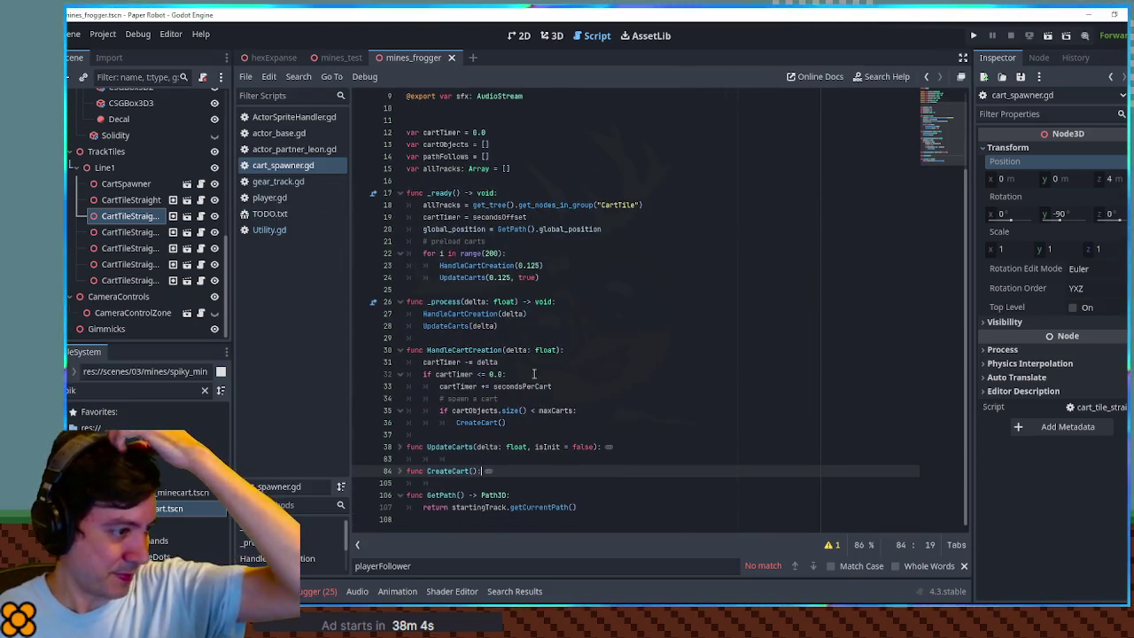
# - Insert print("DELETE") under the else: on line 69 of UpdateCarts, then run with F5
pyautogui.click(400, 447)
pyautogui.scroll(-5, 546, 434)
pyautogui.scroll(-4, 547, 434)
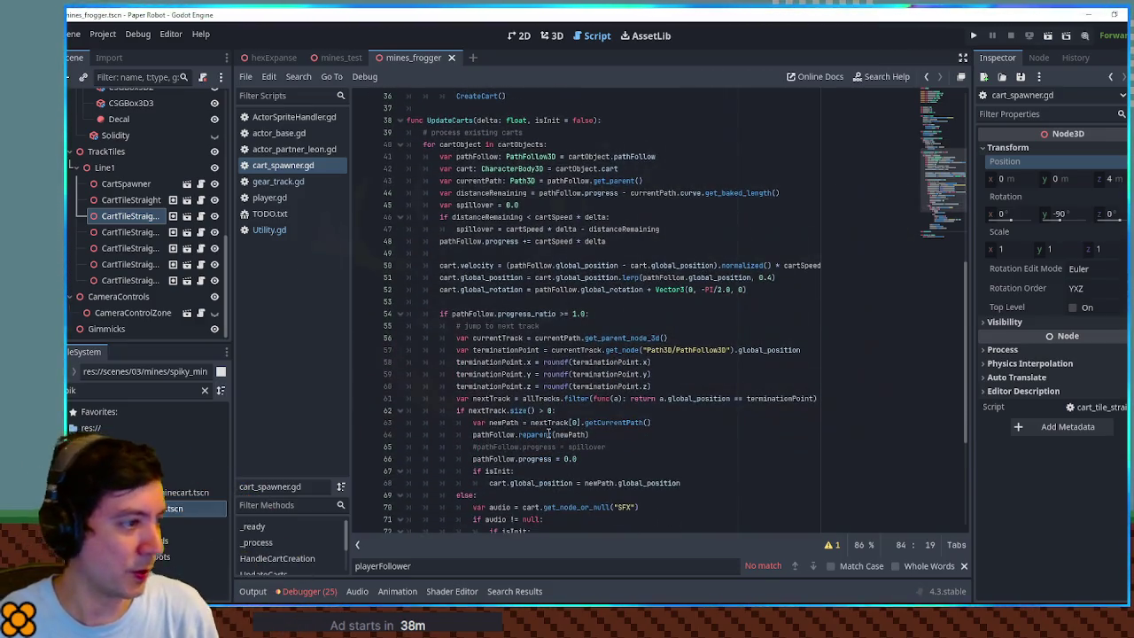
pyautogui.scroll(-4, 492, 319)
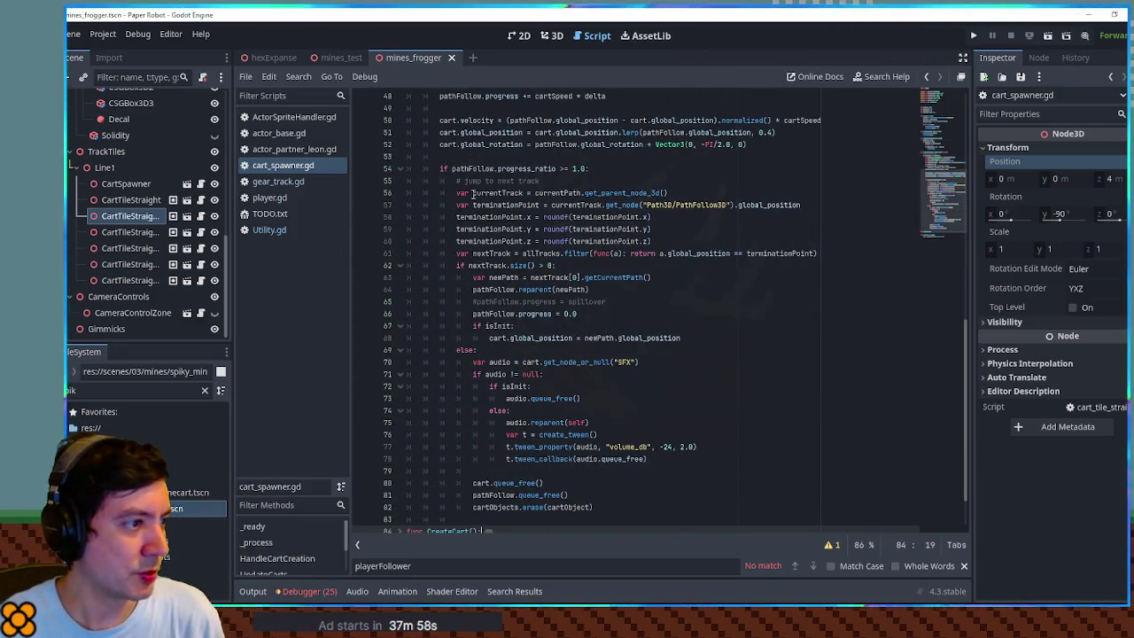
pyautogui.click(483, 351)
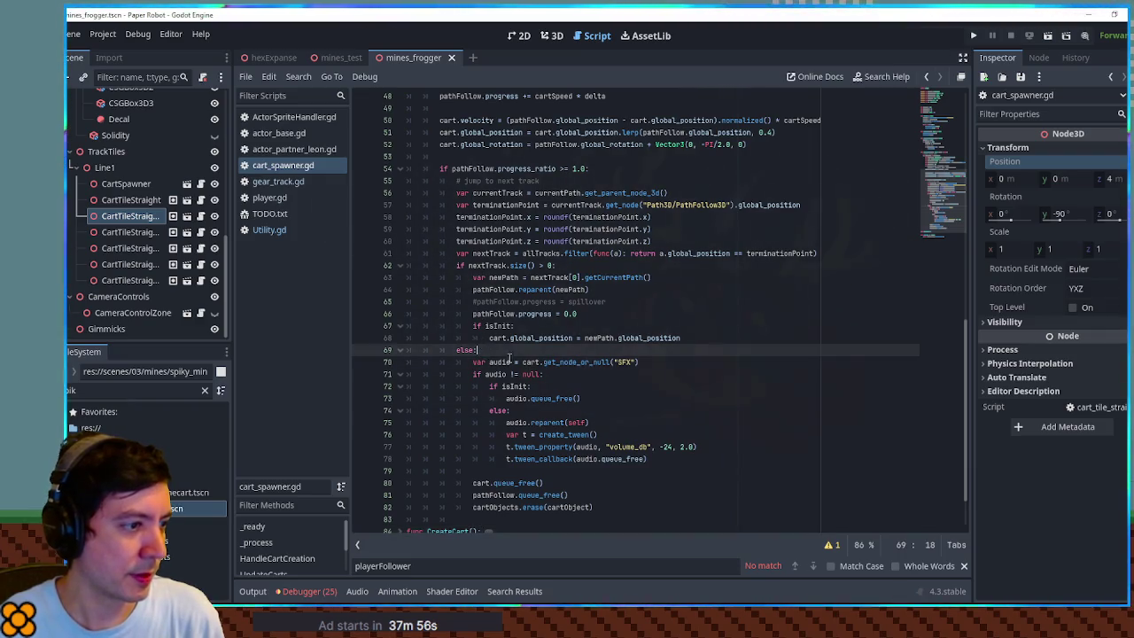
pyautogui.press('Return')
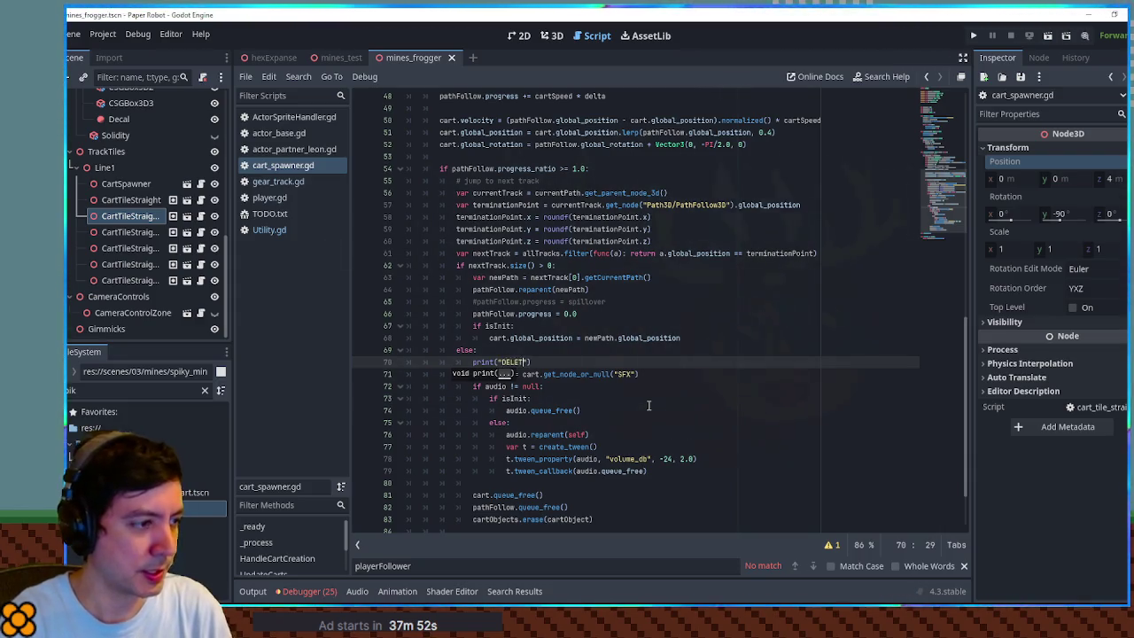
pyautogui.write('E')
pyautogui.click(672, 439)
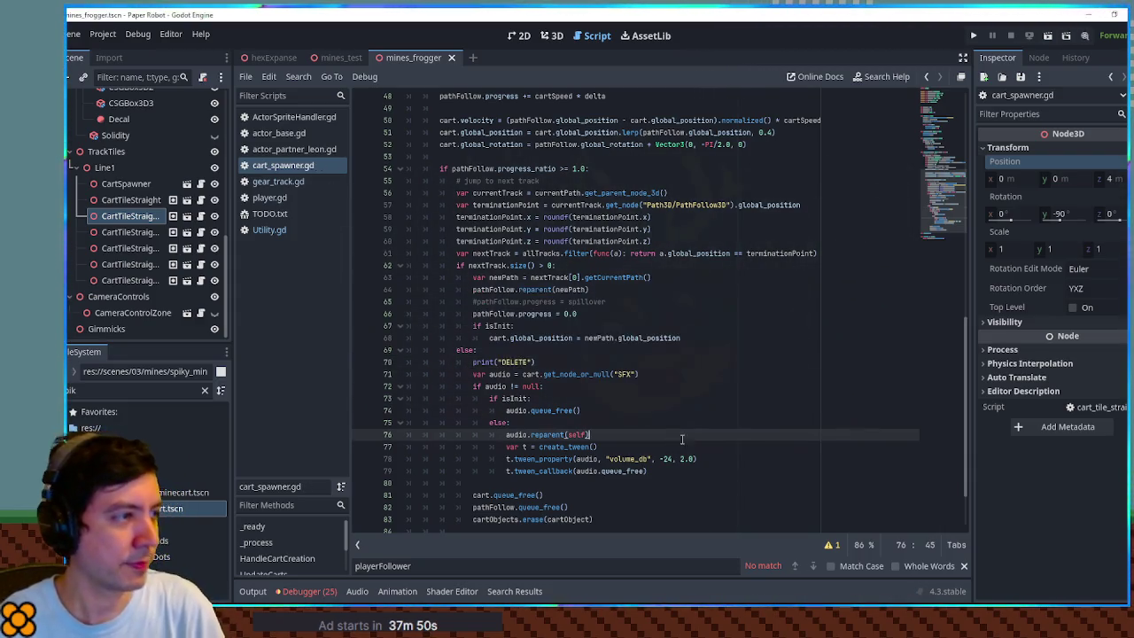
pyautogui.press('F5')
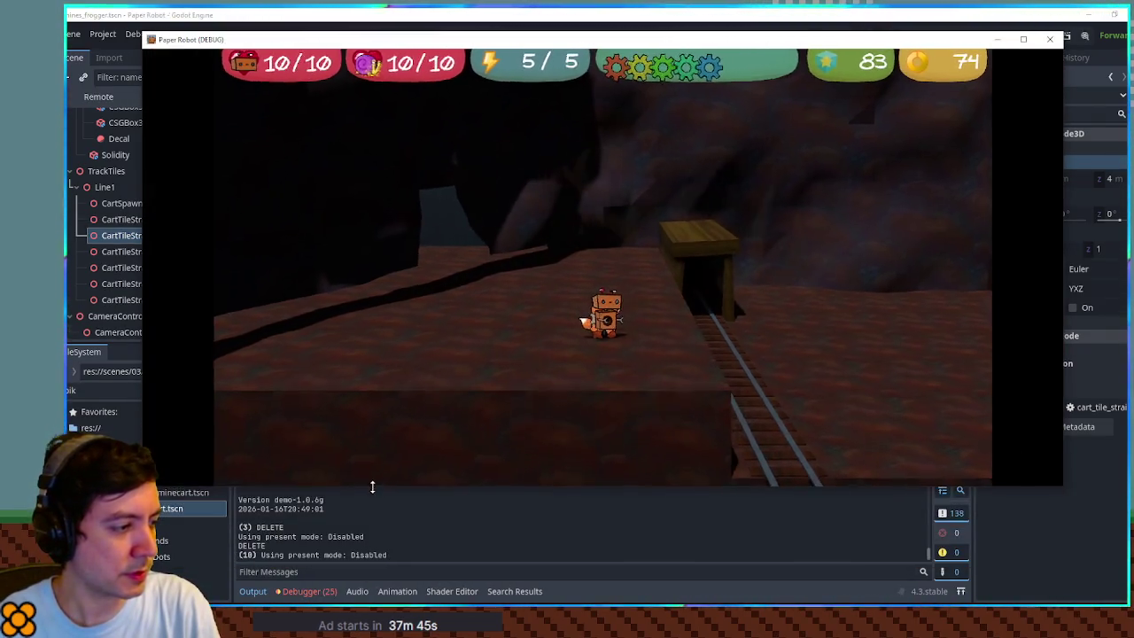
# - Check the Output log shows "DELETE" twice, then maximize the Paper Robot game window
pyautogui.moveTo(372, 487); pyautogui.dragTo(374, 472)
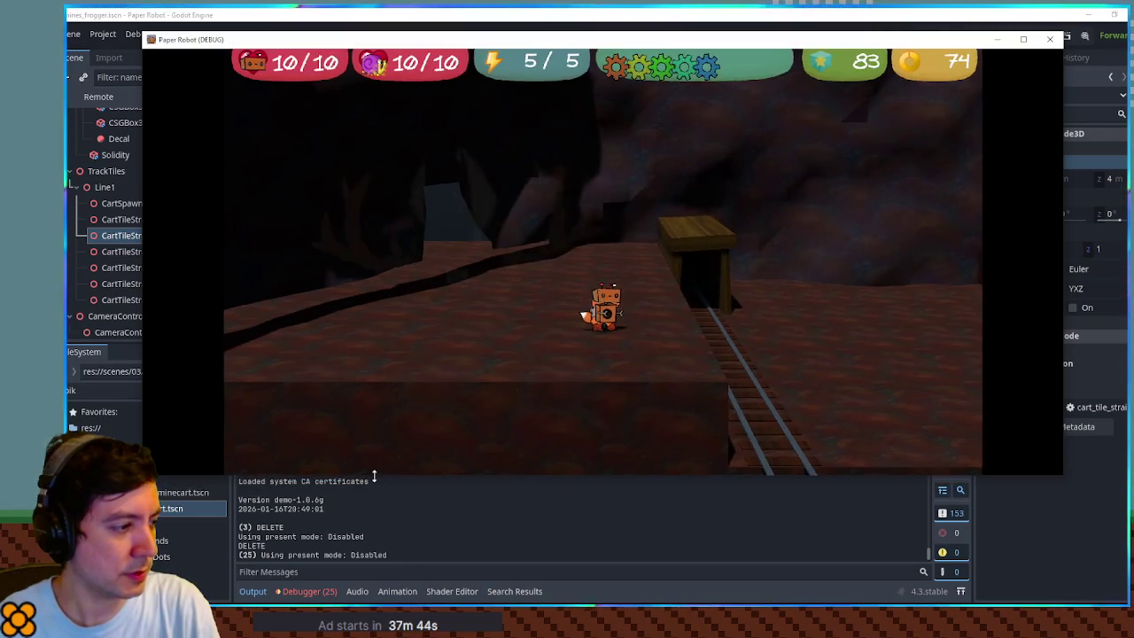
pyautogui.click(606, 13)
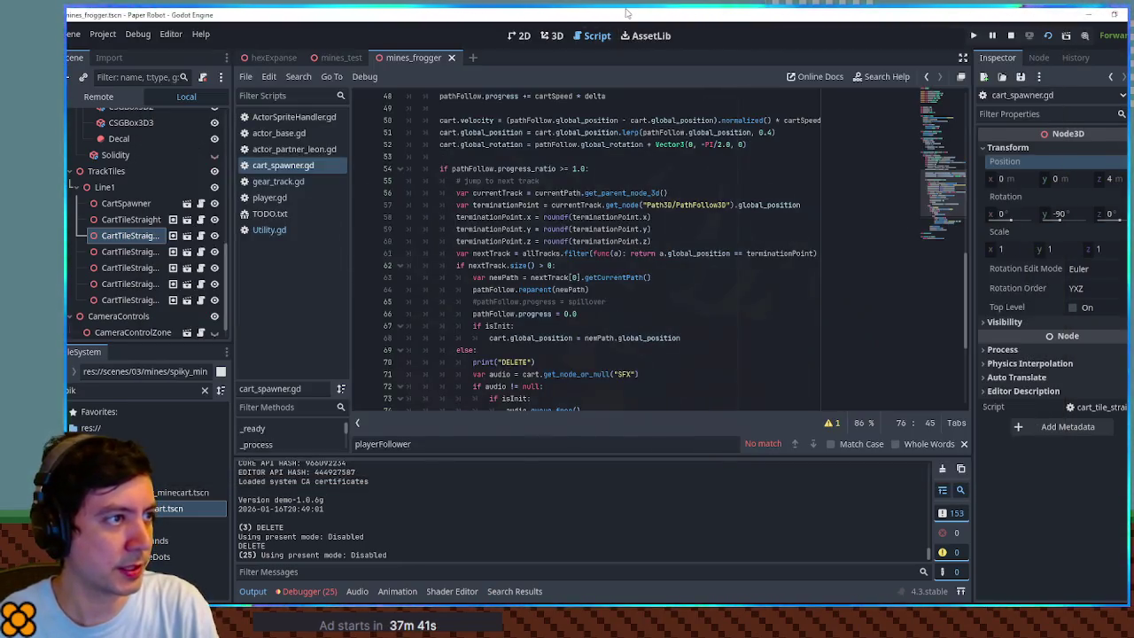
pyautogui.click(783, 42)
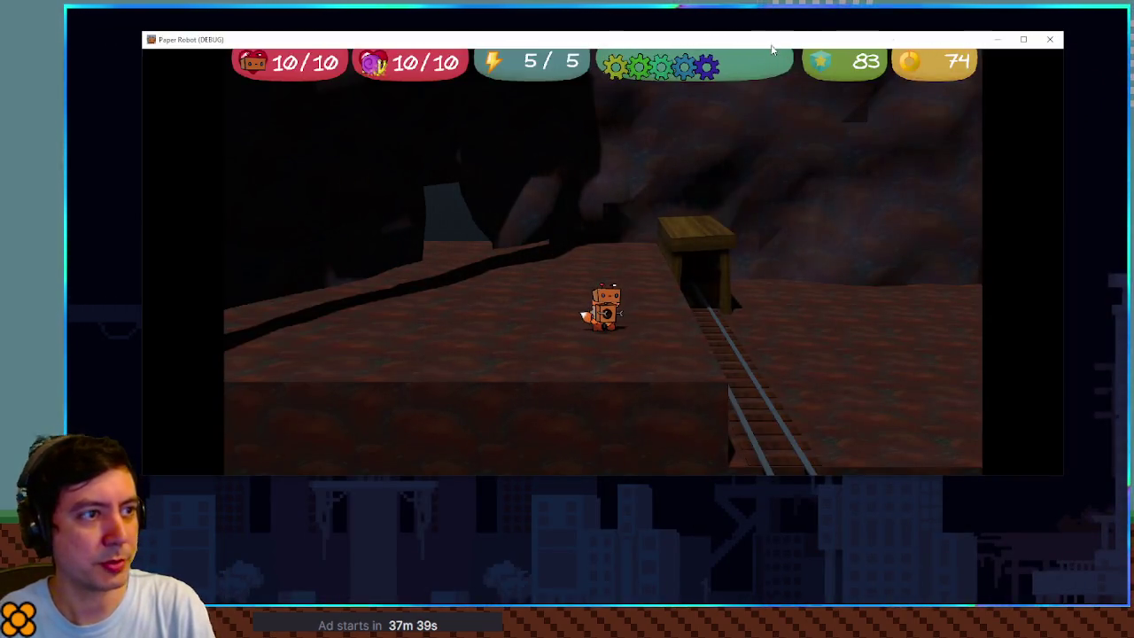
pyautogui.moveTo(771, 48); pyautogui.dragTo(771, 11)
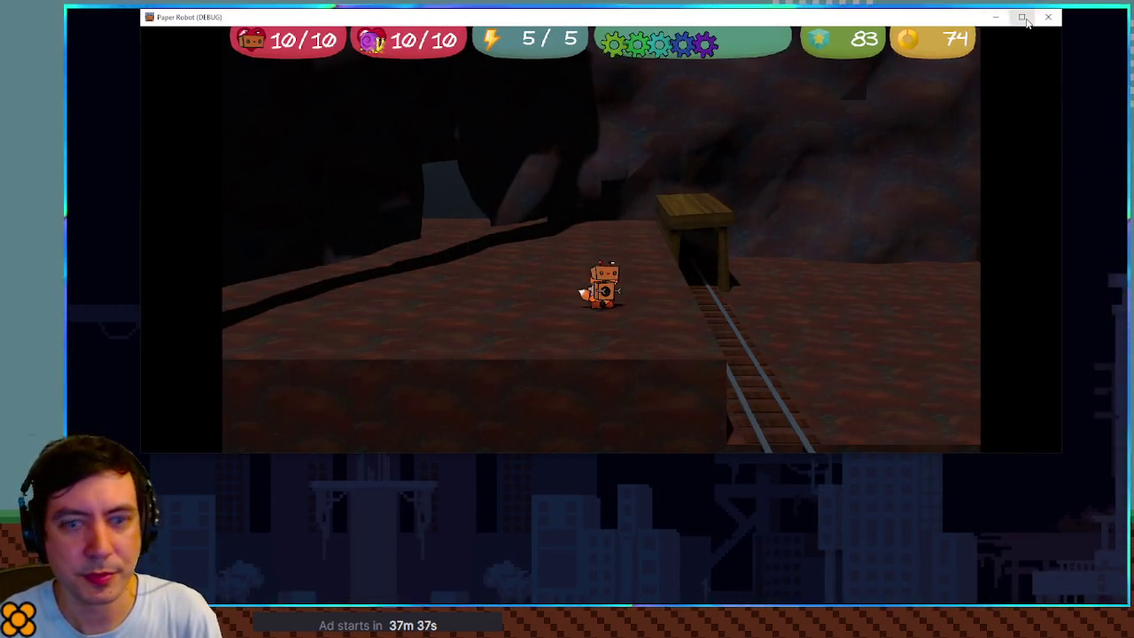
pyautogui.click(1023, 18)
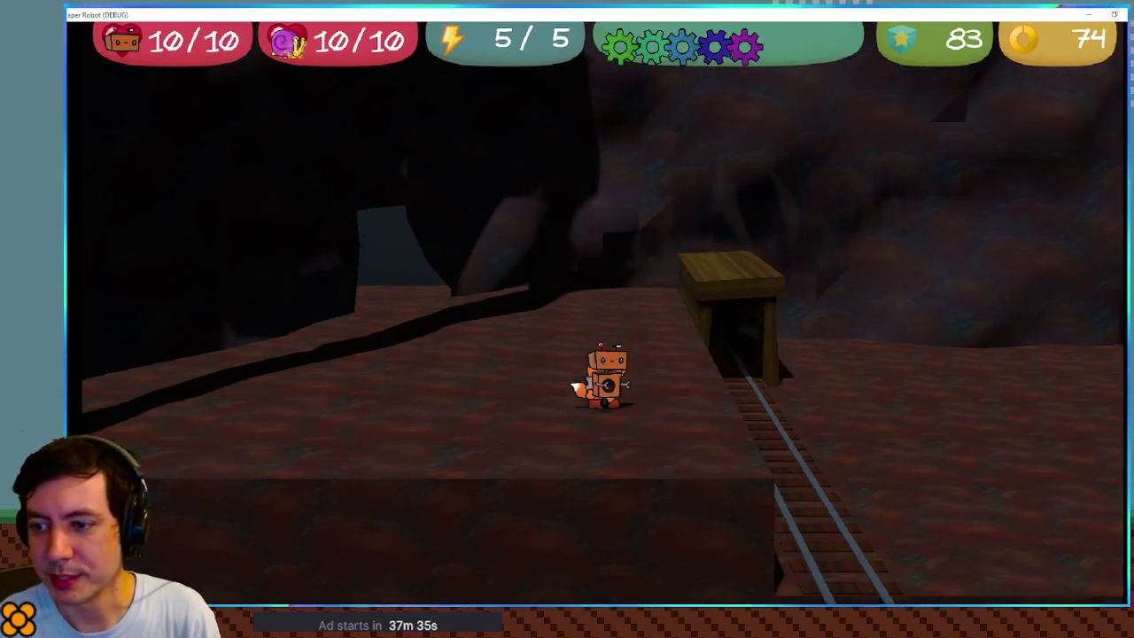
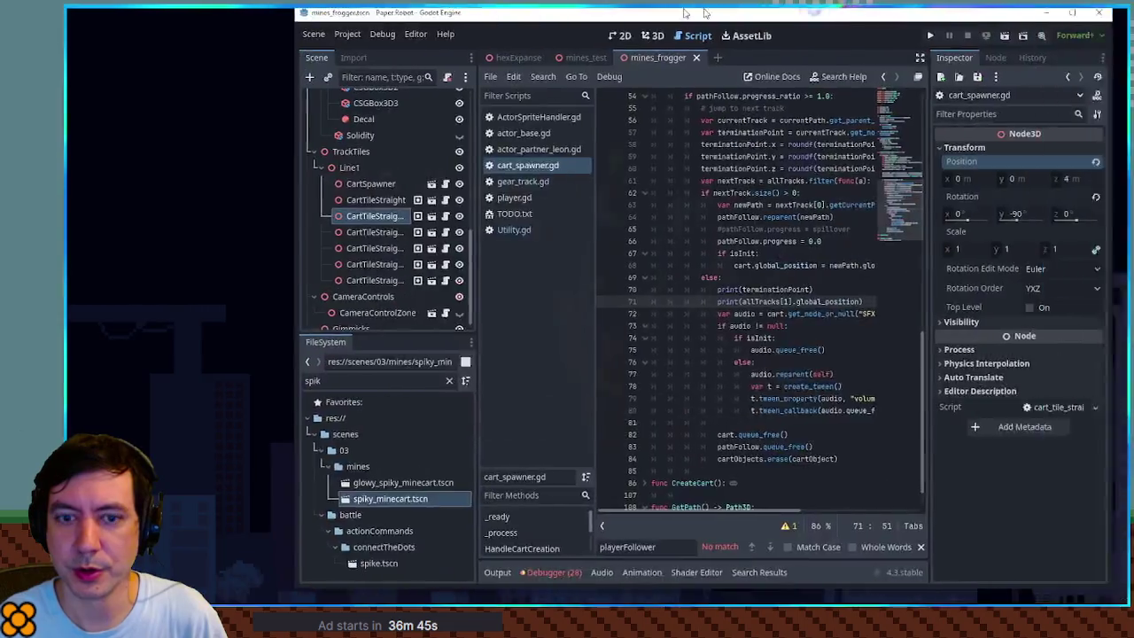
# - Maximize the editor, check the CartTileStraight tiles' transforms, and bring up the 3D track view
pyautogui.doubleClick(704, 12)
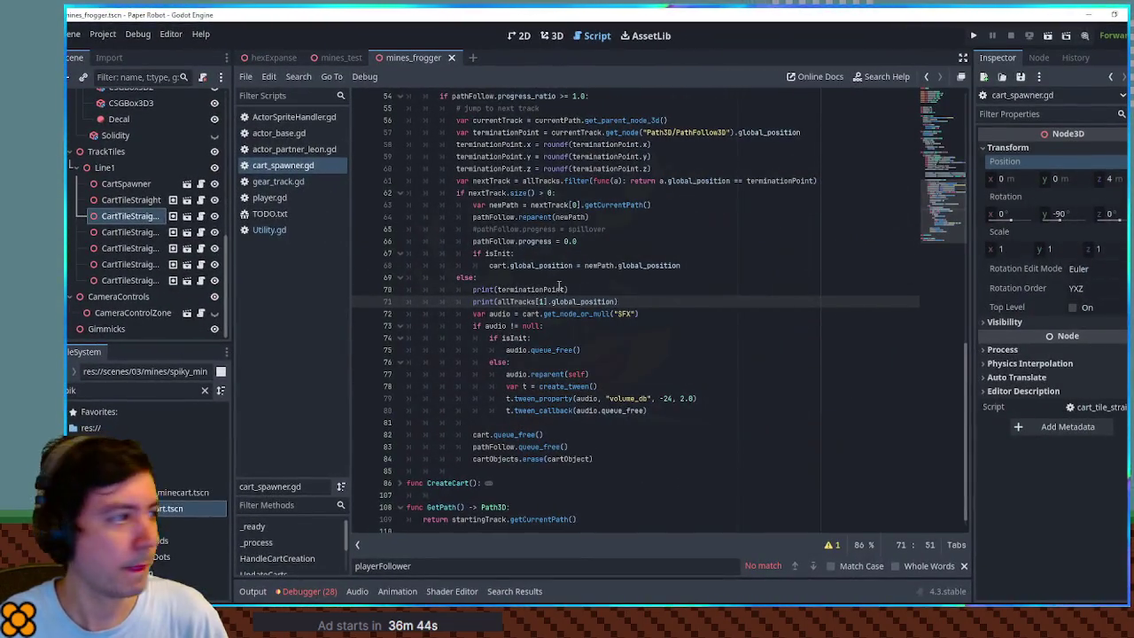
pyautogui.click(131, 217)
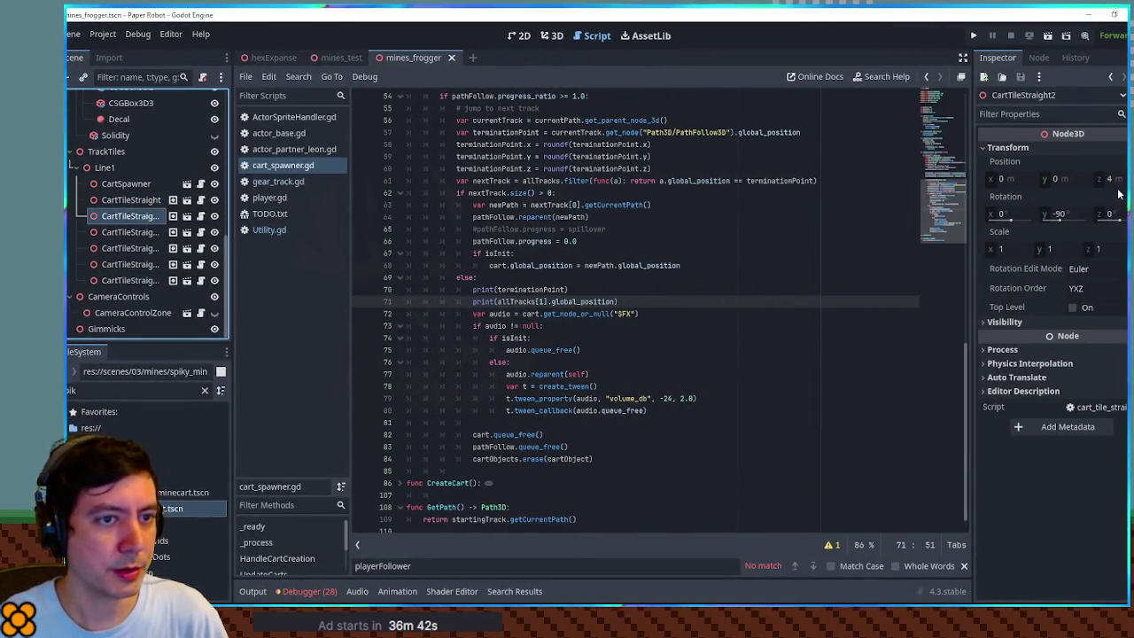
pyautogui.click(134, 200)
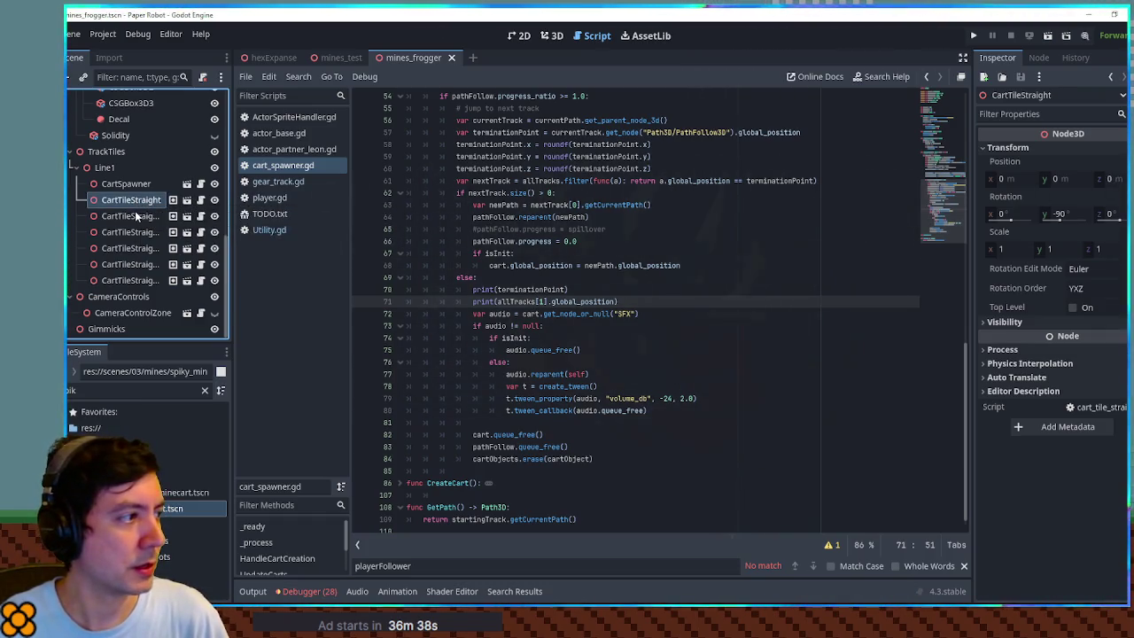
pyautogui.click(135, 215)
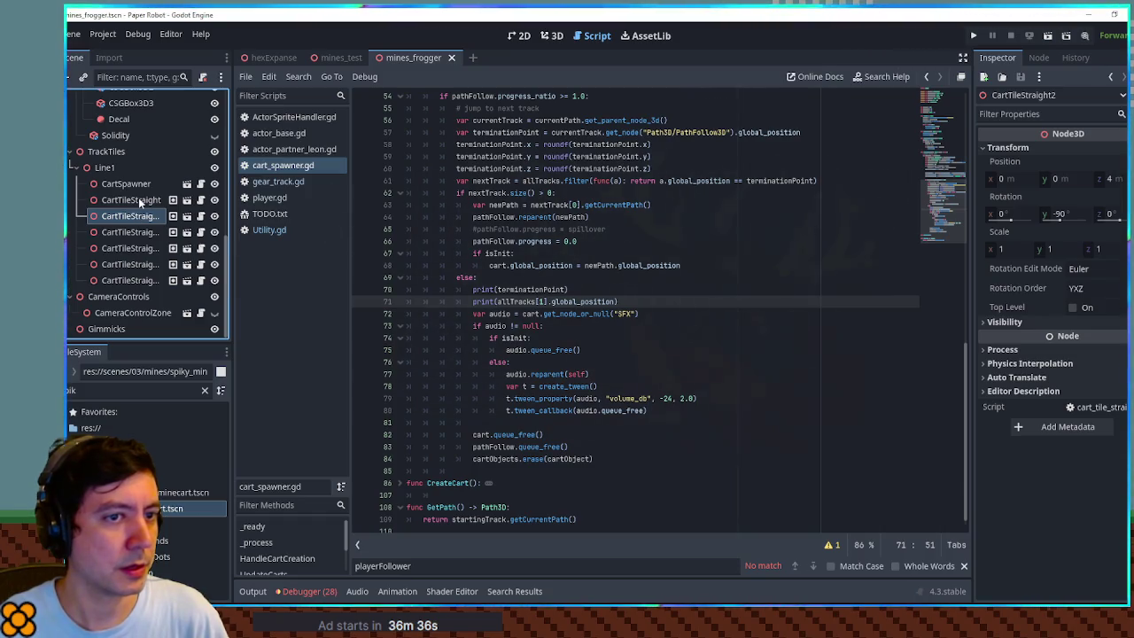
pyautogui.click(554, 36)
pyautogui.scroll(5, 749, 321)
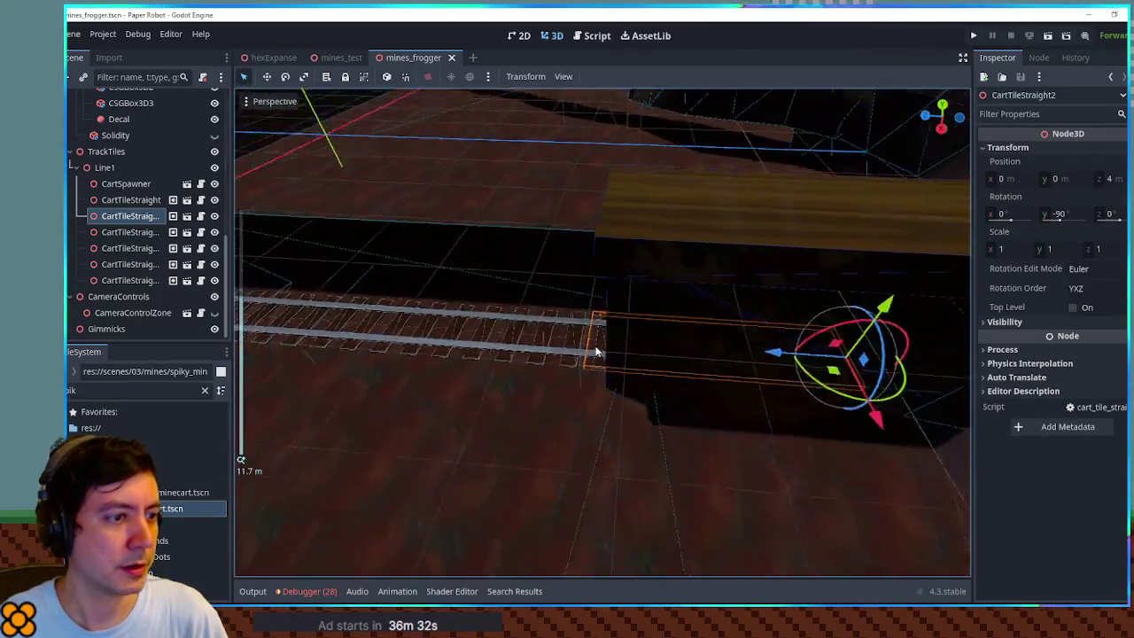
# - Pick through the walls, floor and tiles to locate the CartTileStraight track tile
pyautogui.scroll(-8, 597, 352)
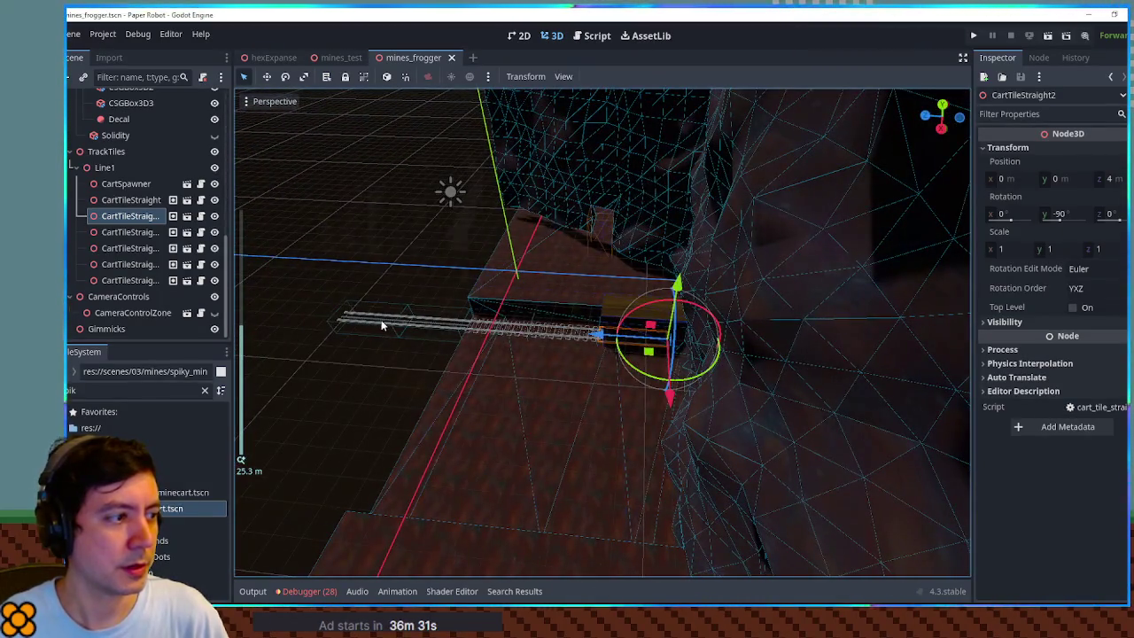
pyautogui.click(385, 325)
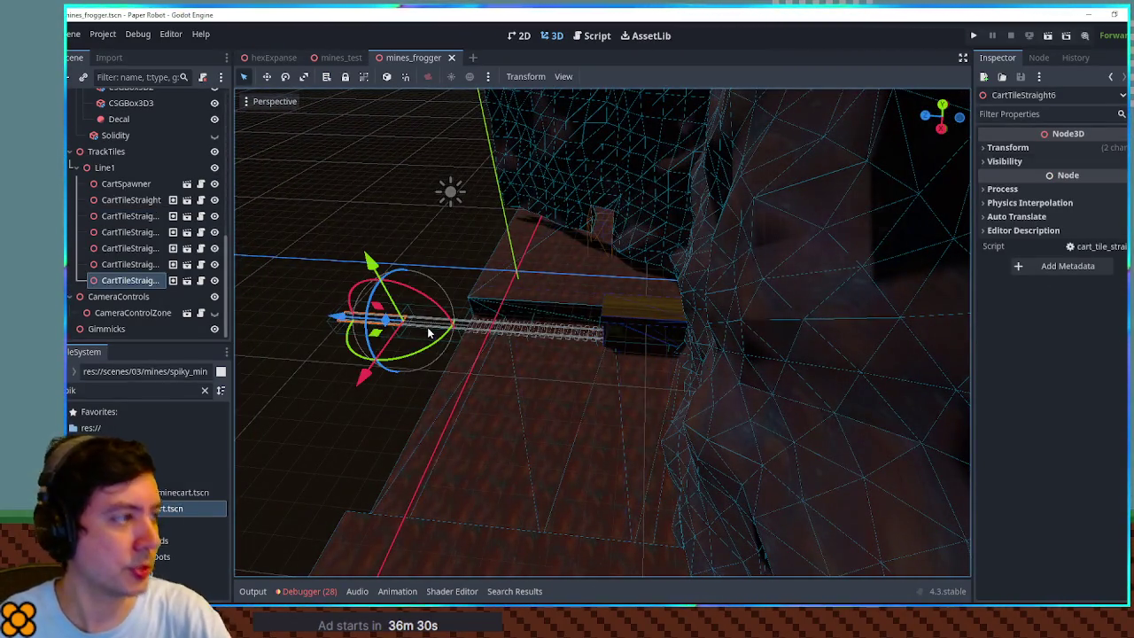
pyautogui.click(476, 329)
pyautogui.click(476, 328)
pyautogui.scroll(8, 511, 332)
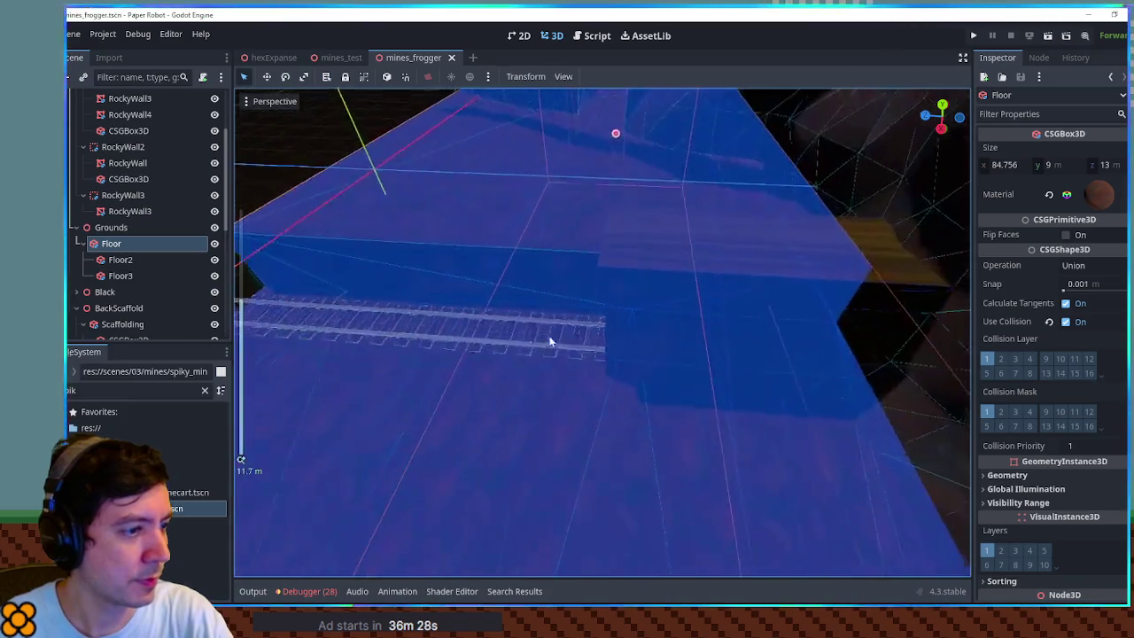
pyautogui.click(716, 412)
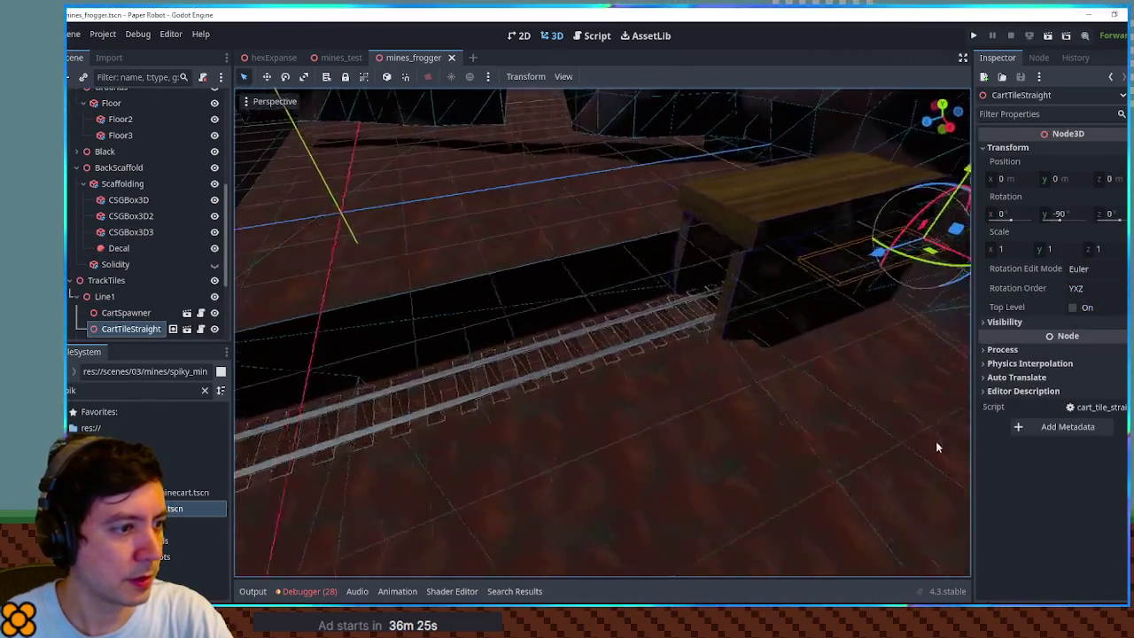
pyautogui.moveTo(937, 446)
pyautogui.mouseDown()
pyautogui.moveTo(248, 443)
pyautogui.moveTo(890, 439)
pyautogui.moveTo(838, 443)
pyautogui.moveTo(879, 439)
pyautogui.mouseUp()
# - Drag the Line1 track group along its Z axis and save the scene
pyautogui.click(105, 296)
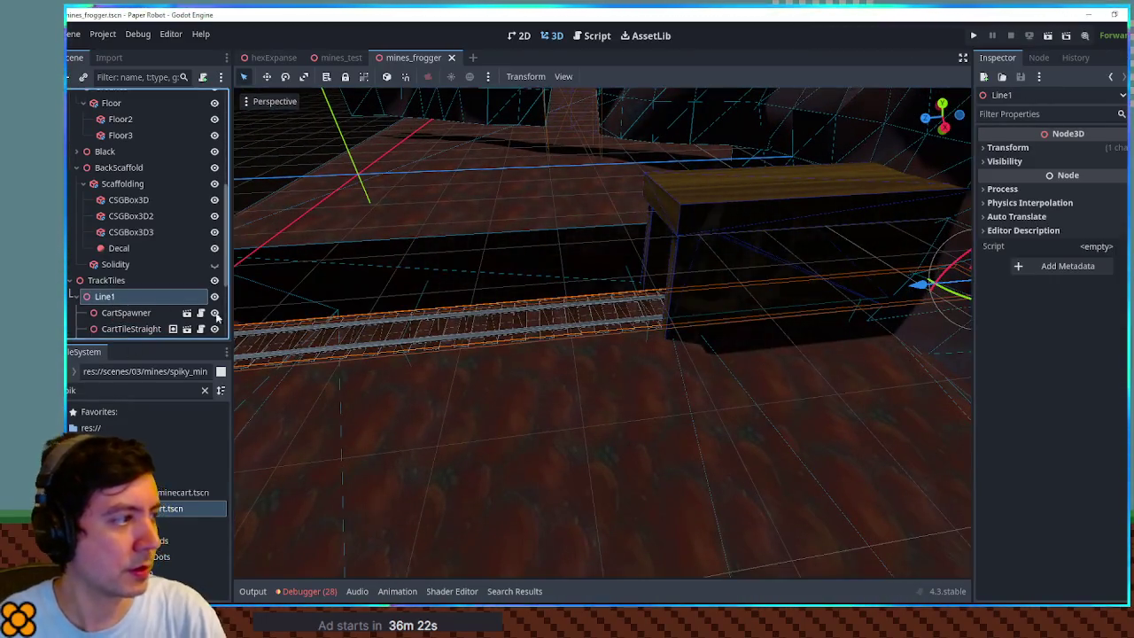
pyautogui.moveTo(744, 310); pyautogui.dragTo(303, 351)
pyautogui.press('KP_7')
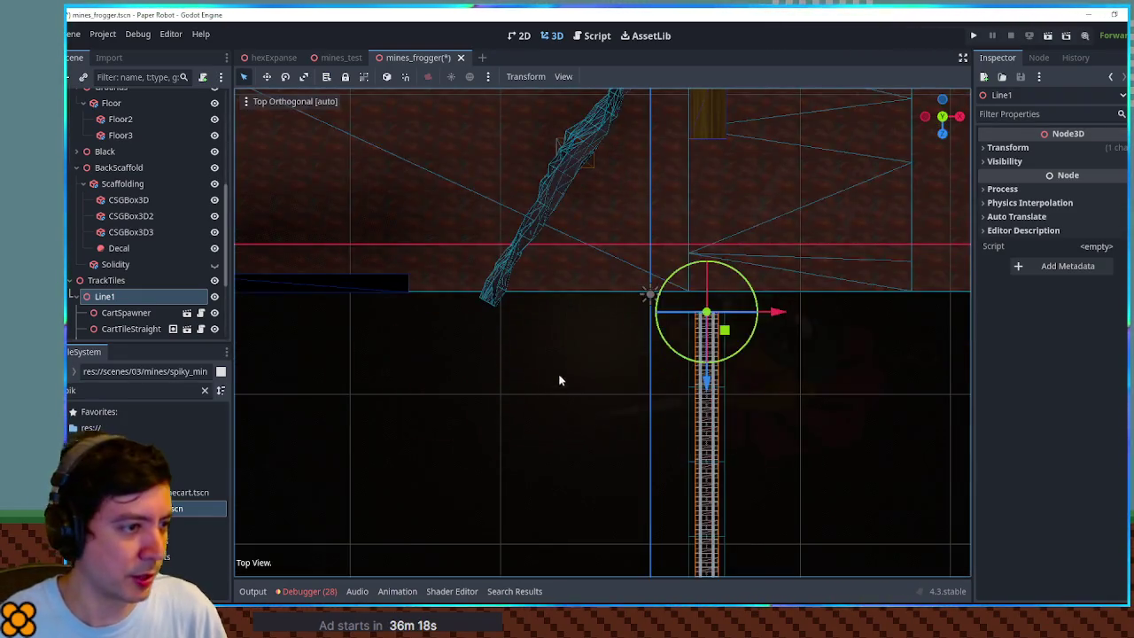
pyautogui.scroll(2, 749, 450)
pyautogui.moveTo(749, 450); pyautogui.dragTo(478, 301)
pyautogui.scroll(4, 662, 329)
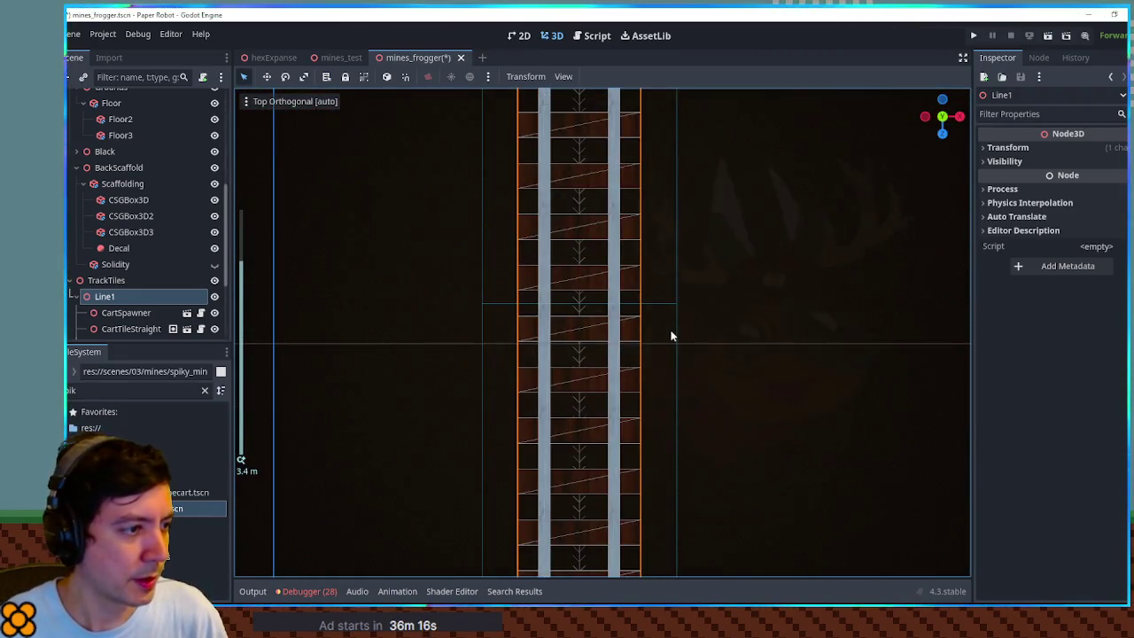
pyautogui.scroll(-3, 672, 336)
pyautogui.moveTo(672, 334)
pyautogui.mouseDown()
pyautogui.moveTo(694, 369)
pyautogui.moveTo(537, 316)
pyautogui.moveTo(531, 213)
pyautogui.moveTo(615, 390)
pyautogui.moveTo(638, 296)
pyautogui.moveTo(605, 228)
pyautogui.moveTo(400, 349)
pyautogui.moveTo(578, 339)
pyautogui.mouseUp()
pyautogui.hotkey('ctrl', 's')
# - Verify Line1's position is (-7, 0, -13.4) and show the Output log
pyautogui.scroll(-3, 157, 264)
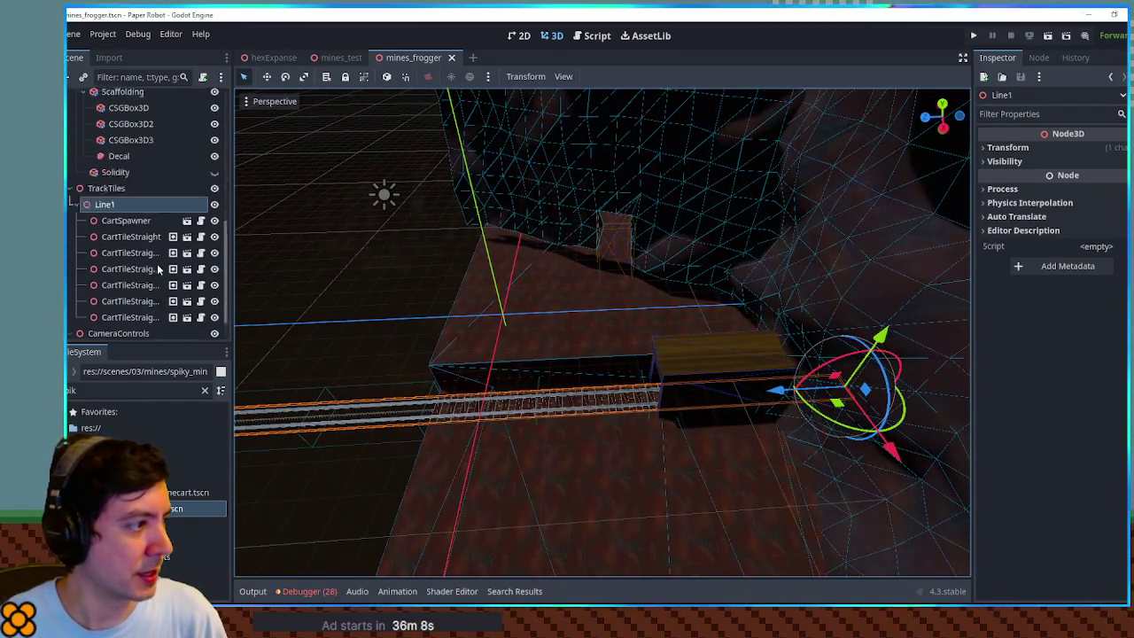
pyautogui.click(1095, 149)
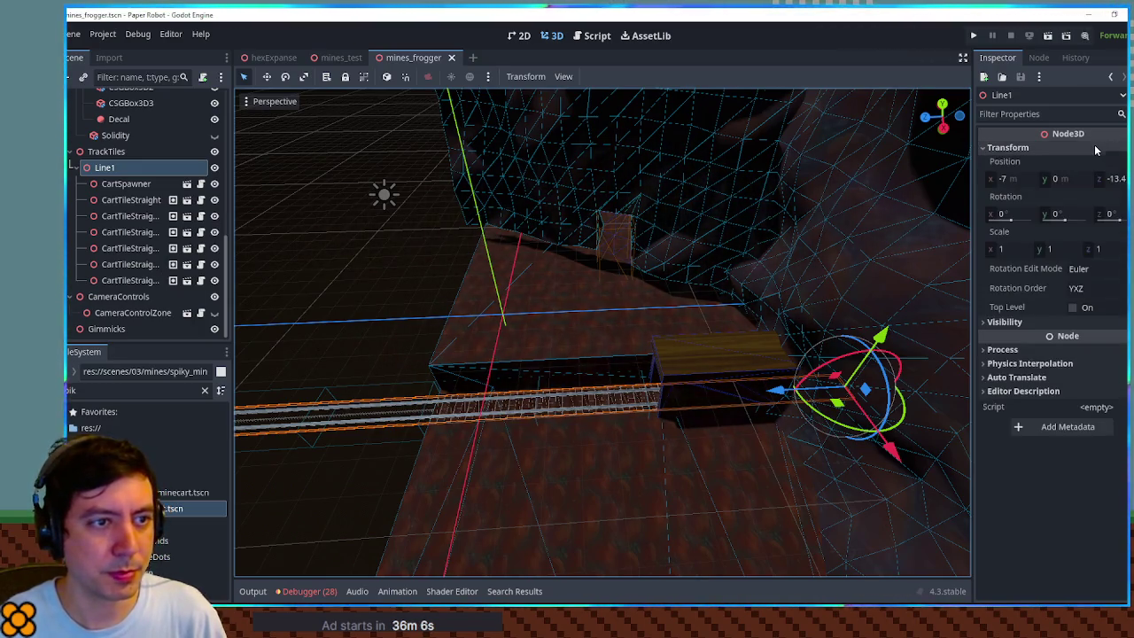
pyautogui.moveTo(532, 257)
pyautogui.mouseDown()
pyautogui.moveTo(608, 213)
pyautogui.moveTo(549, 210)
pyautogui.mouseUp()
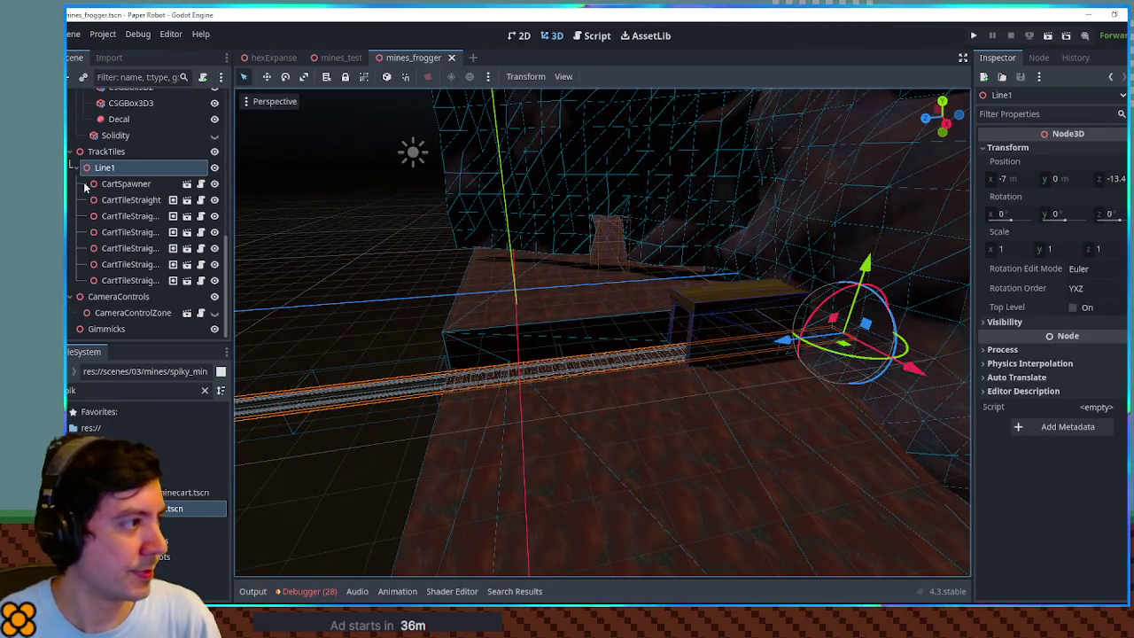
pyautogui.click(1113, 178)
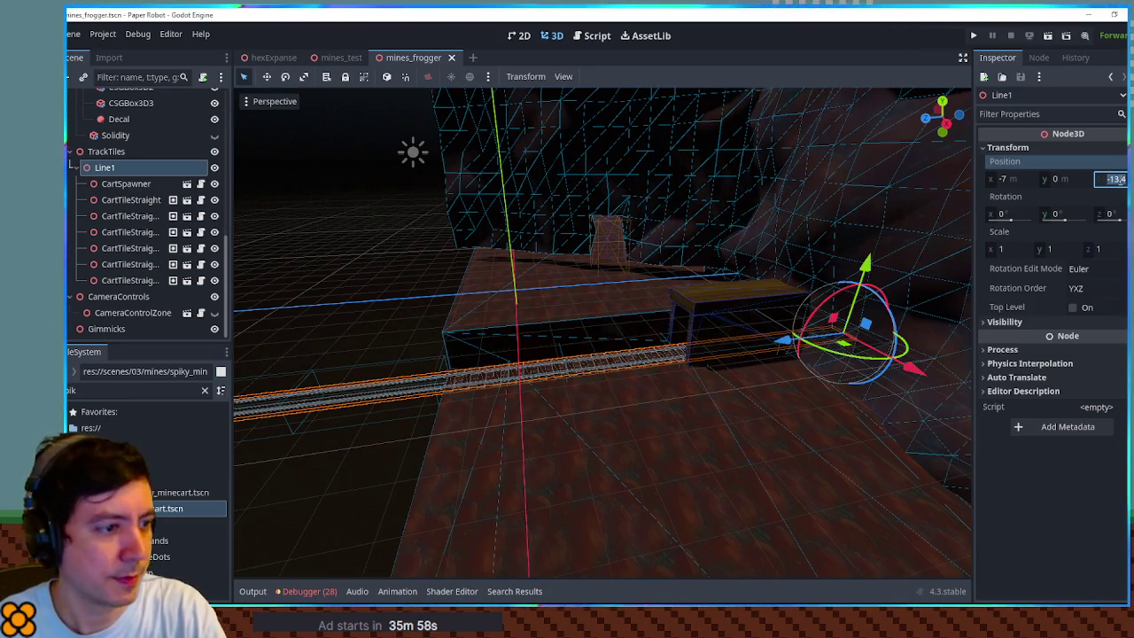
pyautogui.click(1119, 180)
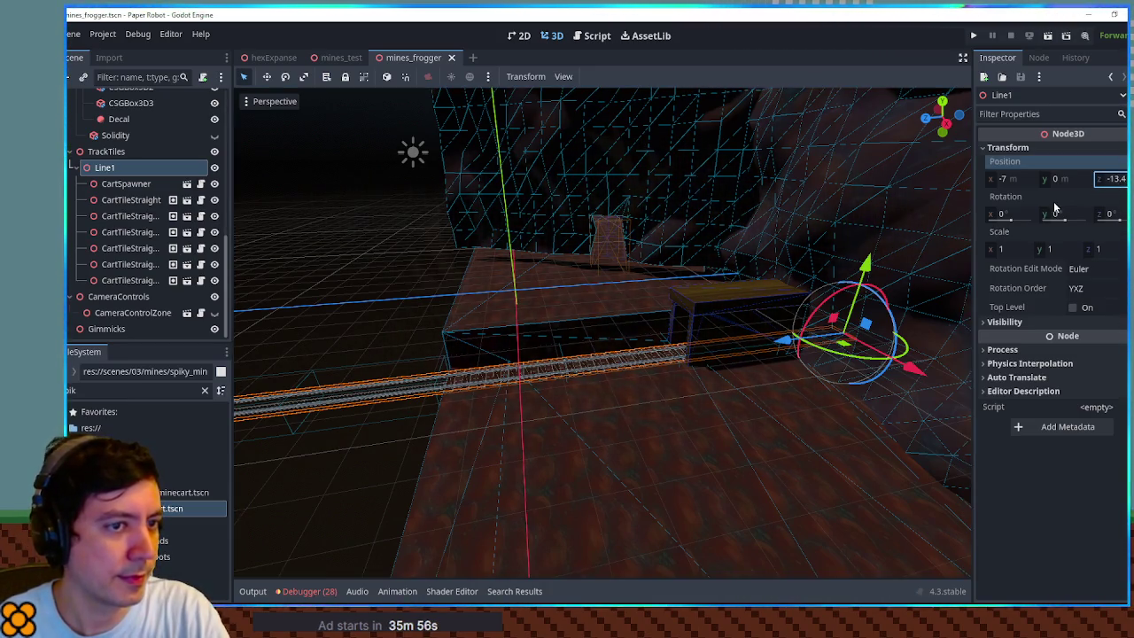
pyautogui.click(256, 594)
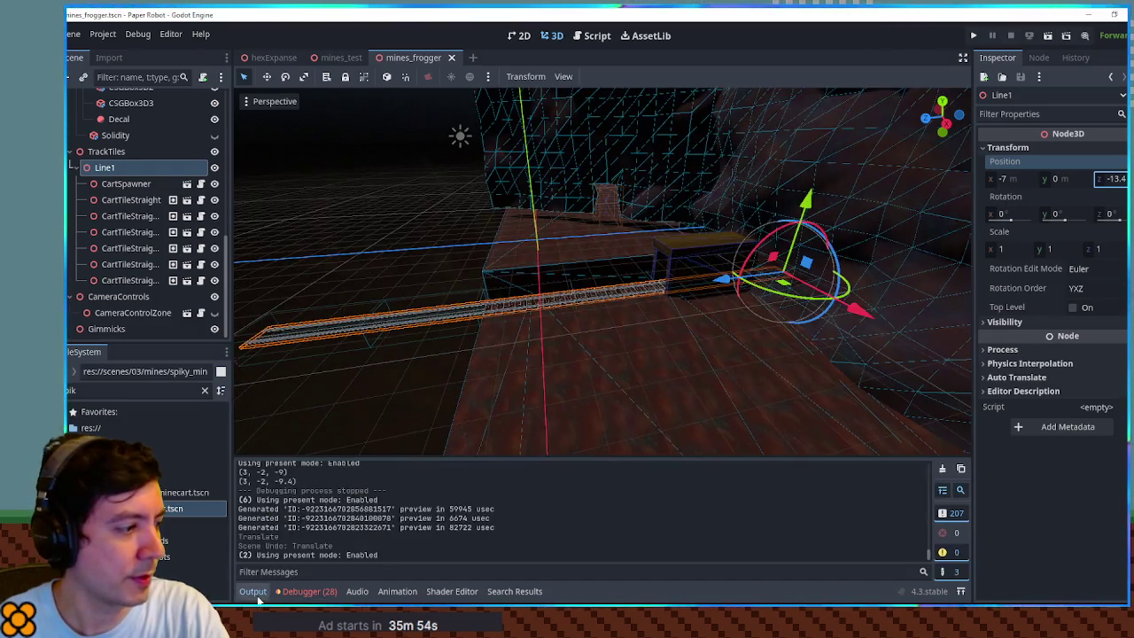
# - Orbit around the rails and wooden box, then hide the BackScaffold group
pyautogui.moveTo(370, 355)
pyautogui.mouseDown()
pyautogui.moveTo(532, 372)
pyautogui.moveTo(514, 364)
pyautogui.moveTo(513, 374)
pyautogui.moveTo(644, 352)
pyautogui.mouseUp()
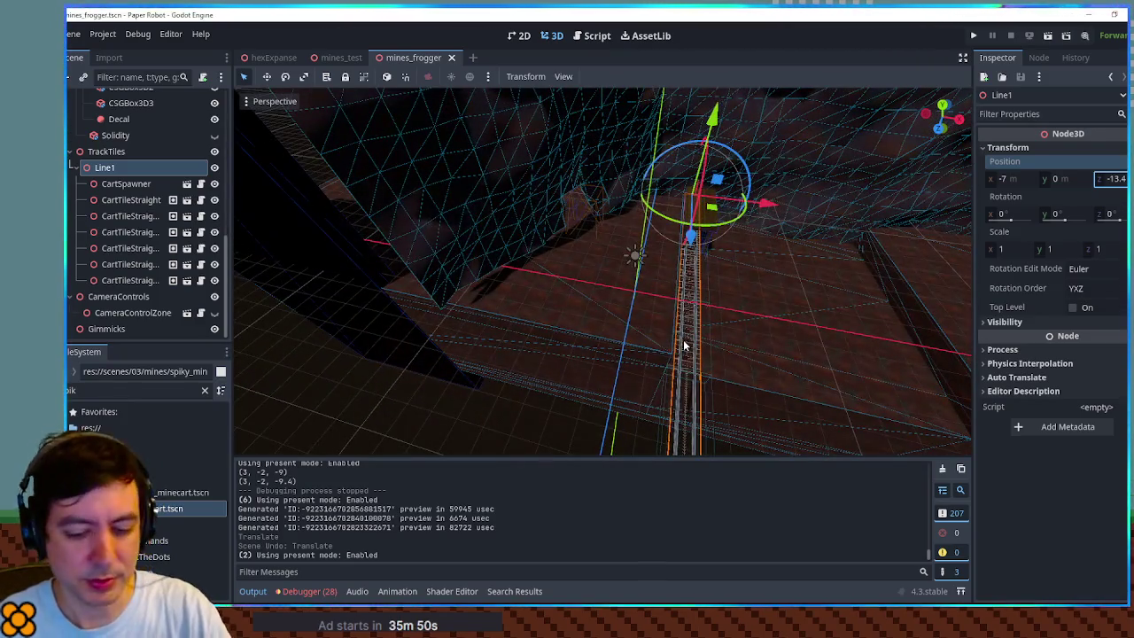
pyautogui.click(556, 445)
pyautogui.press('KP_7')
pyautogui.scroll(3, 640, 346)
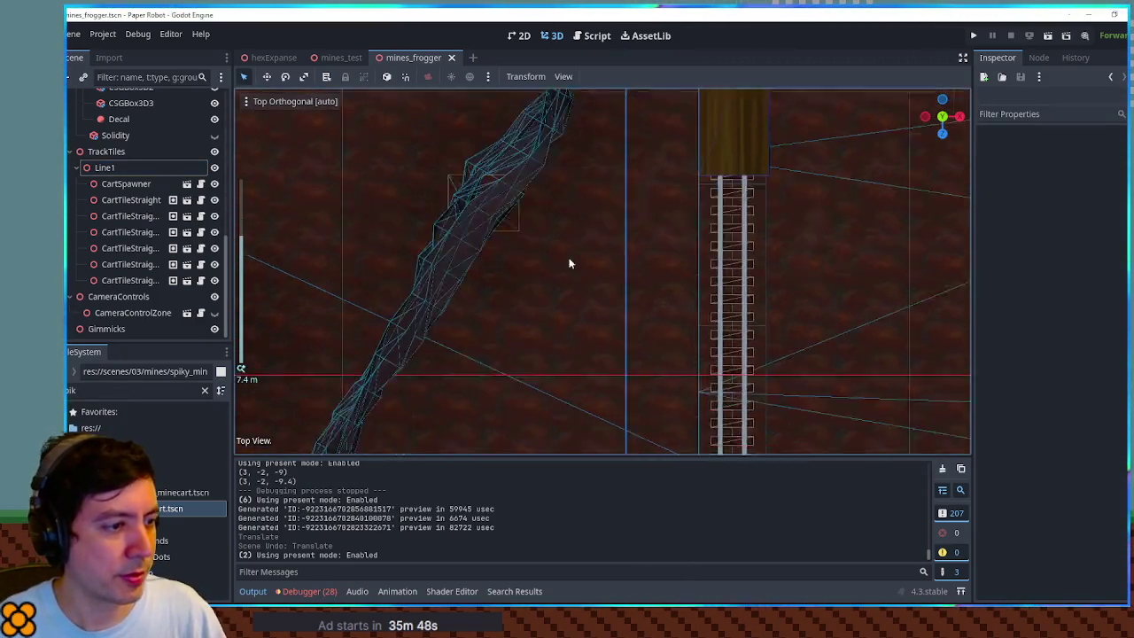
pyautogui.moveTo(605, 323)
pyautogui.mouseDown()
pyautogui.moveTo(640, 268)
pyautogui.moveTo(679, 325)
pyautogui.moveTo(650, 316)
pyautogui.moveTo(647, 328)
pyautogui.moveTo(549, 175)
pyautogui.moveTo(663, 198)
pyautogui.moveTo(610, 248)
pyautogui.moveTo(625, 312)
pyautogui.moveTo(610, 366)
pyautogui.moveTo(621, 230)
pyautogui.mouseUp()
pyautogui.moveTo(585, 358)
pyautogui.mouseDown()
pyautogui.moveTo(590, 413)
pyautogui.moveTo(386, 432)
pyautogui.mouseUp()
pyautogui.moveTo(578, 340)
pyautogui.mouseDown()
pyautogui.moveTo(501, 385)
pyautogui.moveTo(473, 308)
pyautogui.mouseUp()
pyautogui.moveTo(663, 238)
pyautogui.mouseDown()
pyautogui.moveTo(463, 309)
pyautogui.moveTo(393, 316)
pyautogui.moveTo(499, 282)
pyautogui.mouseUp()
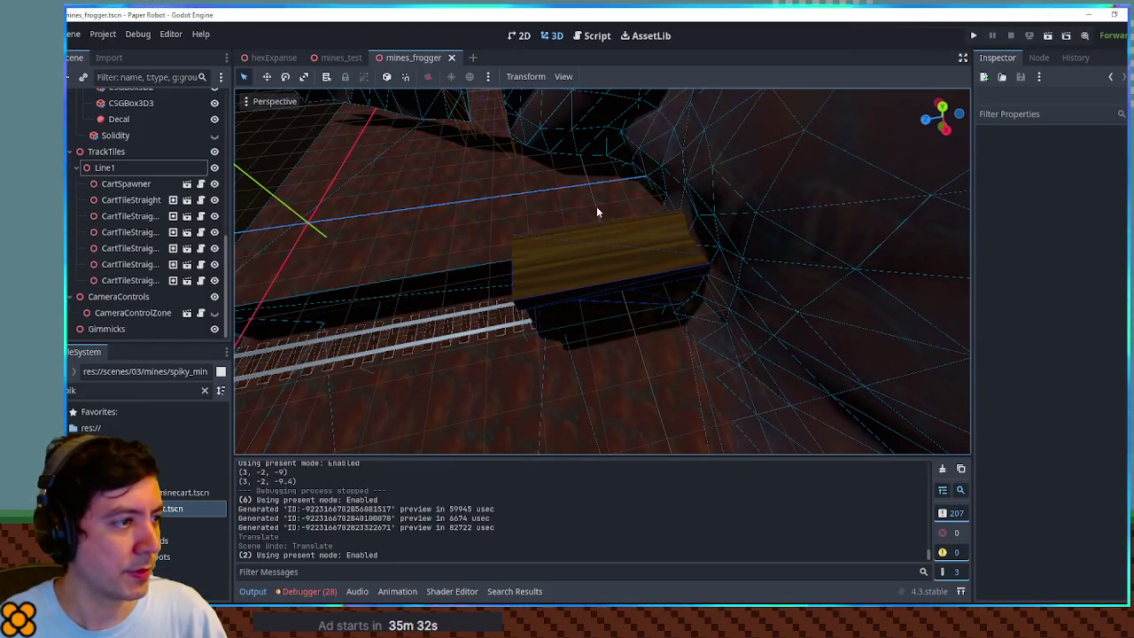
pyautogui.moveTo(645, 250)
pyautogui.mouseDown()
pyautogui.moveTo(663, 256)
pyautogui.moveTo(625, 278)
pyautogui.mouseUp()
pyautogui.click(628, 273)
pyautogui.click(562, 280)
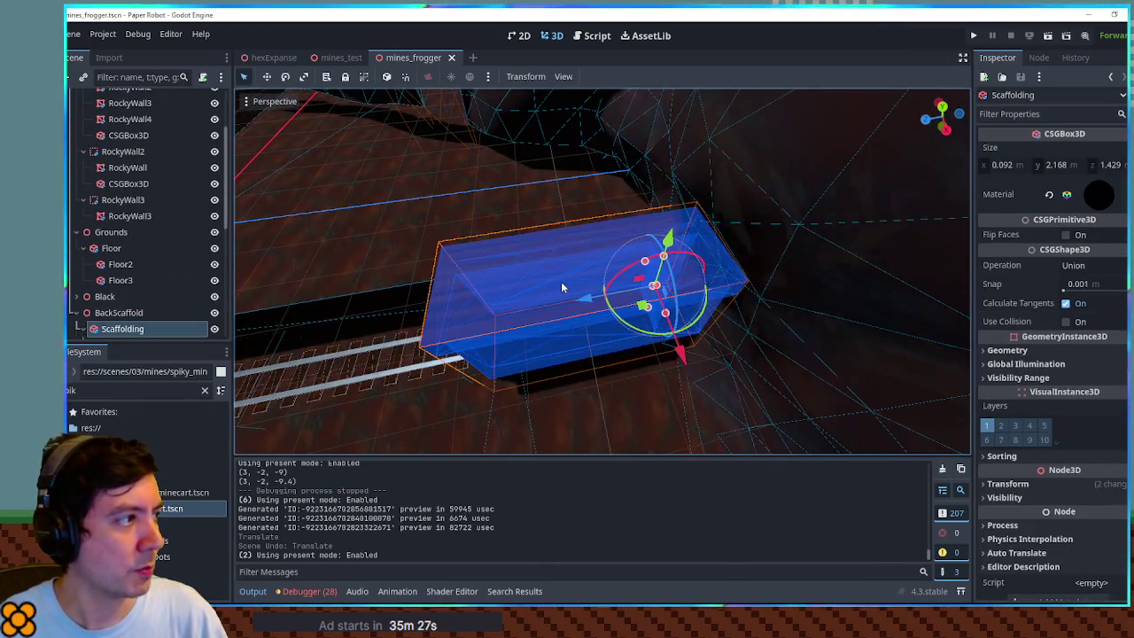
pyautogui.click(215, 314)
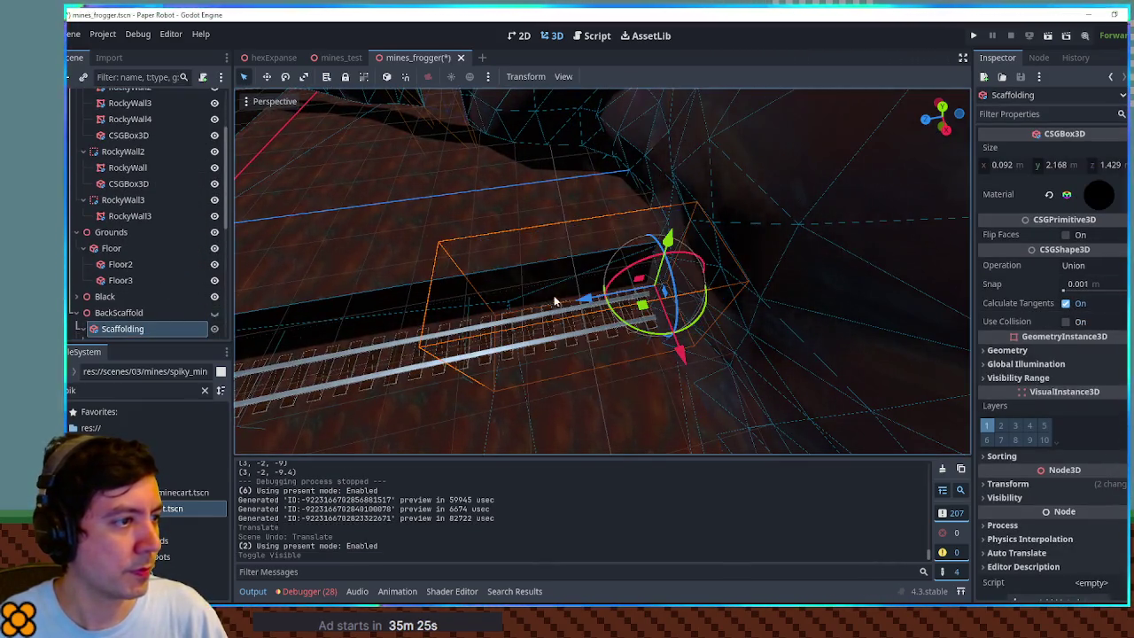
pyautogui.scroll(5, 627, 274)
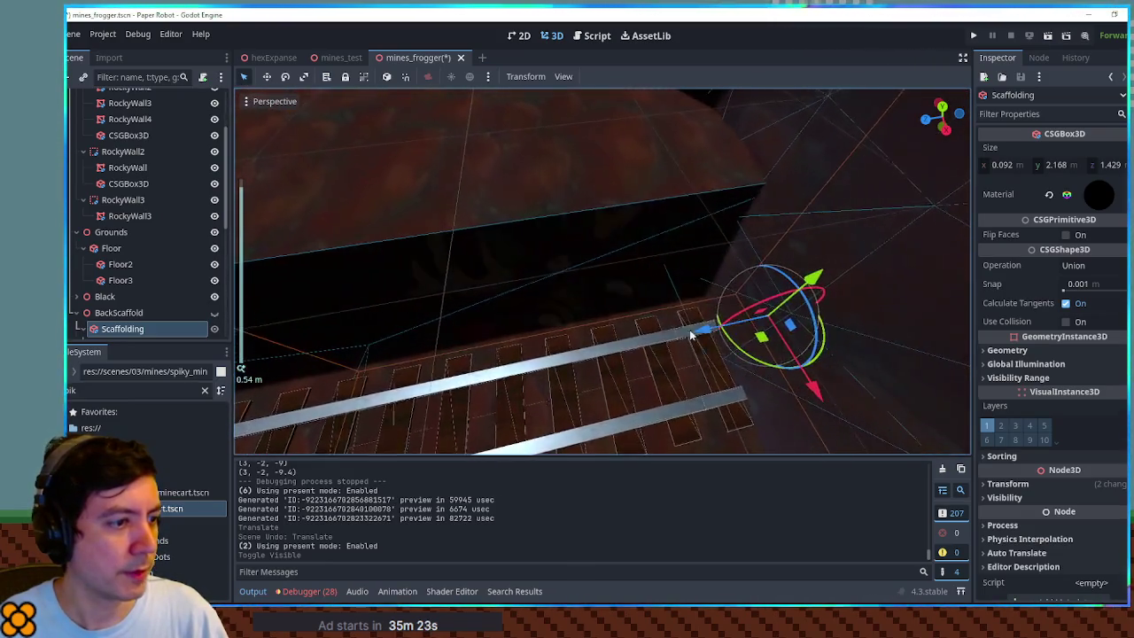
# - Select the CartTileStraight tile, then the CartSpawner, and open cart_spawner.gd
pyautogui.click(676, 384)
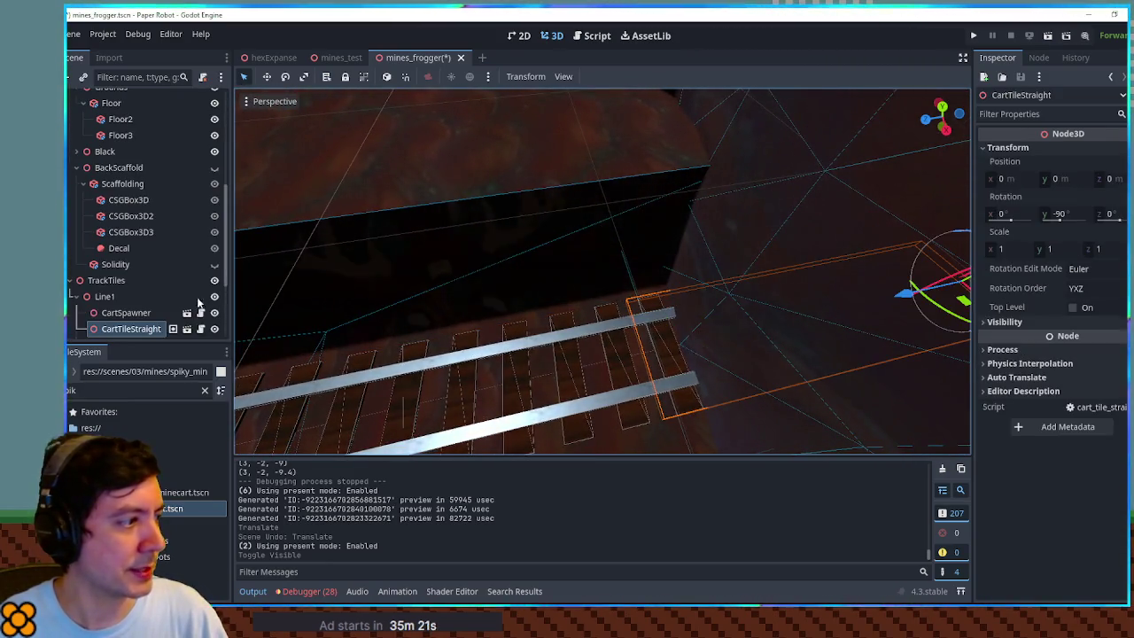
pyautogui.hotkey('ctrl', 'd')
pyautogui.hotkey('ctrl', 'd')
pyautogui.hotkey('ctrl', 'd')
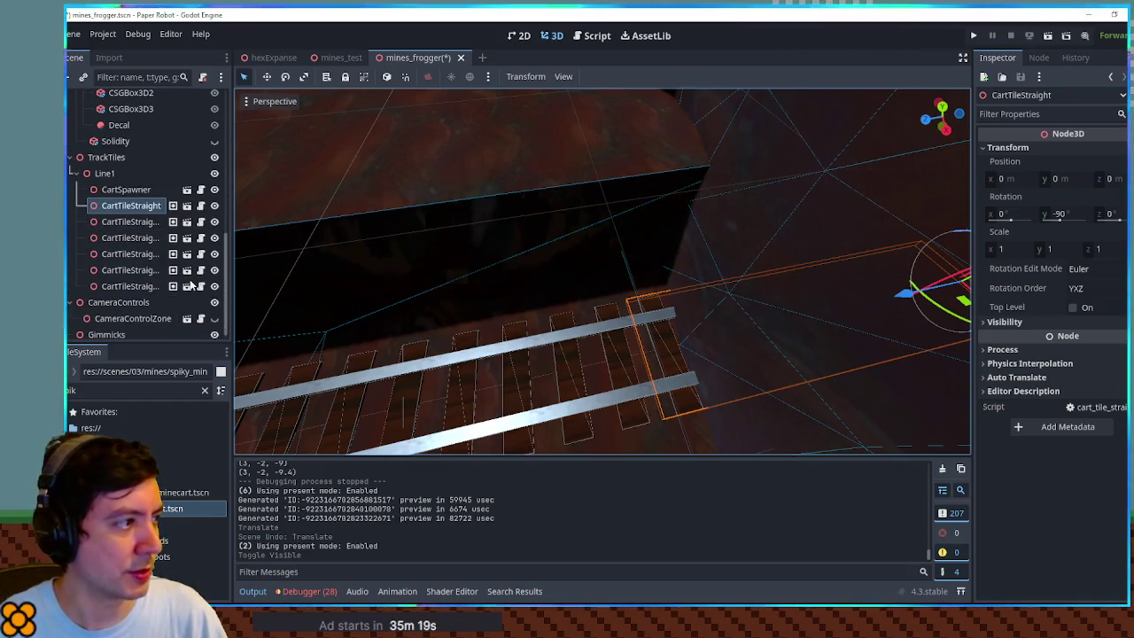
pyautogui.scroll(-3, 670, 307)
pyautogui.scroll(-5, 682, 310)
pyautogui.moveTo(685, 310)
pyautogui.mouseDown()
pyautogui.moveTo(573, 293)
pyautogui.moveTo(496, 262)
pyautogui.mouseUp()
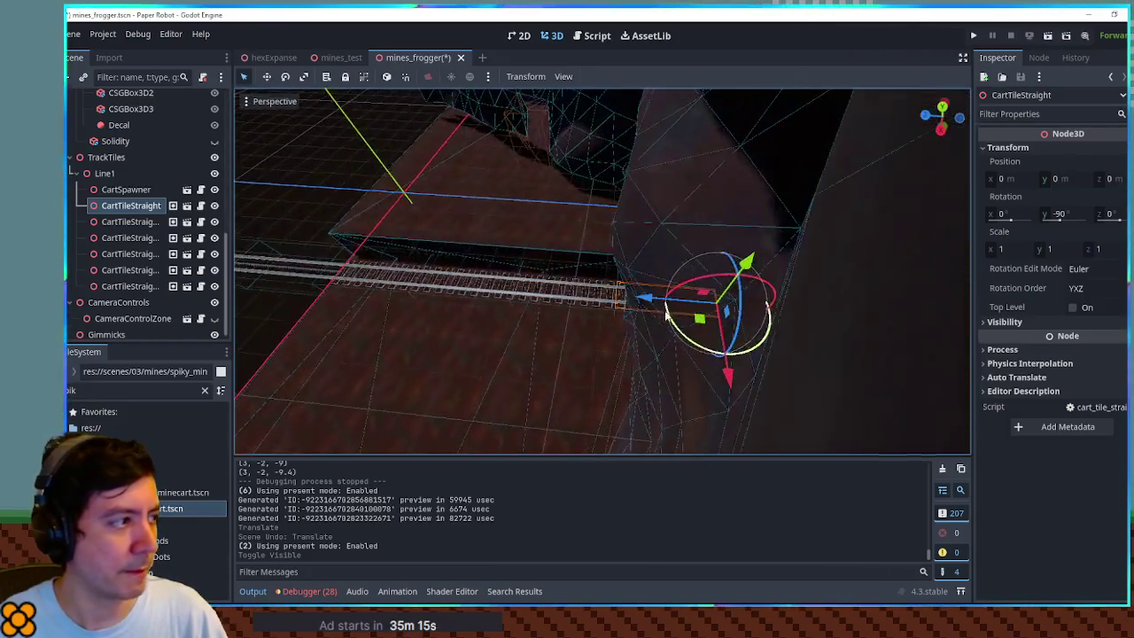
pyautogui.click(138, 190)
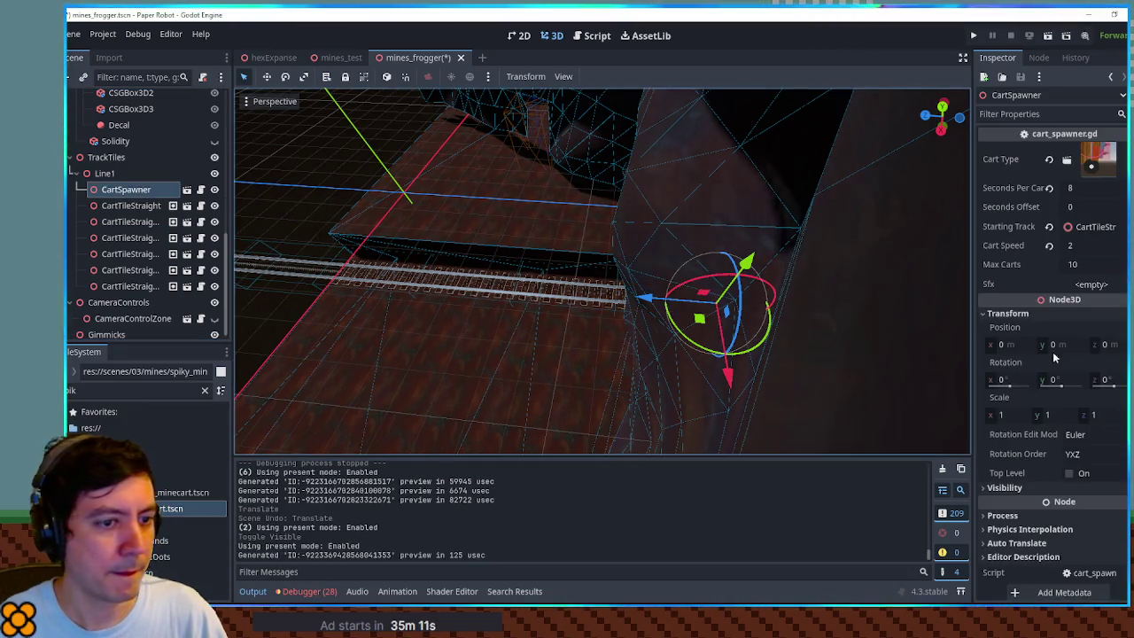
pyautogui.moveTo(298, 221); pyautogui.dragTo(666, 278)
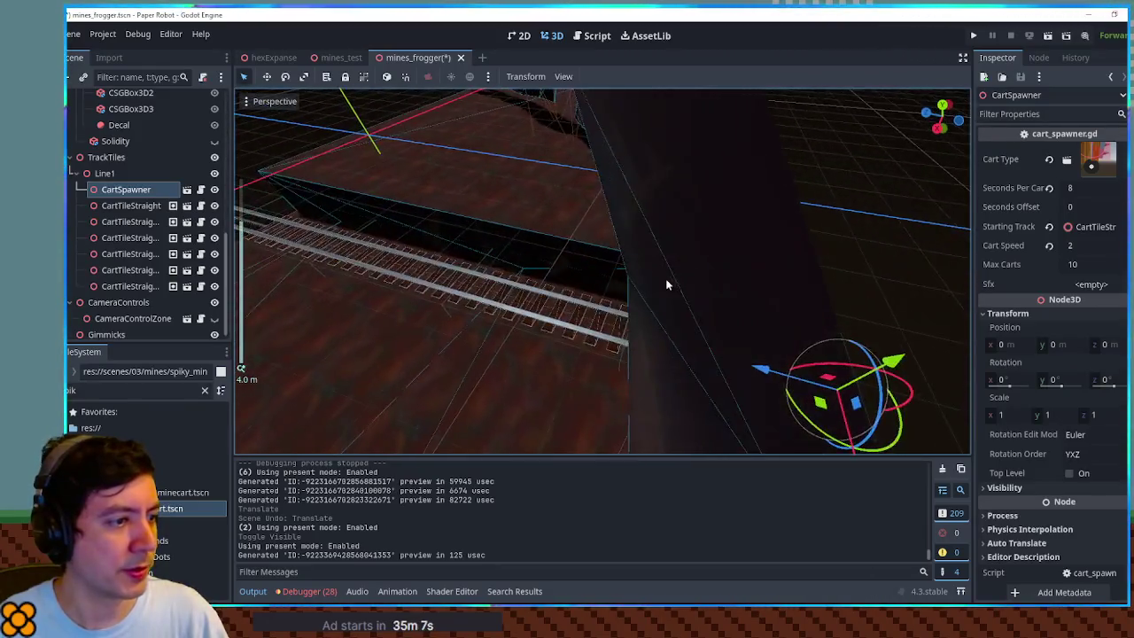
pyautogui.scroll(2, 757, 285)
pyautogui.click(593, 37)
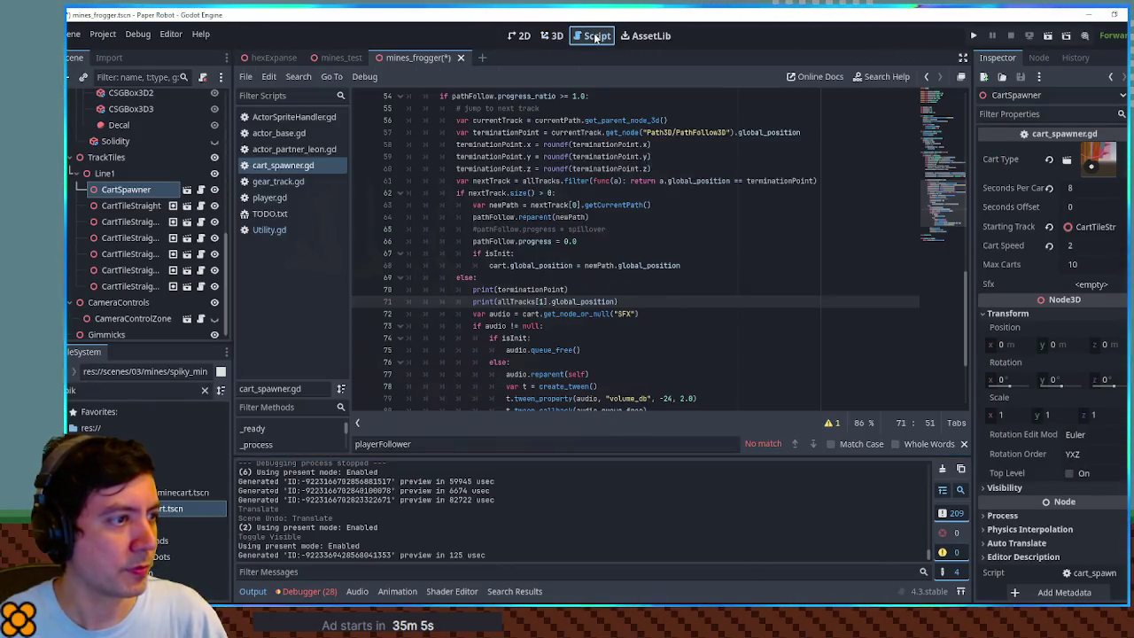
# - Review the terminationPoint uses in the debug print and the track filter on line 61
pyautogui.click(543, 302)
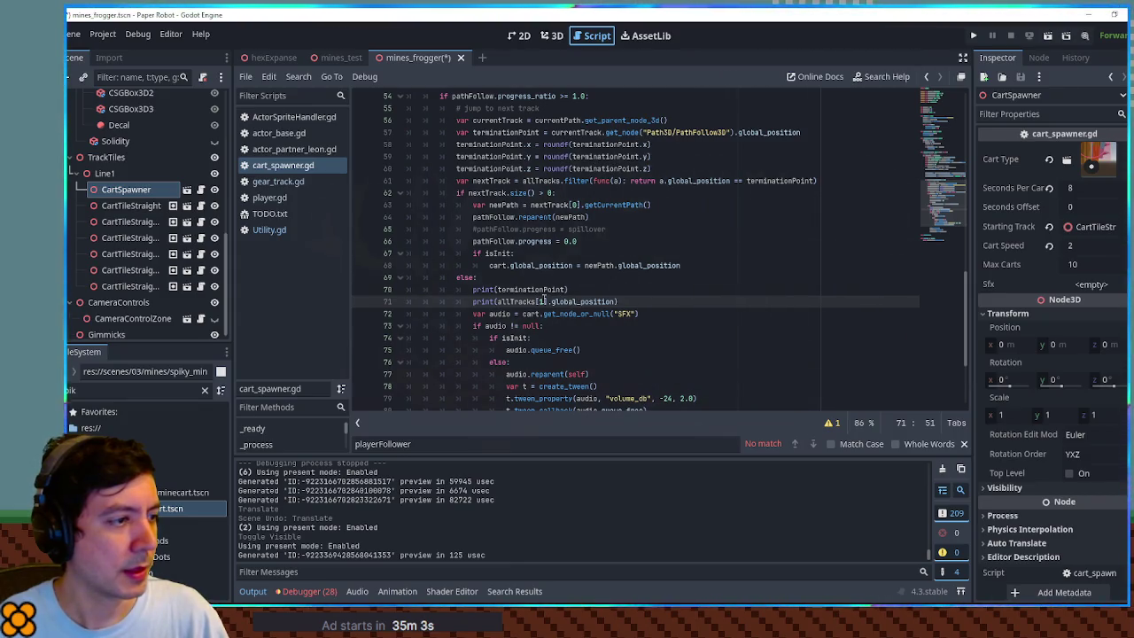
pyautogui.doubleClick(532, 288)
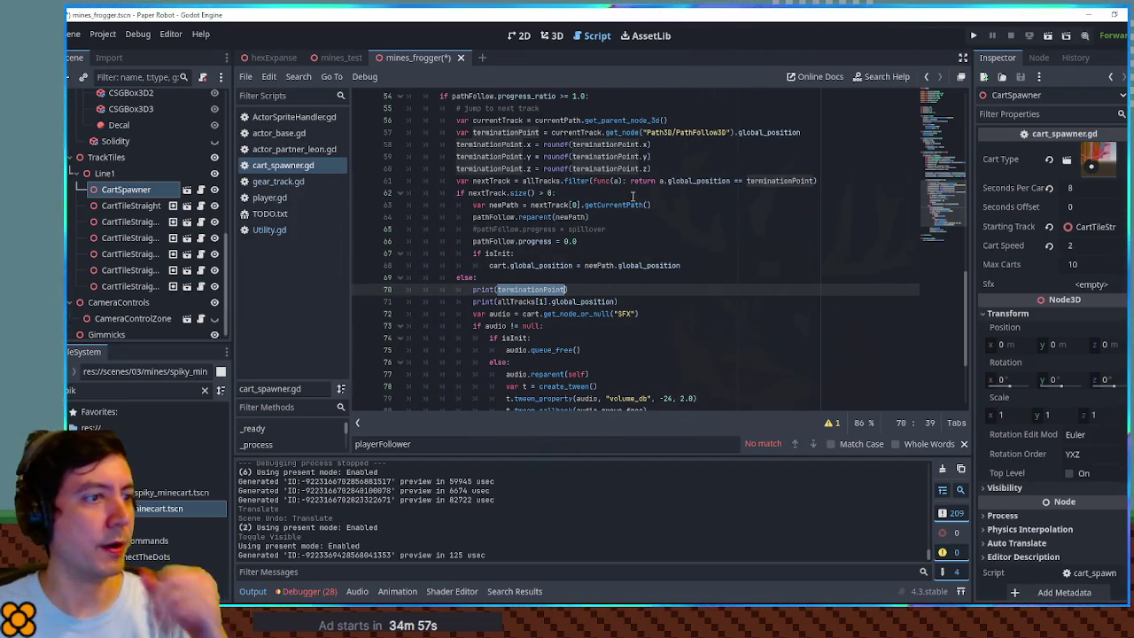
pyautogui.click(769, 181)
pyautogui.doubleClick(768, 181)
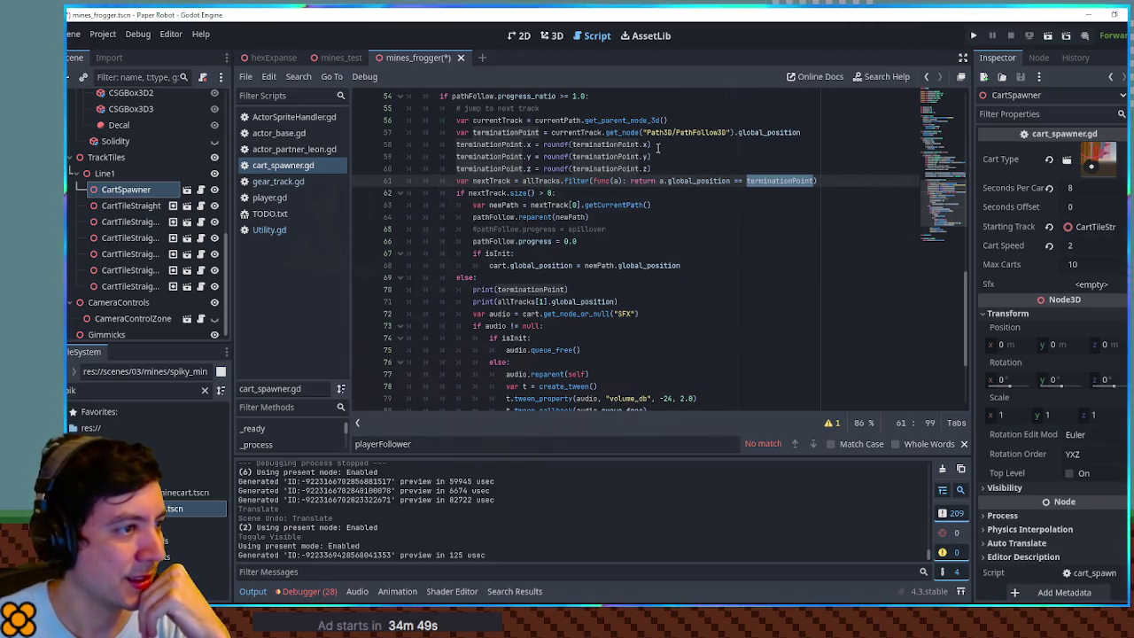
# - Round terminationPoint x, y, z with *10)/10.0, save, and run the game with F5
pyautogui.click(697, 144)
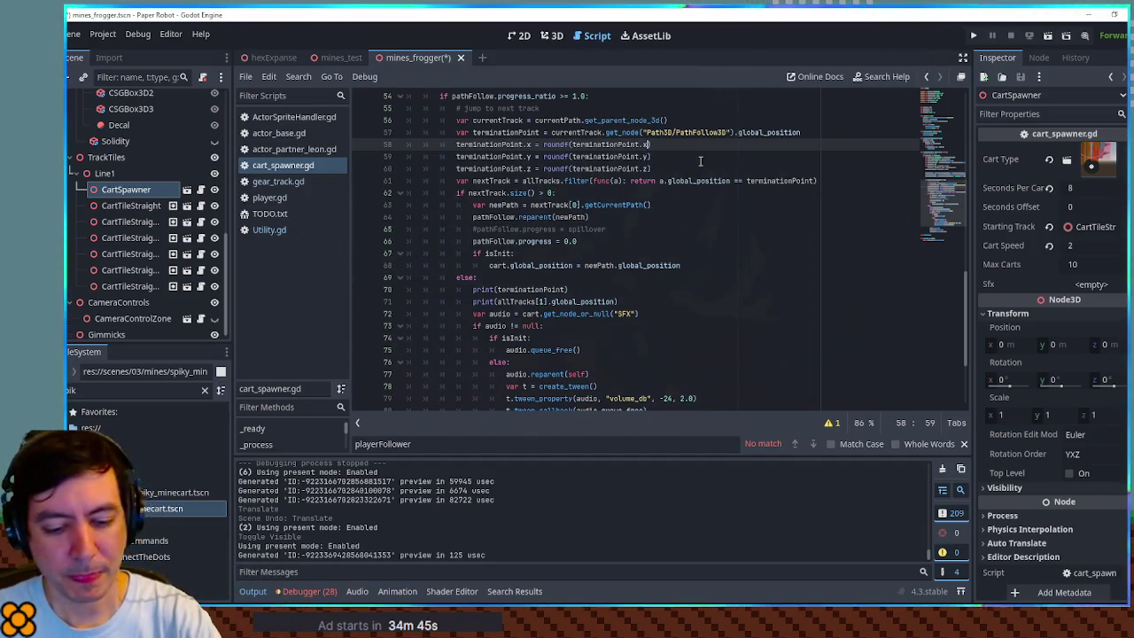
pyautogui.write('*10)/10.0')
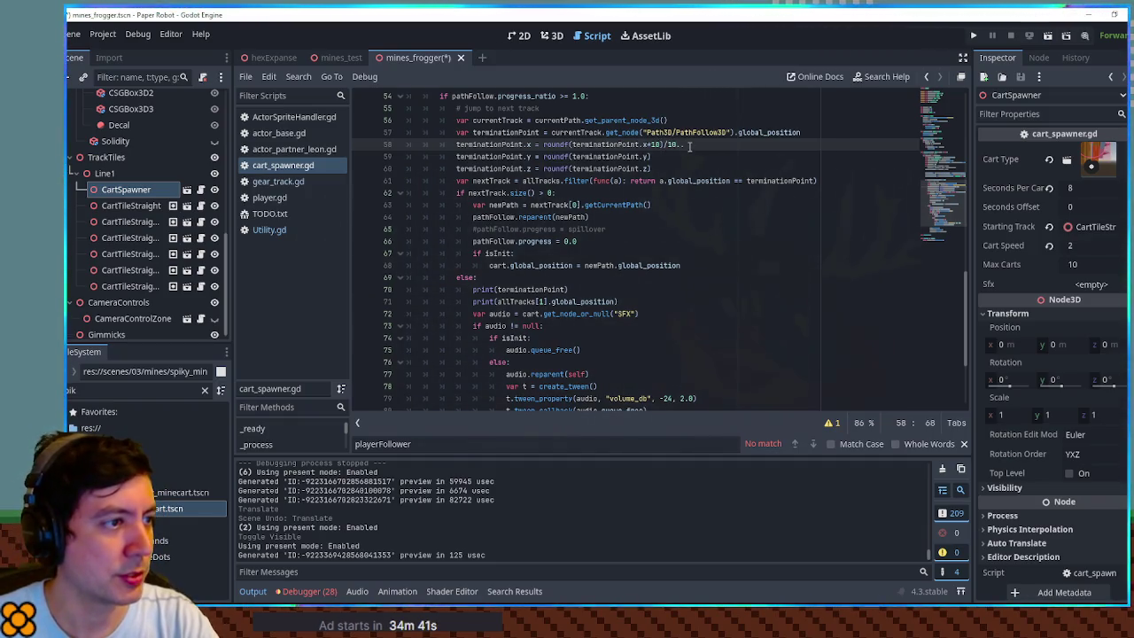
pyautogui.moveTo(679, 145)
pyautogui.mouseDown()
pyautogui.moveTo(646, 145)
pyautogui.moveTo(656, 168)
pyautogui.mouseUp()
pyautogui.hotkey('ctrl', 'c')
pyautogui.hotkey('ctrl', 'v')
pyautogui.hotkey('ctrl', 'v')
pyautogui.hotkey('ctrl', 's')
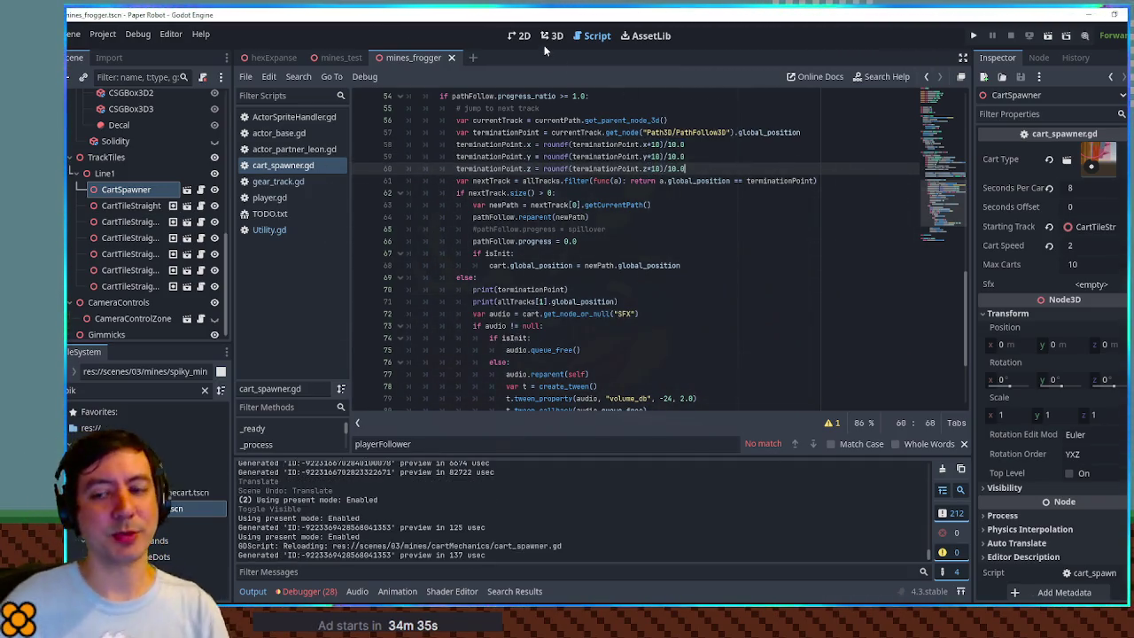
pyautogui.press('F5')
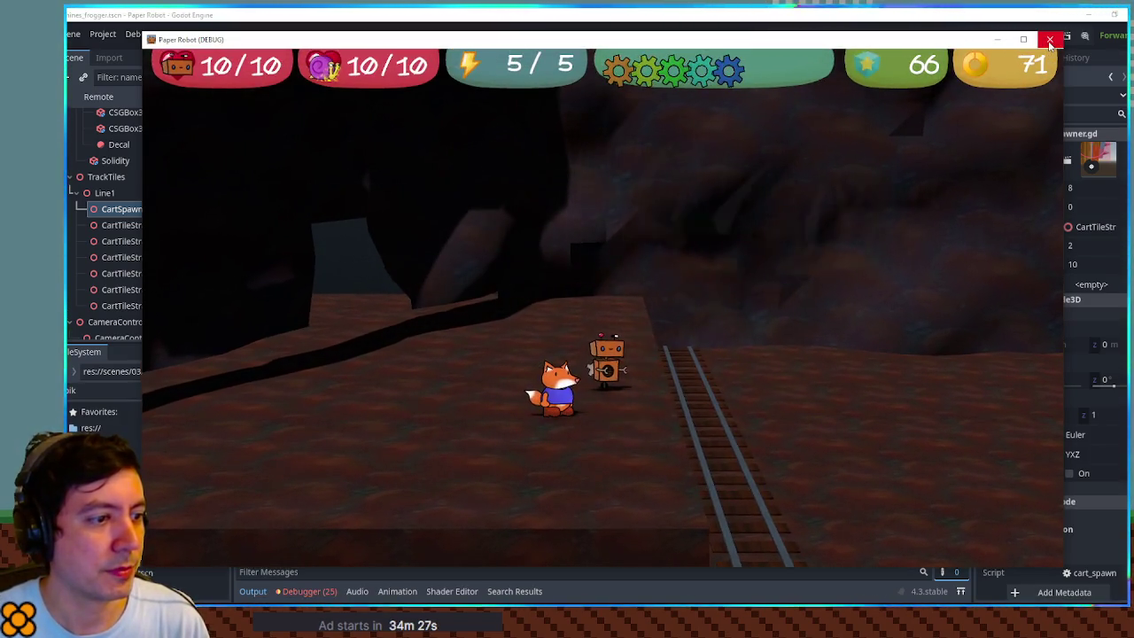
# - Move the game window aside to read printed points like (3, -2, -5.4)
pyautogui.moveTo(860, 41); pyautogui.dragTo(1133, 44)
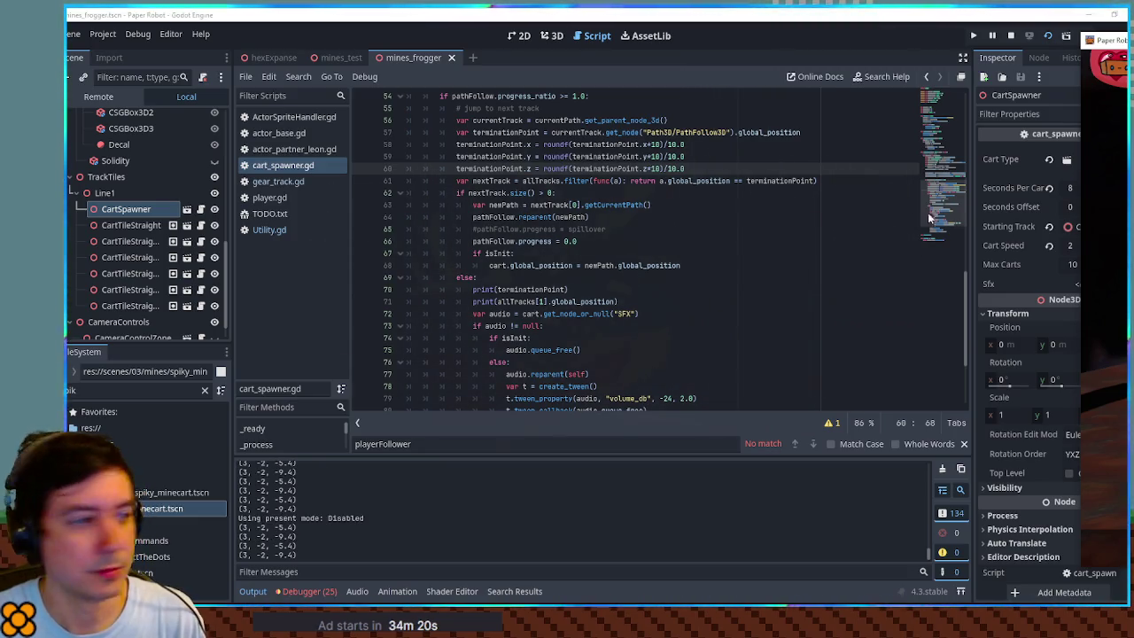
# - Change the debug print to use the third track, allTracks[2], and save
pyautogui.scroll(-4, 613, 255)
pyautogui.scroll(3, 558, 248)
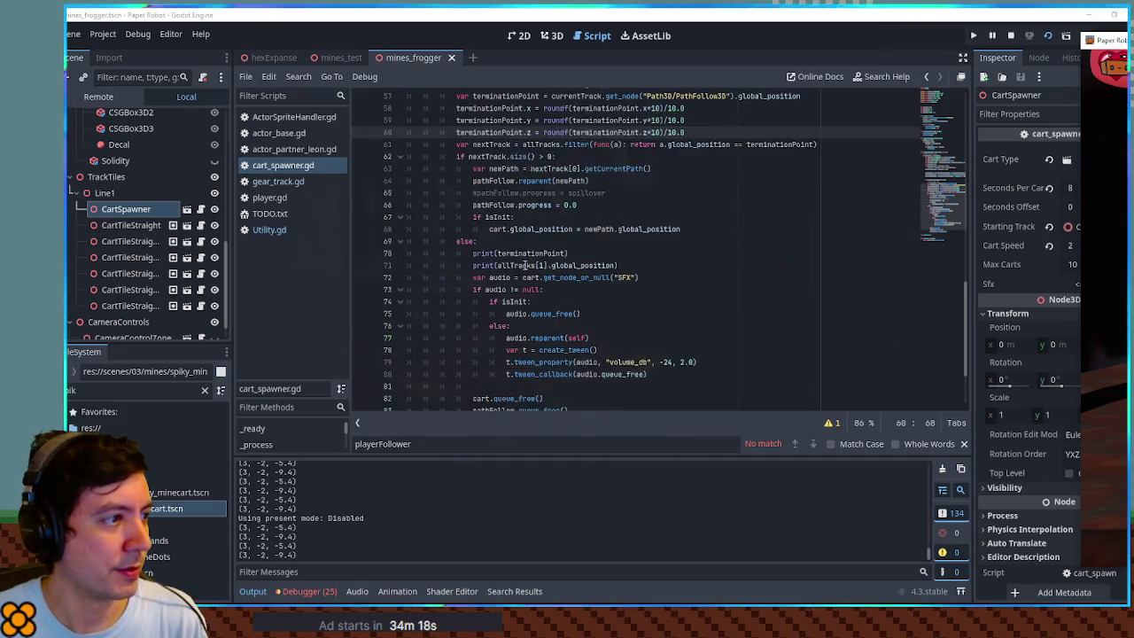
pyautogui.scroll(-2, 560, 248)
pyautogui.click(567, 241)
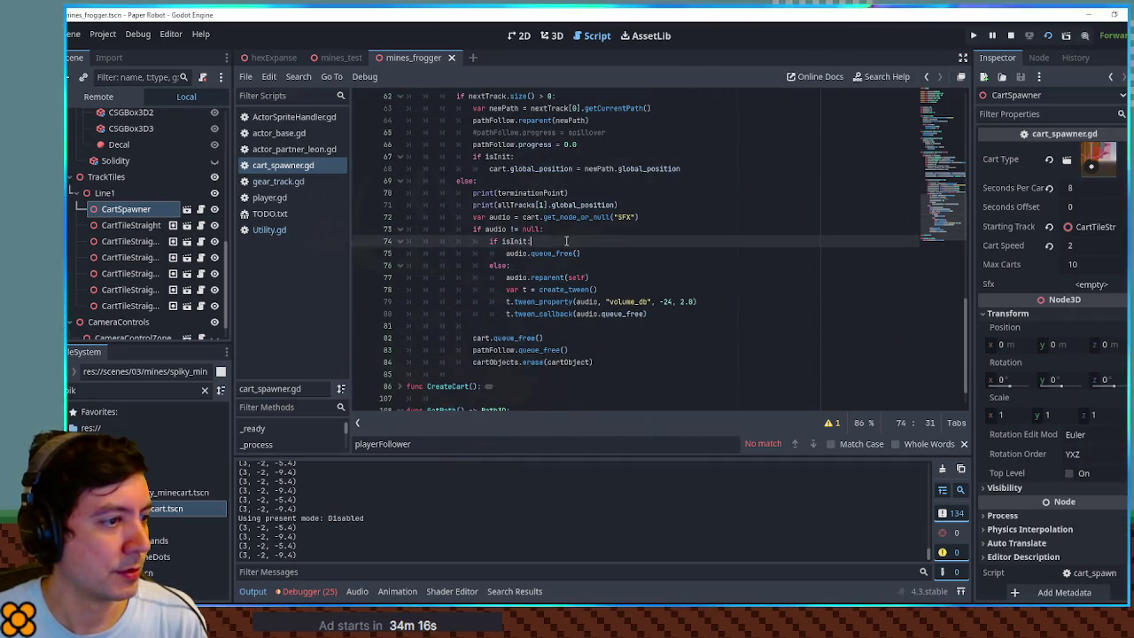
pyautogui.scroll(2, 569, 245)
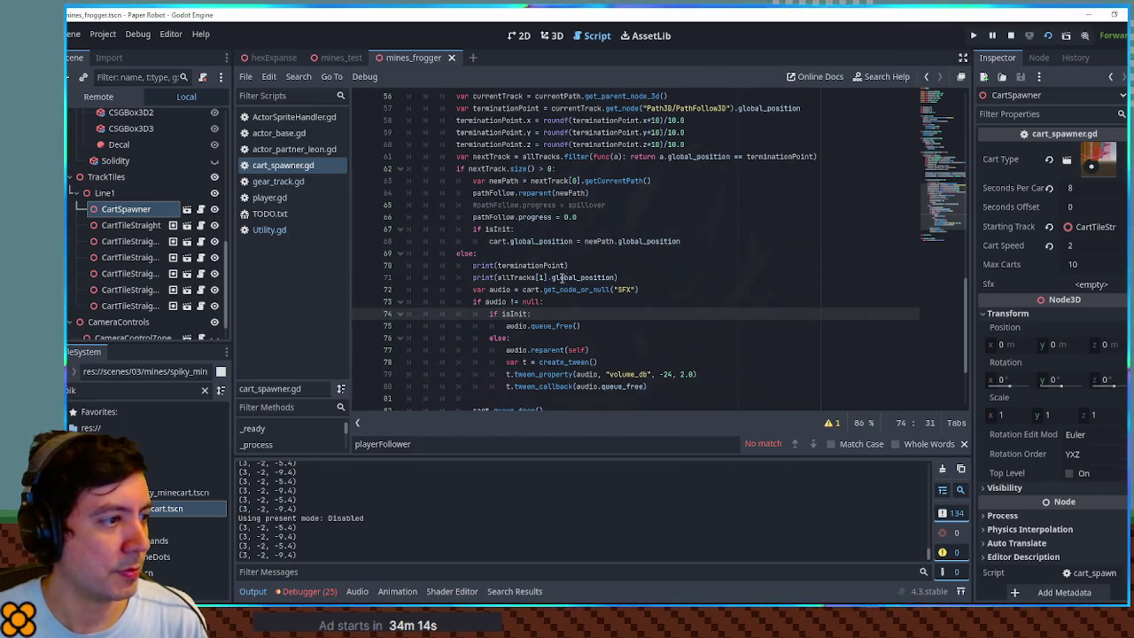
pyautogui.doubleClick(542, 276)
pyautogui.write('2')
pyautogui.hotkey('ctrl', 's')
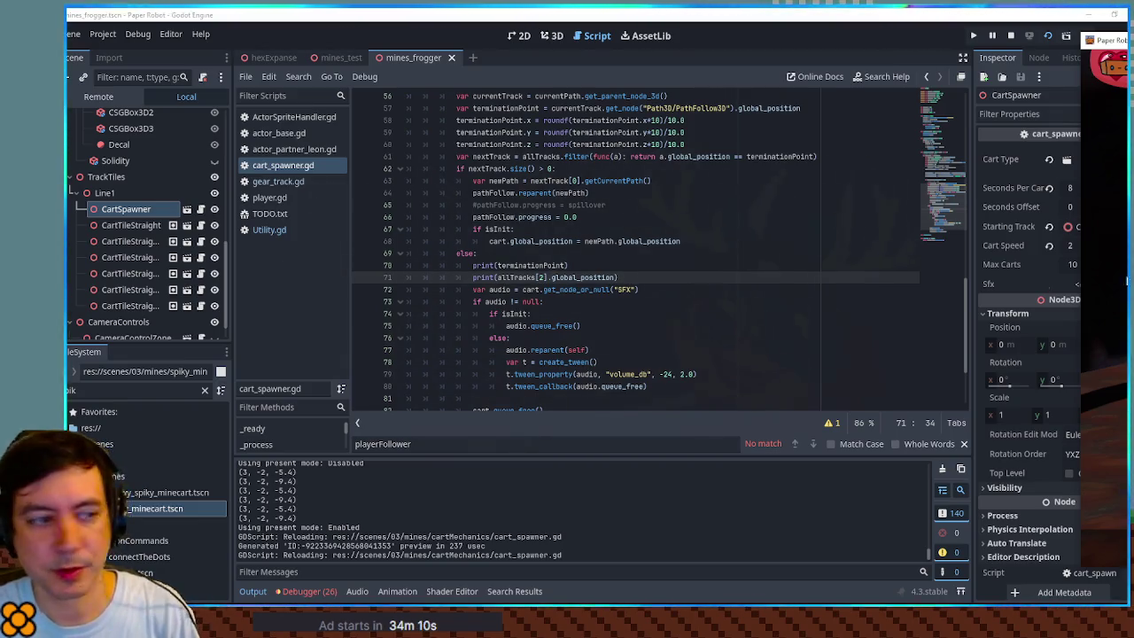
# - Clear the Output, try printing terminationPoint beside the track position, then revert that print
pyautogui.click(824, 317)
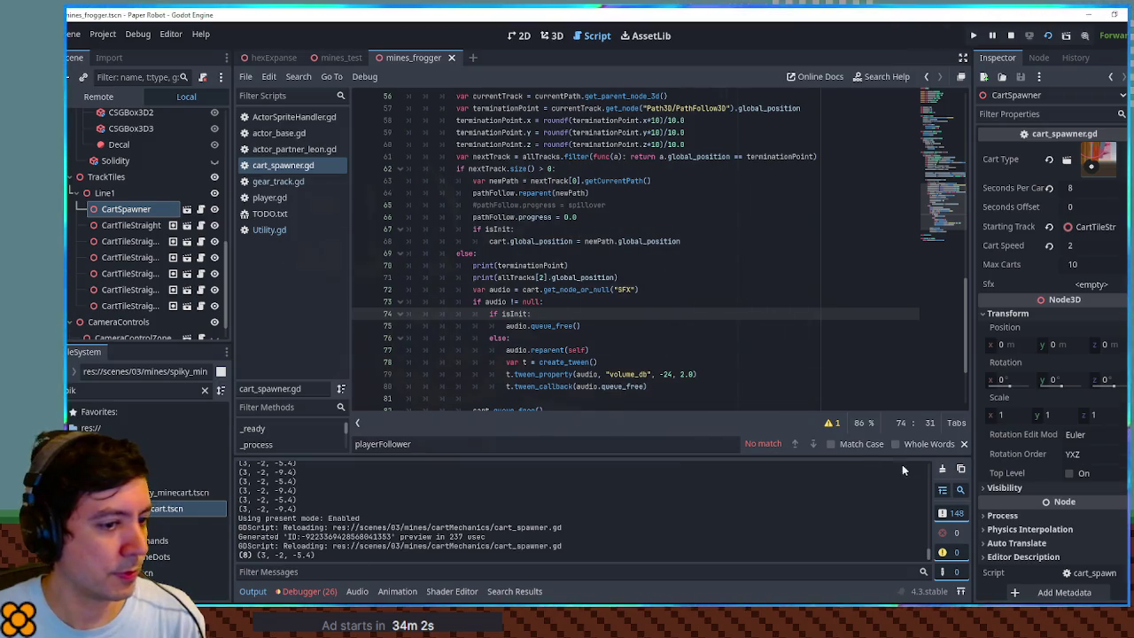
pyautogui.click(941, 469)
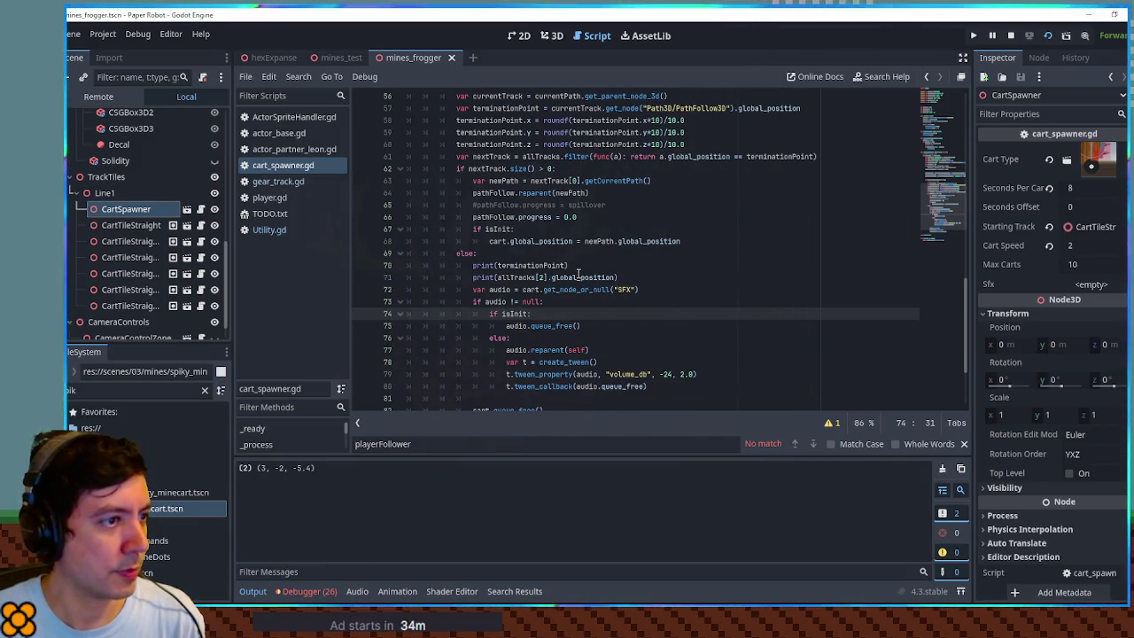
pyautogui.doubleClick(530, 265)
pyautogui.hotkey('ctrl', 'c')
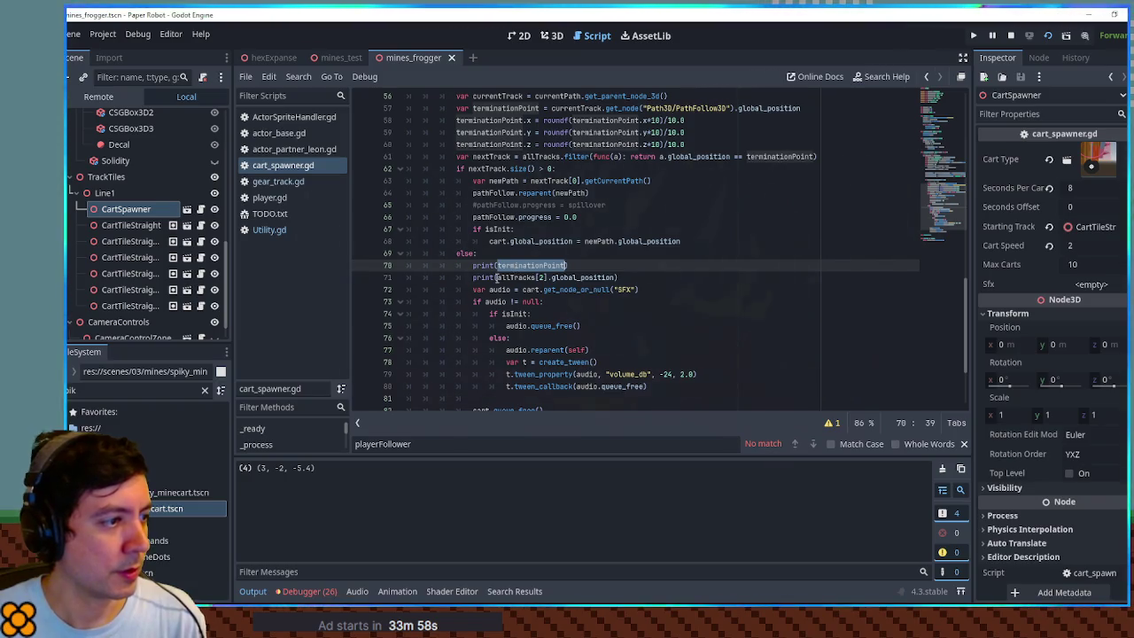
pyautogui.click(497, 277)
pyautogui.hotkey('ctrl', 'v')
pyautogui.write(', ==')
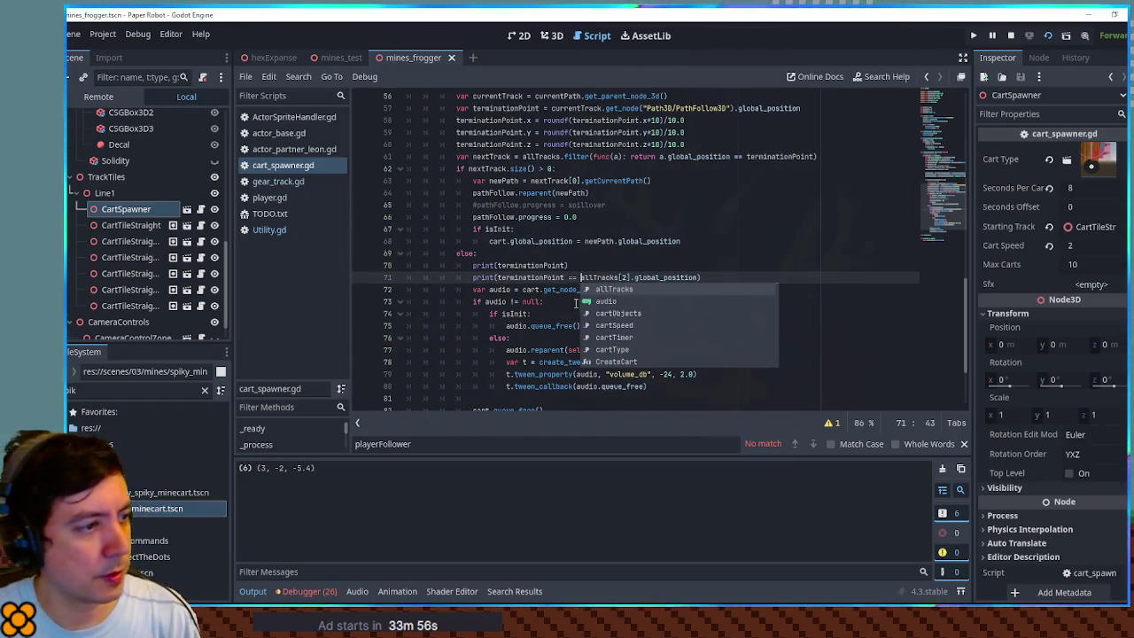
pyautogui.hotkey('ctrl', 's')
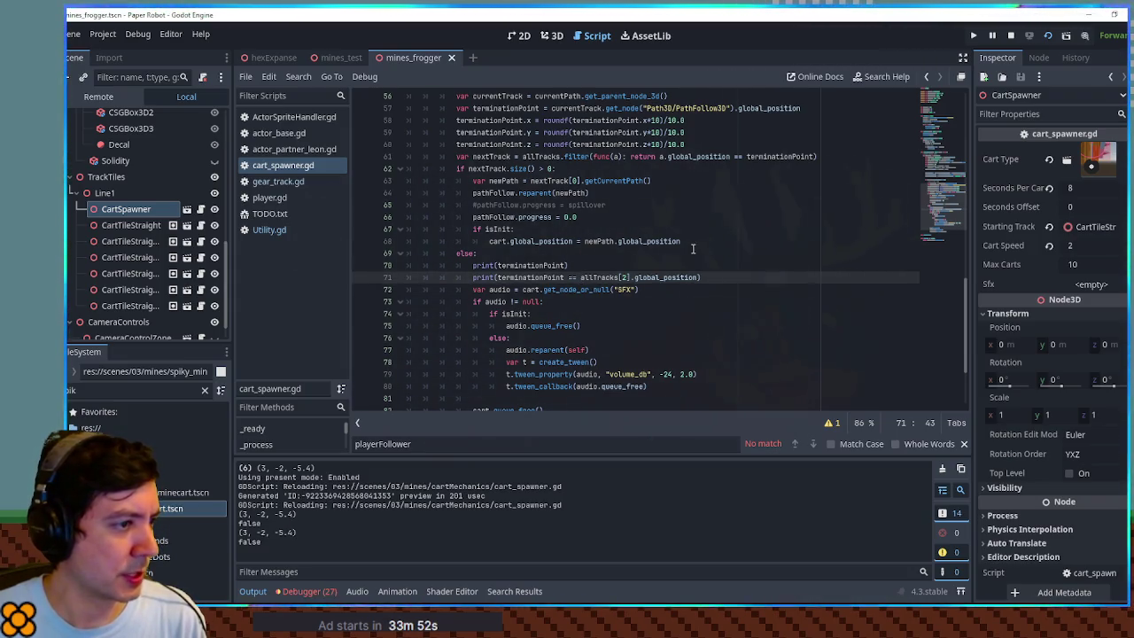
pyautogui.hotkey('ctrl', 'BackSpace')
pyautogui.hotkey('ctrl', 'BackSpace')
pyautogui.hotkey('ctrl', 's')
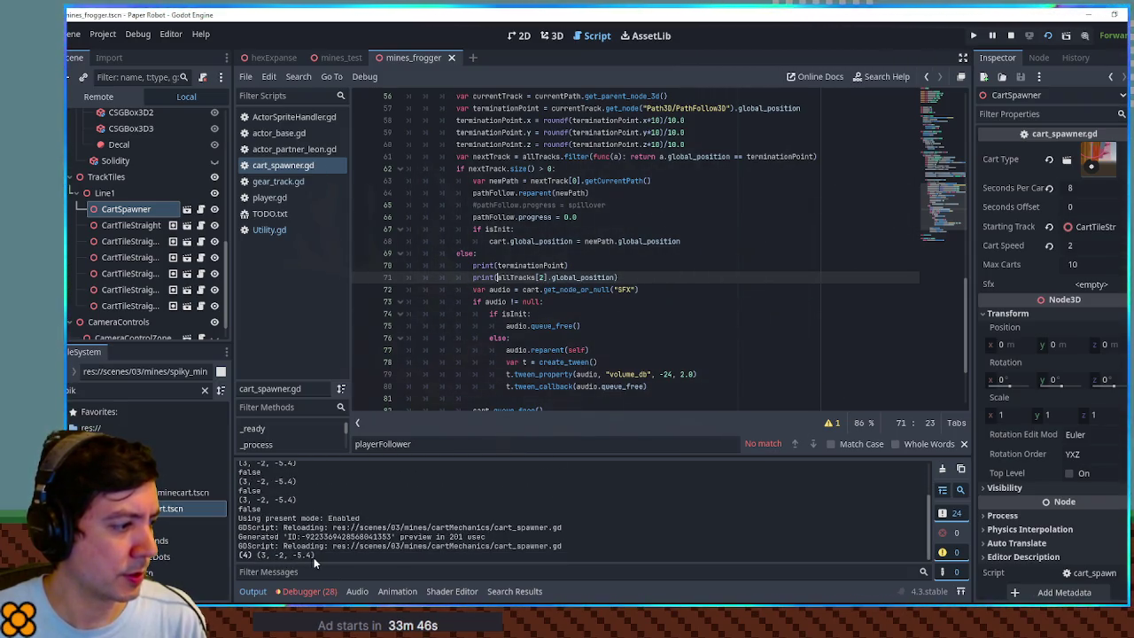
# - Compare x, y, then z, ending with print(terminationPoint.z - allTracks[2].global_position.z)
pyautogui.click(566, 265)
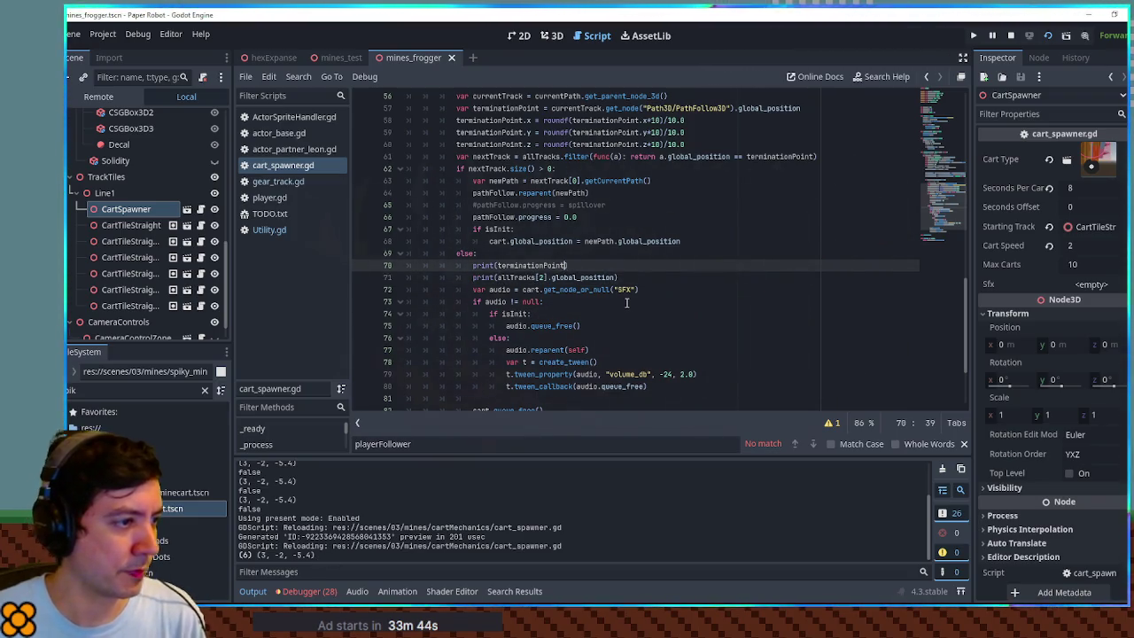
pyautogui.write('.x ==')
pyautogui.press('Delete')
pyautogui.press('Delete')
pyautogui.press('Delete')
pyautogui.press('Delete')
pyautogui.press('End')
pyautogui.press('Left')
pyautogui.write('.x')
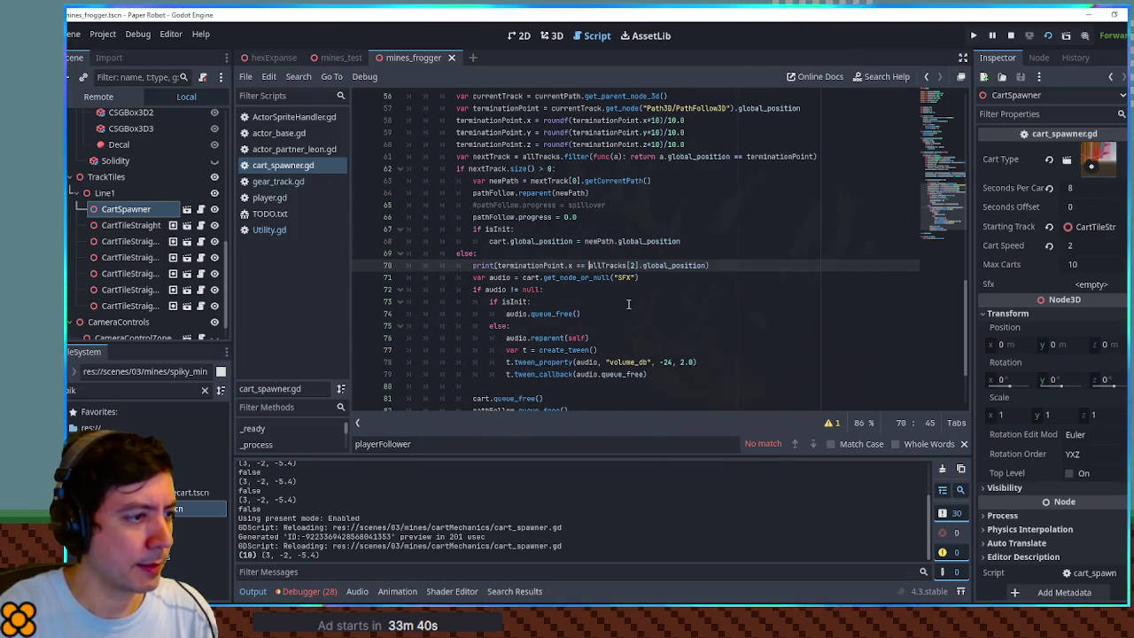
pyautogui.hotkey('ctrl', 's')
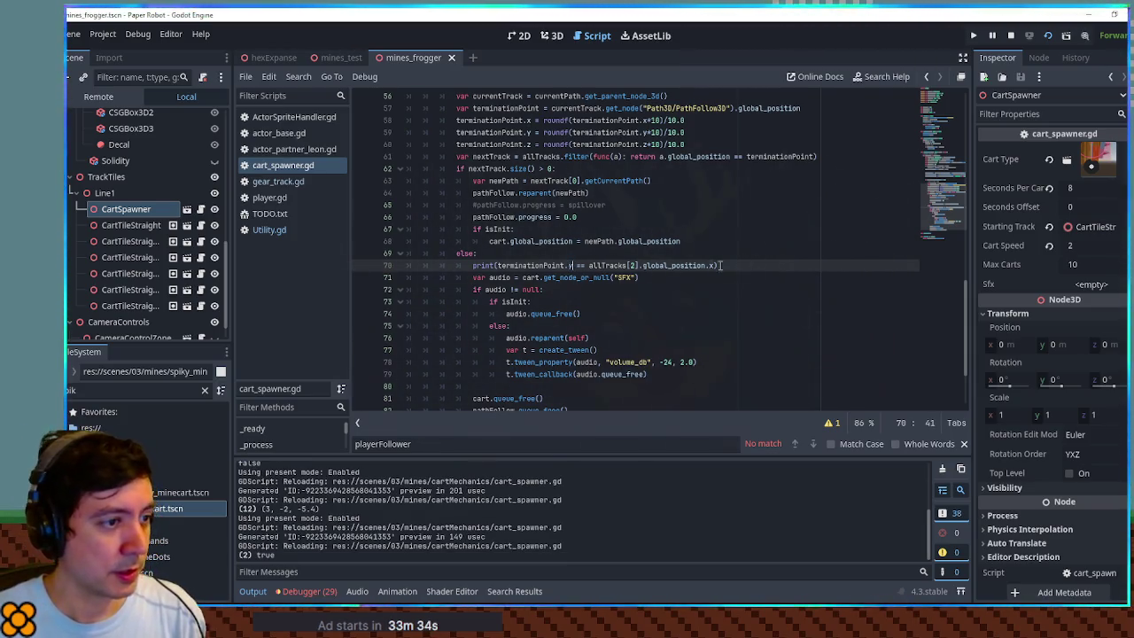
pyautogui.write('y')
pyautogui.hotkey('ctrl', 's')
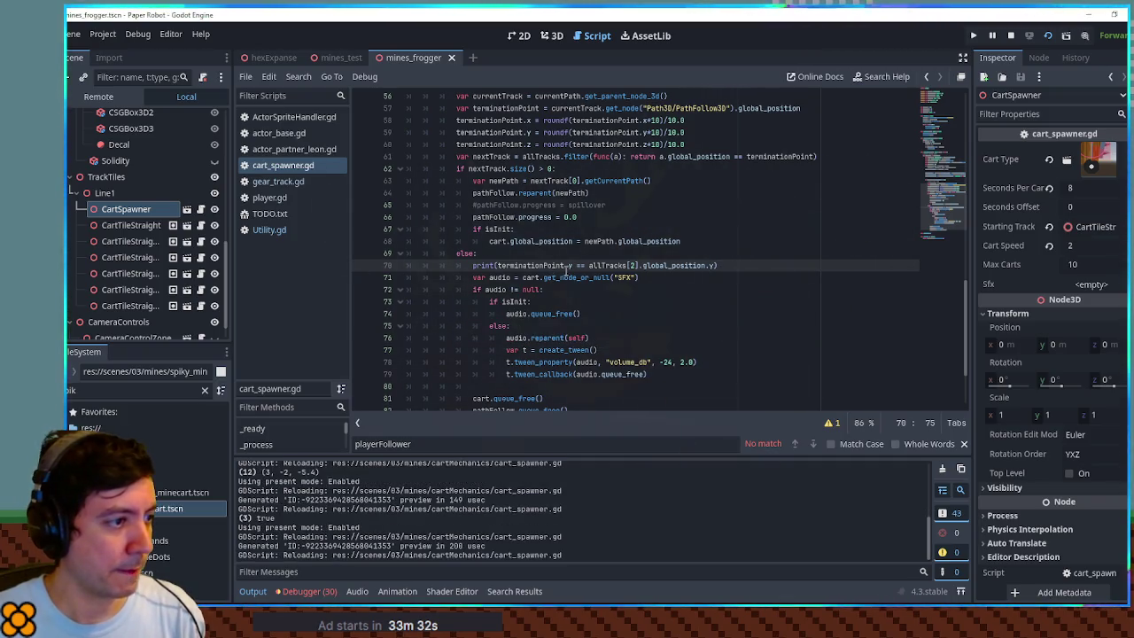
pyautogui.write('z')
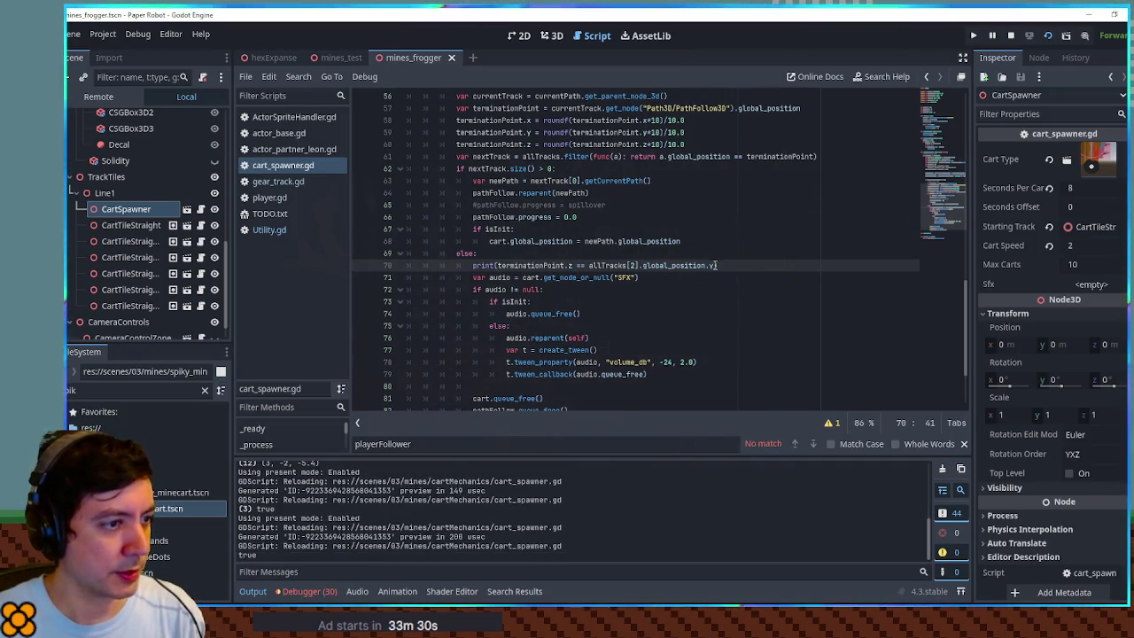
pyautogui.write('z')
pyautogui.hotkey('ctrl', 's')
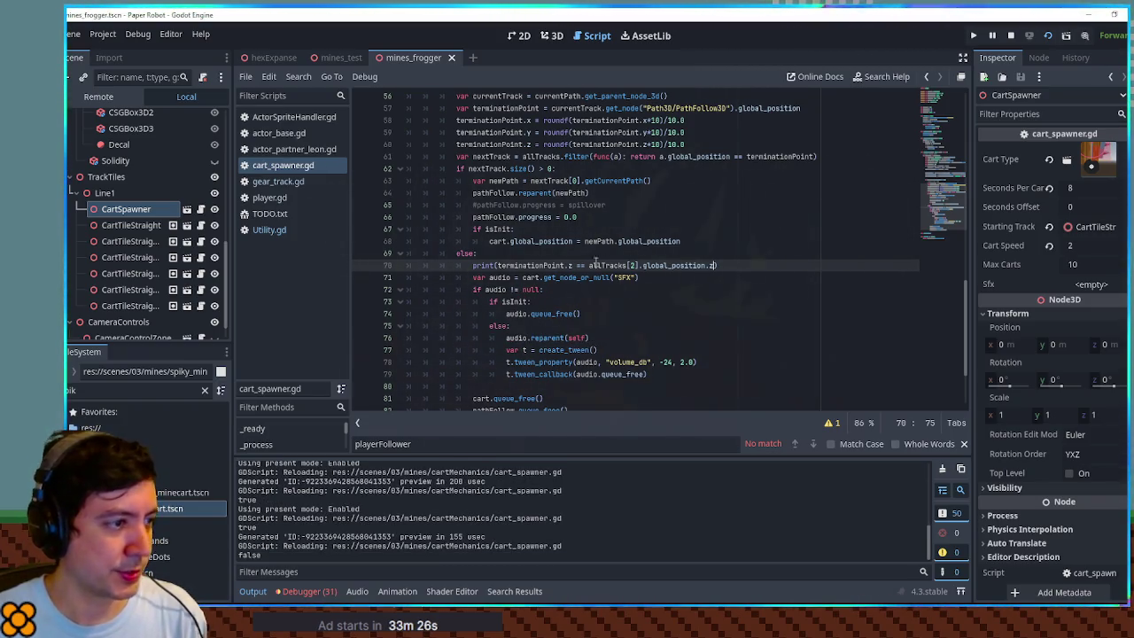
pyautogui.write('-')
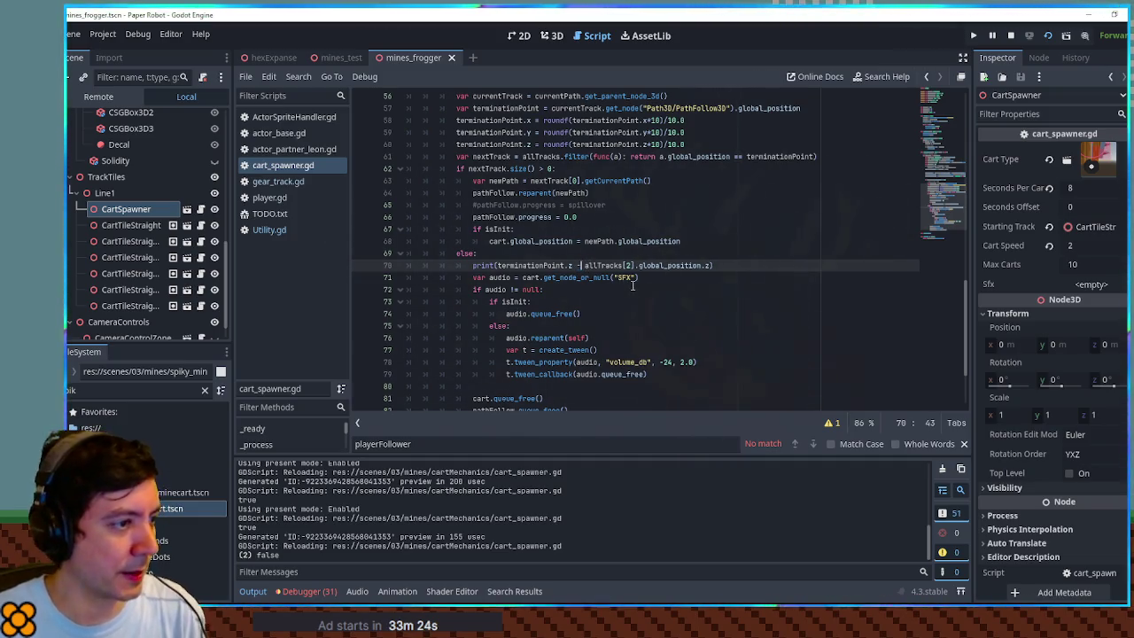
pyautogui.hotkey('ctrl', 's')
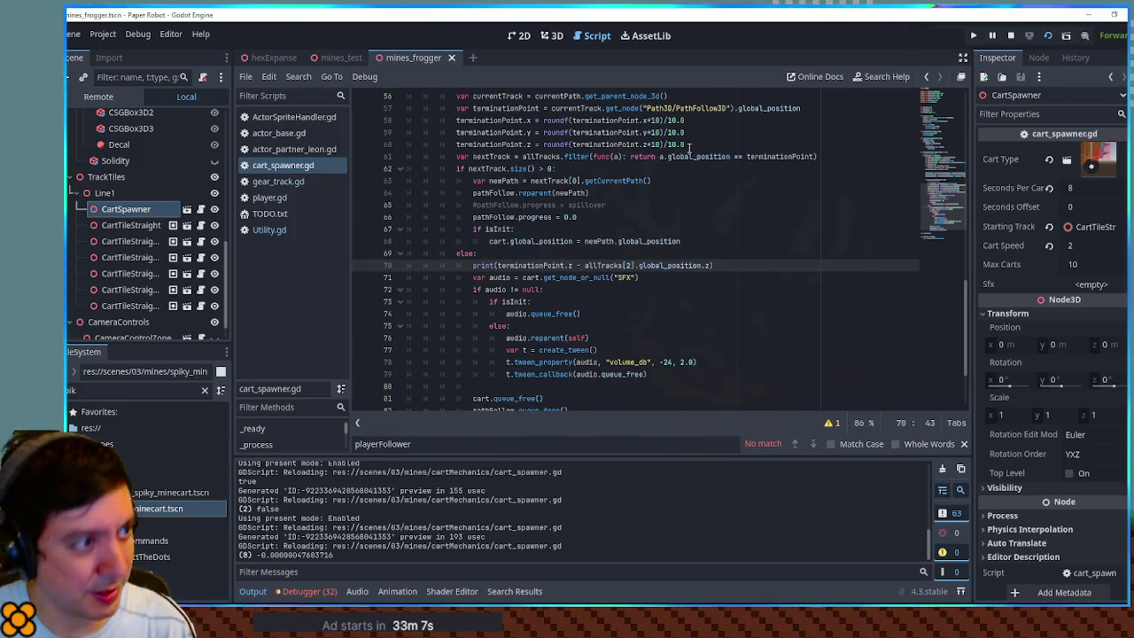
pyautogui.moveTo(684, 119); pyautogui.dragTo(664, 120)
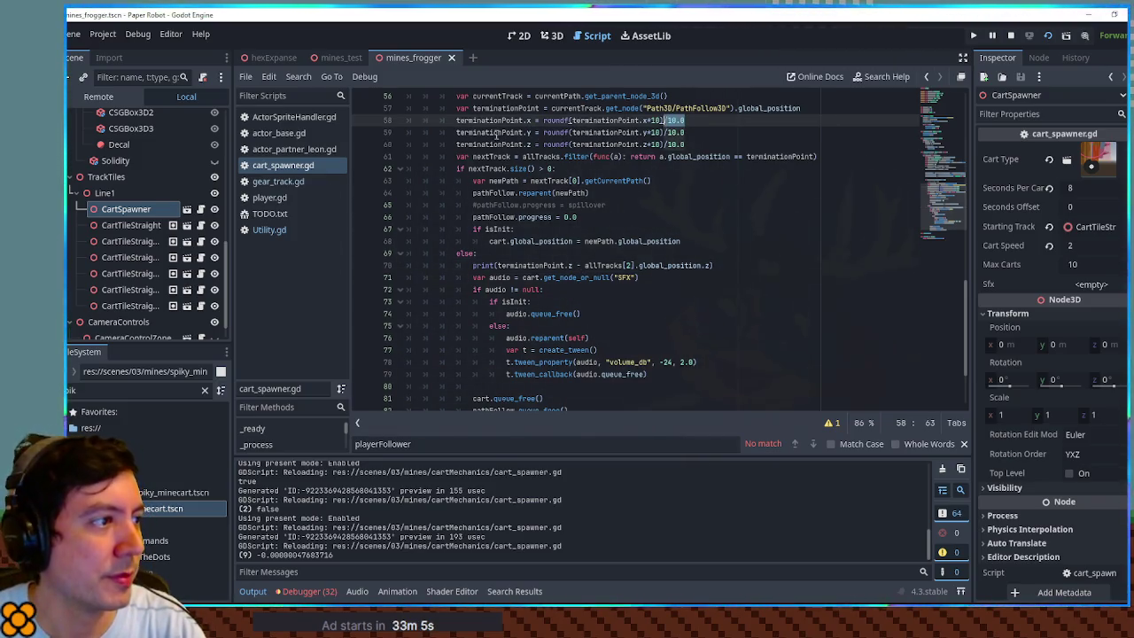
# - Delete the debug print line, trim the rounding division, and undo a trial .0 multiplier
pyautogui.doubleClick(493, 123)
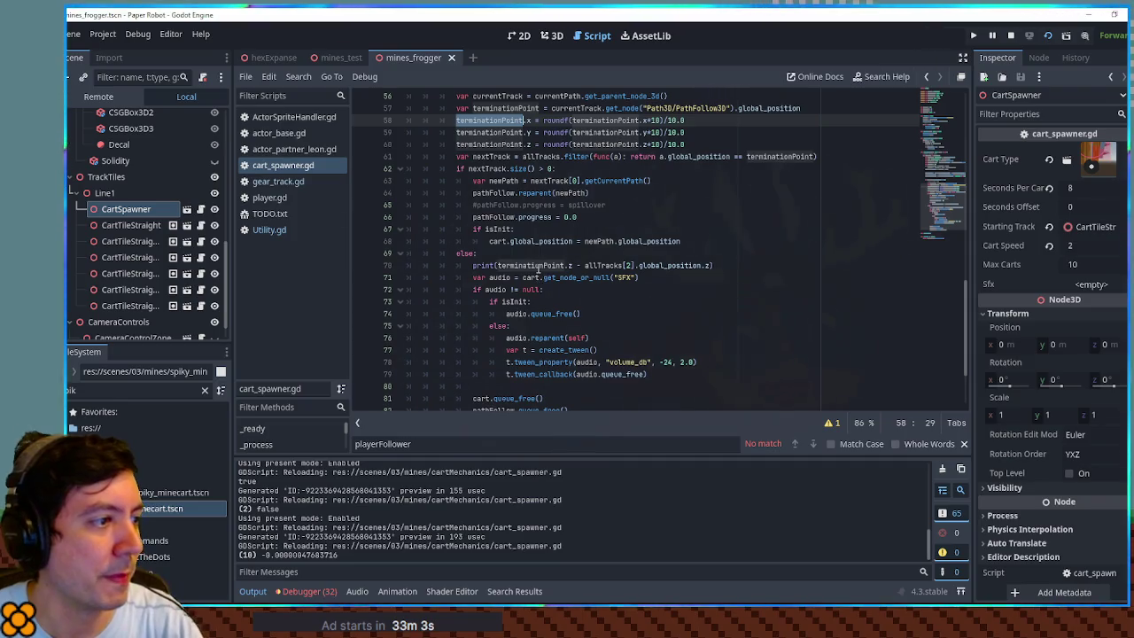
pyautogui.click(539, 268)
pyautogui.hotkey('ctrl', 'shift', 'k')
pyautogui.click(689, 119)
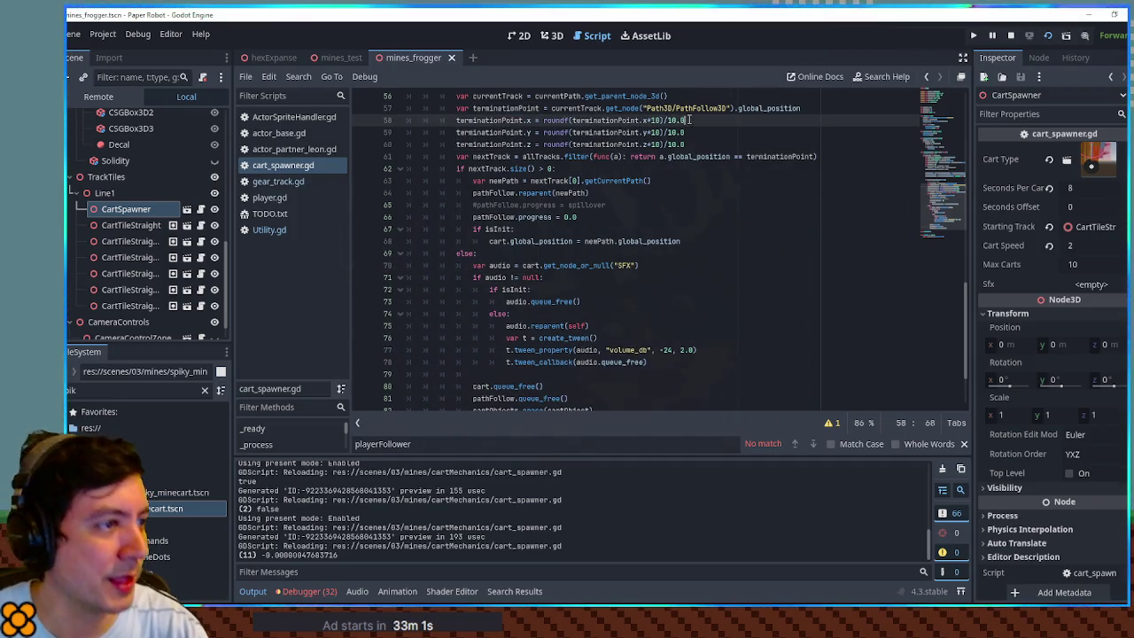
pyautogui.click(665, 132)
pyautogui.press('Delete')
pyautogui.press('Delete')
pyautogui.press('Delete')
pyautogui.click(684, 144)
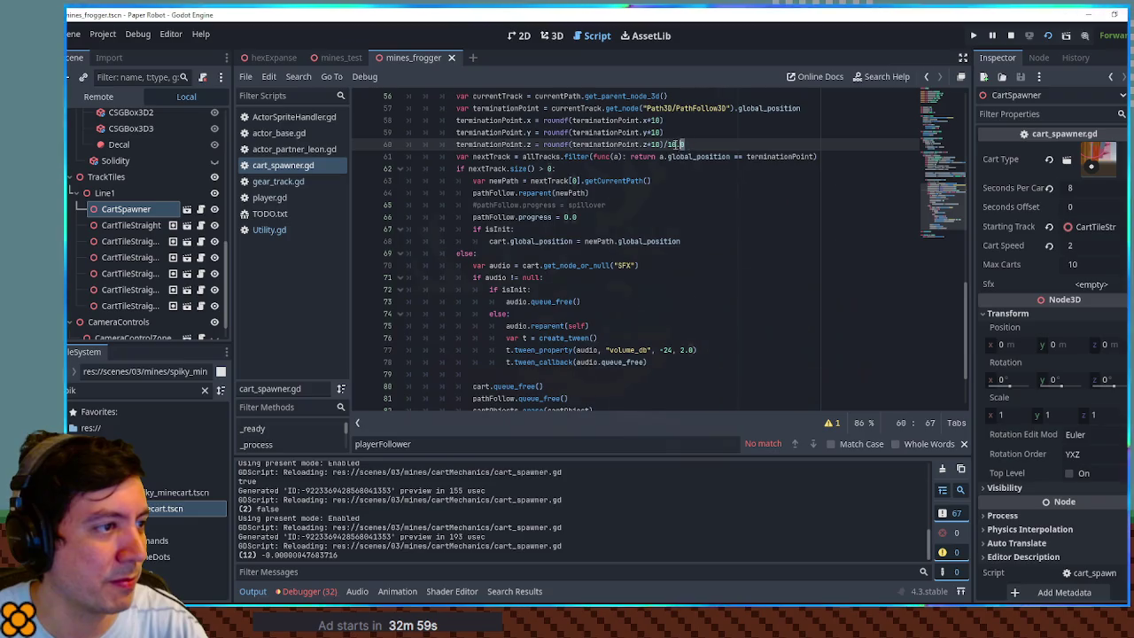
pyautogui.click(730, 156)
pyautogui.write('.0')
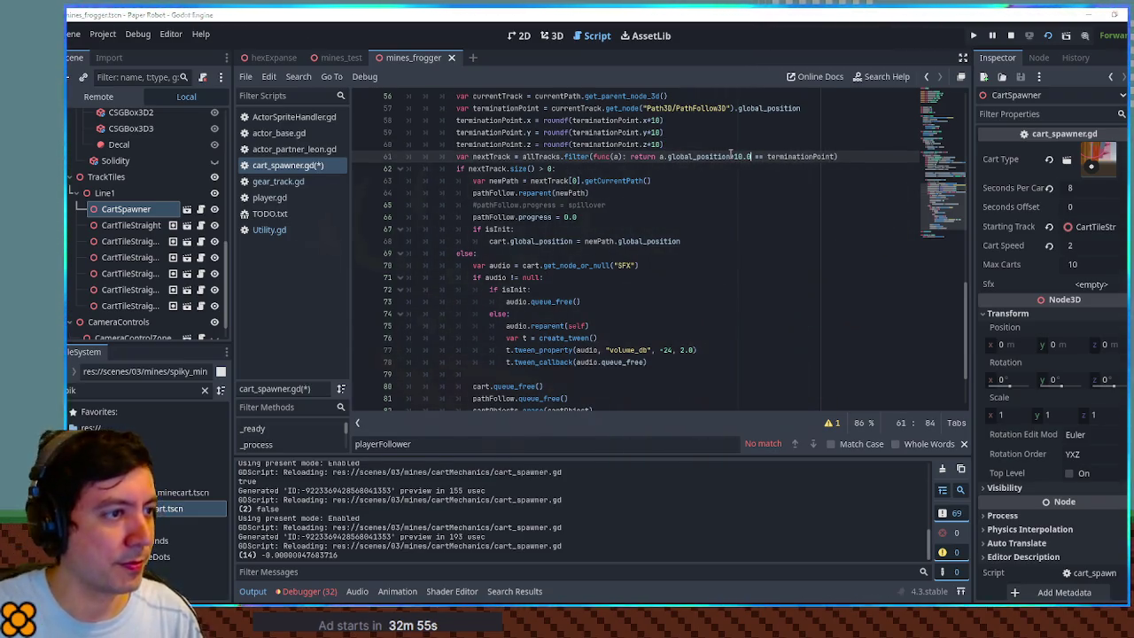
pyautogui.hotkey('ctrl', 's')
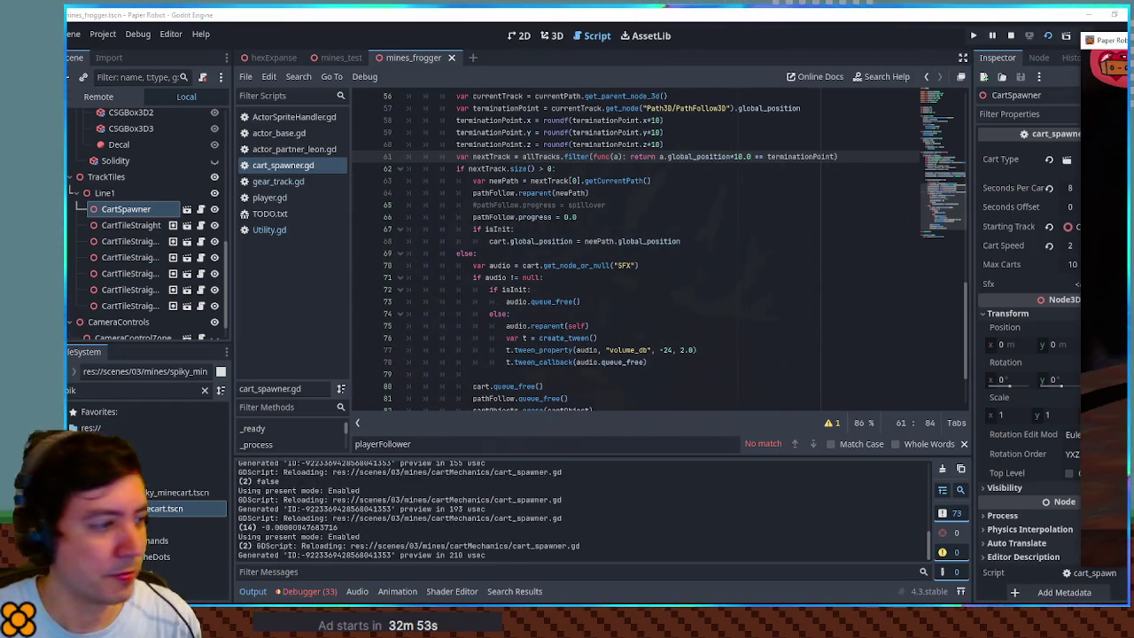
pyautogui.click(765, 143)
pyautogui.hotkey('ctrl', 'z')
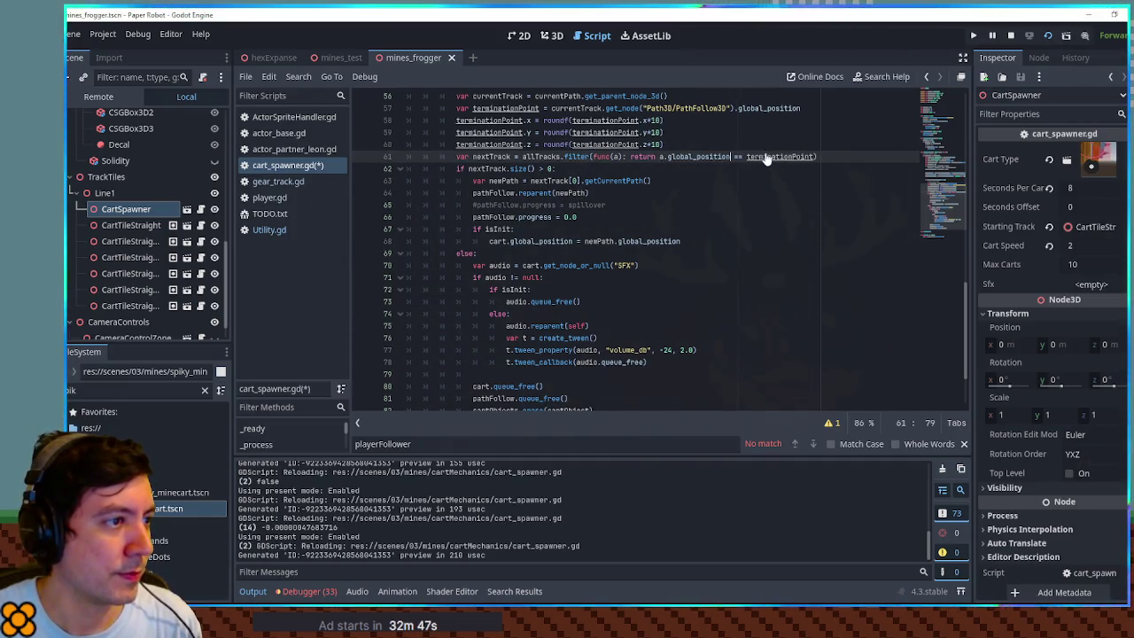
# - Move the filter's return expression onto its own line and review the roundf lines
pyautogui.doubleClick(606, 131)
pyautogui.doubleClick(606, 120)
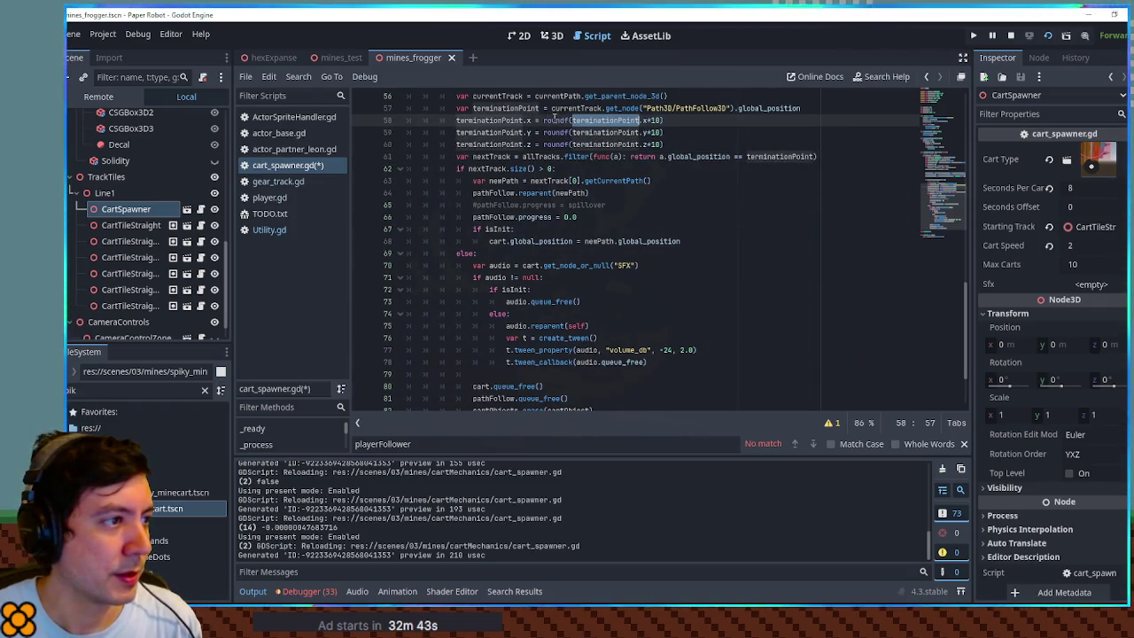
pyautogui.scroll(2, 522, 159)
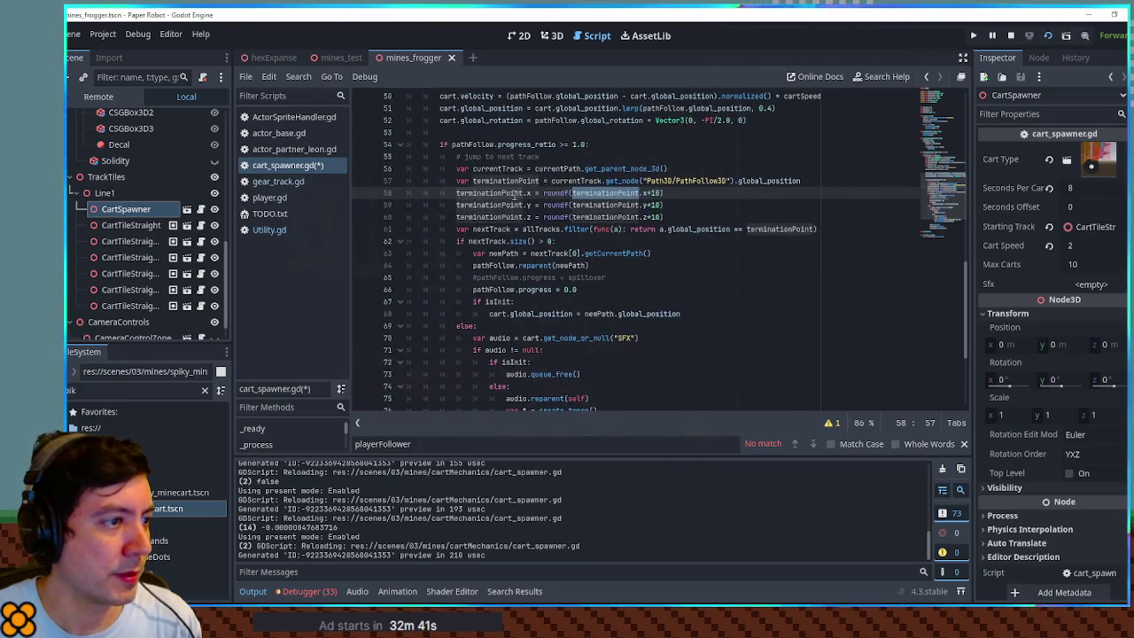
pyautogui.click(659, 229)
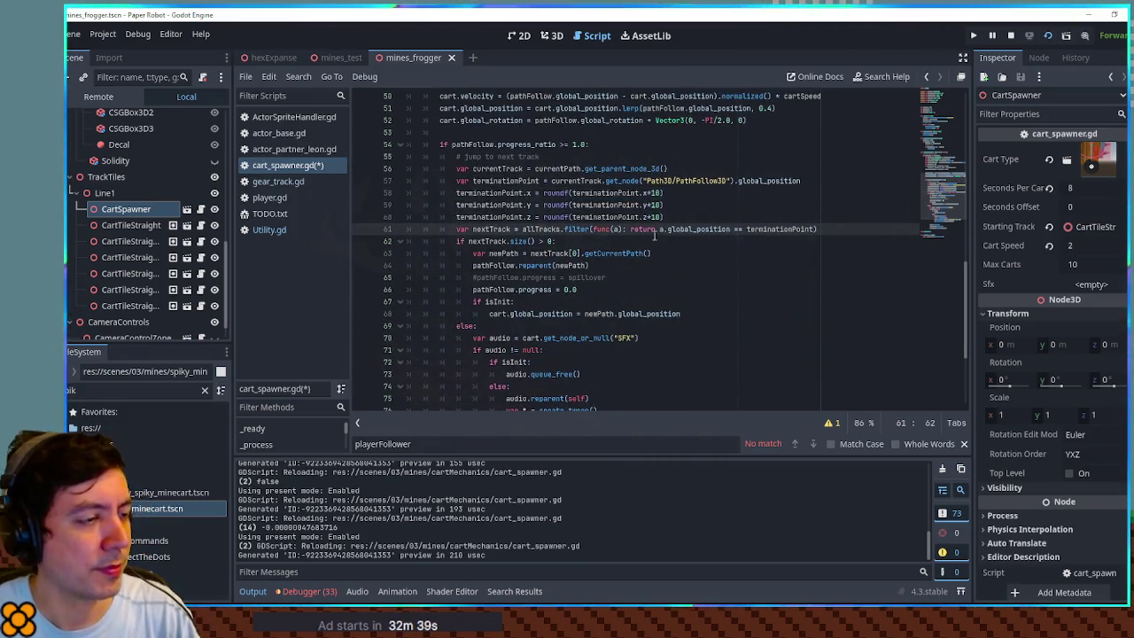
pyautogui.press('Return')
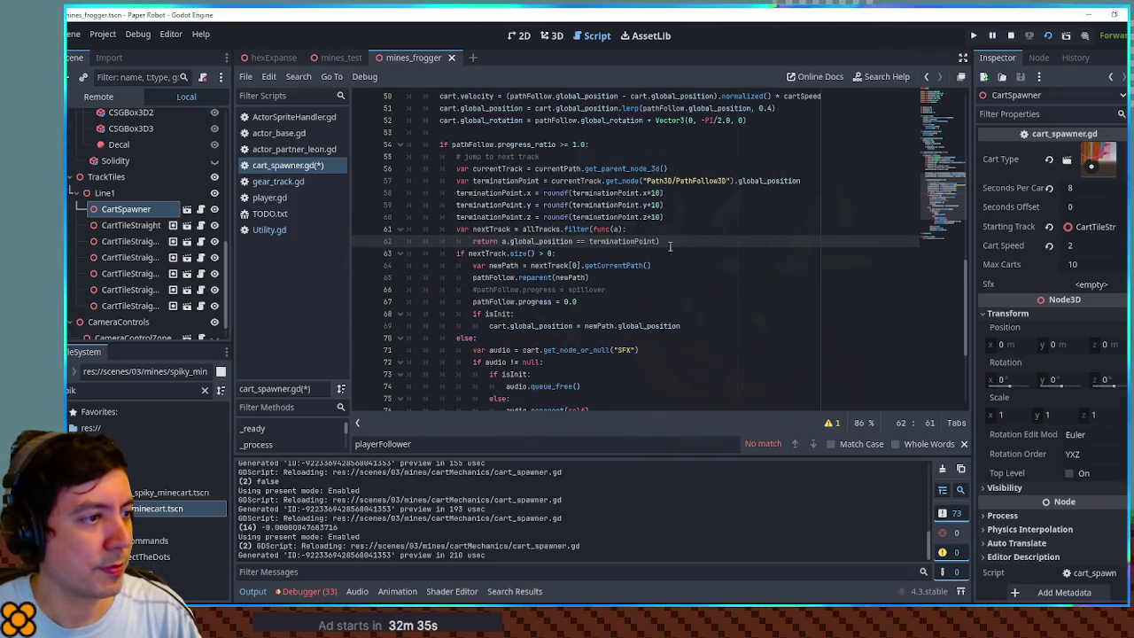
pyautogui.moveTo(457, 193); pyautogui.dragTo(529, 193)
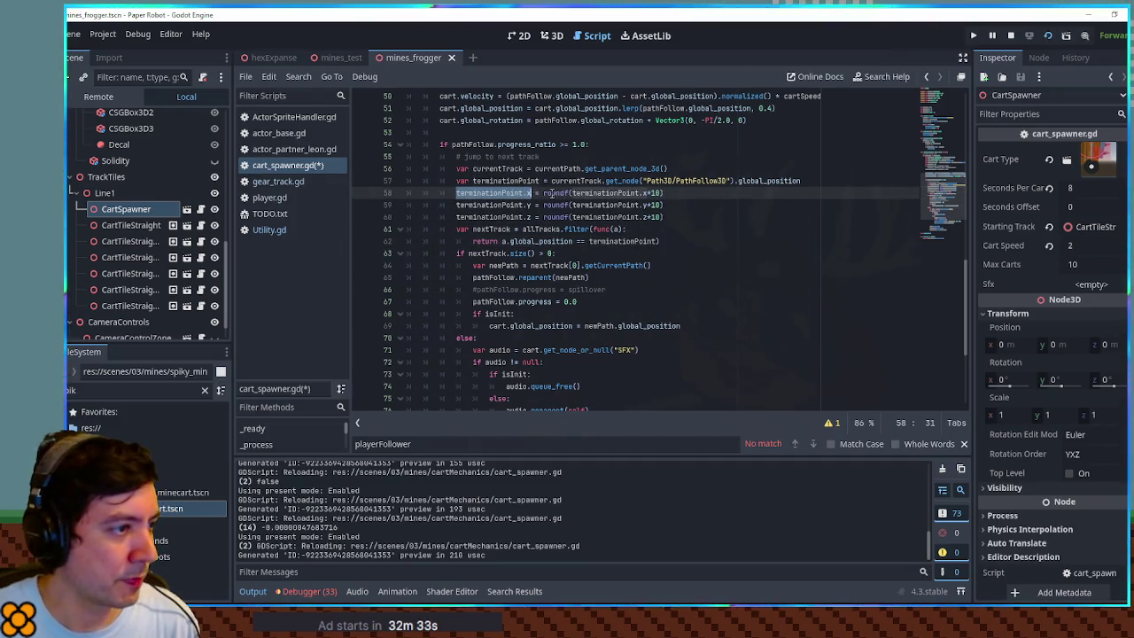
pyautogui.click(551, 193)
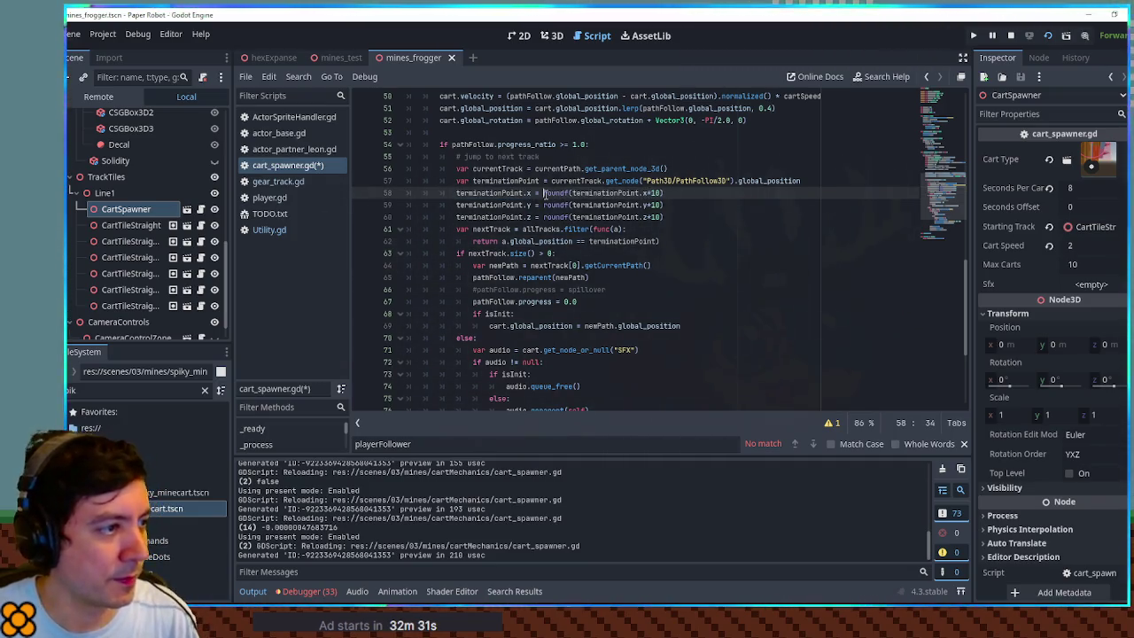
pyautogui.moveTo(544, 193); pyautogui.dragTo(698, 195)
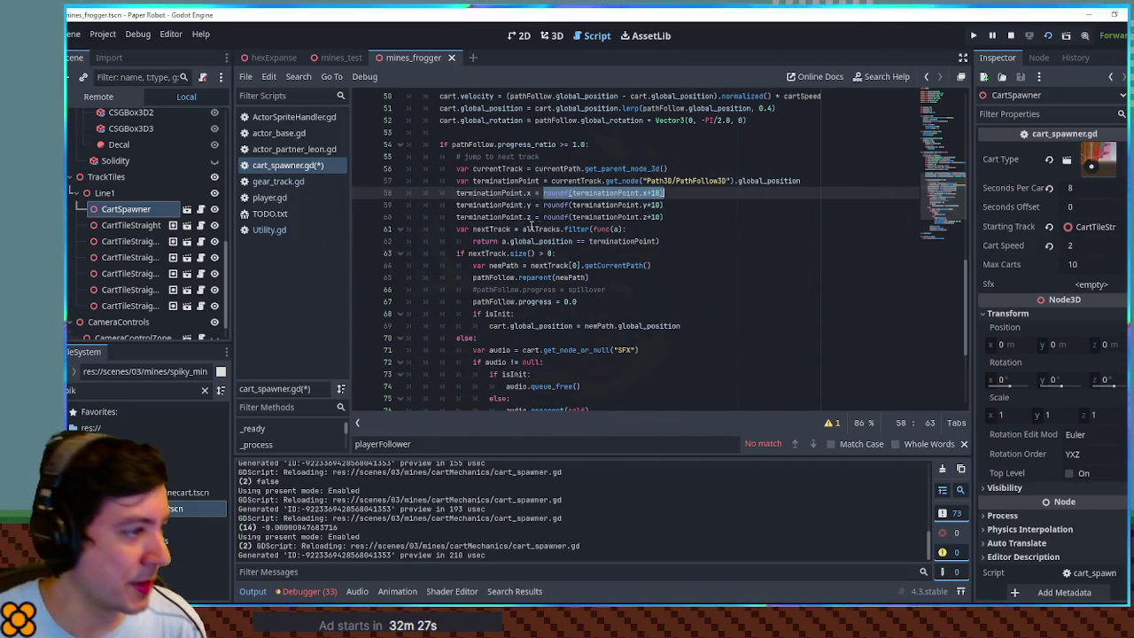
# - Filter by (a.global_position - terminationPoint).length() < 0.1, delete rounding lines 58–60, and save
pyautogui.click(502, 240)
pyautogui.write('(')
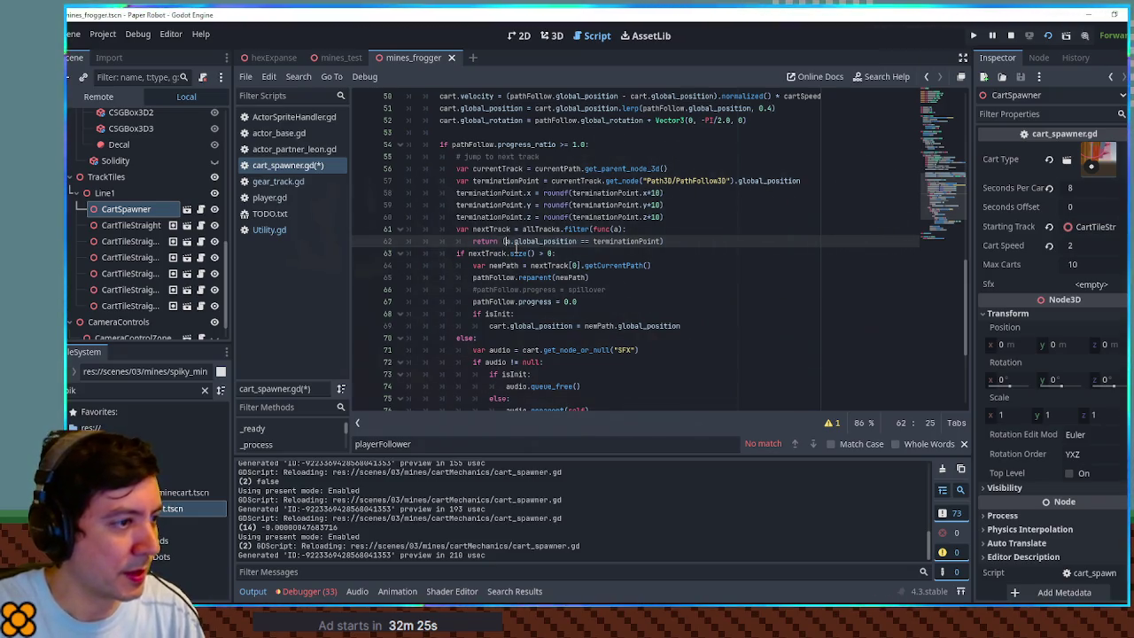
pyautogui.press('Up')
pyautogui.press('End')
pyautogui.press('Delete')
pyautogui.press('Delete')
pyautogui.press('Delete')
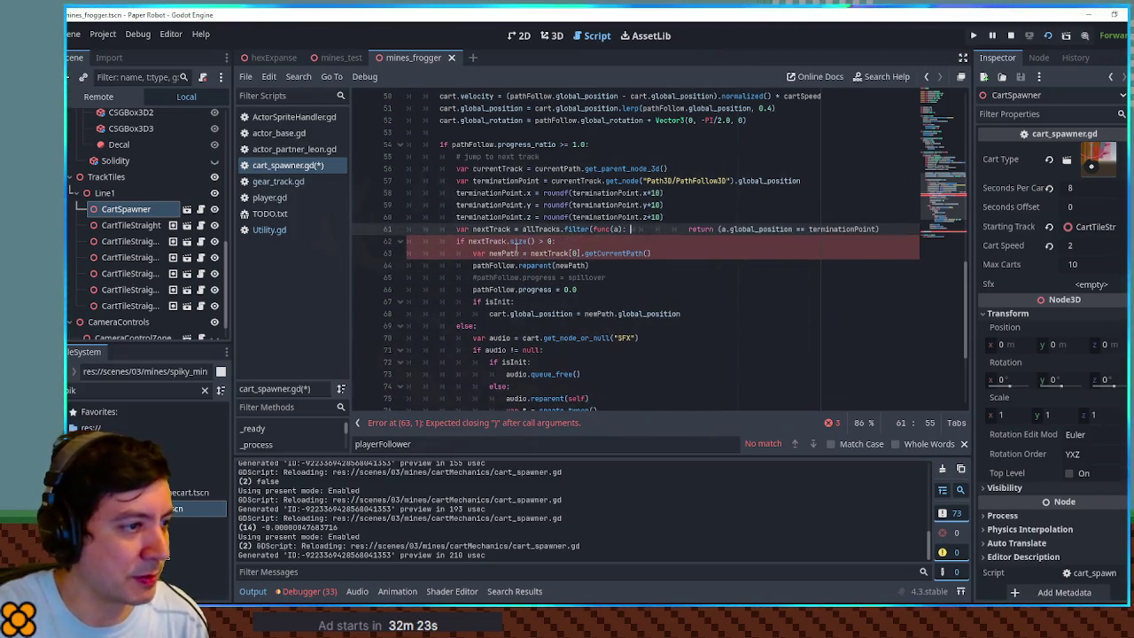
pyautogui.press('Delete')
pyautogui.press('Delete')
pyautogui.hotkey('ctrl', 'Right')
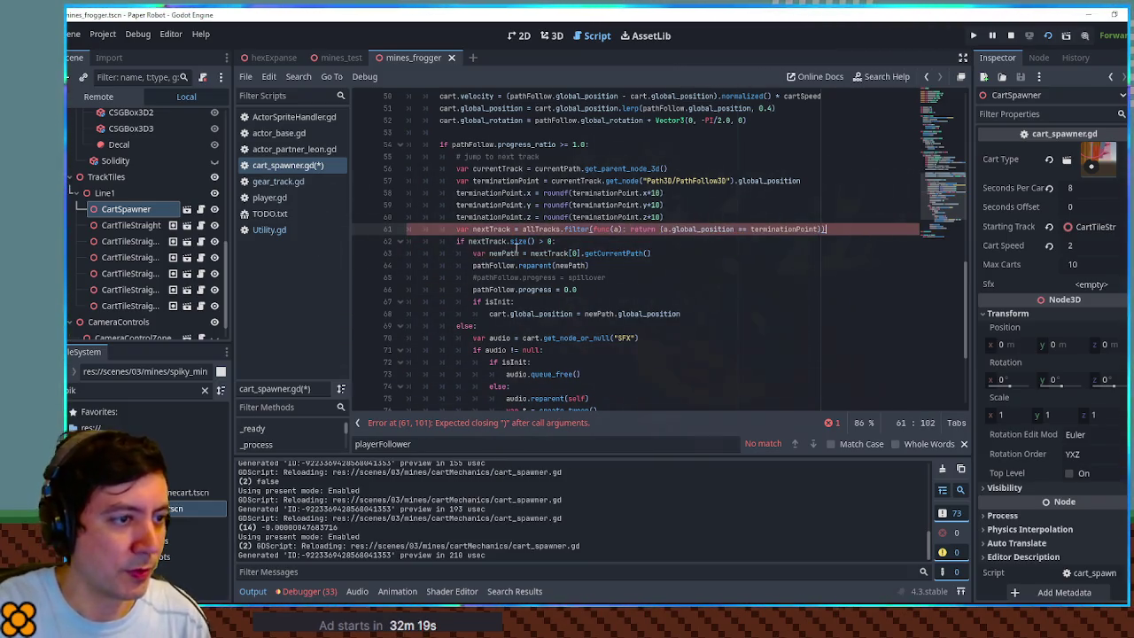
pyautogui.press('Left')
pyautogui.press('Left')
pyautogui.press('Left')
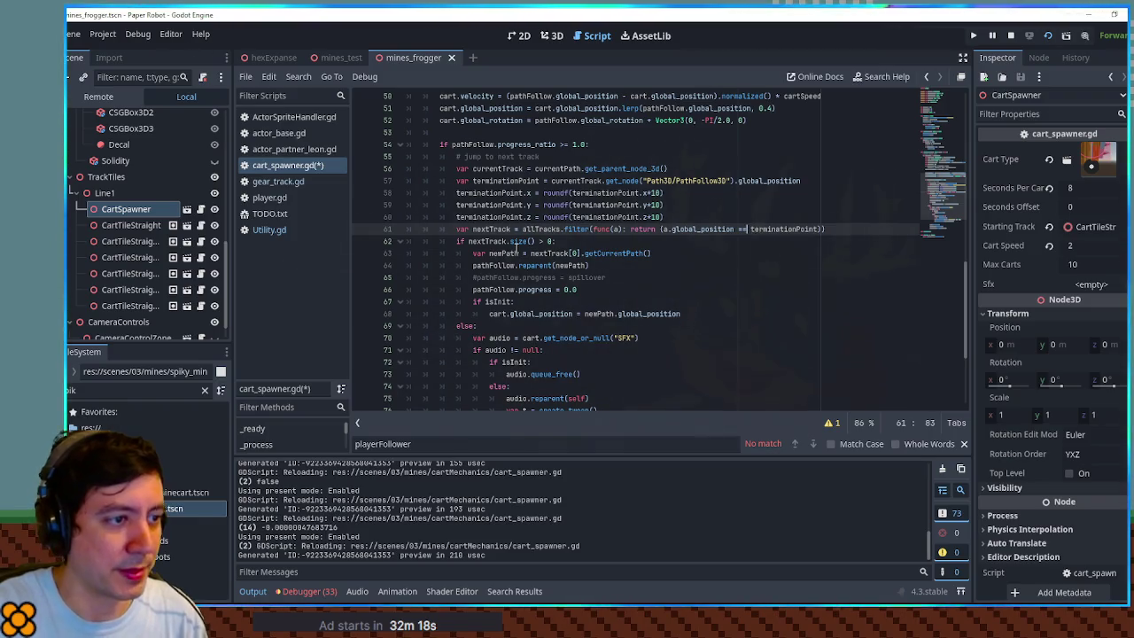
pyautogui.press('BackSpace')
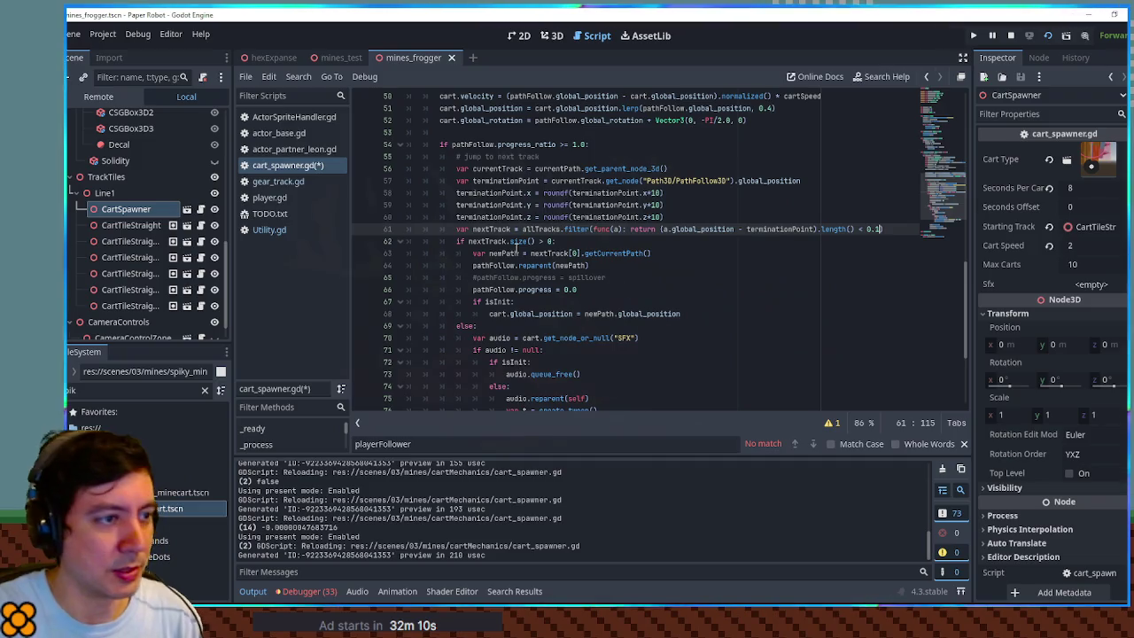
pyautogui.click(493, 193)
pyautogui.hotkey('ctrl', 'shift', 'k')
pyautogui.hotkey('ctrl', 'shift', 'k')
pyautogui.hotkey('ctrl', 'shift', 'k')
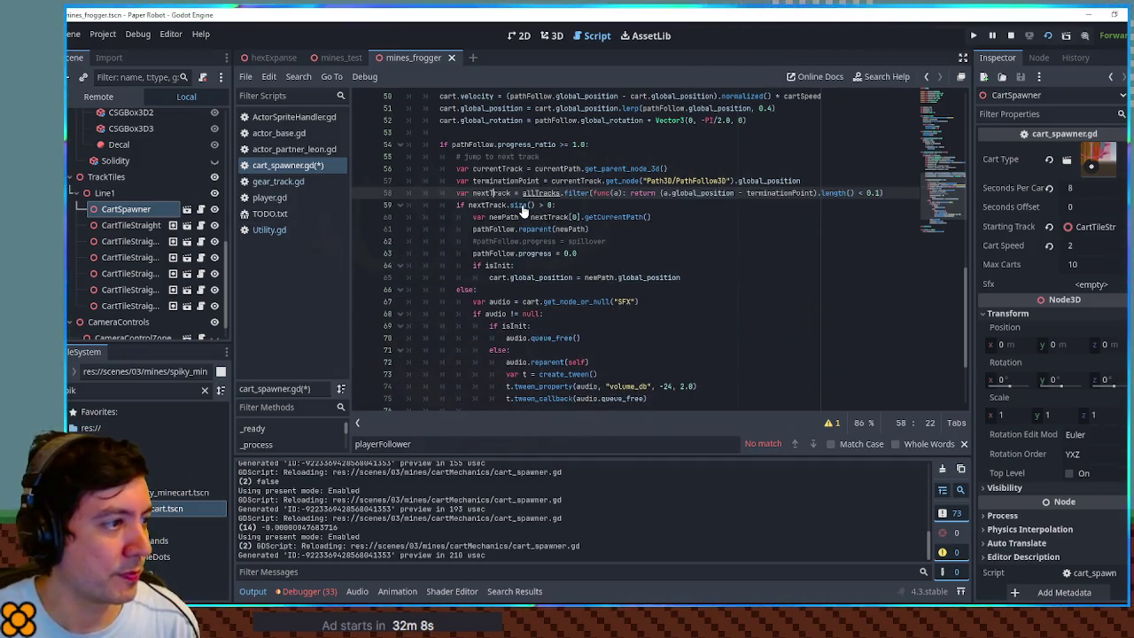
pyautogui.hotkey('ctrl', 's')
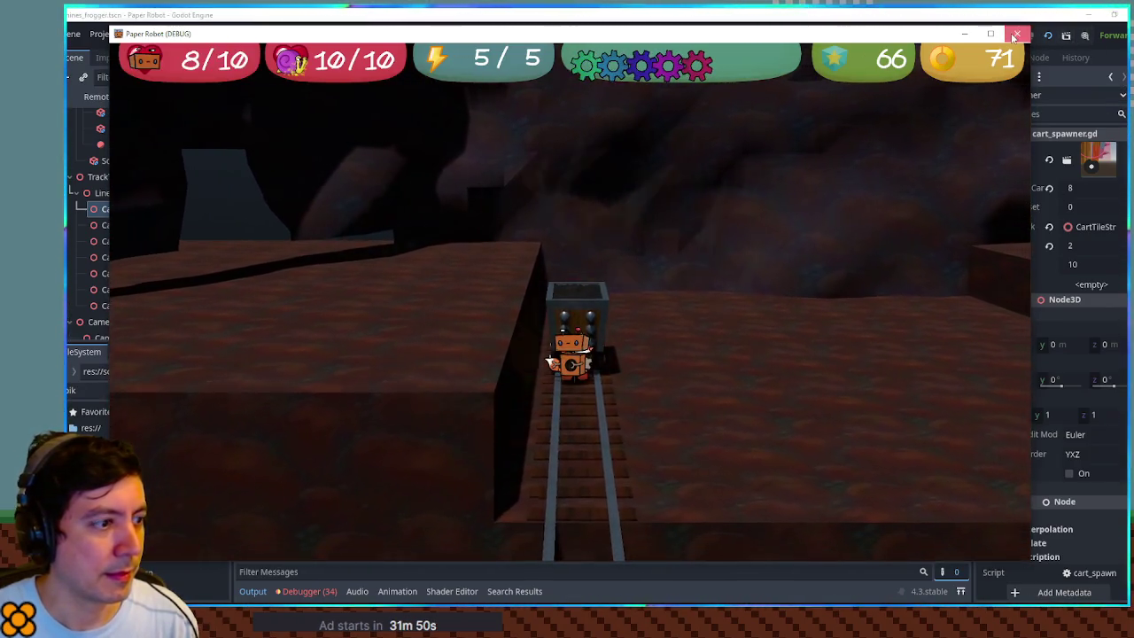
pyautogui.press('F8')
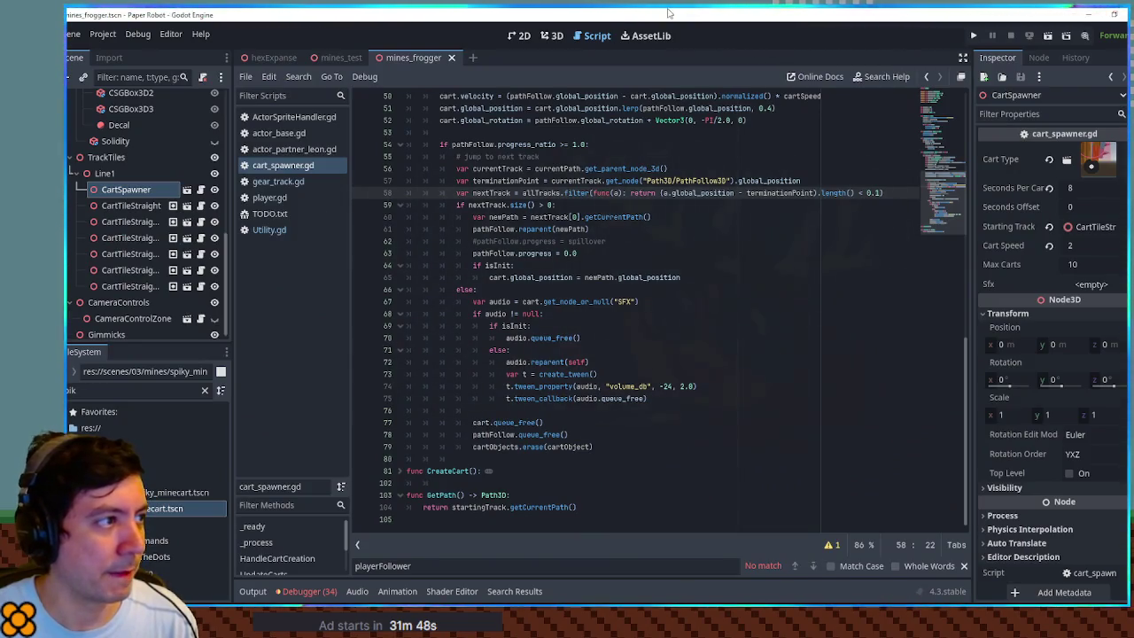
pyautogui.click(554, 35)
# - Drop spiky_minecart.tscn under Line1 and slide the new cart along Z onto the rails
pyautogui.moveTo(673, 221); pyautogui.dragTo(699, 143)
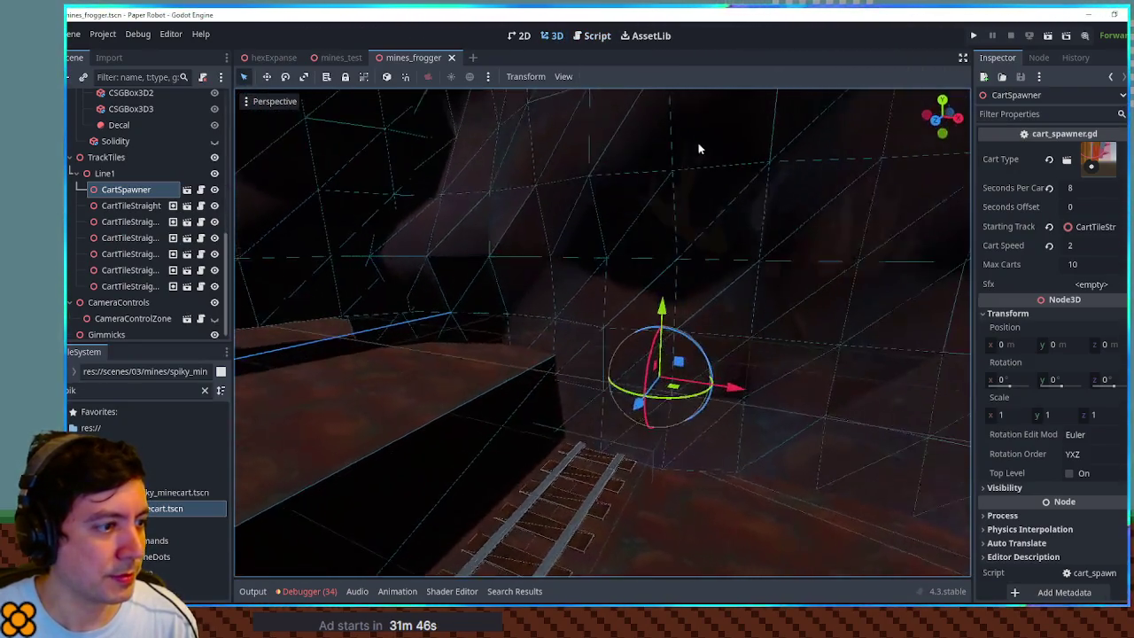
pyautogui.moveTo(177, 492)
pyautogui.mouseDown()
pyautogui.moveTo(141, 415)
pyautogui.moveTo(105, 168)
pyautogui.mouseUp()
pyautogui.moveTo(646, 412)
pyautogui.mouseDown()
pyautogui.moveTo(520, 475)
pyautogui.moveTo(496, 509)
pyautogui.moveTo(620, 403)
pyautogui.mouseUp()
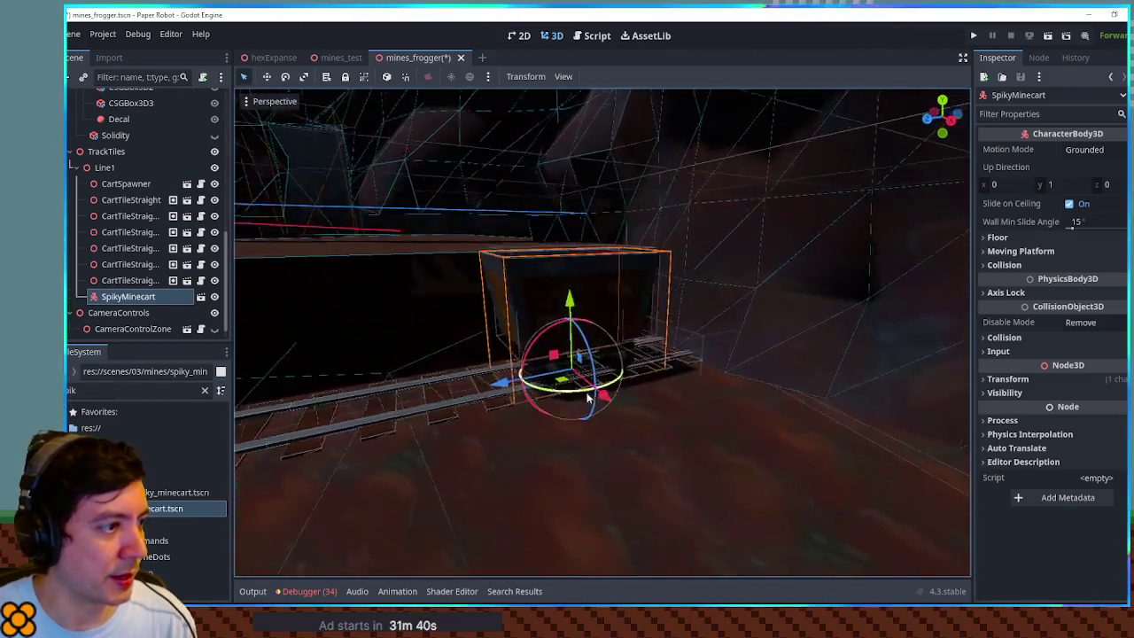
pyautogui.moveTo(506, 382); pyautogui.dragTo(370, 397)
pyautogui.scroll(3, 370, 397)
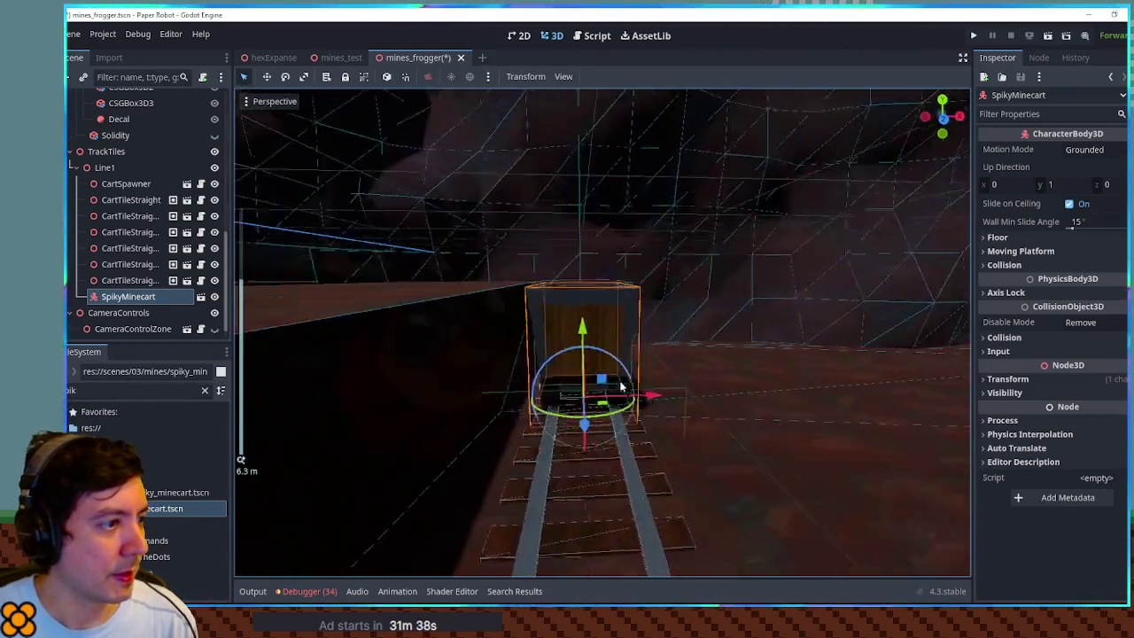
# - Select the Floor and Floor2 boxes around the track
pyautogui.click(352, 320)
pyautogui.moveTo(352, 321)
pyautogui.mouseDown()
pyautogui.moveTo(683, 316)
pyautogui.moveTo(532, 278)
pyautogui.moveTo(443, 336)
pyautogui.mouseUp()
pyautogui.scroll(-2, 532, 279)
pyautogui.click(120, 115)
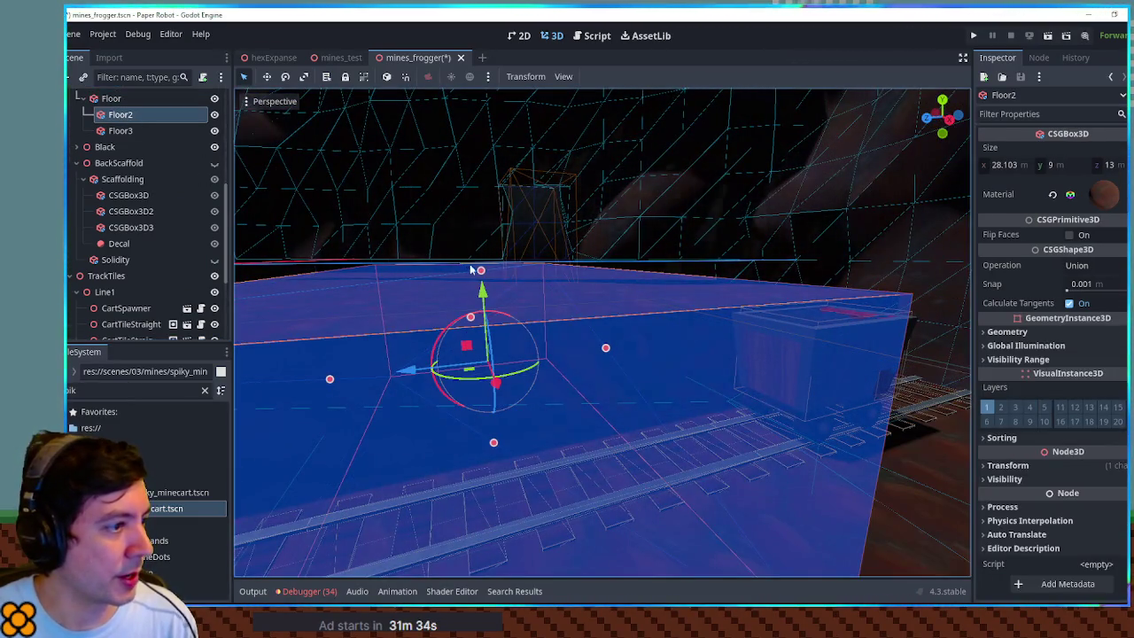
# - Raise Floor2's top to about 9.157 m, then shrink its 28.1 m width in Front Orthogonal view
pyautogui.moveTo(481, 275)
pyautogui.mouseDown()
pyautogui.moveTo(626, 287)
pyautogui.moveTo(529, 313)
pyautogui.mouseUp()
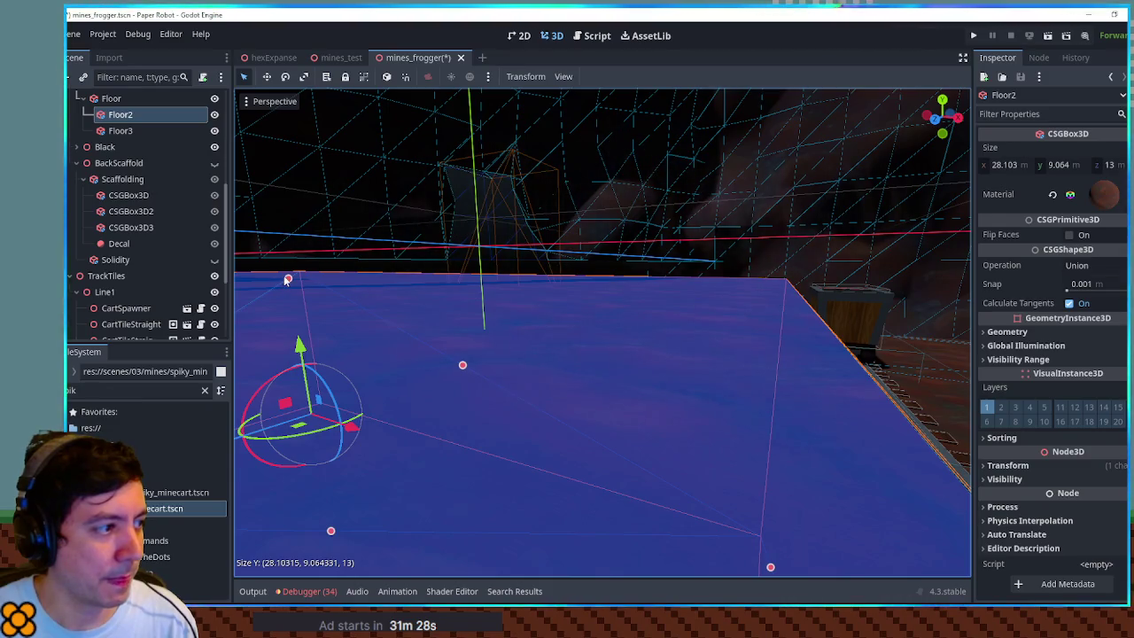
pyautogui.moveTo(287, 280); pyautogui.dragTo(290, 277)
pyautogui.moveTo(531, 293); pyautogui.dragTo(616, 298)
pyautogui.press('KP_1')
pyautogui.scroll(-5, 514, 345)
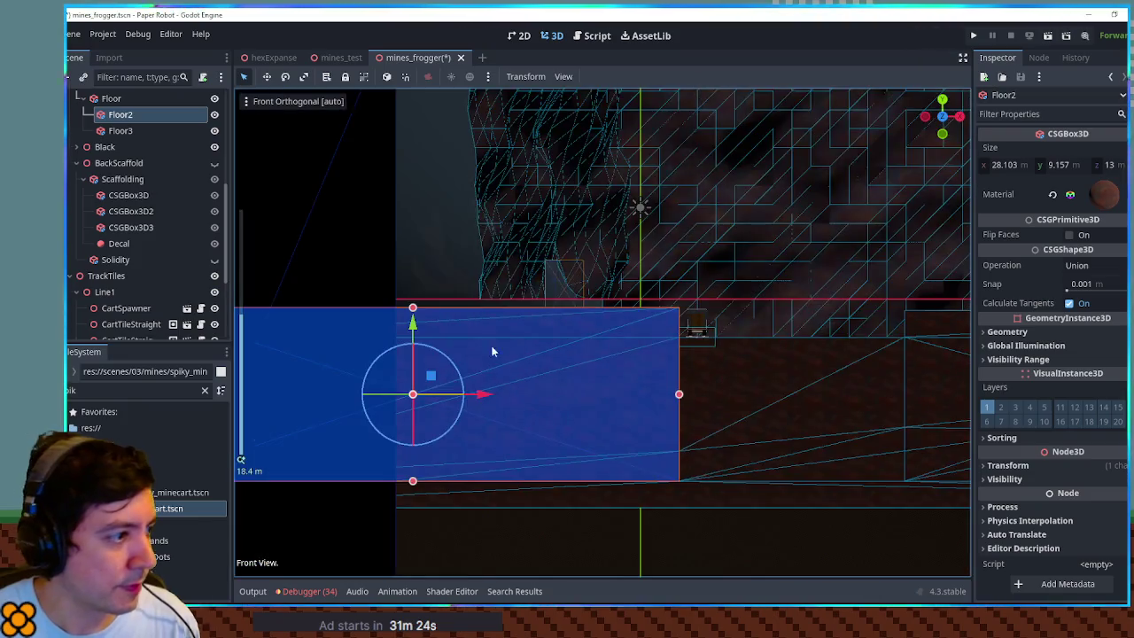
pyautogui.moveTo(392, 362); pyautogui.dragTo(602, 364)
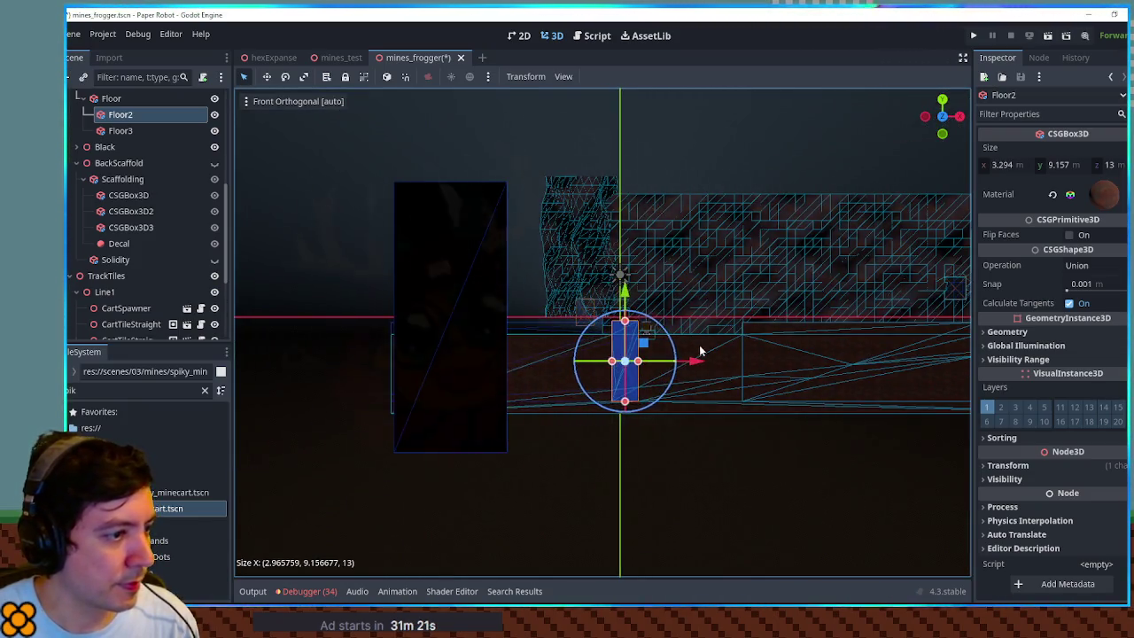
pyautogui.scroll(10, 702, 312)
pyautogui.scroll(8, 591, 470)
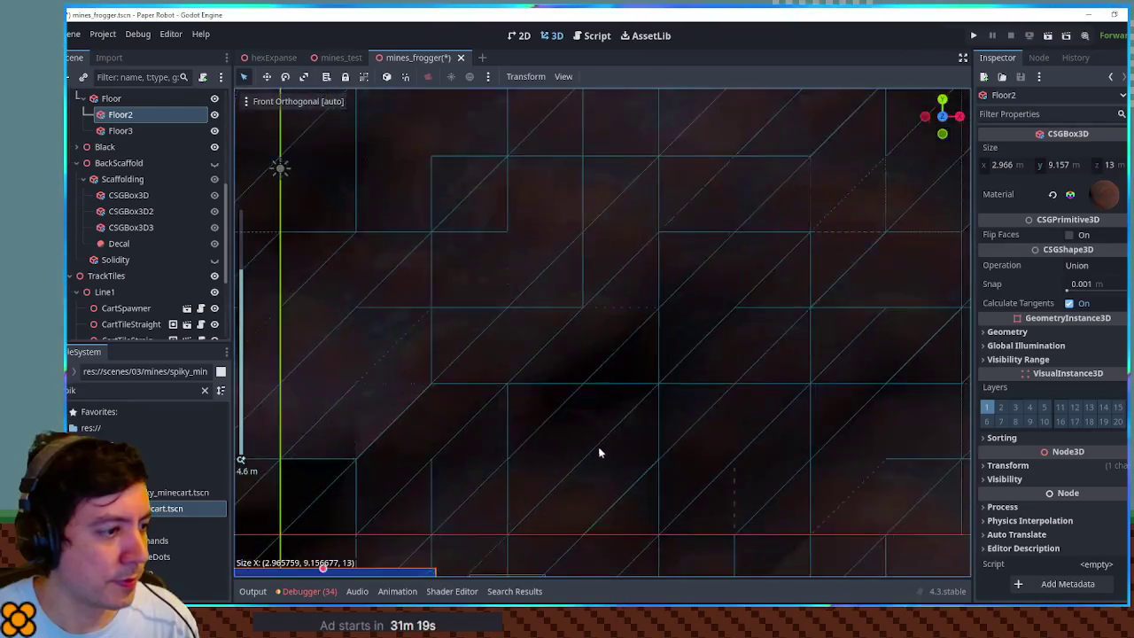
pyautogui.scroll(-4, 582, 392)
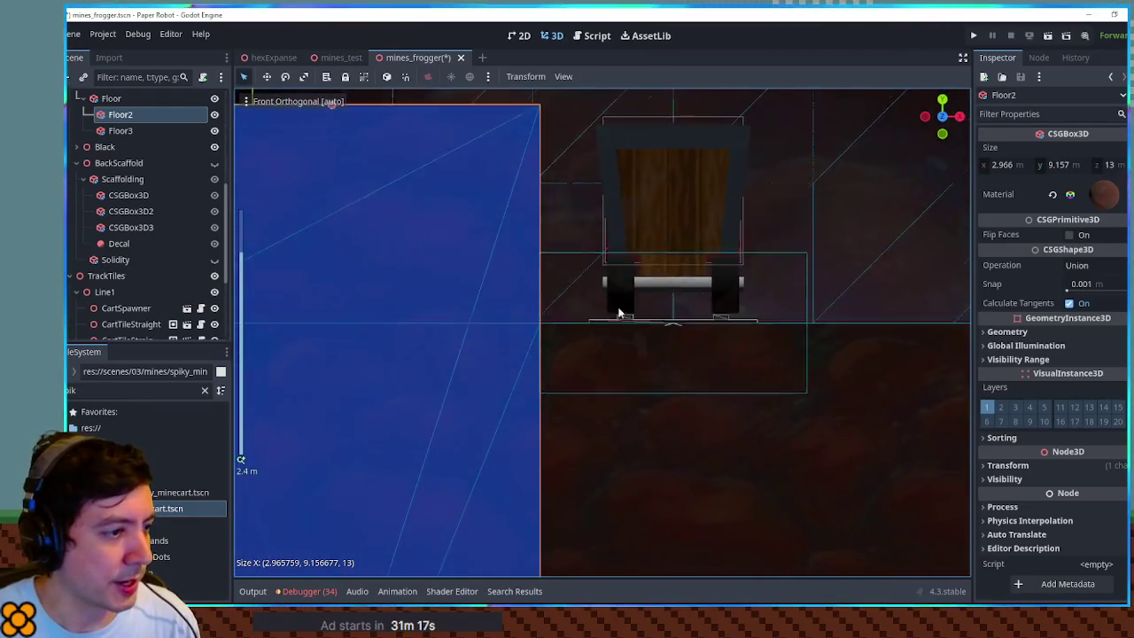
# - Finish sizing Floor2 to 14.439 m wide and 9.085 m tall, then delete the spiky minecart
pyautogui.moveTo(577, 525); pyautogui.dragTo(593, 524)
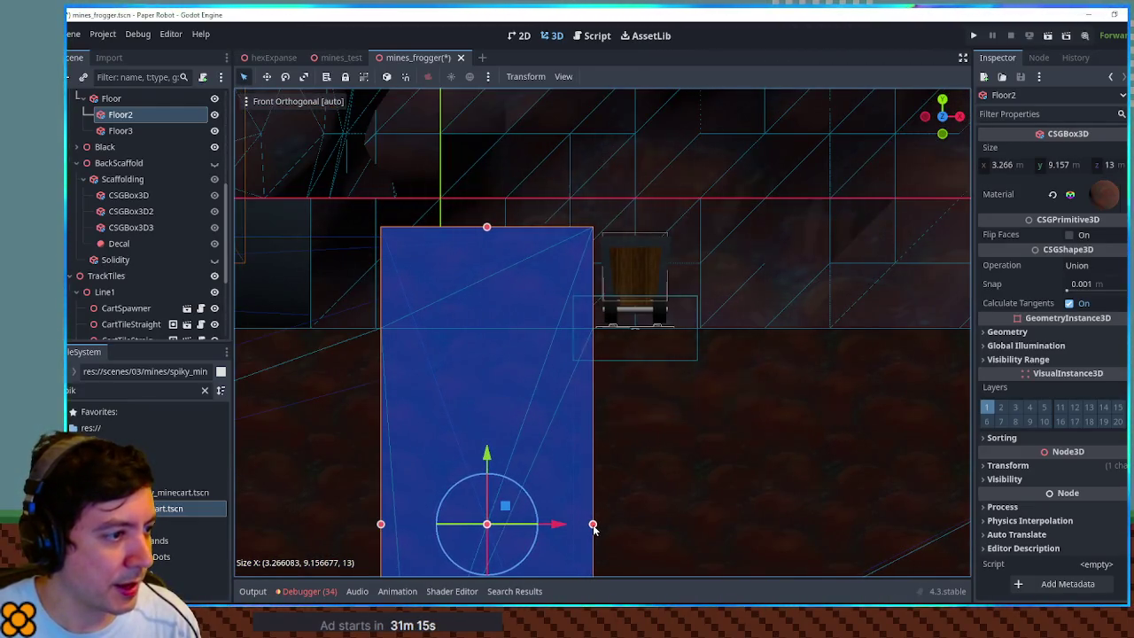
pyautogui.moveTo(486, 229); pyautogui.dragTo(487, 233)
pyautogui.scroll(-3, 497, 266)
pyautogui.scroll(-2, 501, 280)
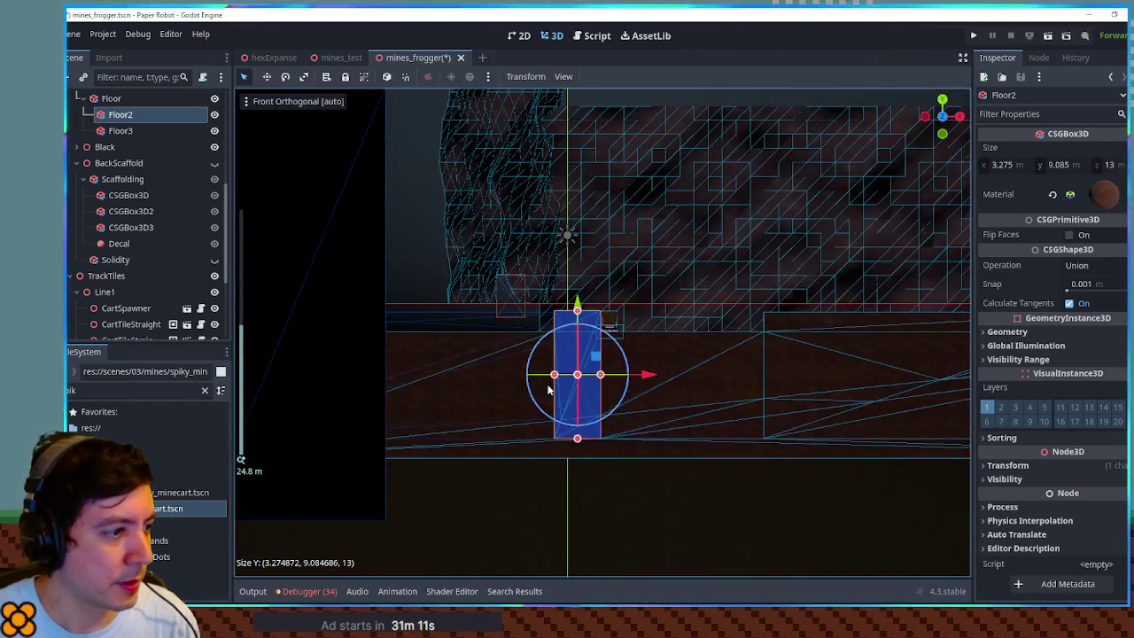
pyautogui.moveTo(554, 374); pyautogui.dragTo(397, 373)
pyautogui.moveTo(595, 350)
pyautogui.mouseDown()
pyautogui.moveTo(628, 375)
pyautogui.moveTo(620, 362)
pyautogui.mouseUp()
pyautogui.scroll(2, 620, 362)
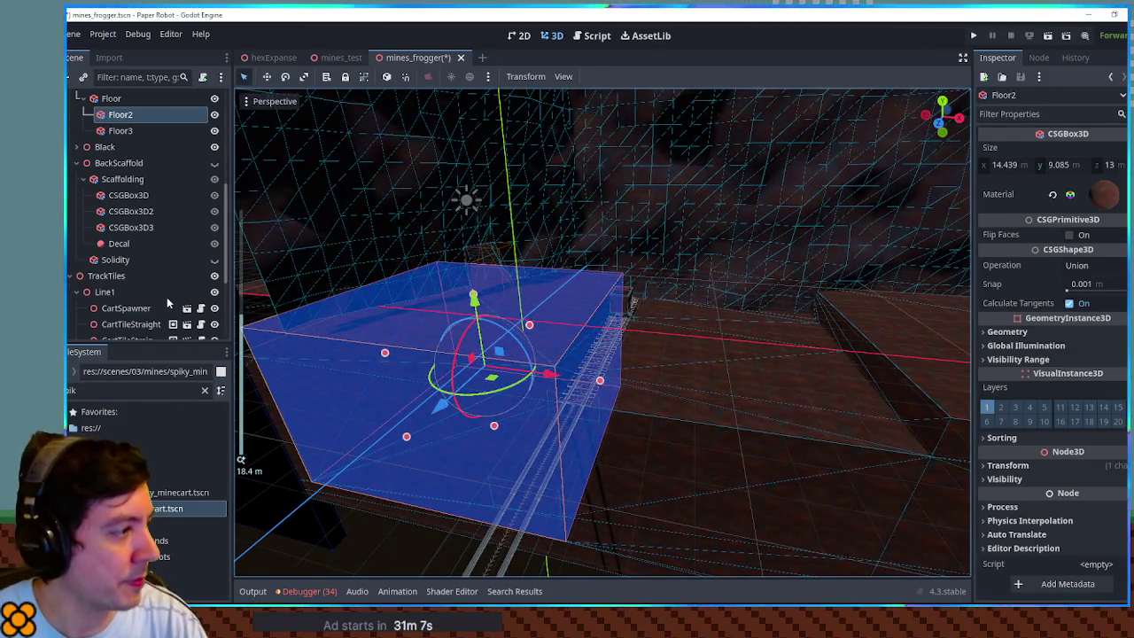
pyautogui.scroll(-4, 134, 290)
pyautogui.doubleClick(129, 281)
pyautogui.press('Delete')
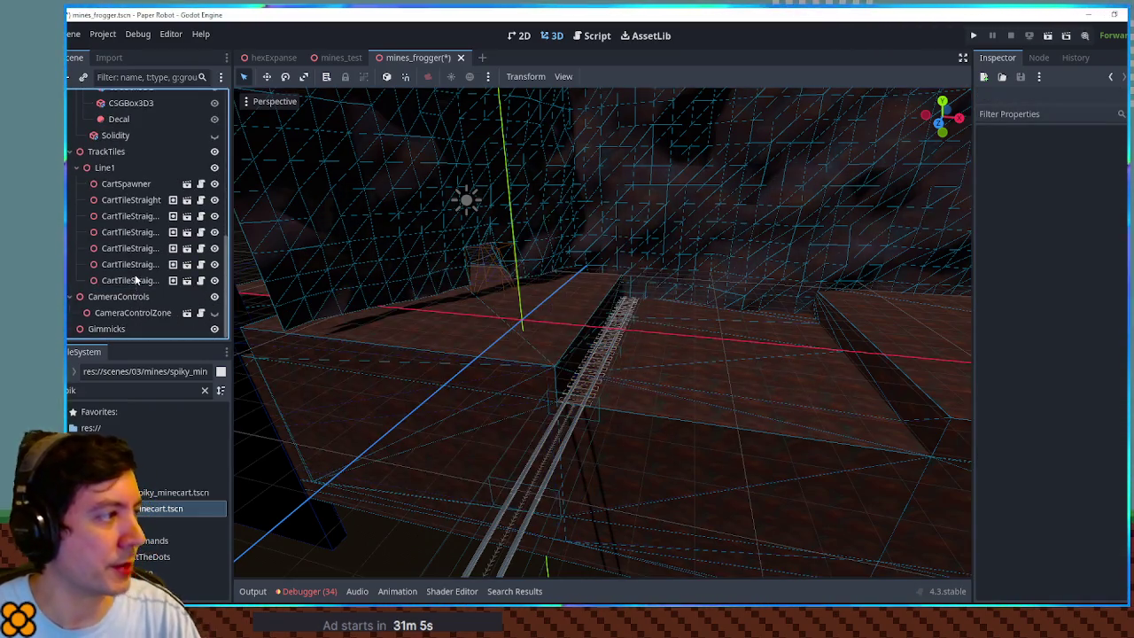
# - Duplicate CartSpawner and make moving_minecart.tscn the copy's Cart Type
pyautogui.click(134, 179)
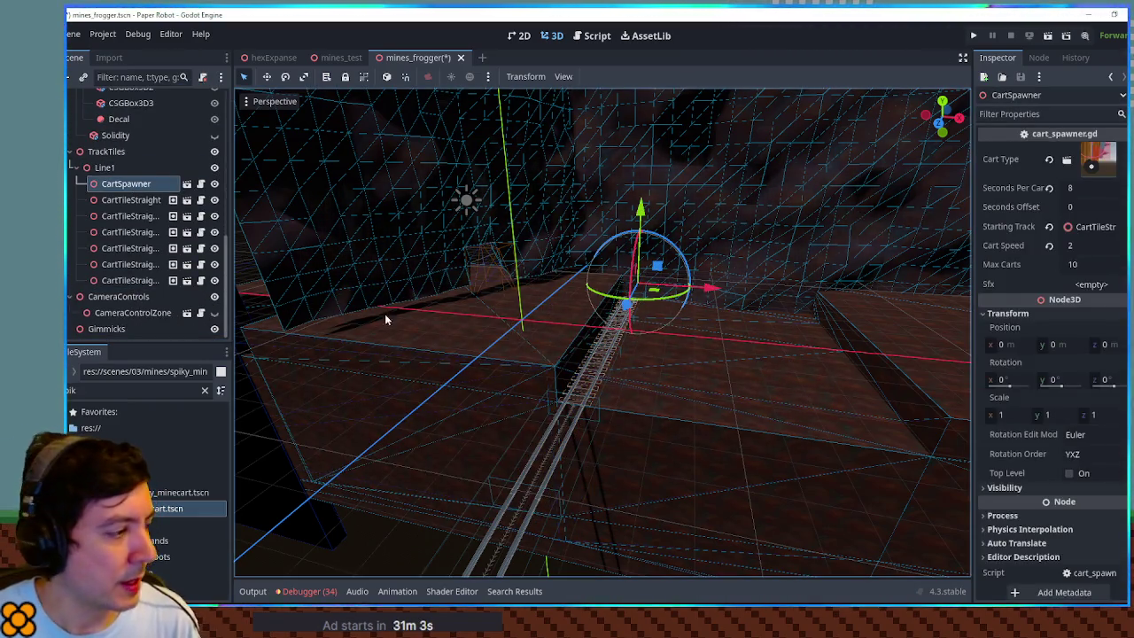
pyautogui.hotkey('ctrl', 'd')
pyautogui.click(204, 390)
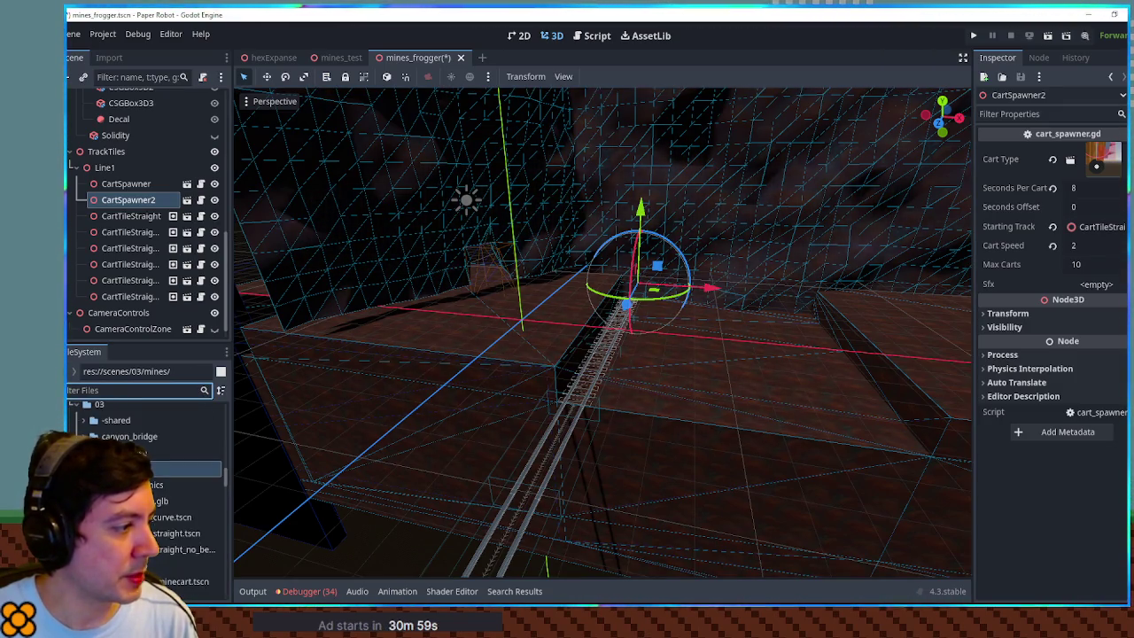
pyautogui.scroll(-2, 146, 479)
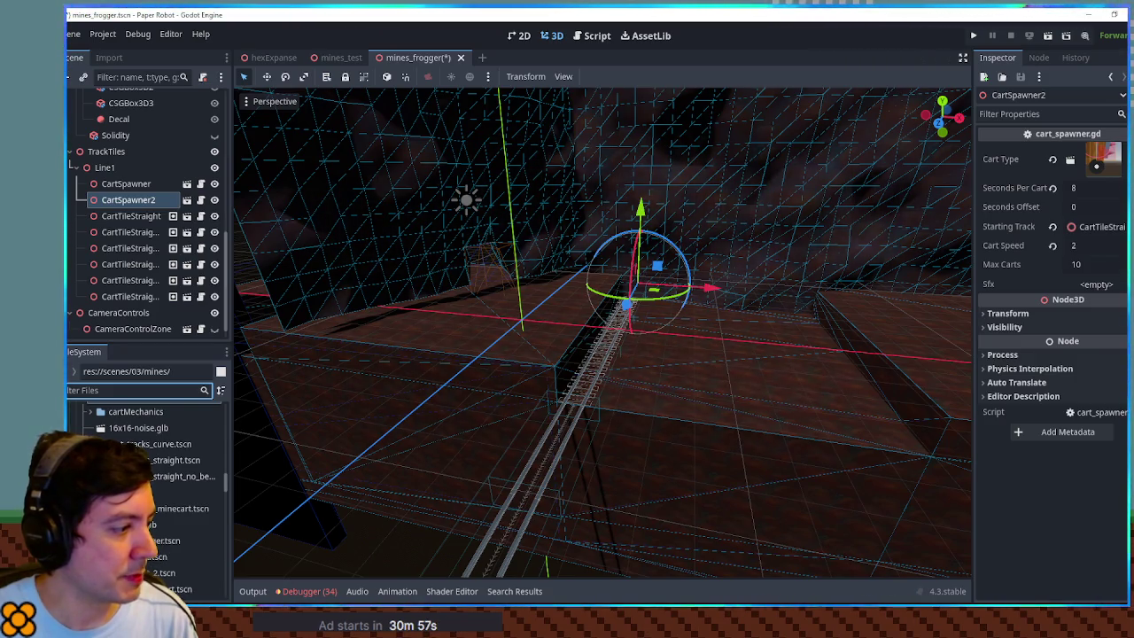
pyautogui.moveTo(168, 564)
pyautogui.mouseDown()
pyautogui.moveTo(1098, 161)
pyautogui.moveTo(1073, 158)
pyautogui.mouseUp()
# - Set CartSpawner2's Seconds Offset to 4, save the scene, and run the game
pyautogui.click(157, 201)
pyautogui.click(1108, 212)
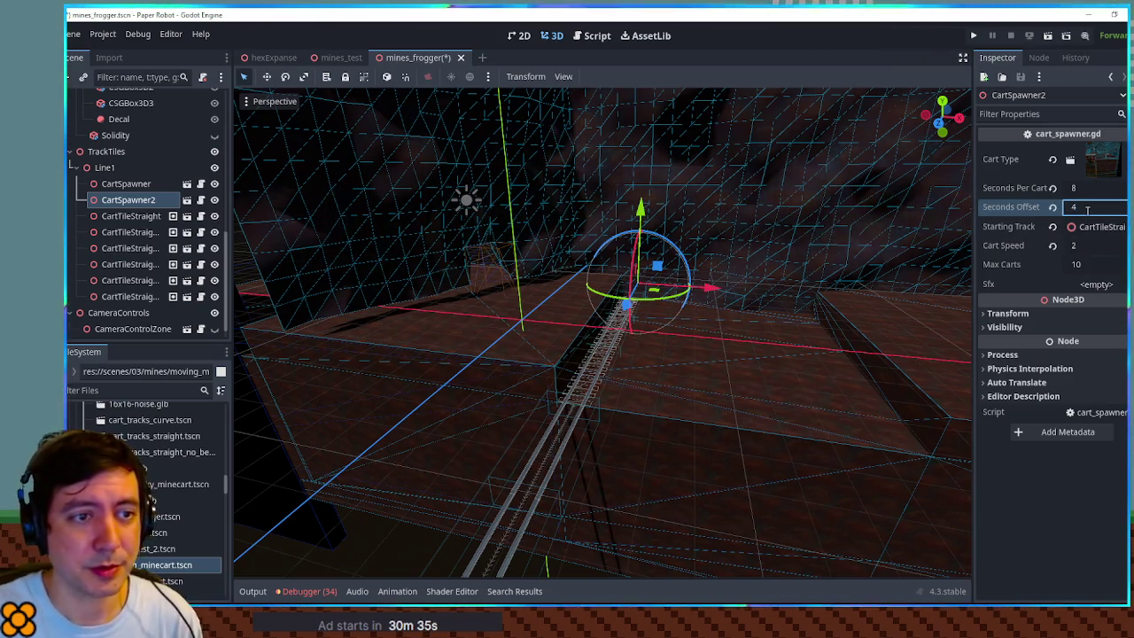
pyautogui.hotkey('ctrl', 's')
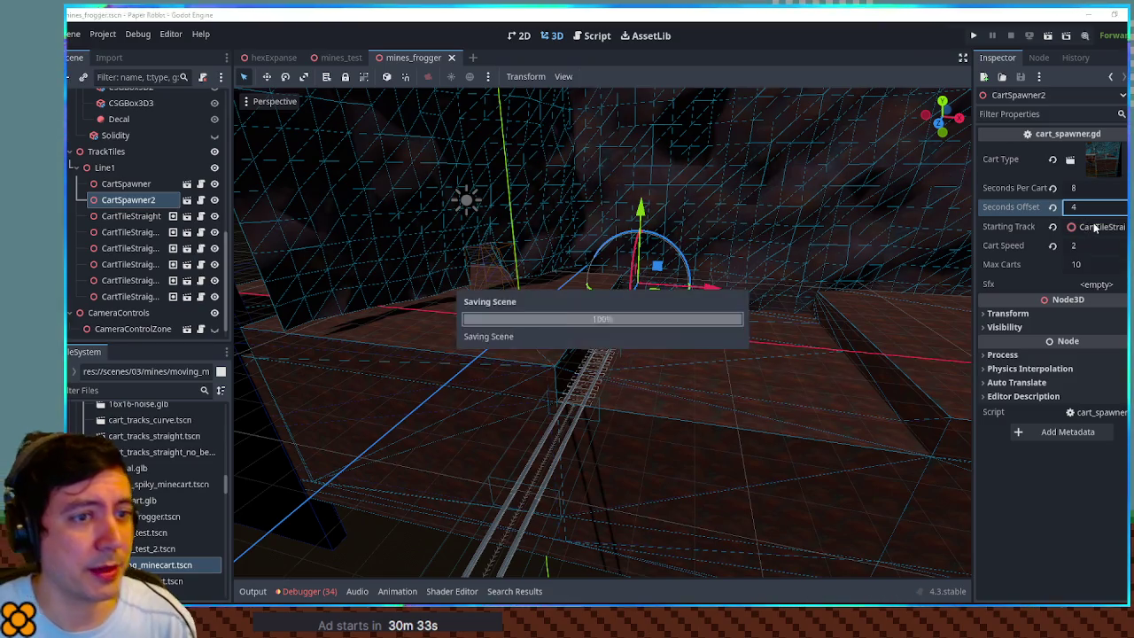
pyautogui.press('F6')
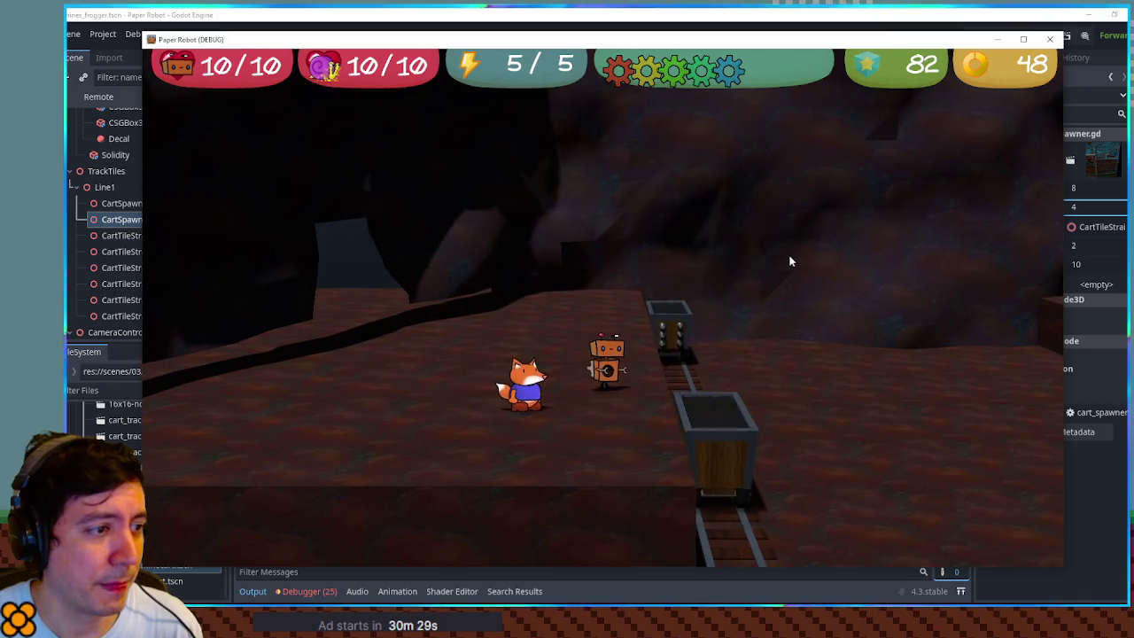
# - Close the test game and change CartSpawner2's Seconds Offset to 0.5
pyautogui.click(1050, 40)
pyautogui.click(1094, 206)
pyautogui.write('0.5')
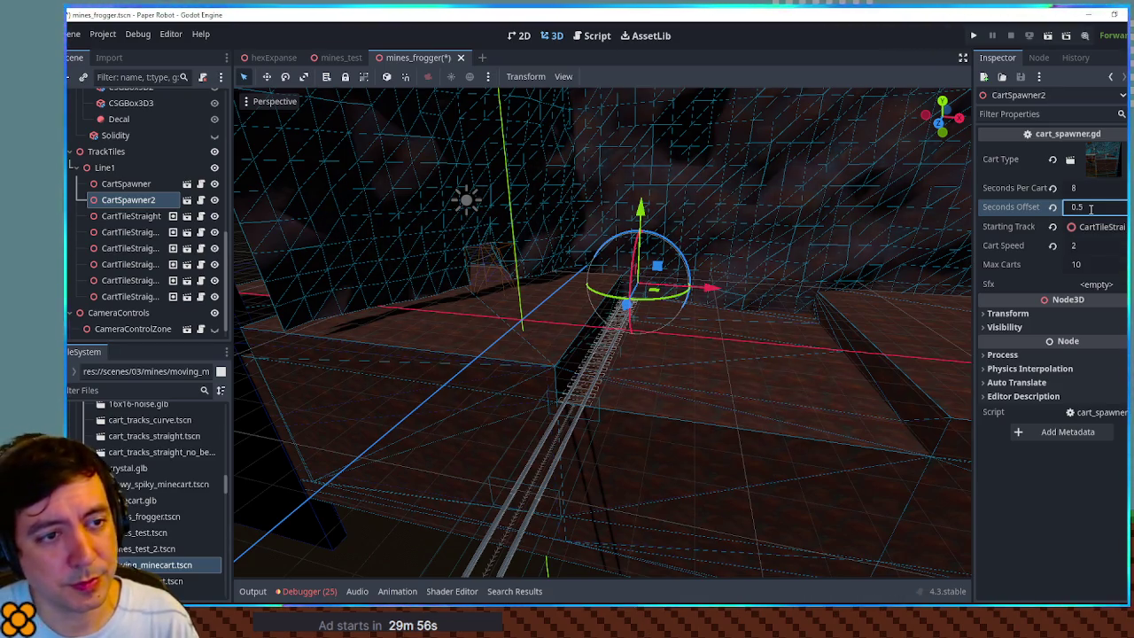
# - Set the Seconds Offset to 2, save, and play-test stepping the fox onto the front cart
pyautogui.doubleClick(1091, 208)
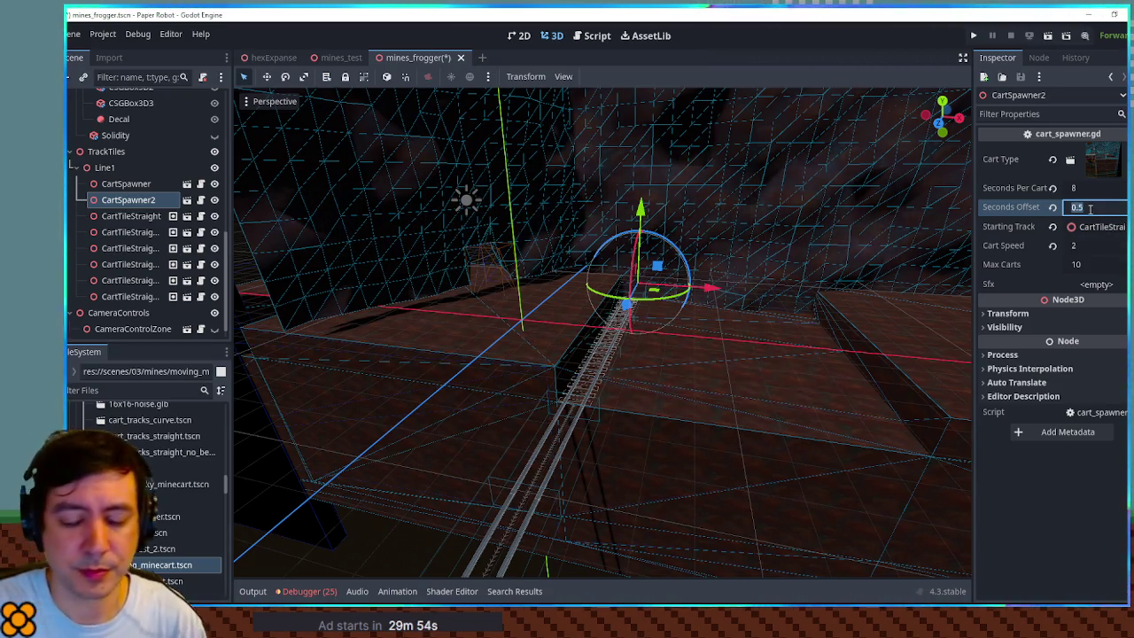
pyautogui.write('2')
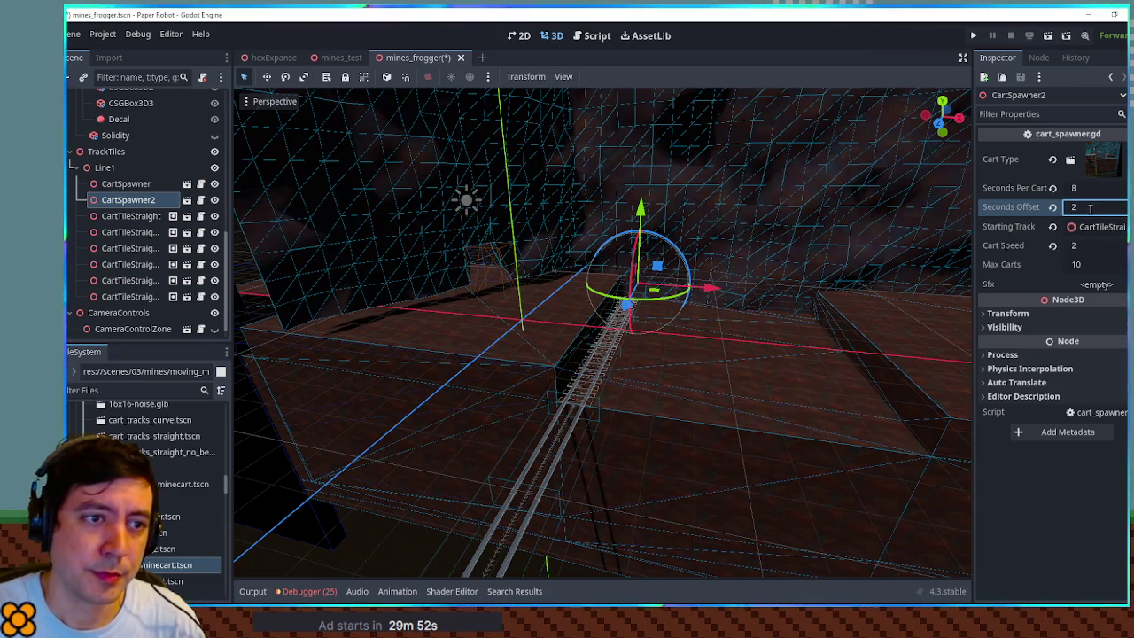
pyautogui.hotkey('ctrl', 's')
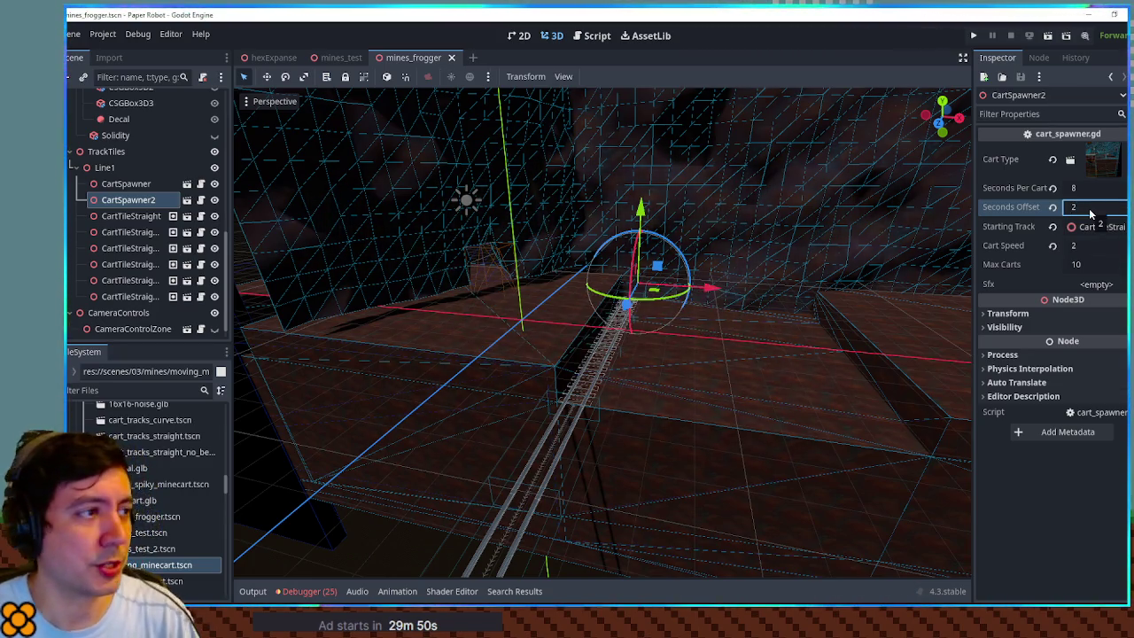
pyautogui.press('F6')
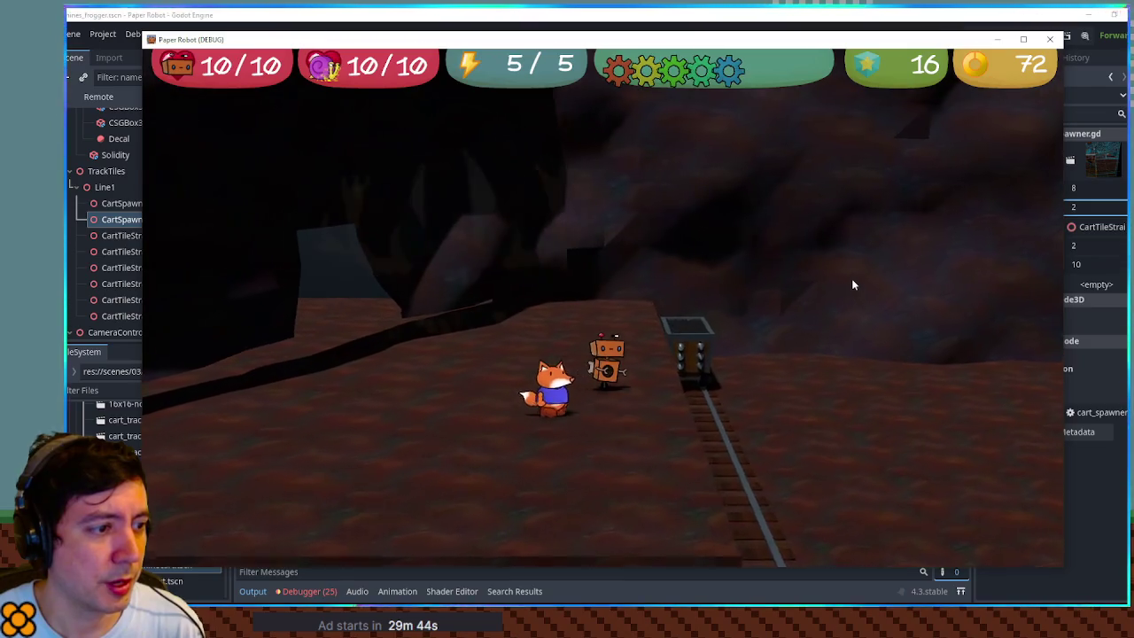
pyautogui.press('a')
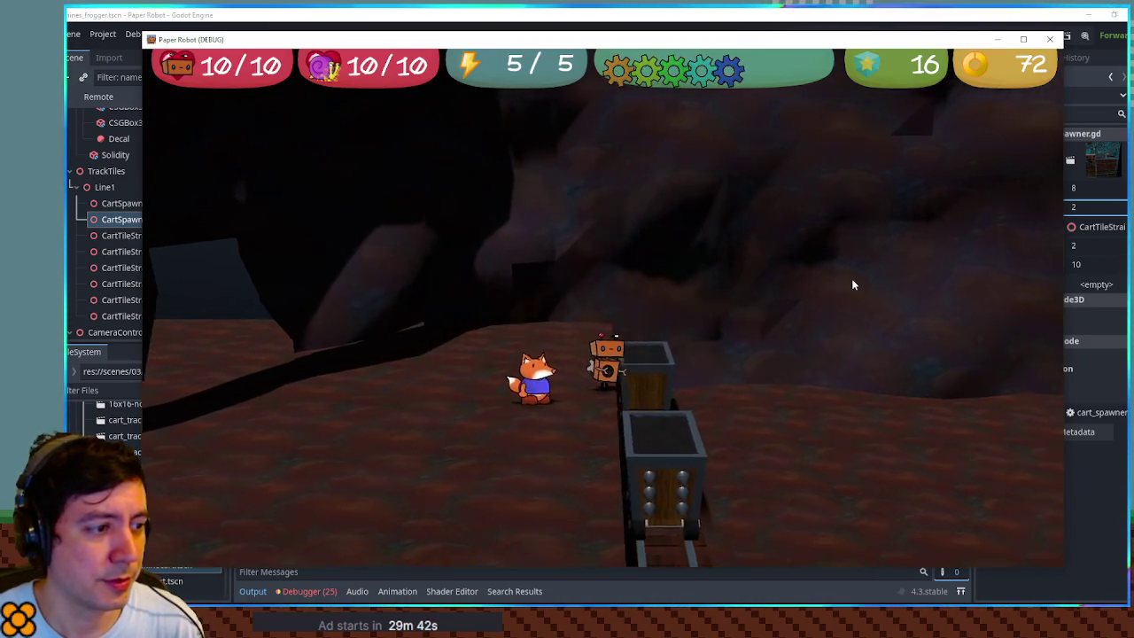
pyautogui.press('w')
pyautogui.press('d')
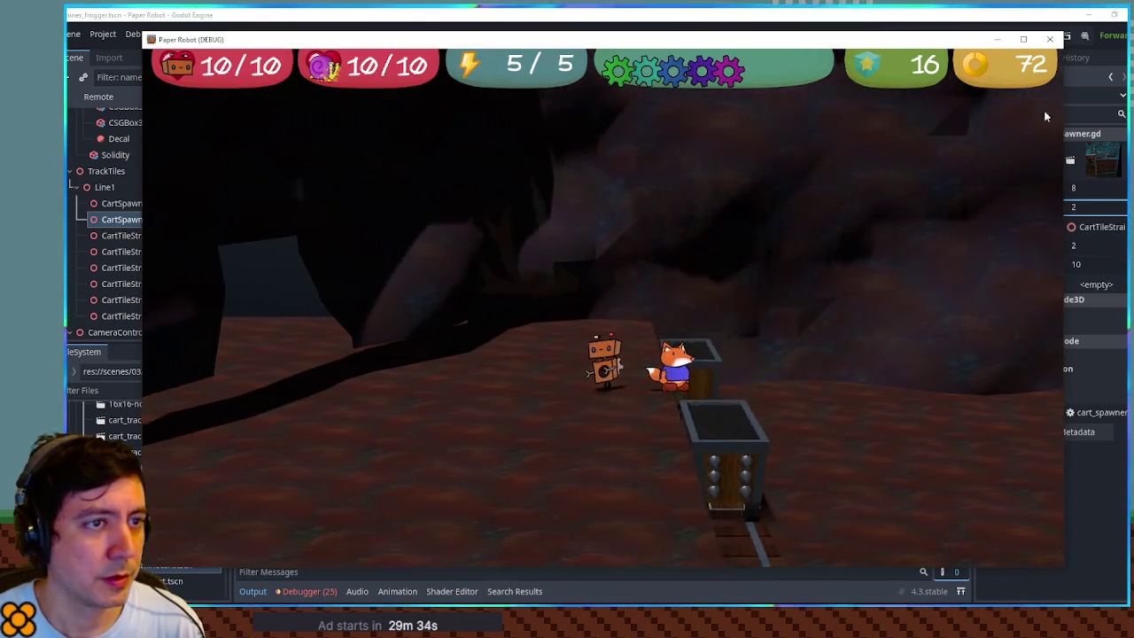
pyautogui.click(1050, 40)
# - Change the Seconds Offset to 1 and play-test hopping the robot on and off the cart
pyautogui.write('1')
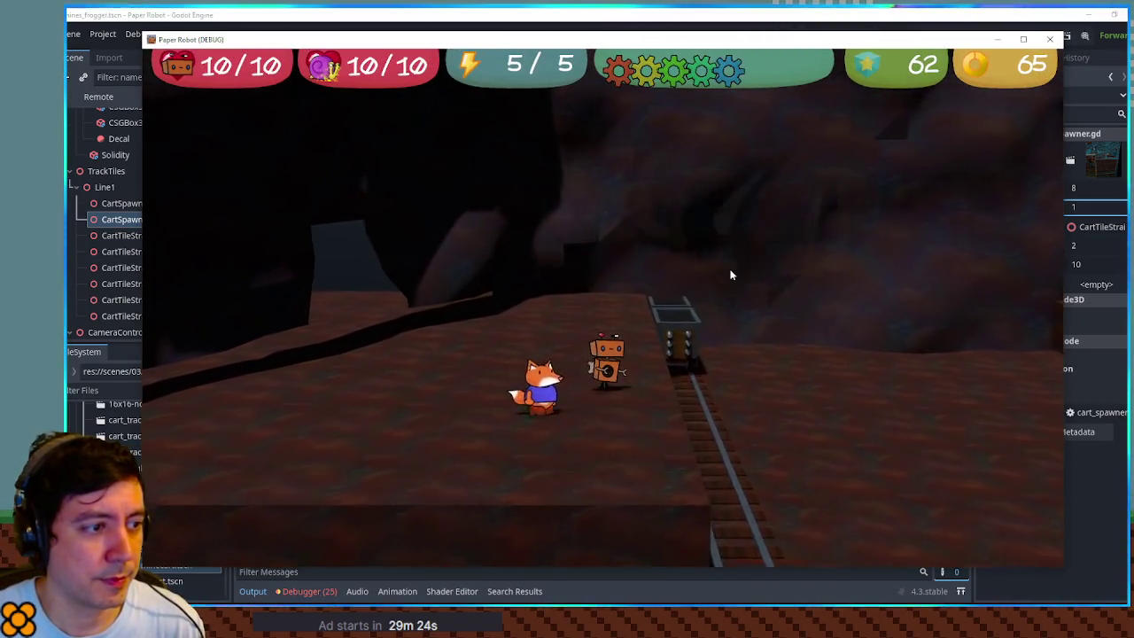
pyautogui.press('d')
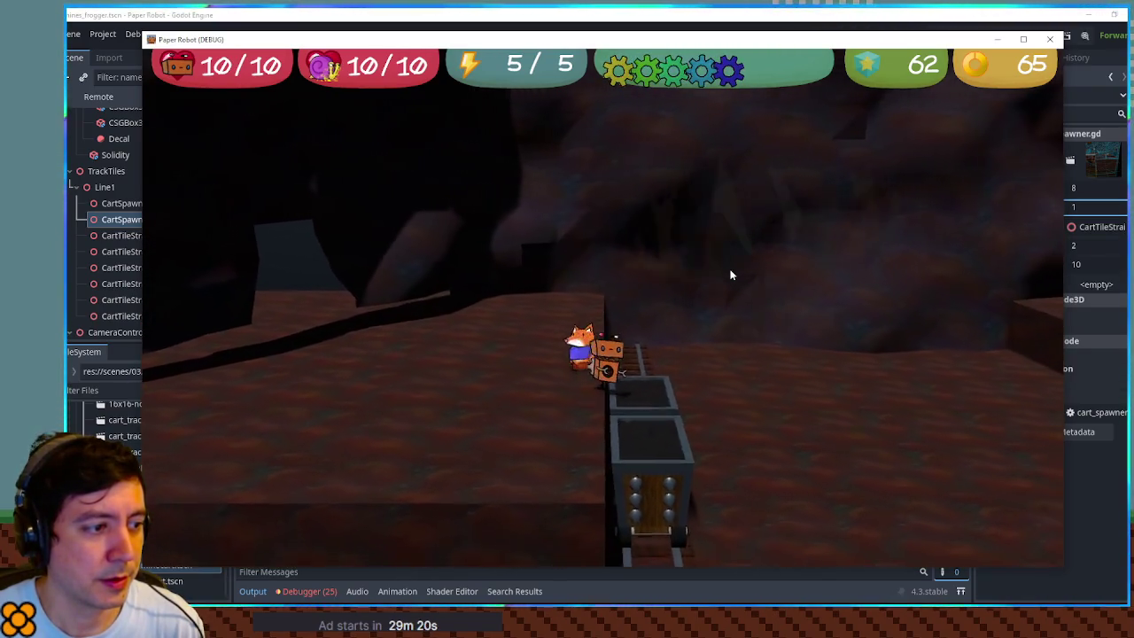
pyautogui.press('a')
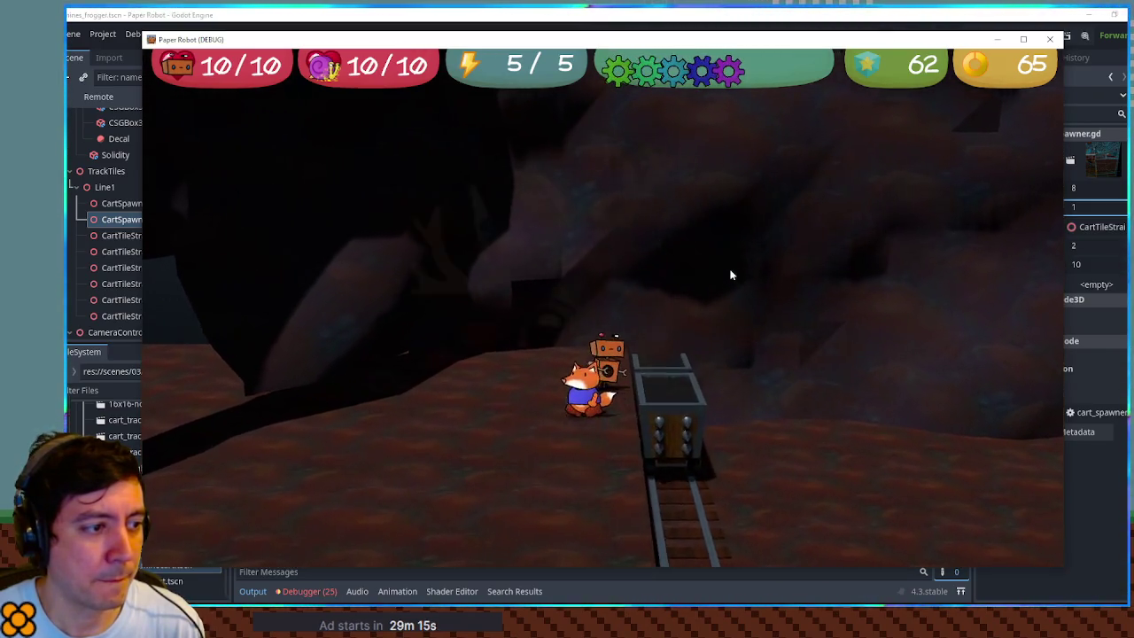
pyautogui.press('space')
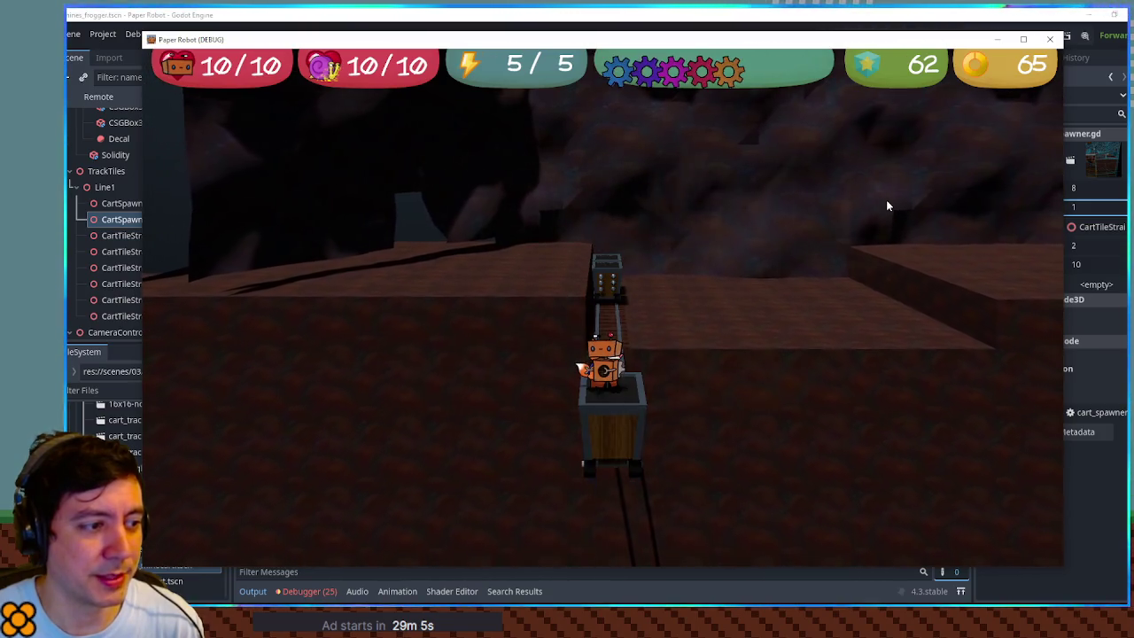
pyautogui.click(1052, 41)
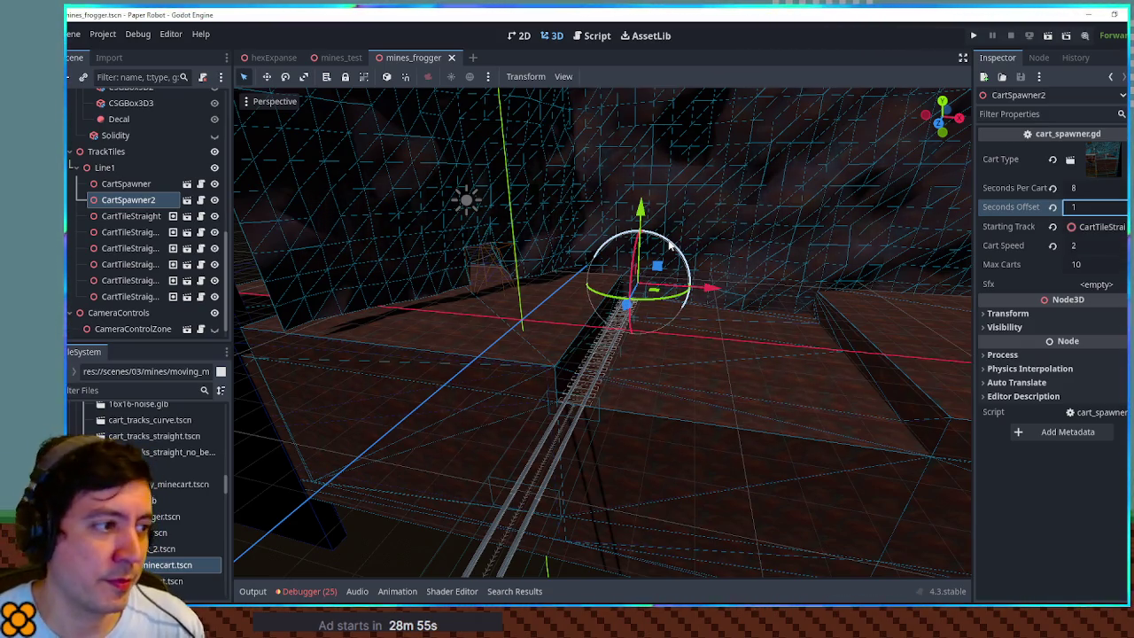
pyautogui.scroll(2, 567, 284)
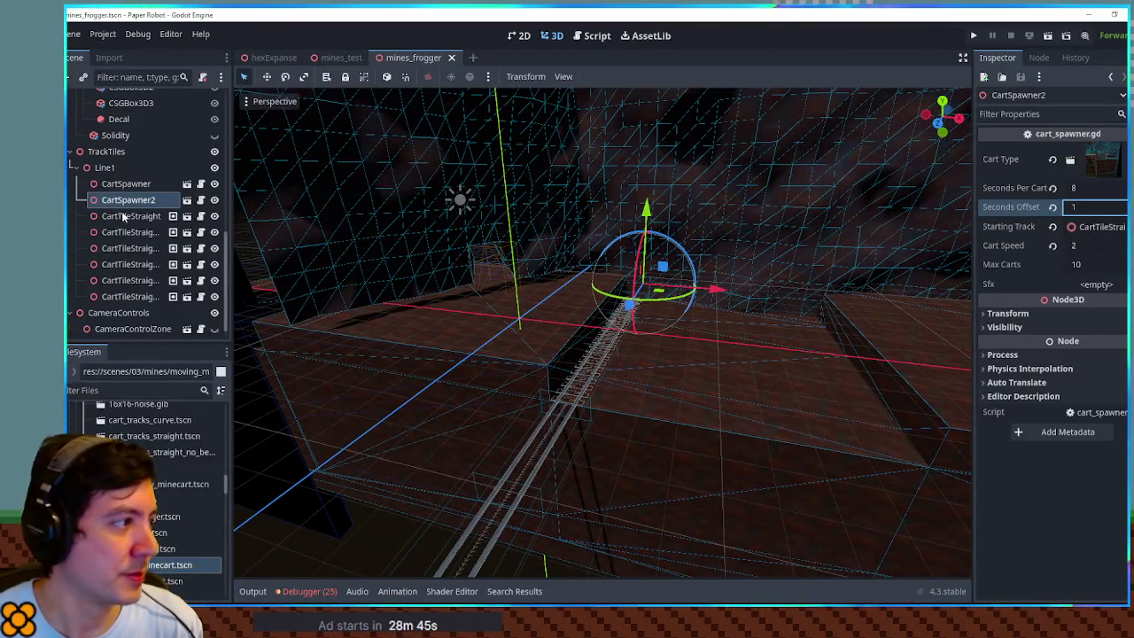
pyautogui.scroll(3, 212, 142)
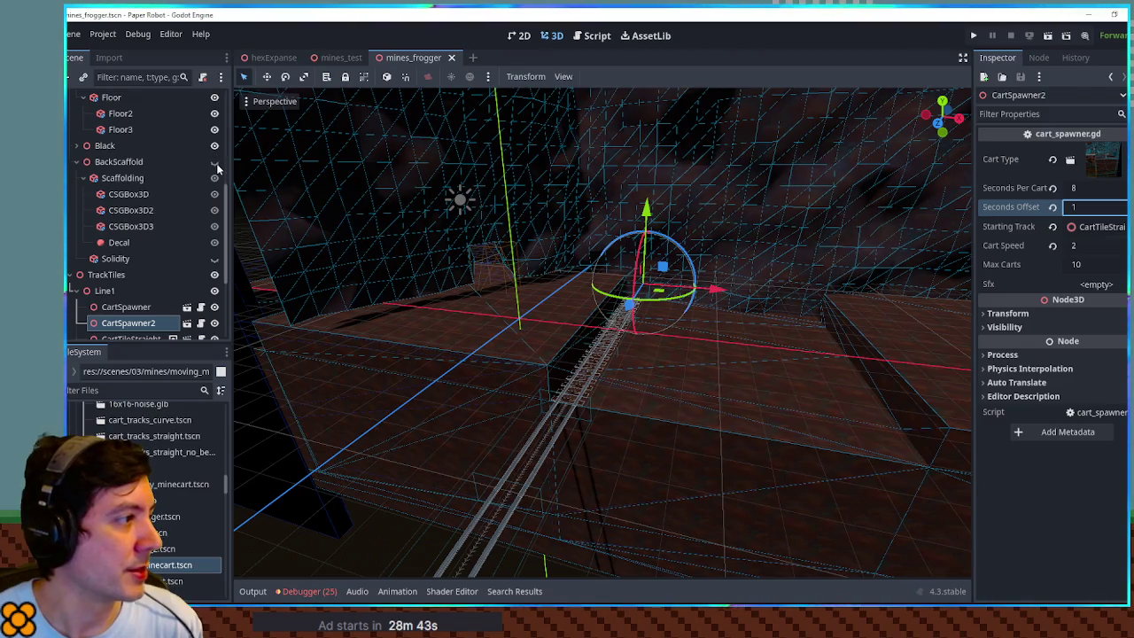
pyautogui.scroll(5, 620, 278)
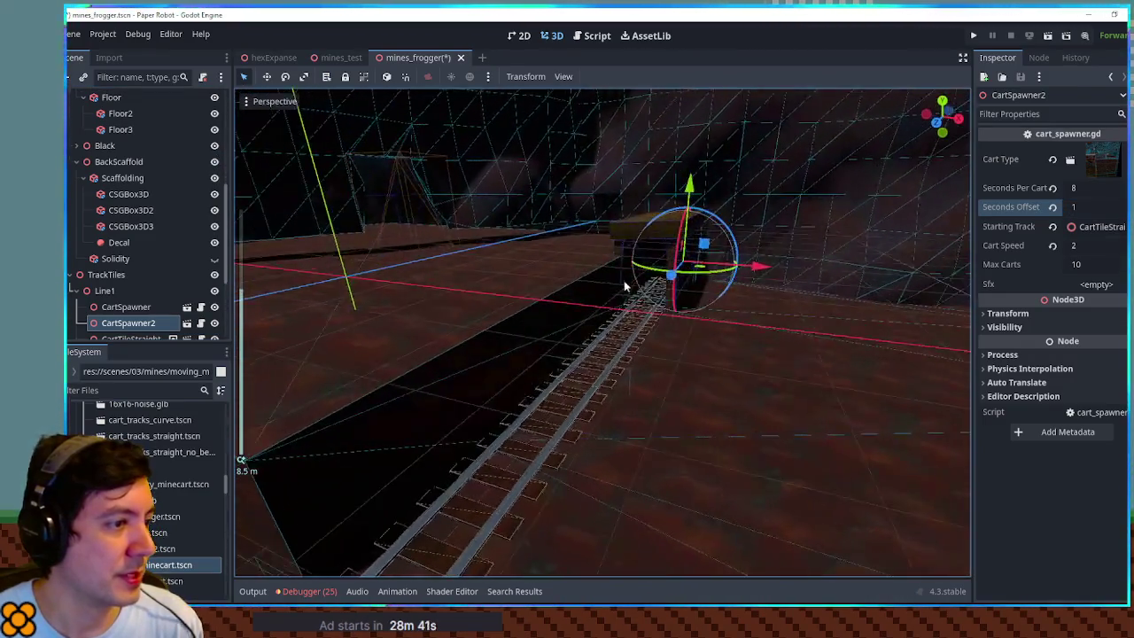
pyautogui.scroll(-5, 710, 284)
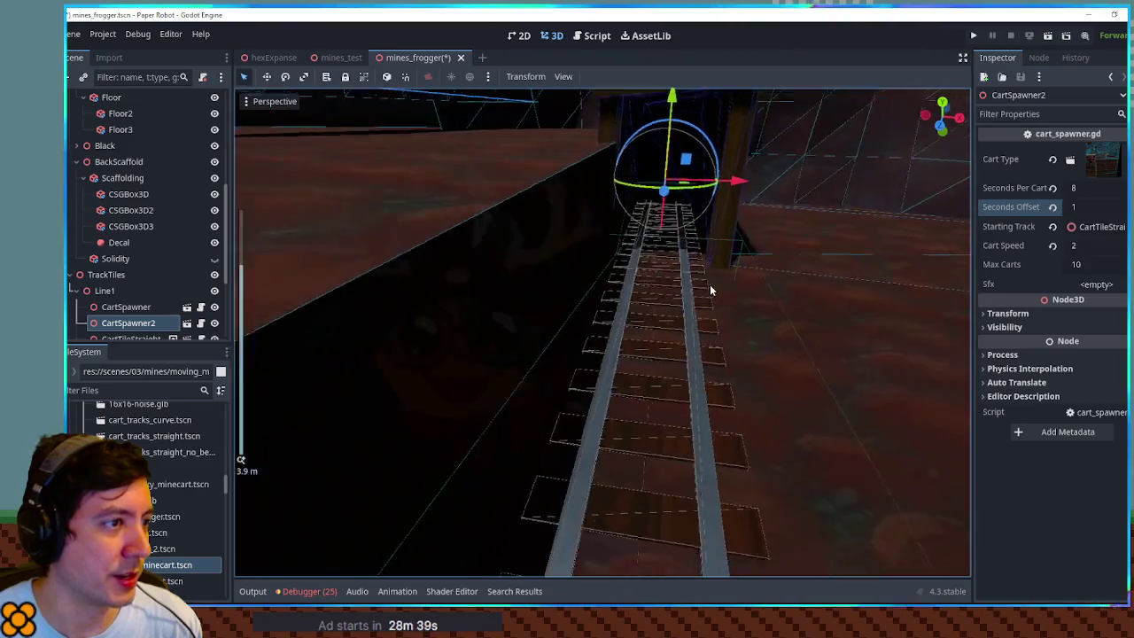
pyautogui.moveTo(709, 283)
pyautogui.mouseDown()
pyautogui.moveTo(624, 236)
pyautogui.moveTo(686, 248)
pyautogui.moveTo(836, 322)
pyautogui.moveTo(655, 324)
pyautogui.moveTo(647, 336)
pyautogui.mouseUp()
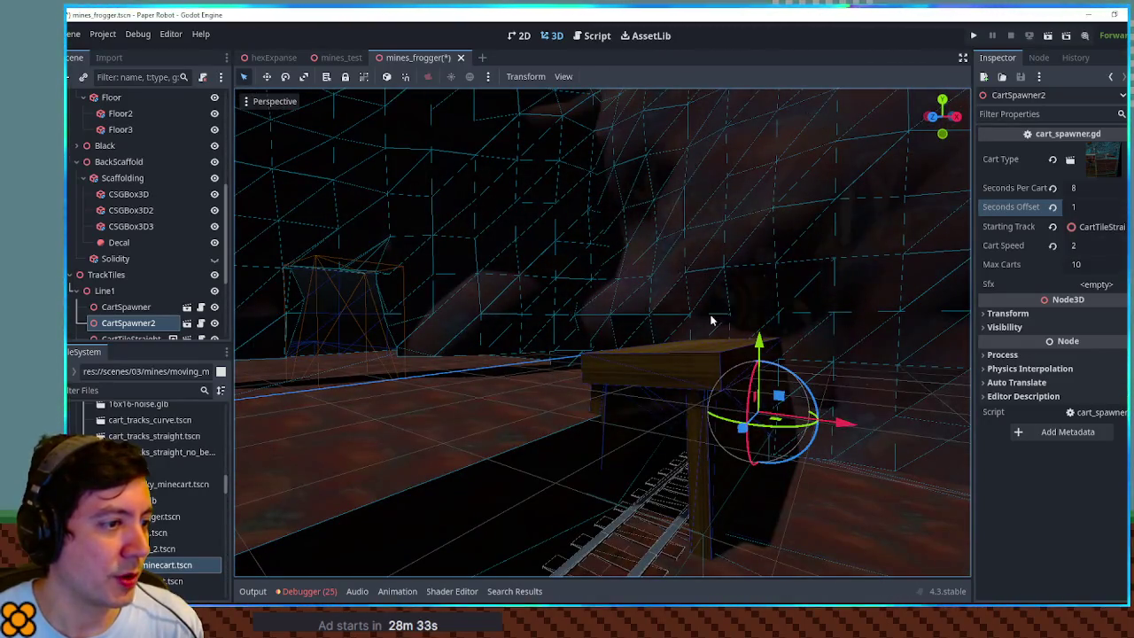
pyautogui.moveTo(749, 318)
pyautogui.mouseDown()
pyautogui.moveTo(657, 321)
pyautogui.moveTo(700, 346)
pyautogui.moveTo(656, 330)
pyautogui.moveTo(661, 278)
pyautogui.moveTo(646, 306)
pyautogui.mouseUp()
# - Select RockyWall and nudge it slightly along its Z axis
pyautogui.click(676, 221)
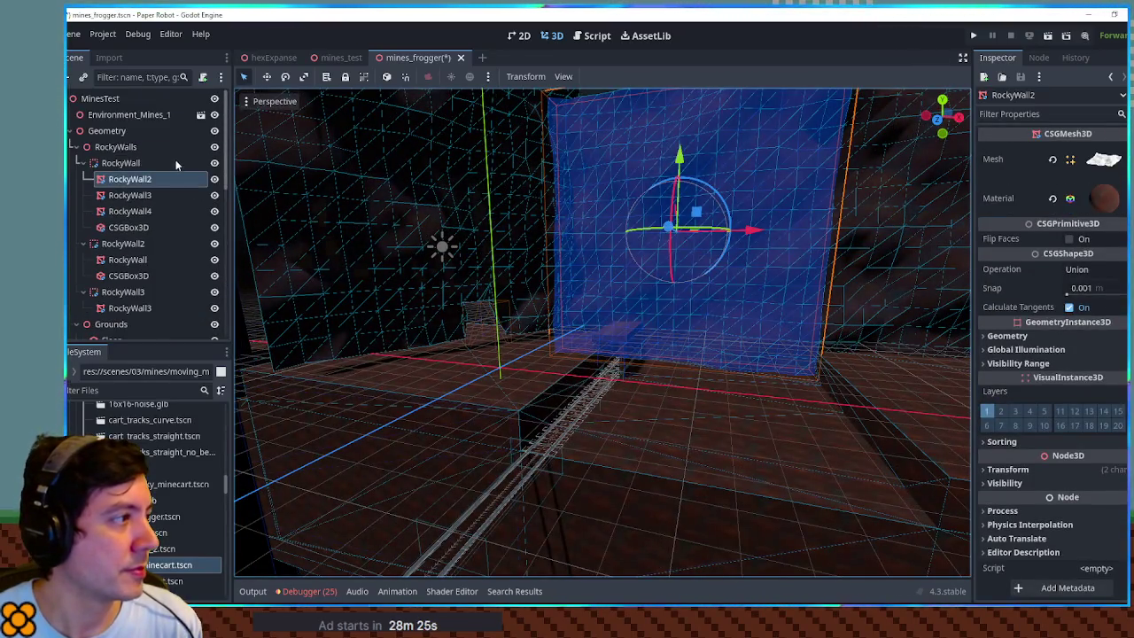
pyautogui.click(139, 168)
pyautogui.moveTo(680, 481); pyautogui.dragTo(569, 498)
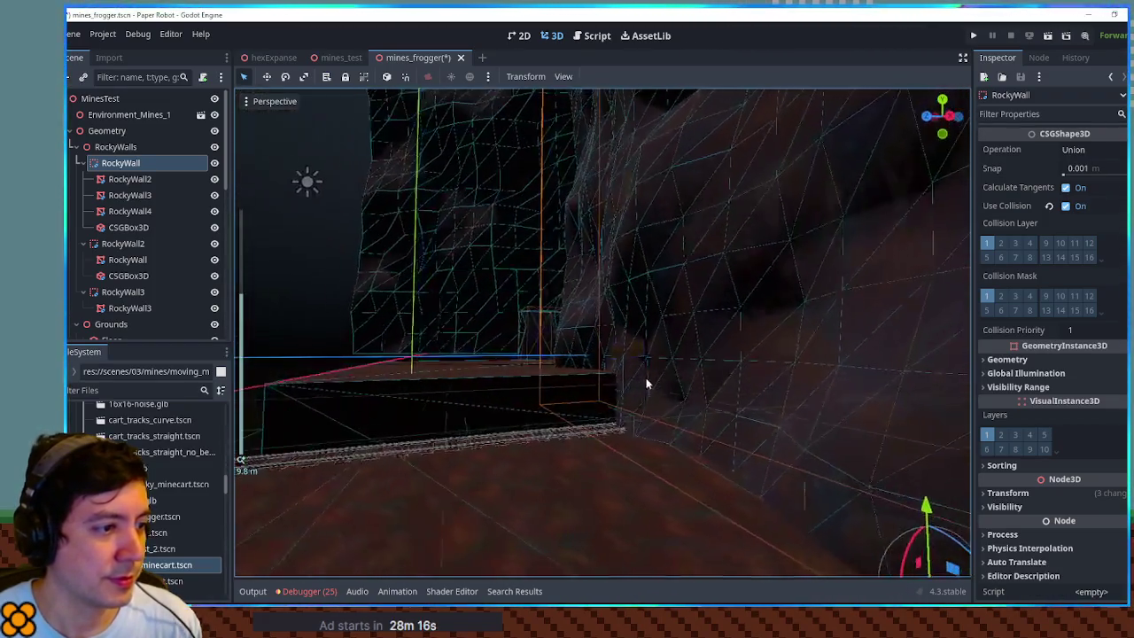
pyautogui.scroll(-3, 646, 384)
pyautogui.moveTo(723, 461); pyautogui.dragTo(733, 462)
pyautogui.scroll(5, 694, 425)
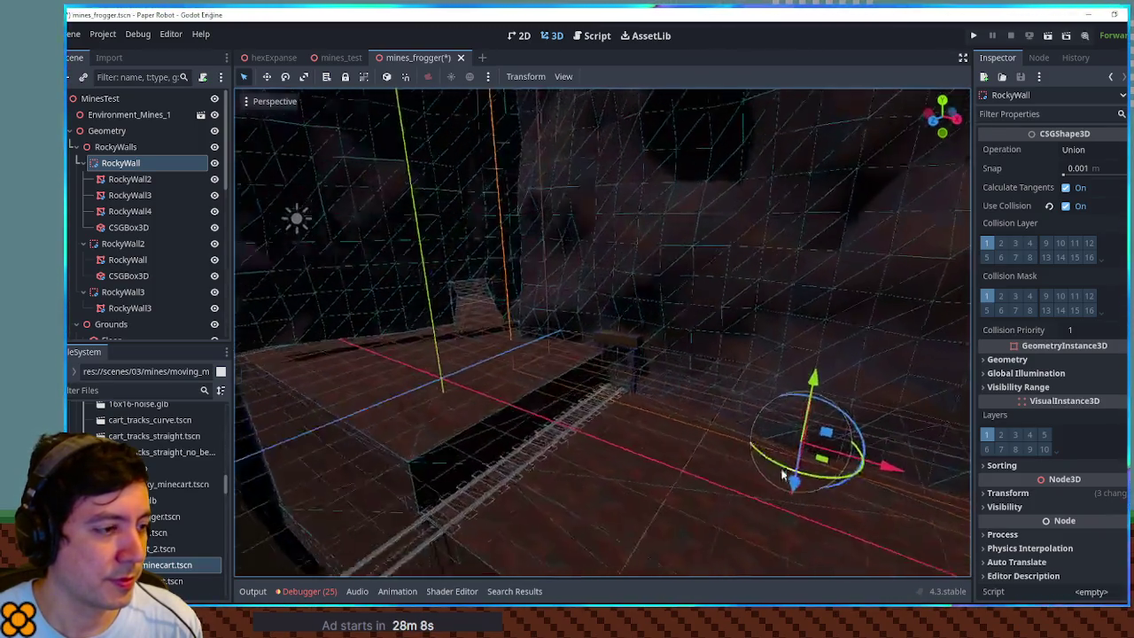
pyautogui.moveTo(790, 375); pyautogui.dragTo(734, 362)
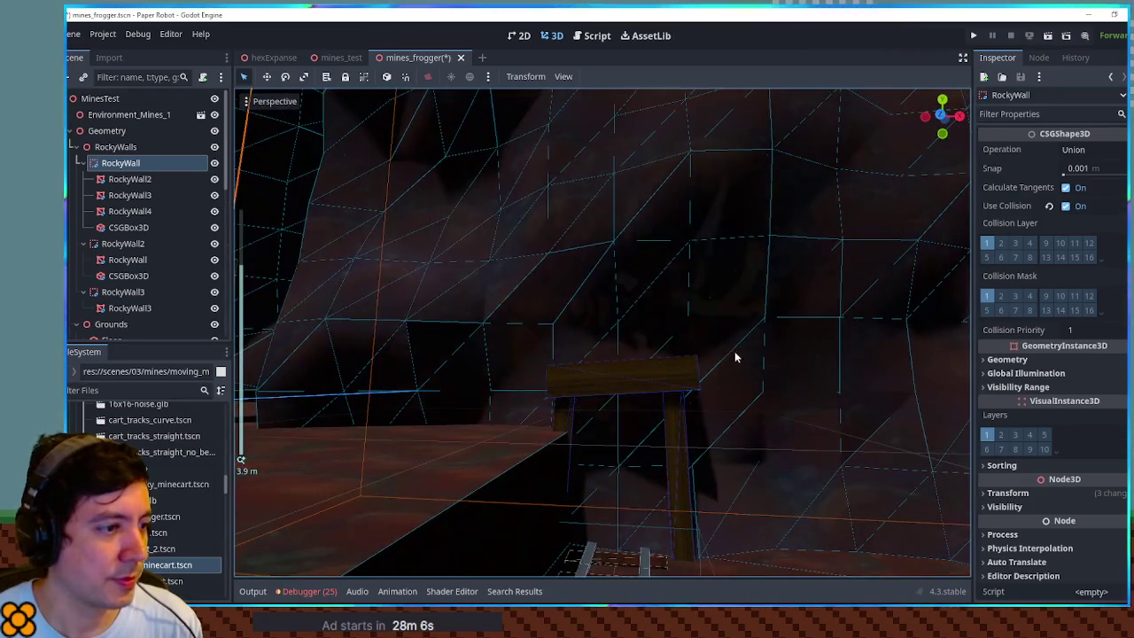
# - In front orthographic view, reposition CSGBox3D2 along the wall base and narrow it to about 0.757 m
pyautogui.doubleClick(138, 229)
pyautogui.press('KP_1')
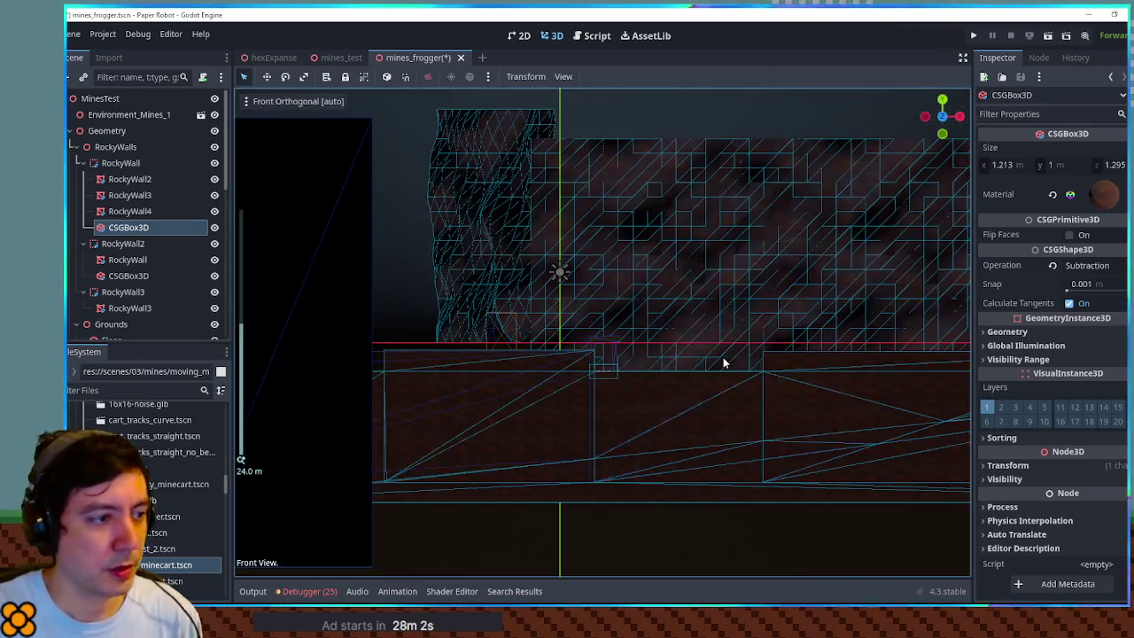
pyautogui.moveTo(764, 346); pyautogui.dragTo(606, 340)
pyautogui.moveTo(968, 297)
pyautogui.mouseDown()
pyautogui.moveTo(545, 386)
pyautogui.moveTo(460, 361)
pyautogui.mouseUp()
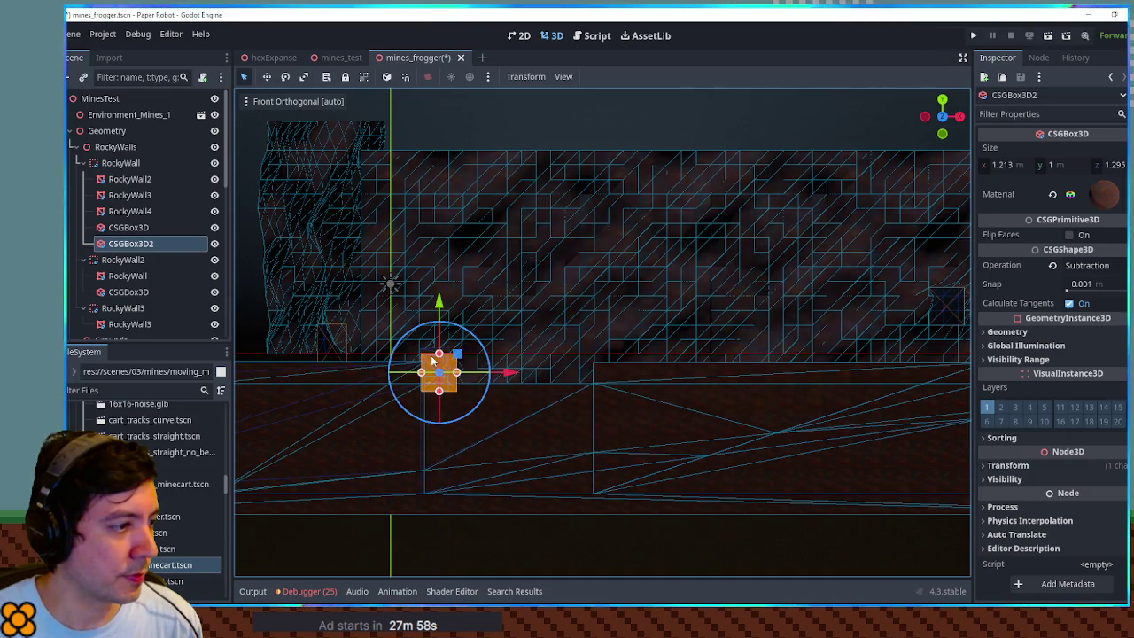
pyautogui.press('f')
pyautogui.scroll(10, 625, 341)
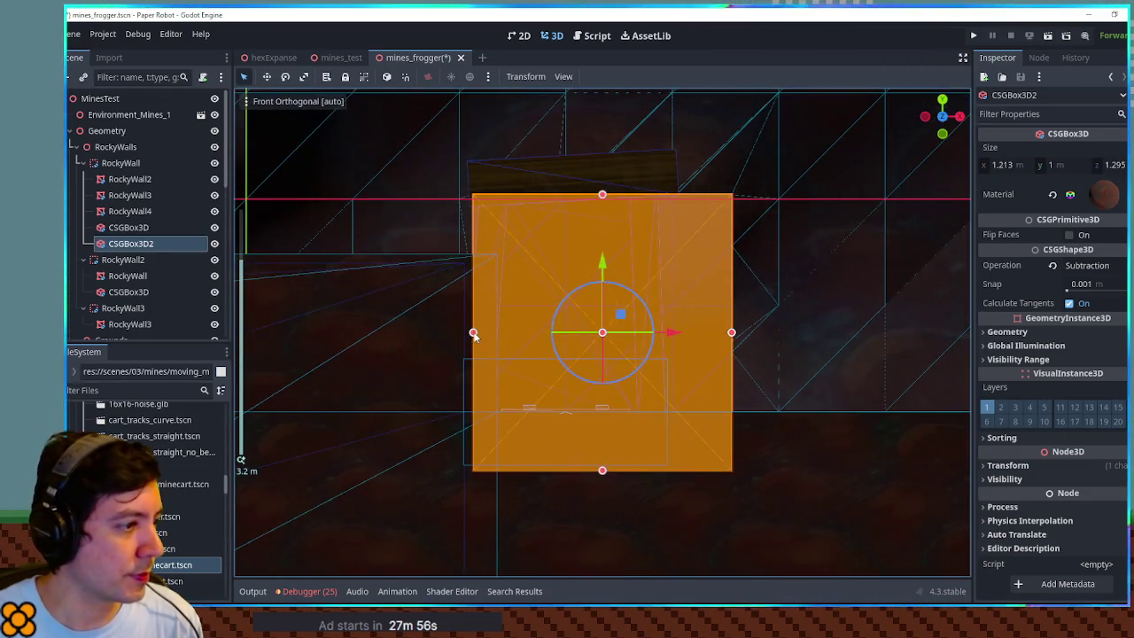
pyautogui.moveTo(473, 333); pyautogui.dragTo(496, 333)
pyautogui.moveTo(729, 332); pyautogui.dragTo(649, 333)
# - Return to a perspective view, select RockyWall3, and look down the cart tracks
pyautogui.moveTo(662, 224)
pyautogui.mouseDown()
pyautogui.moveTo(501, 340)
pyautogui.moveTo(343, 265)
pyautogui.mouseUp()
pyautogui.scroll(-5, 501, 340)
pyautogui.click(550, 221)
pyautogui.moveTo(550, 228)
pyautogui.mouseDown()
pyautogui.moveTo(632, 245)
pyautogui.moveTo(559, 291)
pyautogui.moveTo(617, 379)
pyautogui.moveTo(603, 417)
pyautogui.mouseUp()
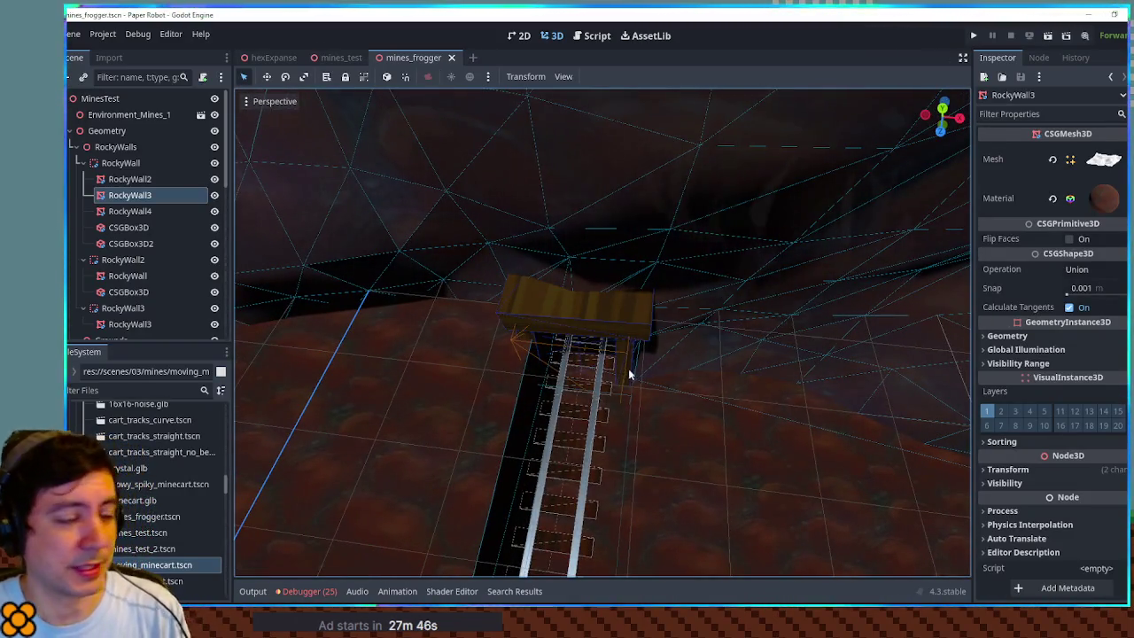
# - Stretch the Solidity box under Scaffolding to about 5.343 m tall
pyautogui.click(558, 295)
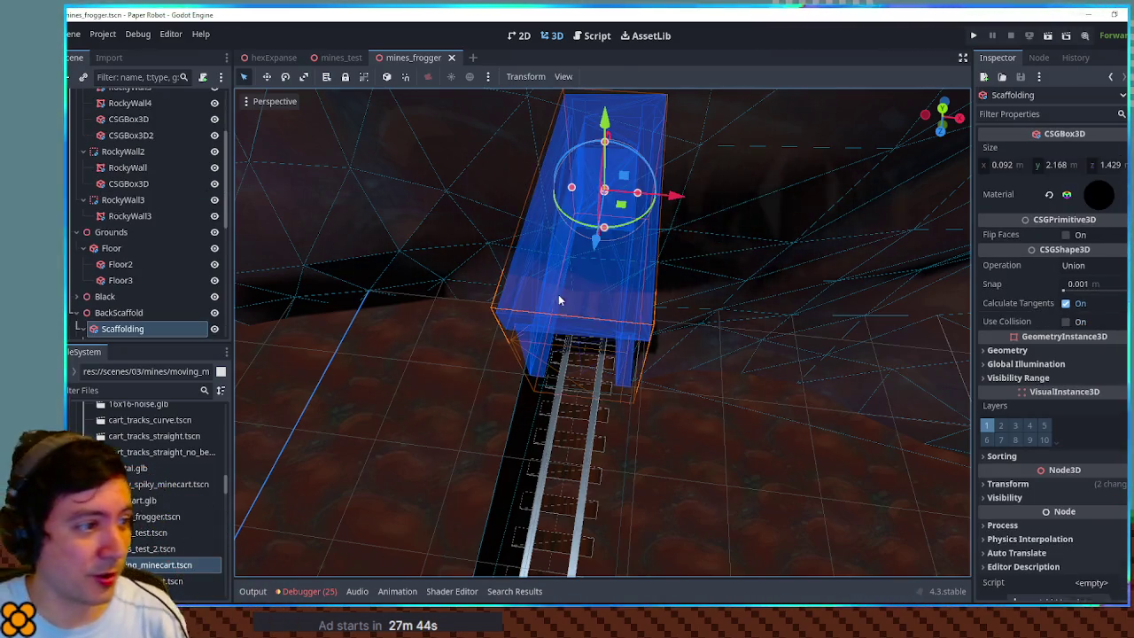
pyautogui.scroll(-3, 154, 305)
pyautogui.click(120, 255)
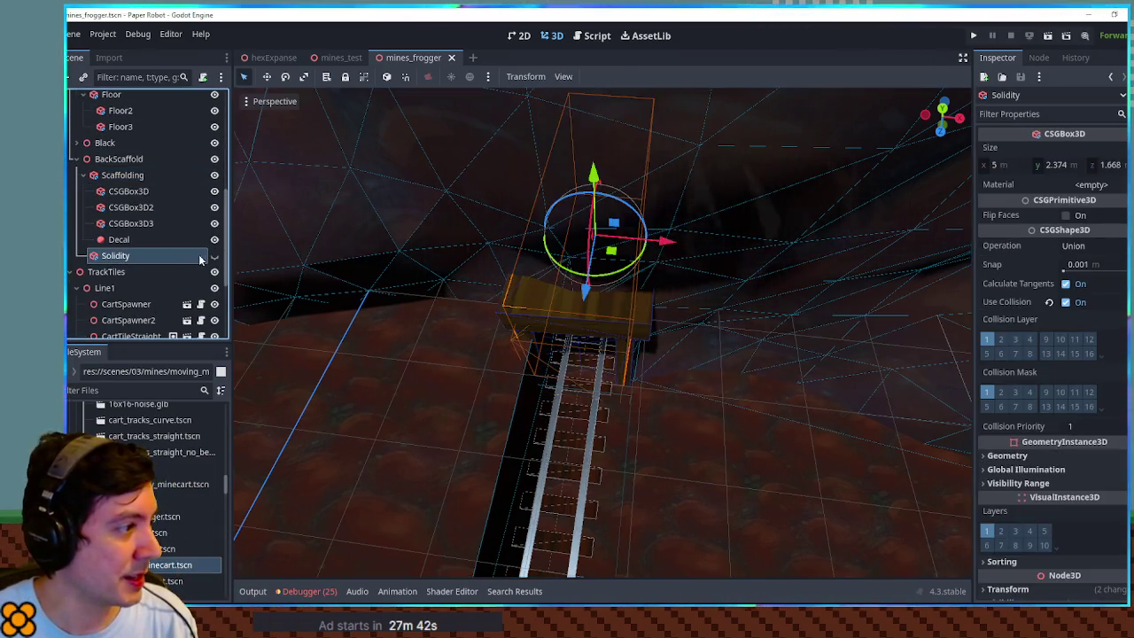
pyautogui.press('f')
pyautogui.moveTo(600, 230); pyautogui.dragTo(596, 103)
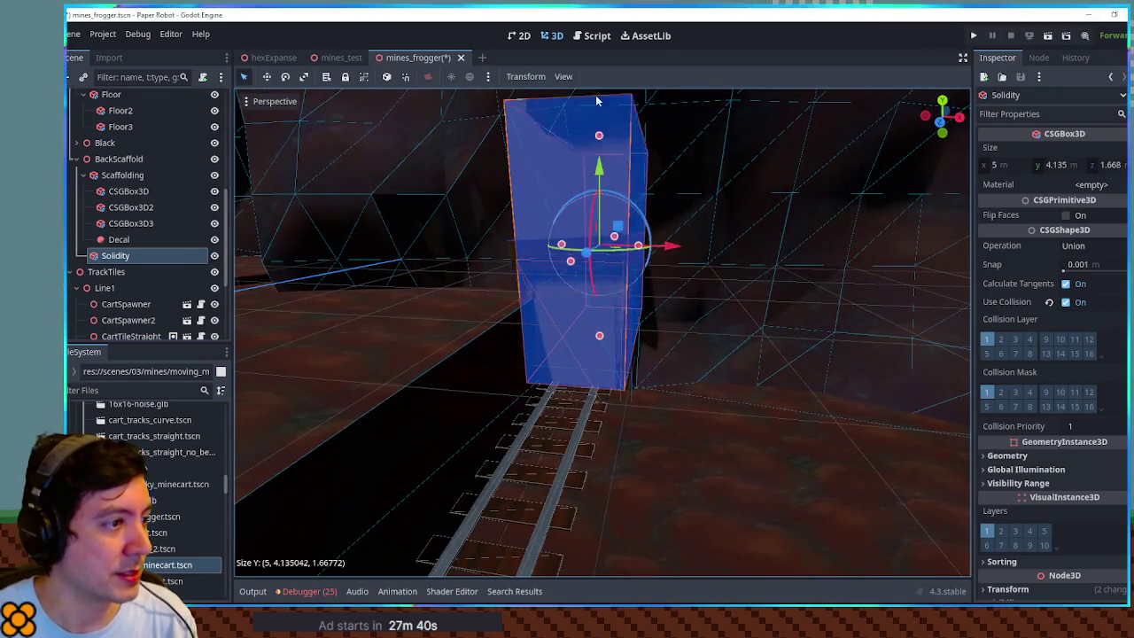
pyautogui.scroll(5, 517, 280)
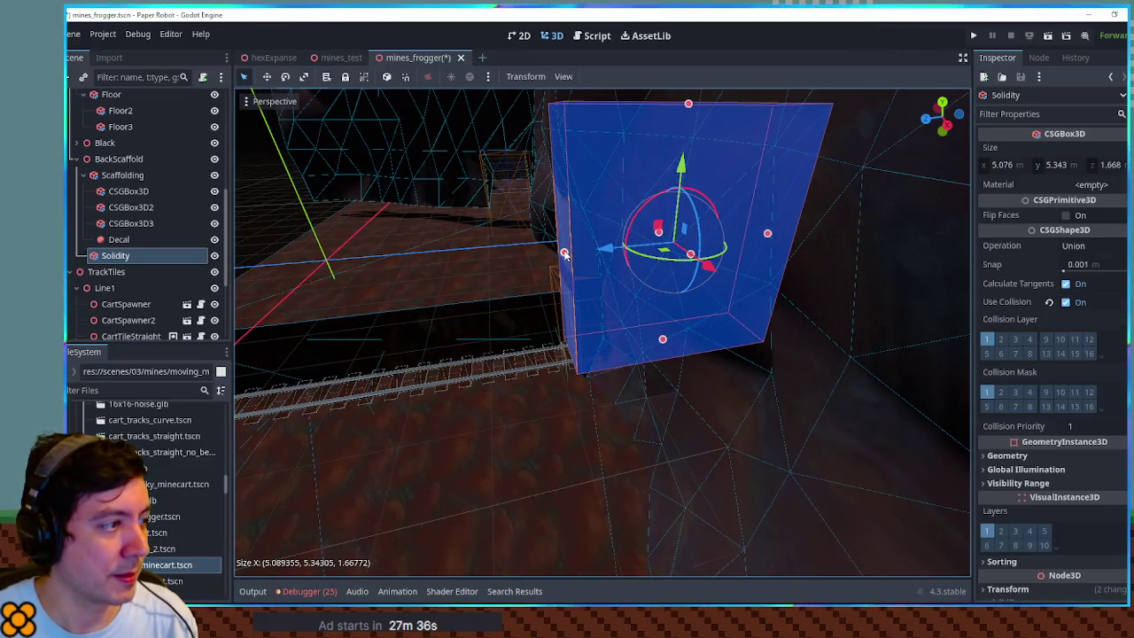
pyautogui.moveTo(563, 254)
pyautogui.mouseDown()
pyautogui.moveTo(671, 275)
pyautogui.moveTo(623, 273)
pyautogui.mouseUp()
# - Hide the Solidity box, save the scene, and run the game
pyautogui.click(214, 256)
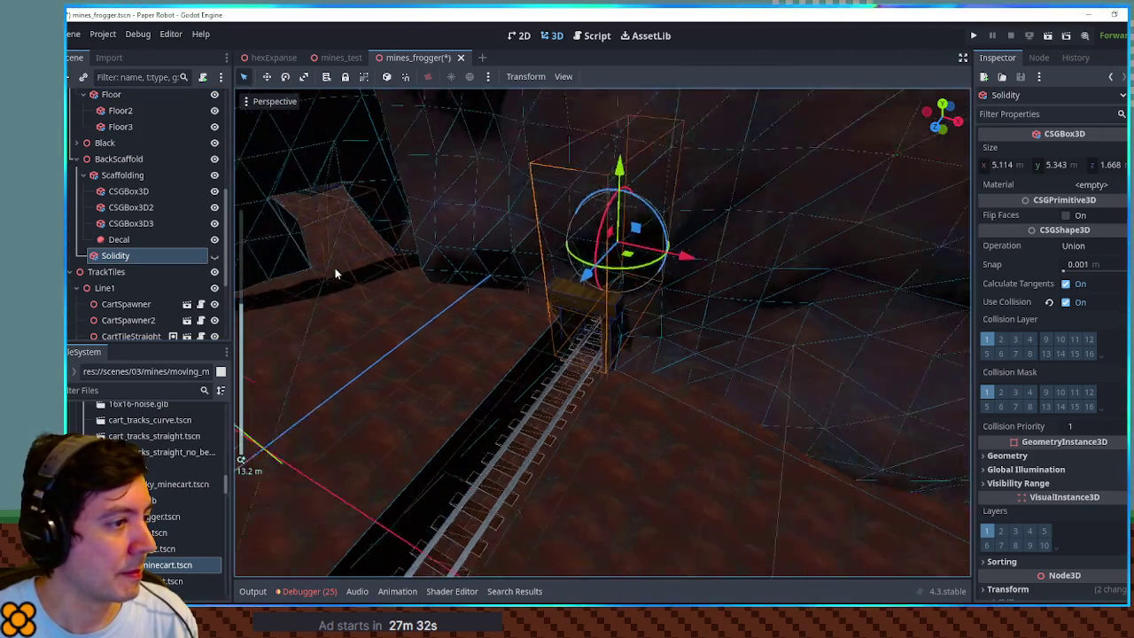
pyautogui.hotkey('ctrl', 's')
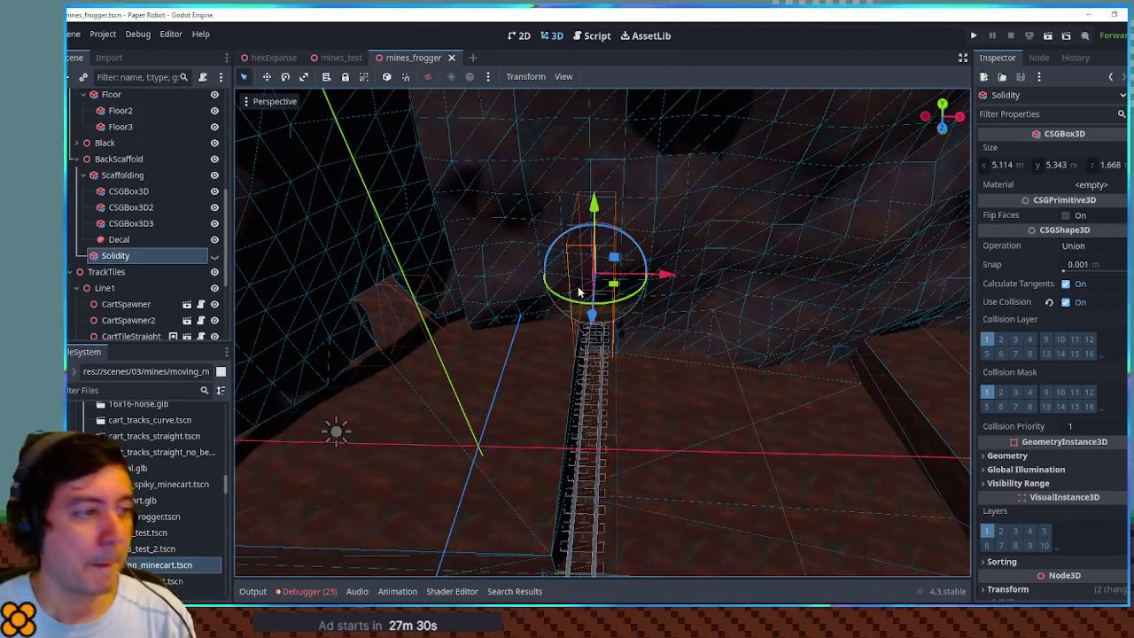
pyautogui.press('F6')
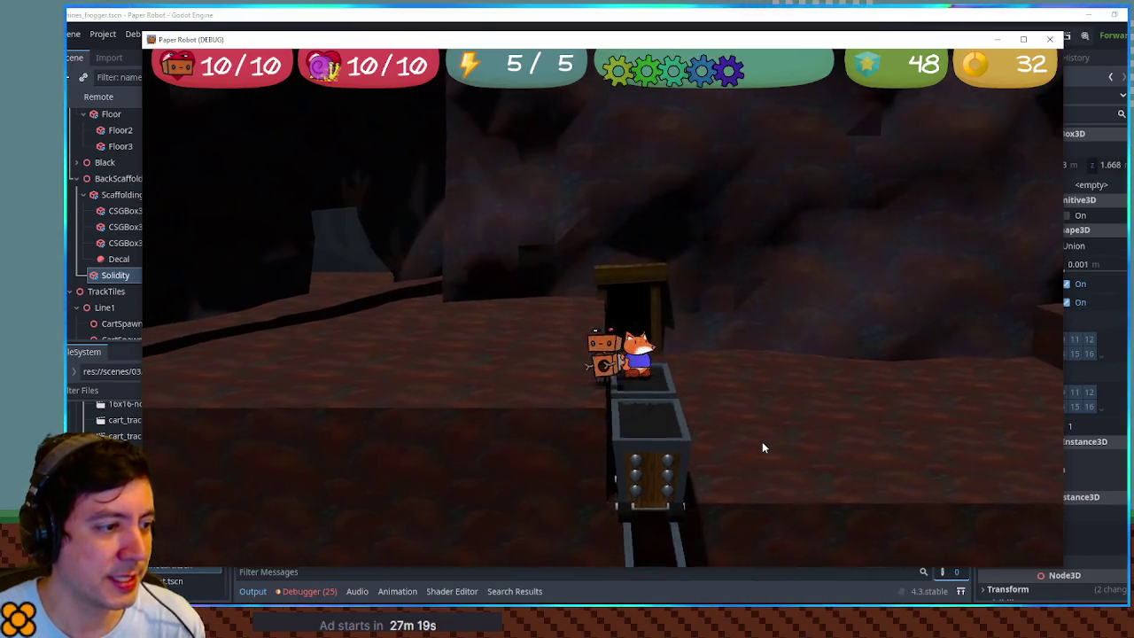
# - Close the game, select CartSpawner2, and run a test with a 0.9 Seconds Offset
pyautogui.click(1049, 39)
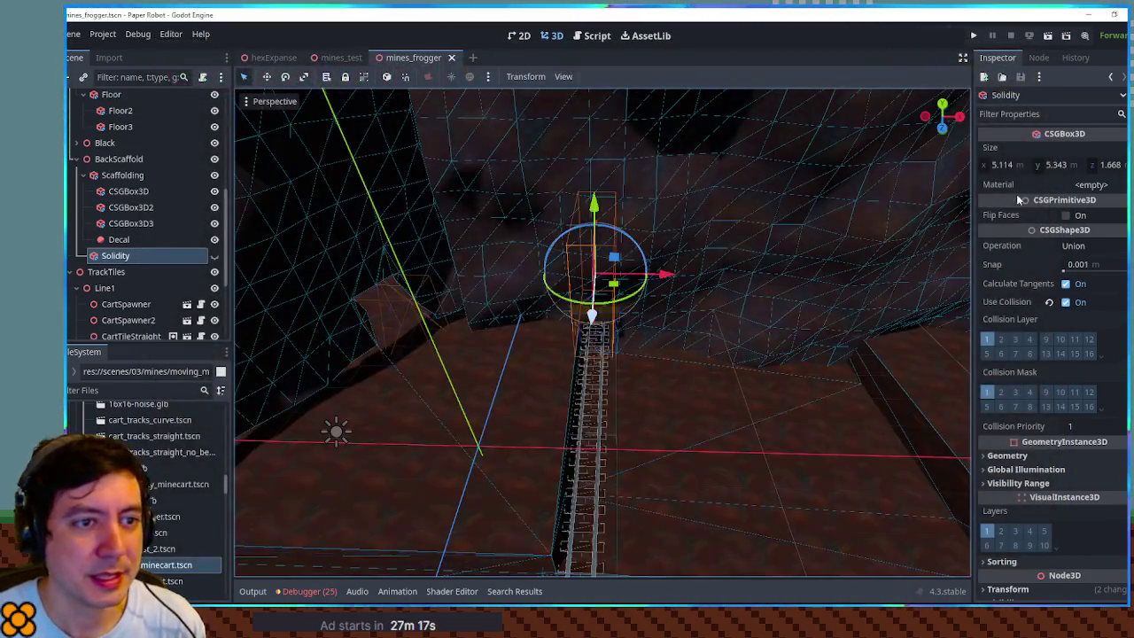
pyautogui.scroll(5, 129, 193)
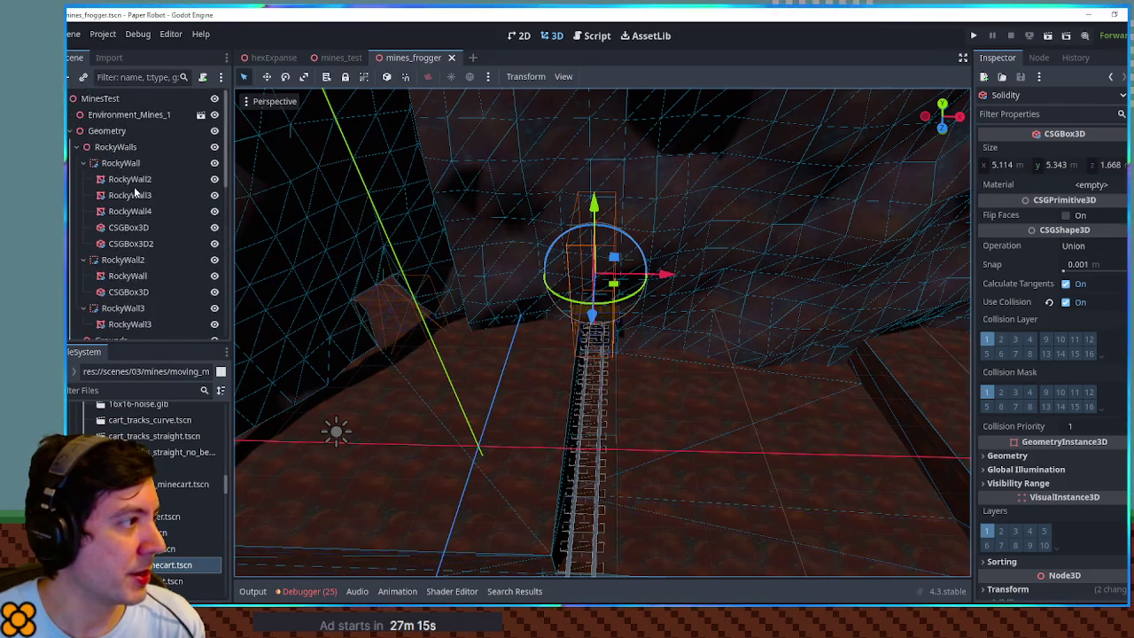
pyautogui.scroll(-10, 133, 188)
pyautogui.click(128, 185)
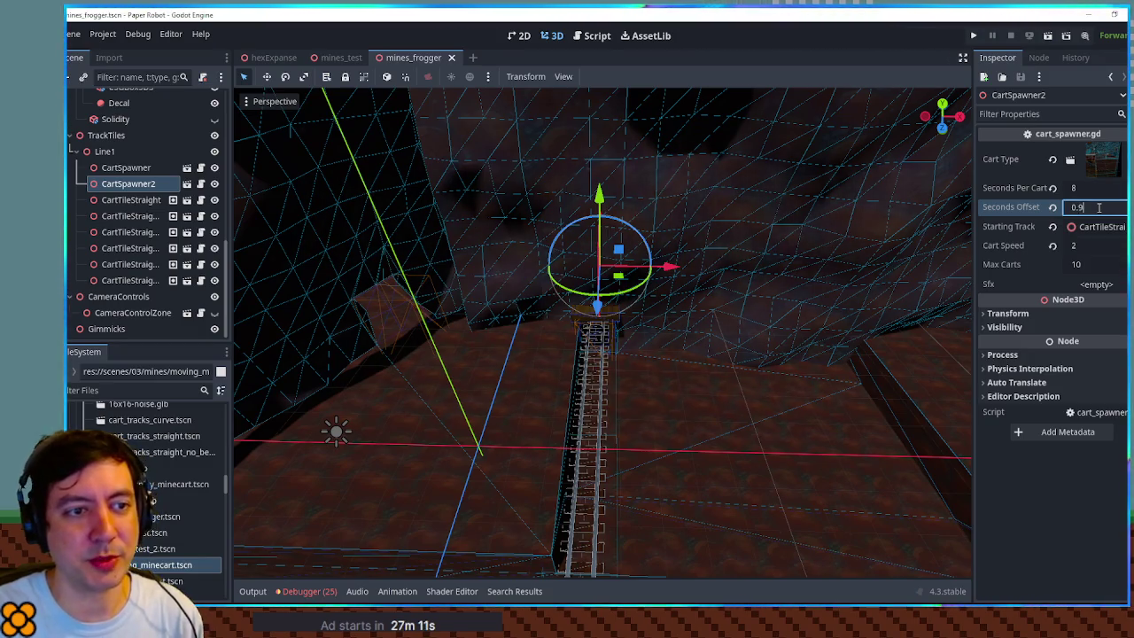
pyautogui.press('F5')
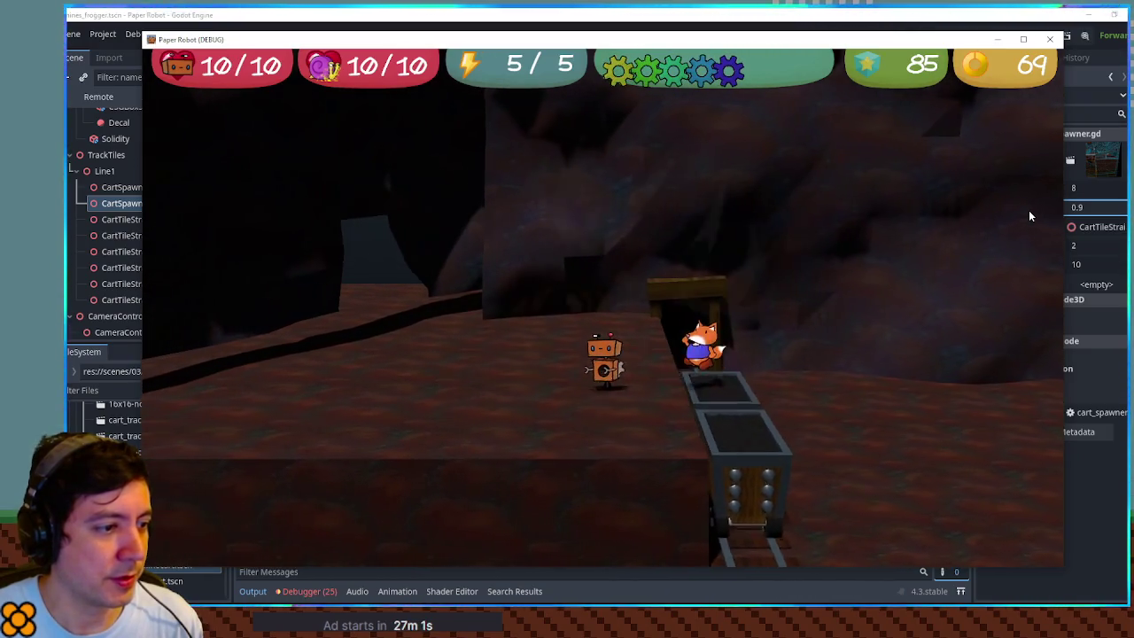
# - Change the Seconds Offset to 0.8, save, relaunch, and play-test before closing the game
pyautogui.click(1125, 200)
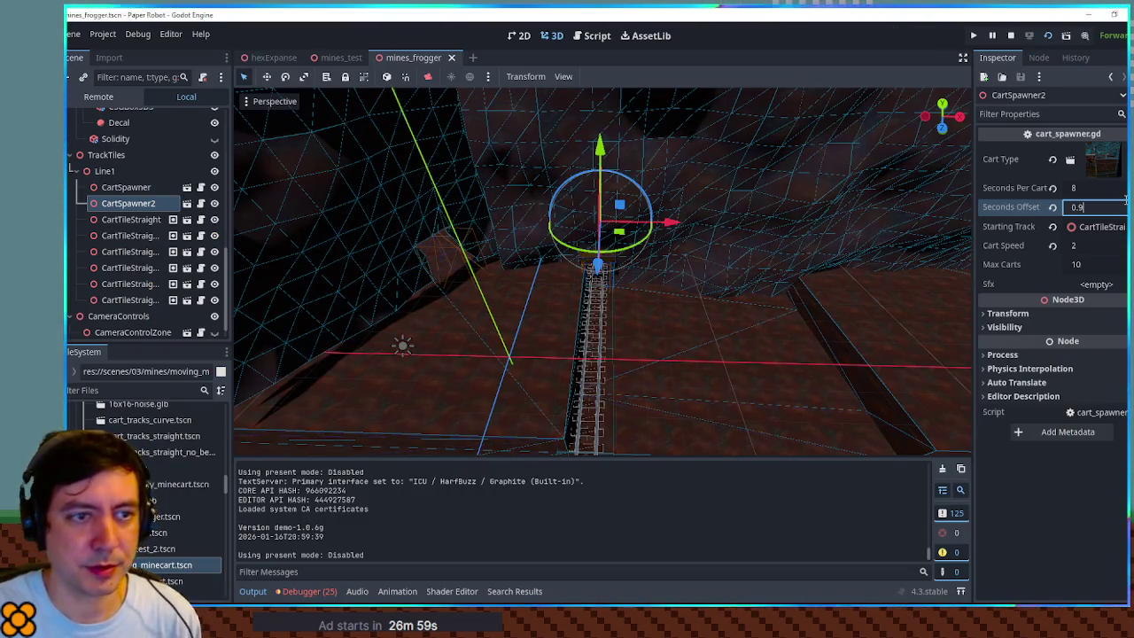
pyautogui.write('0.8')
pyautogui.press('F6')
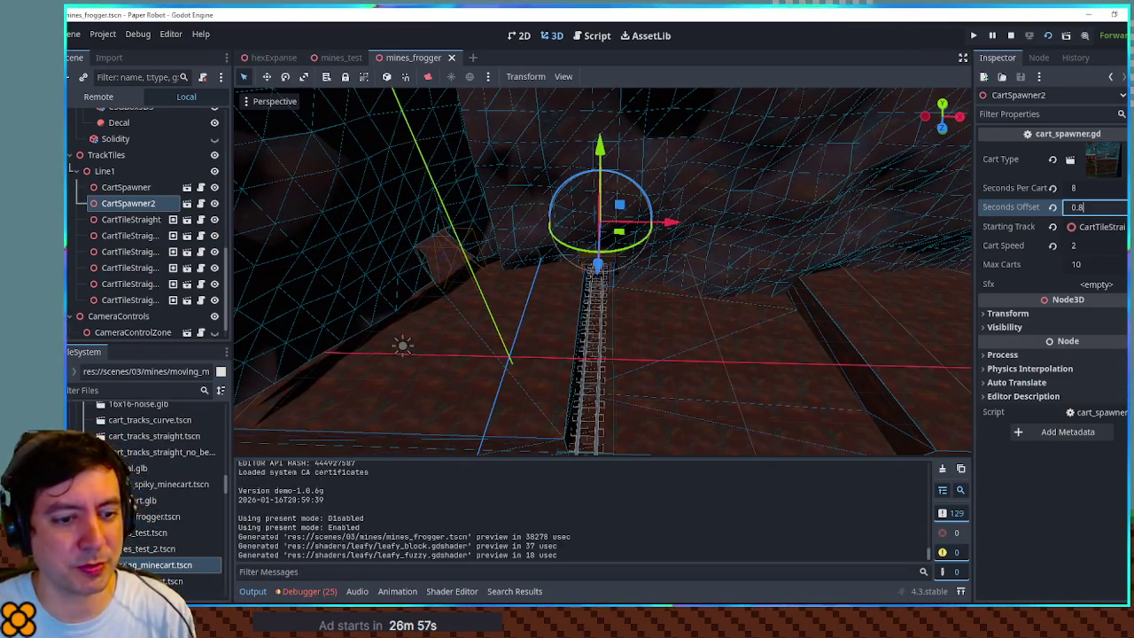
pyautogui.press('F8')
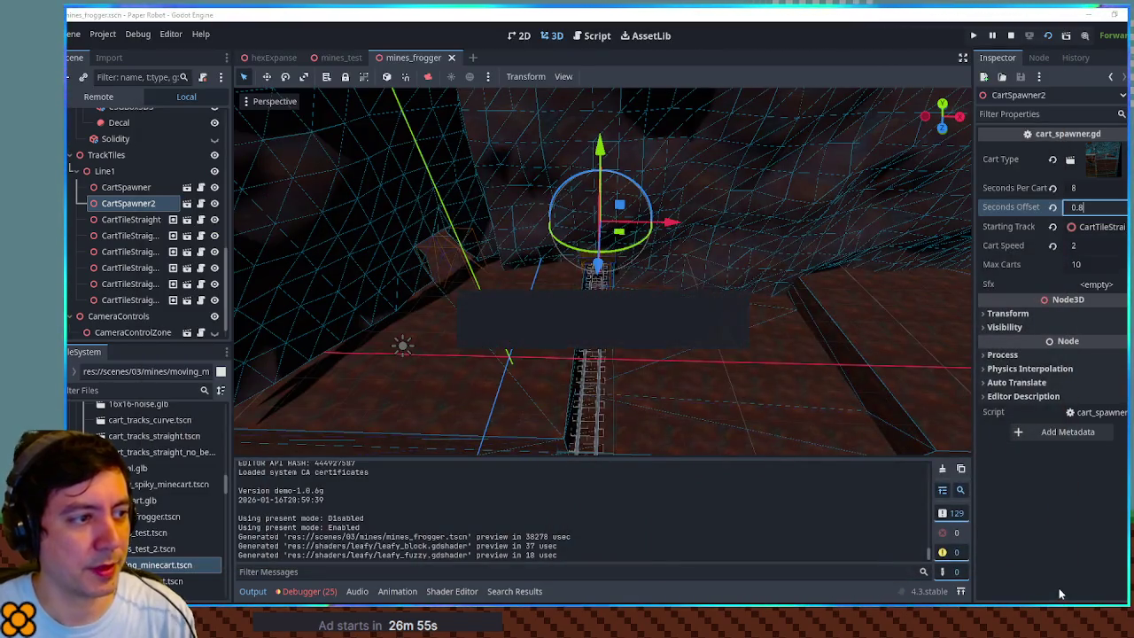
pyautogui.press('F6')
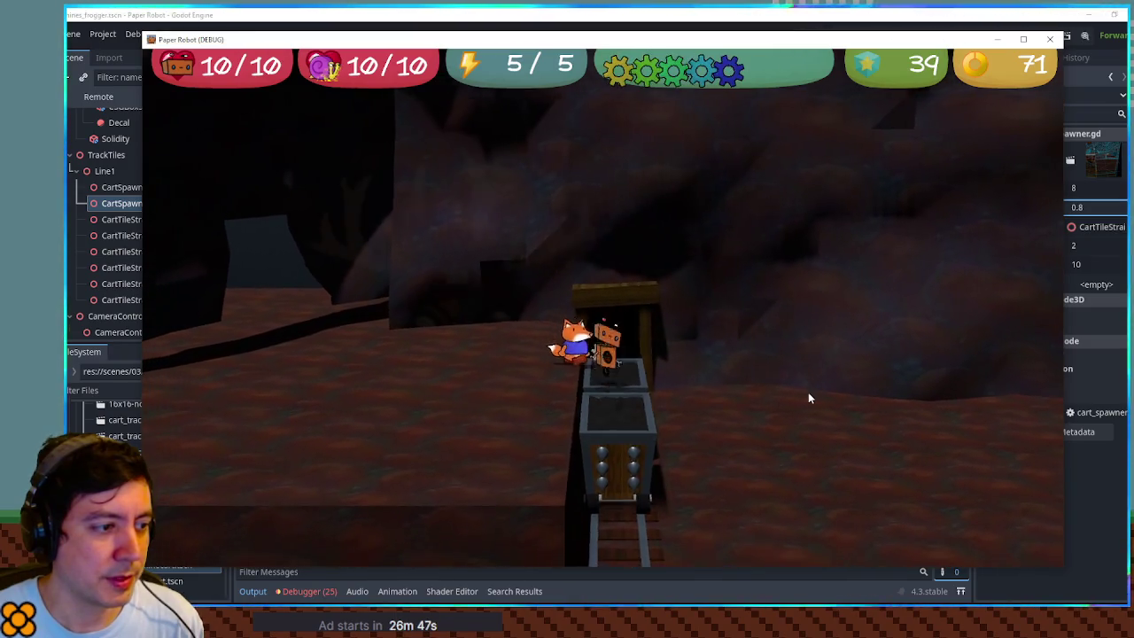
pyautogui.press('a')
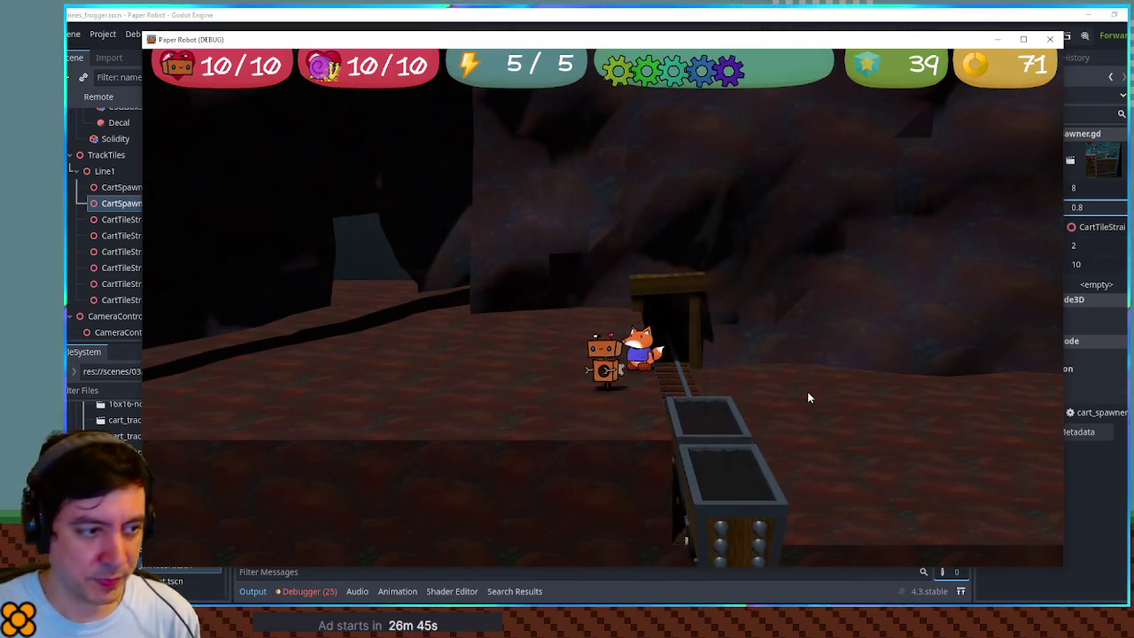
pyautogui.click(814, 13)
pyautogui.hotkey('alt', 'Tab')
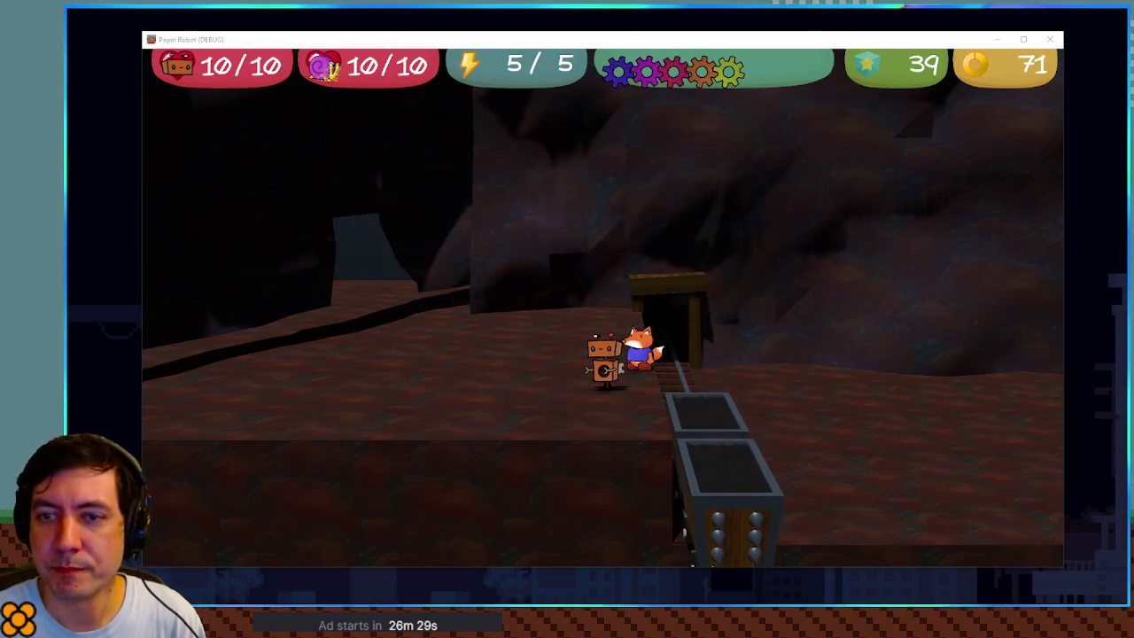
pyautogui.press('F8')
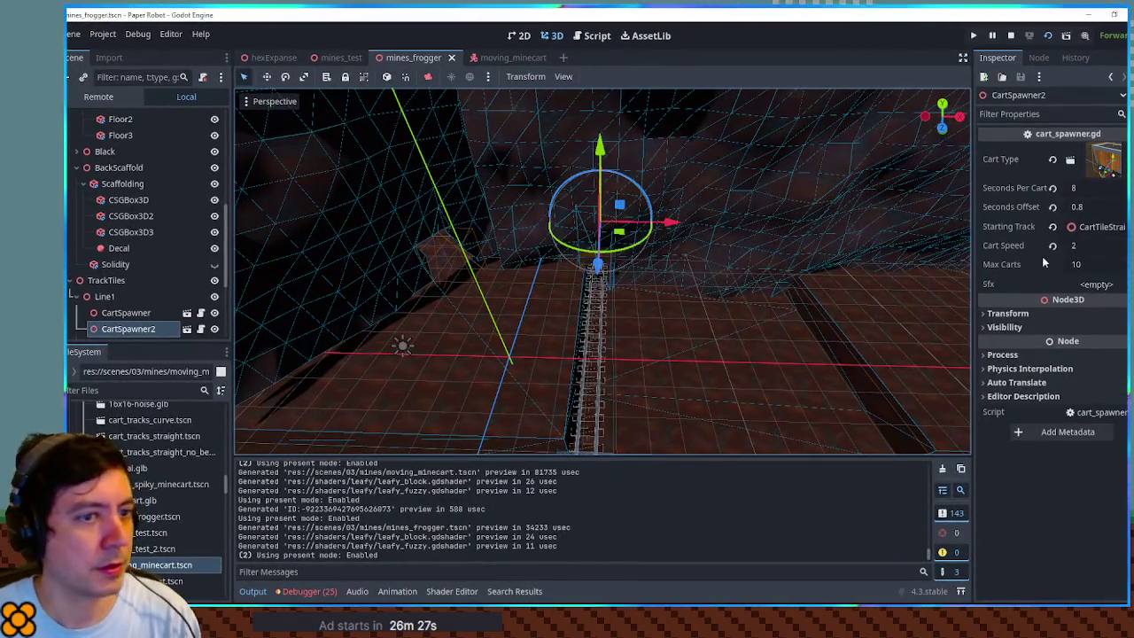
# - Set CartSpawner2's Seconds Offset to 0, save, and run the game
pyautogui.click(1087, 208)
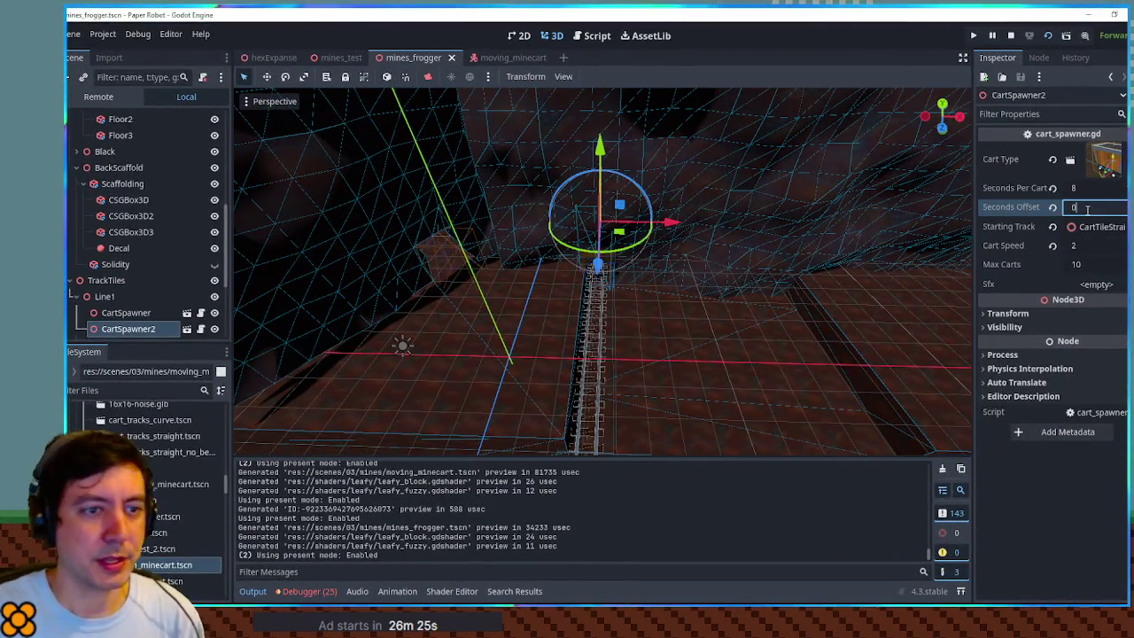
pyautogui.hotkey('ctrl', 's')
pyautogui.press('F5')
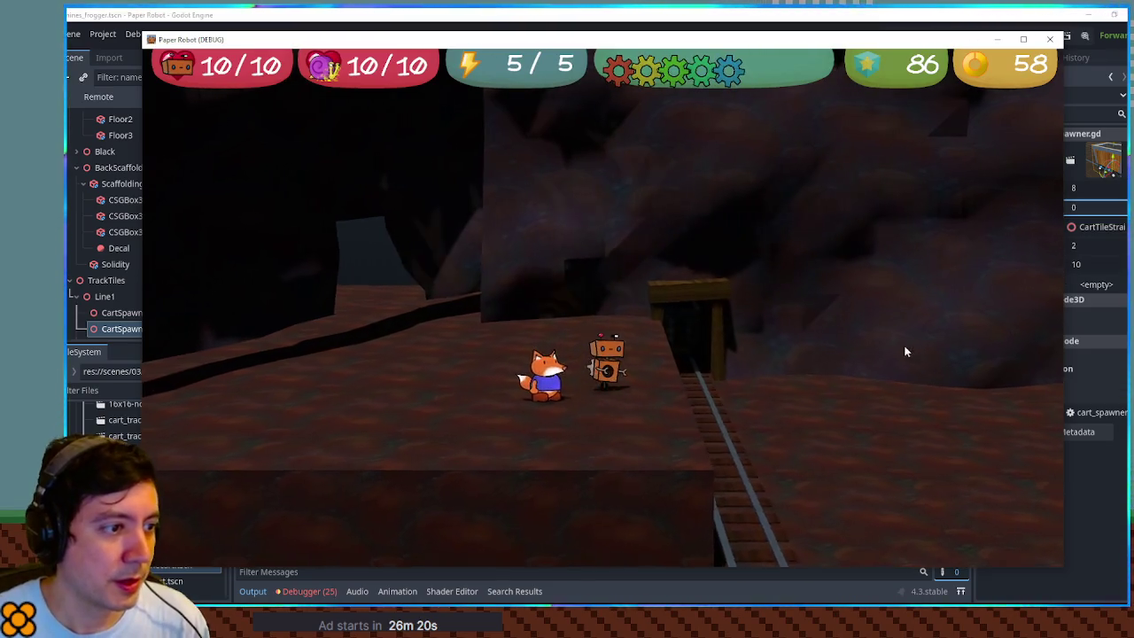
# - Play-test jumping the robot on and off the passing mine carts, then close the game
pyautogui.press('d')
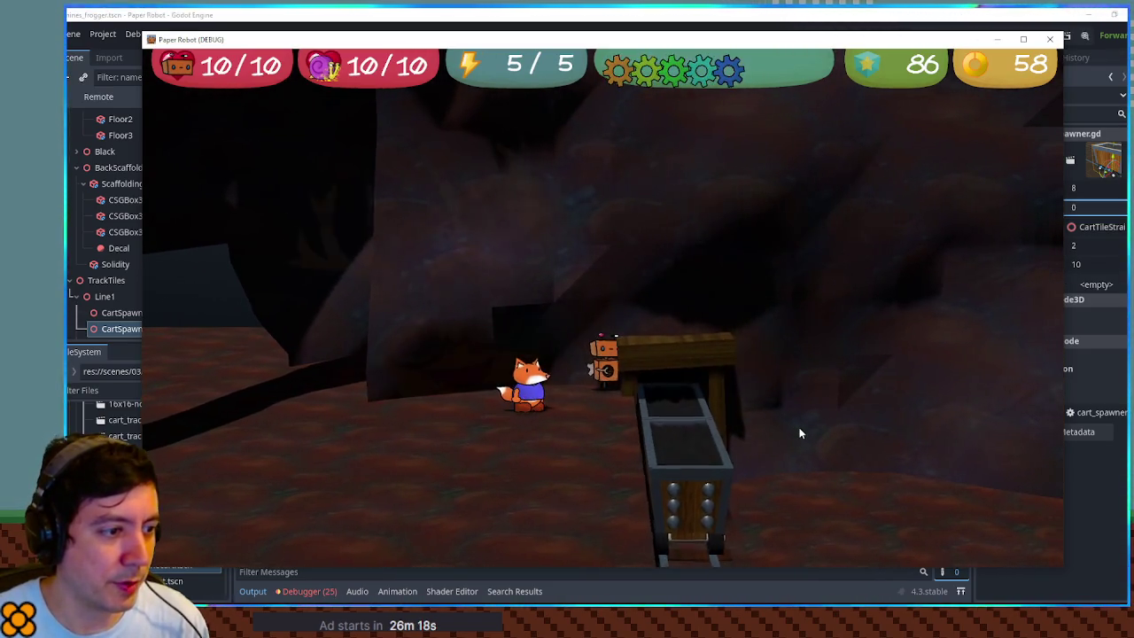
pyautogui.press('space')
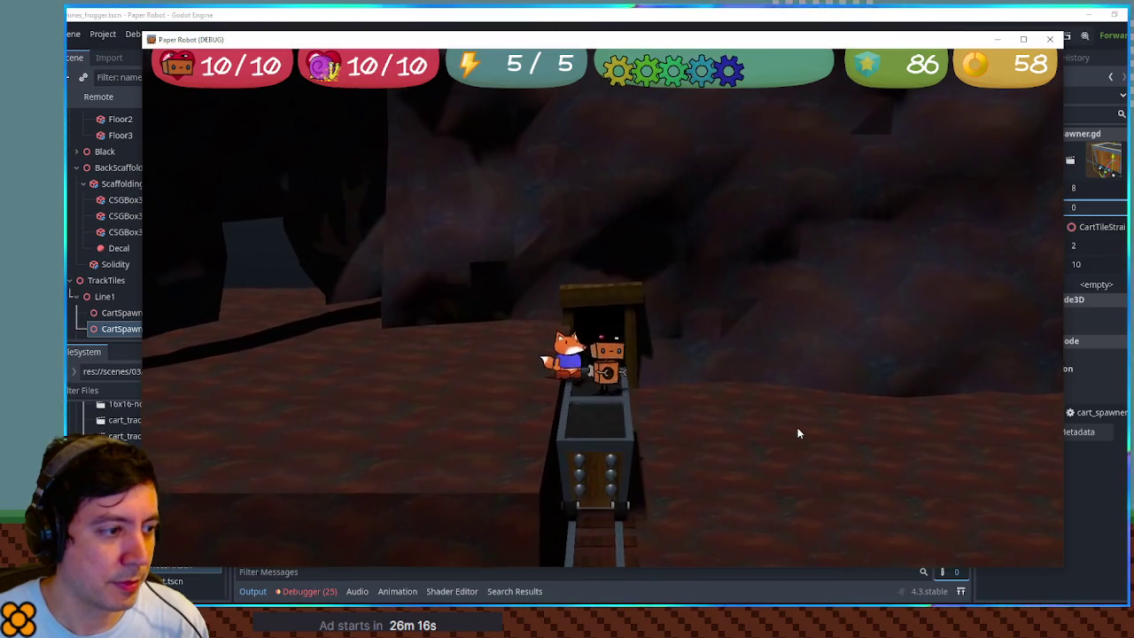
pyautogui.press('space')
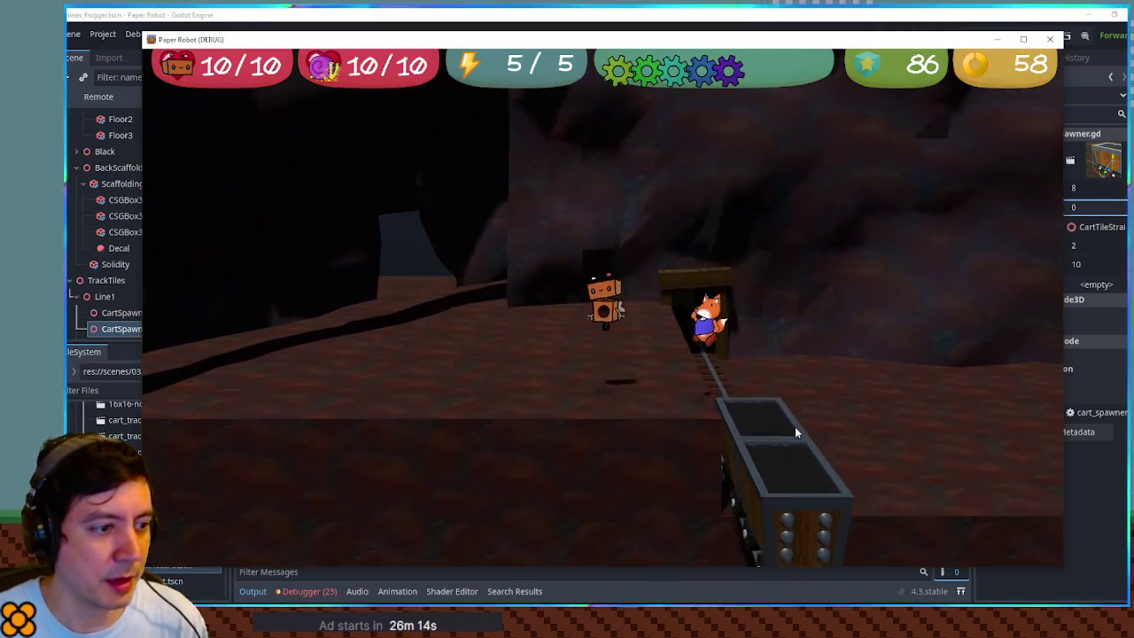
pyautogui.press('d')
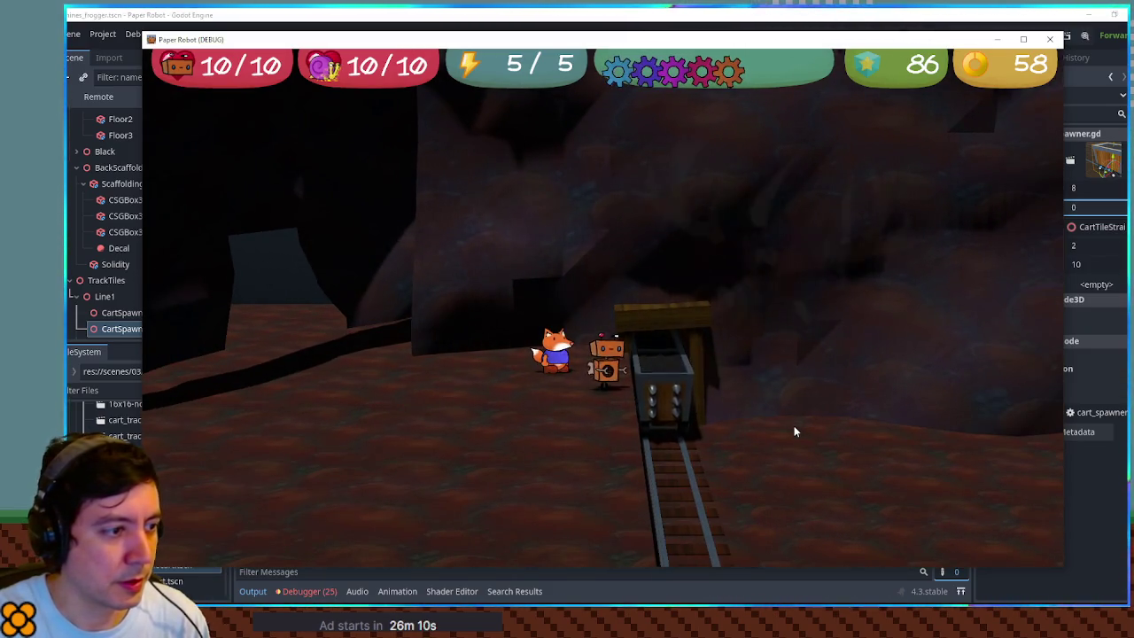
pyautogui.press('d')
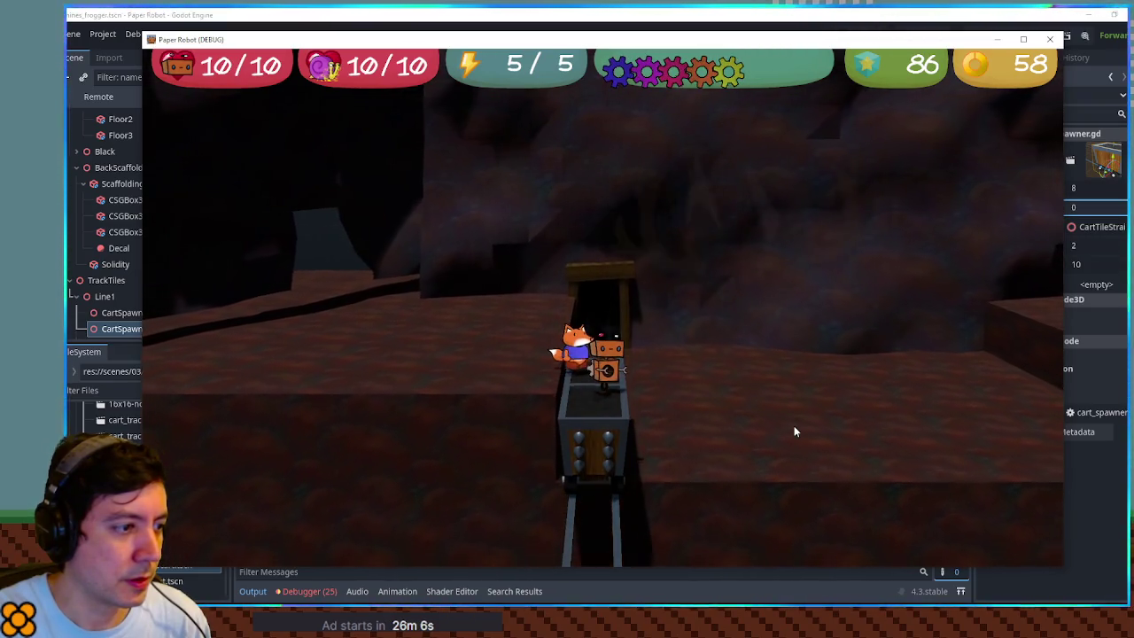
pyautogui.press('space')
pyautogui.press('a')
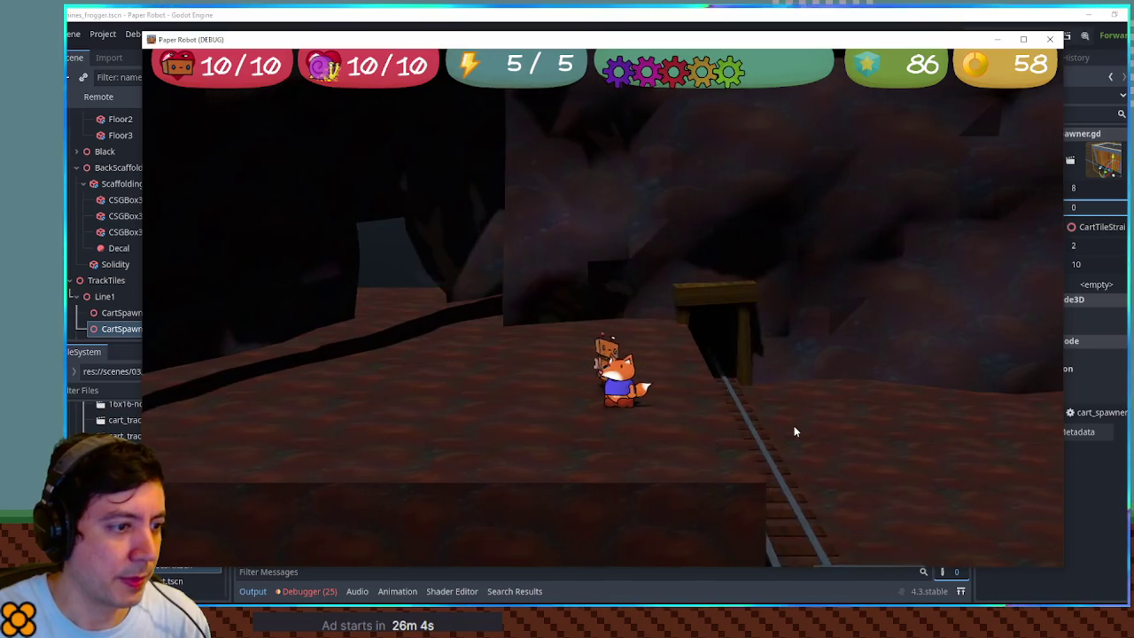
pyautogui.press('d')
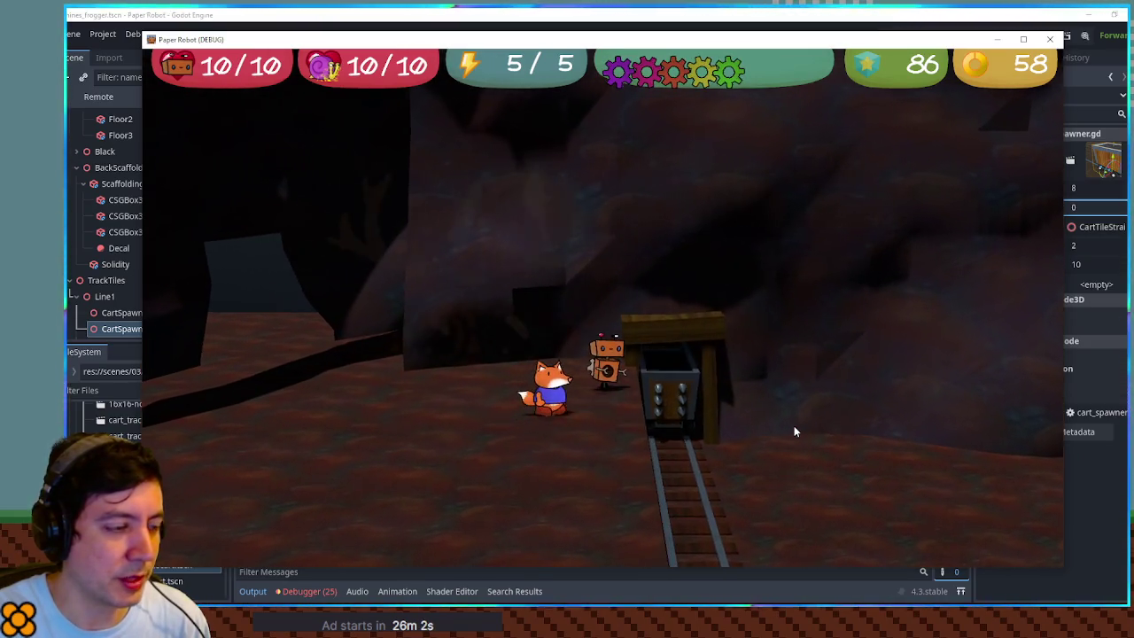
pyautogui.press('d')
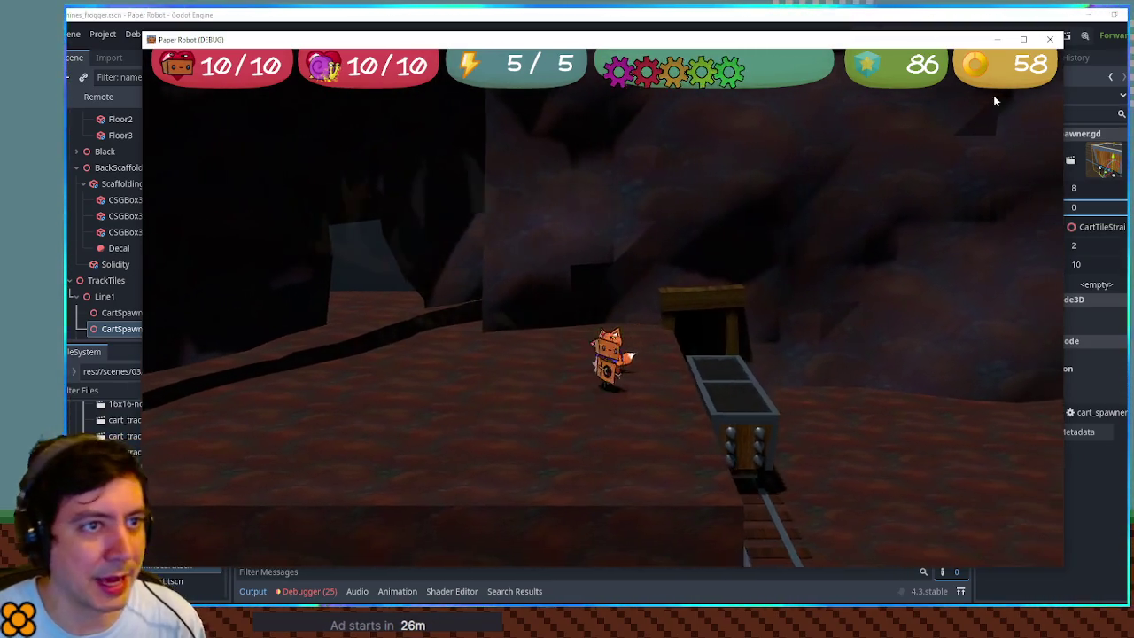
pyautogui.click(1049, 39)
# - Duplicate Line1 into Line2, Line3 and Line4, shifting each copy sideways along X
pyautogui.moveTo(721, 284); pyautogui.dragTo(703, 234)
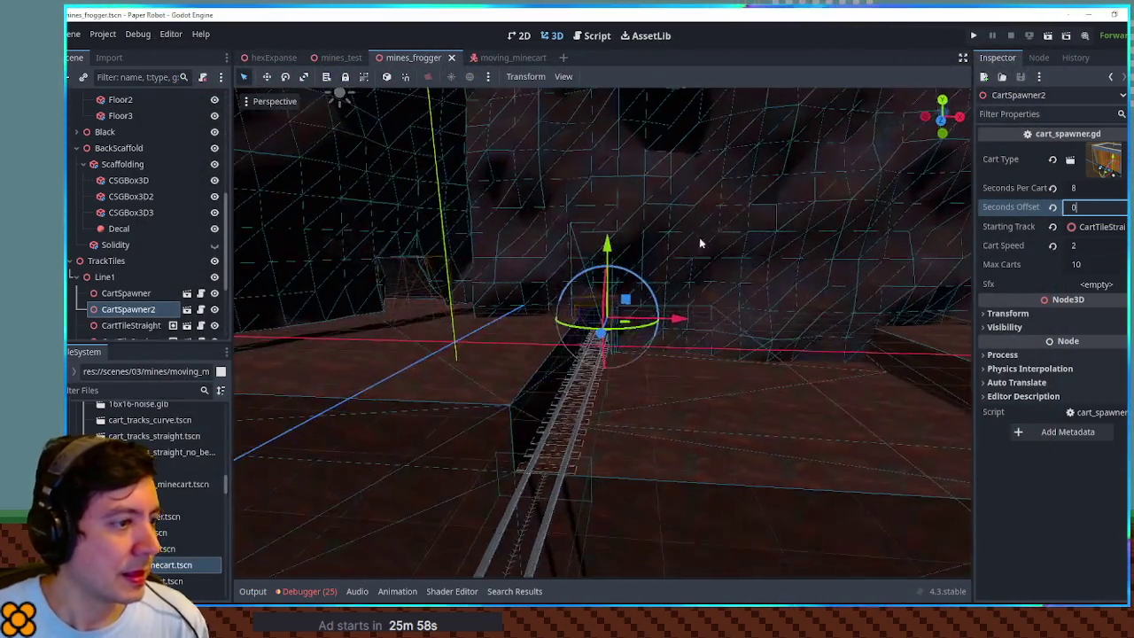
pyautogui.click(117, 277)
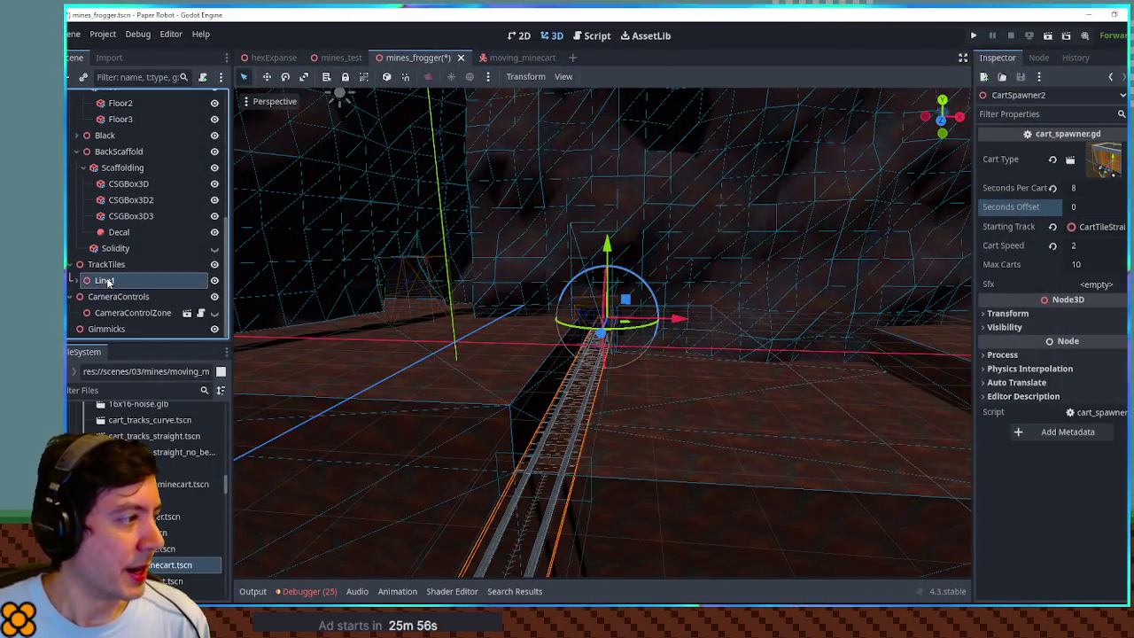
pyautogui.hotkey('ctrl', 'd')
pyautogui.moveTo(681, 322)
pyautogui.mouseDown()
pyautogui.moveTo(706, 319)
pyautogui.moveTo(627, 326)
pyautogui.mouseUp()
pyautogui.scroll(-3, 590, 307)
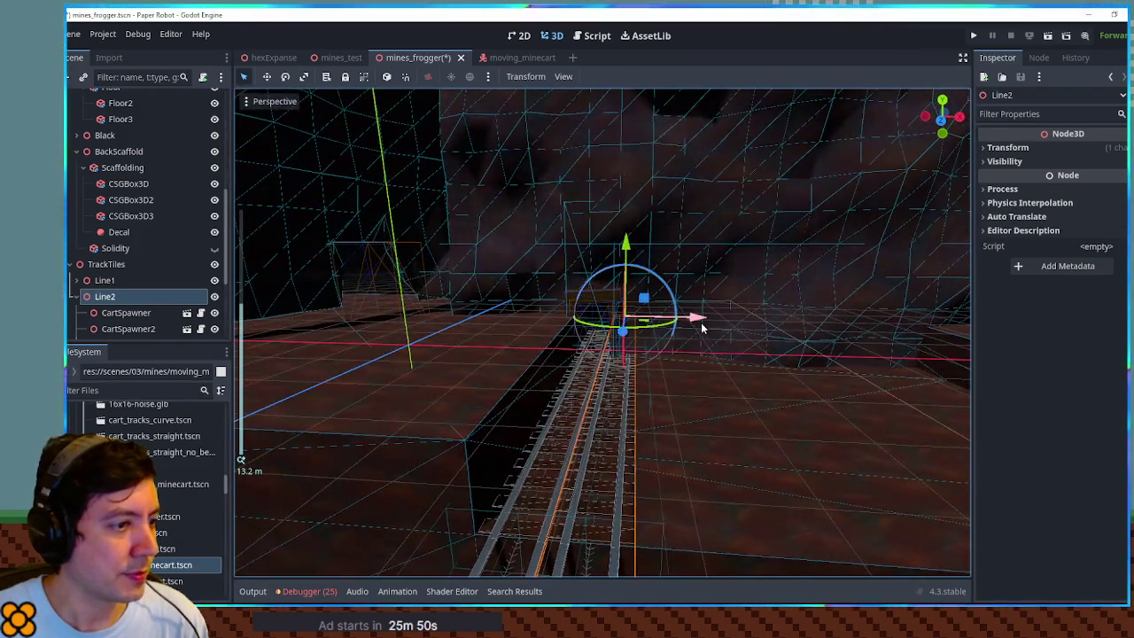
pyautogui.hotkey('ctrl', 'd')
pyautogui.moveTo(701, 322); pyautogui.dragTo(731, 321)
pyautogui.hotkey('ctrl', 'd')
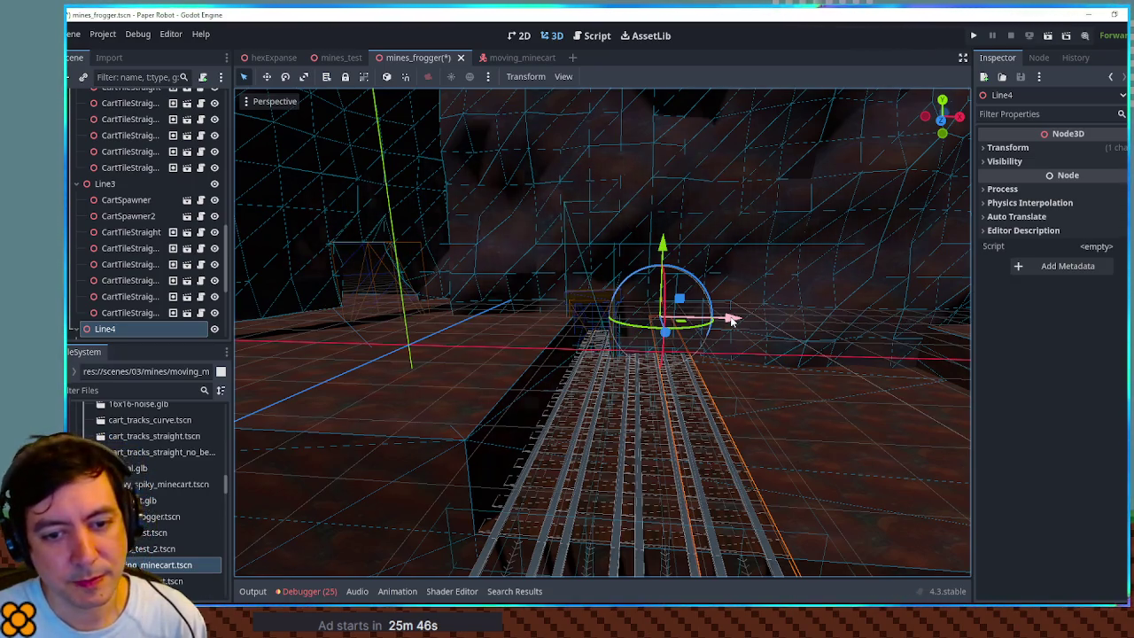
pyautogui.click(587, 301)
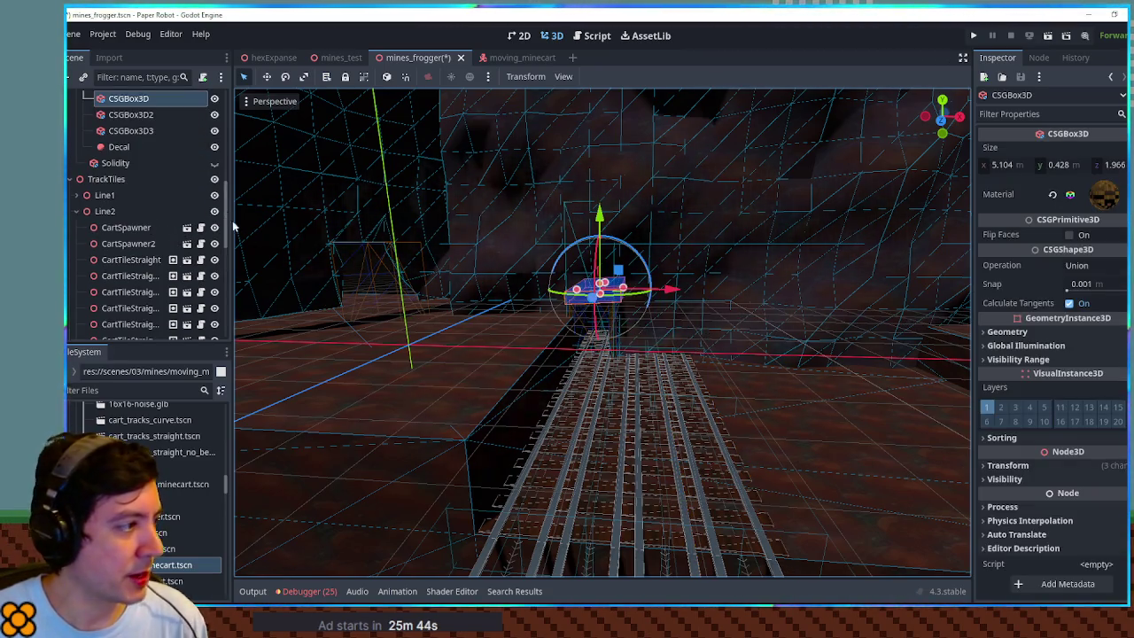
pyautogui.click(76, 210)
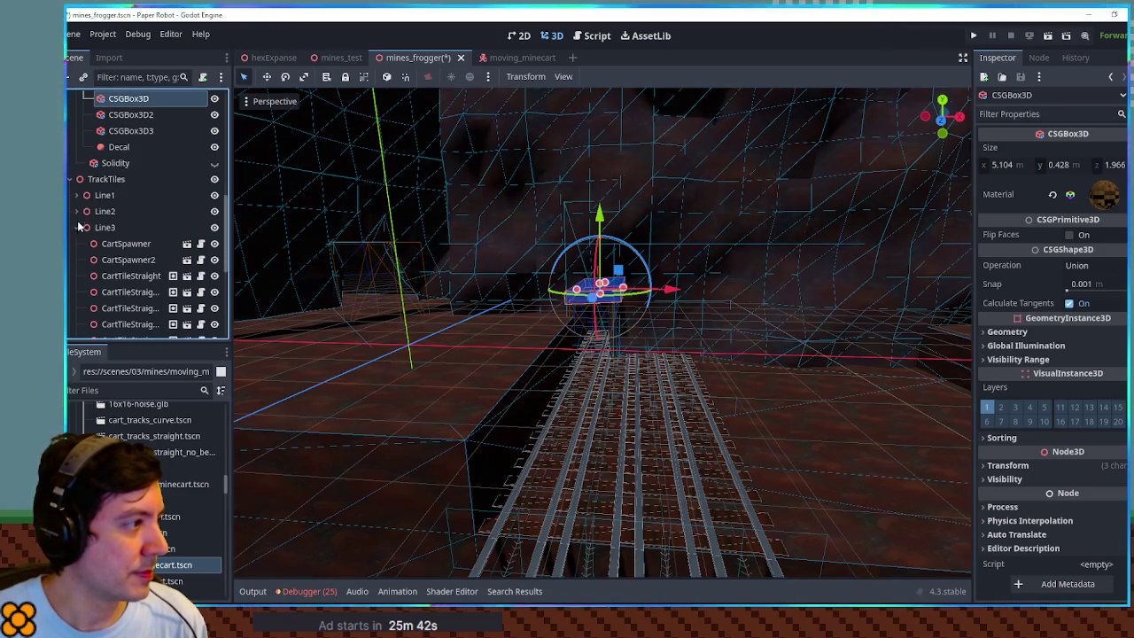
# - Widen the rocky wall's CSGBox3D2 cut-out to 2.209 m in Top view
pyautogui.click(77, 243)
pyautogui.click(730, 220)
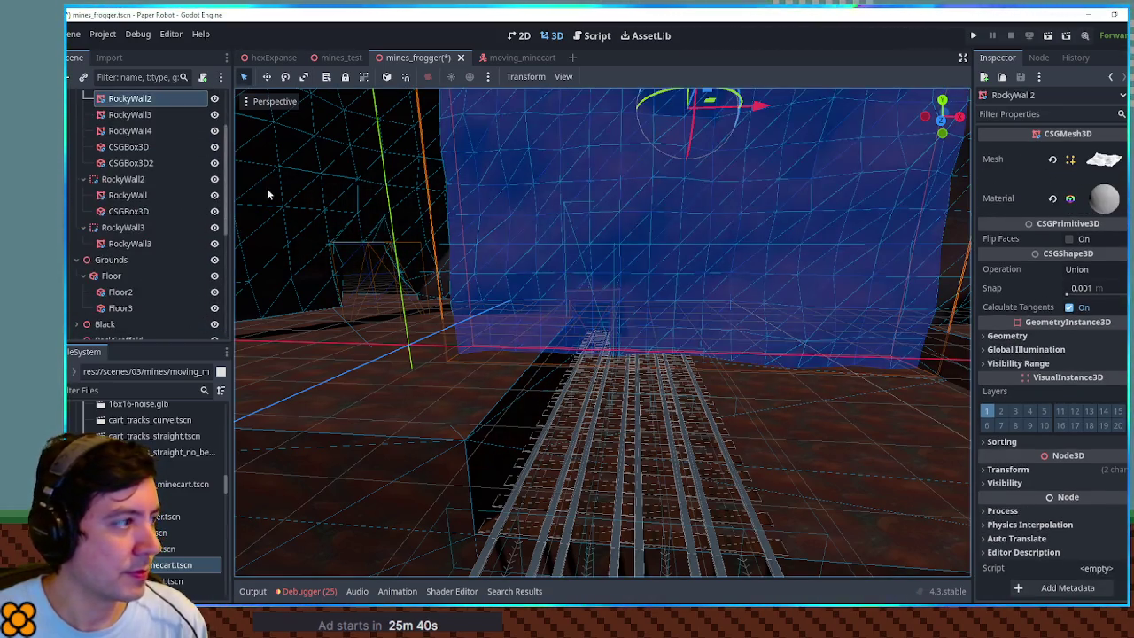
pyautogui.click(128, 163)
pyautogui.moveTo(642, 338)
pyautogui.mouseDown()
pyautogui.moveTo(714, 340)
pyautogui.moveTo(682, 334)
pyautogui.mouseUp()
pyautogui.press('KP_1')
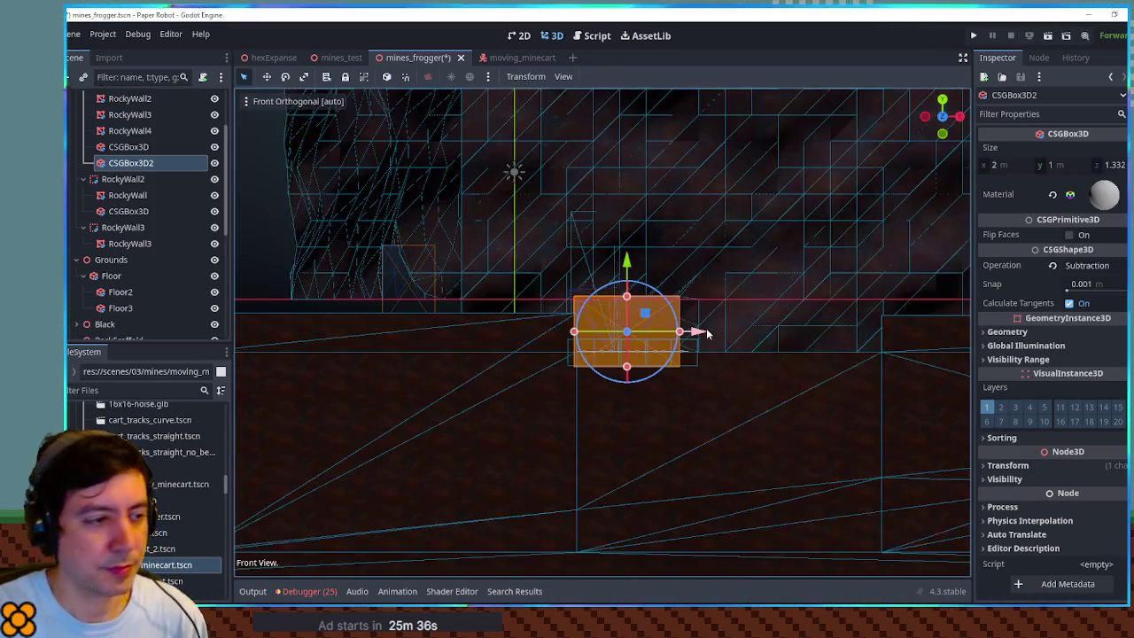
pyautogui.press('KP_7')
pyautogui.scroll(5, 707, 333)
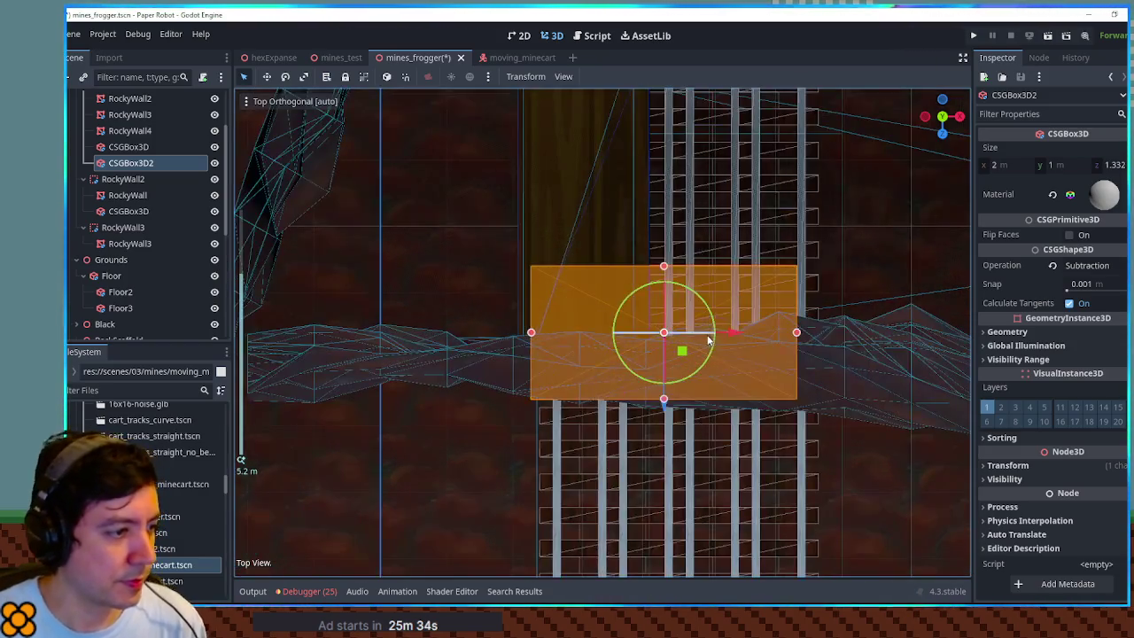
pyautogui.moveTo(797, 334); pyautogui.dragTo(822, 338)
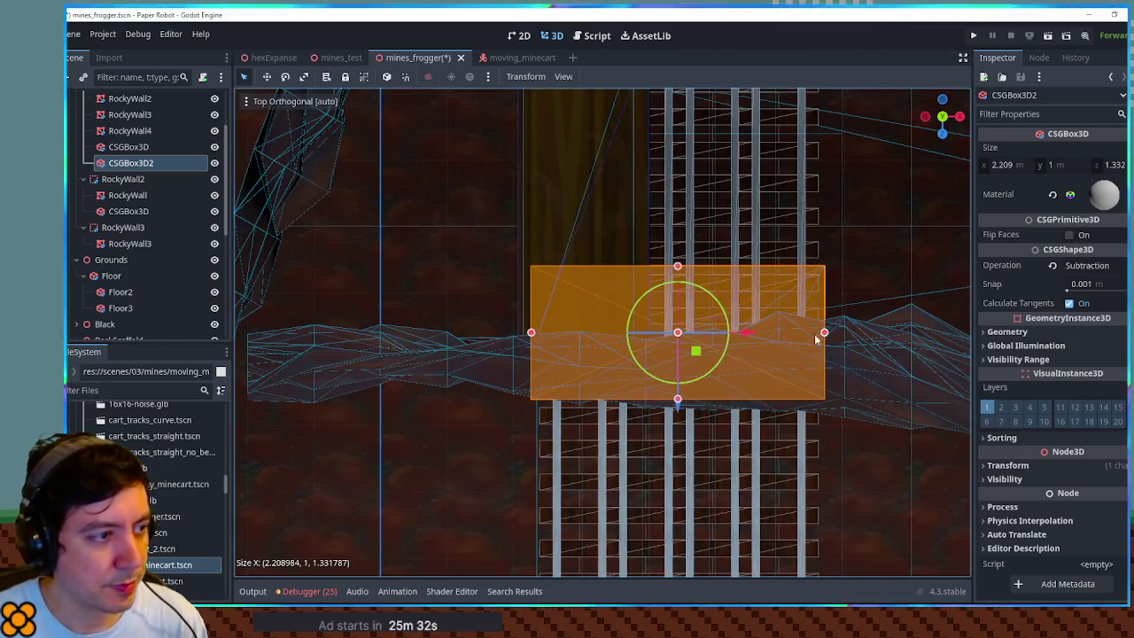
pyautogui.moveTo(635, 366)
pyautogui.mouseDown()
pyautogui.moveTo(632, 241)
pyautogui.moveTo(570, 207)
pyautogui.mouseUp()
# - Stretch the scaffolding's top CSGBox3D beam across the tracks
pyautogui.click(537, 221)
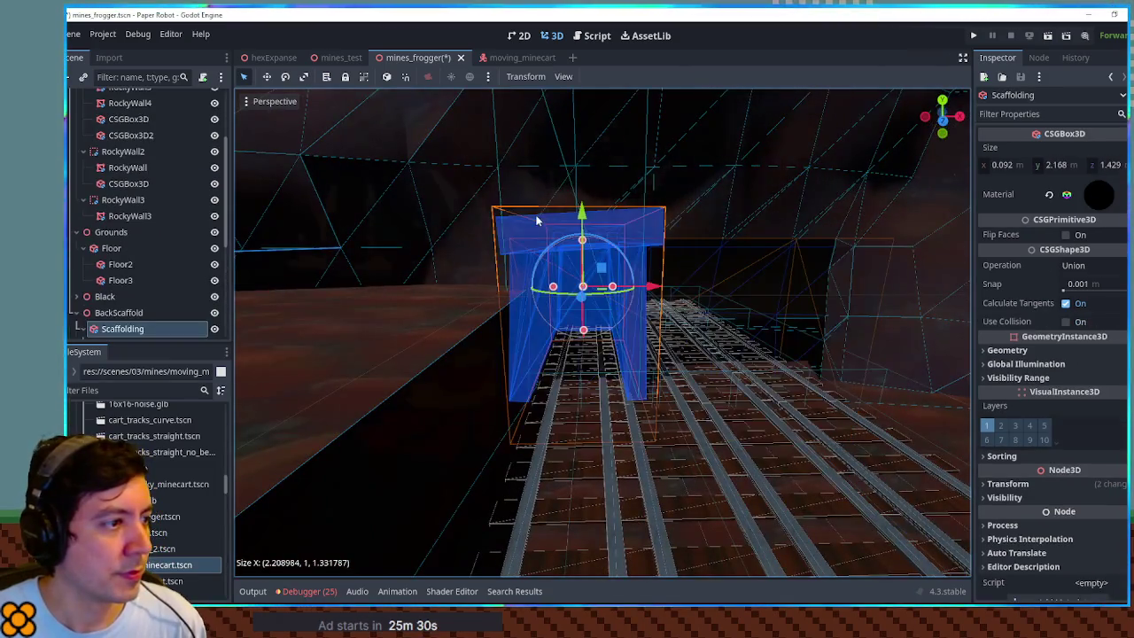
pyautogui.moveTo(647, 266); pyautogui.dragTo(592, 275)
pyautogui.scroll(-2, 147, 293)
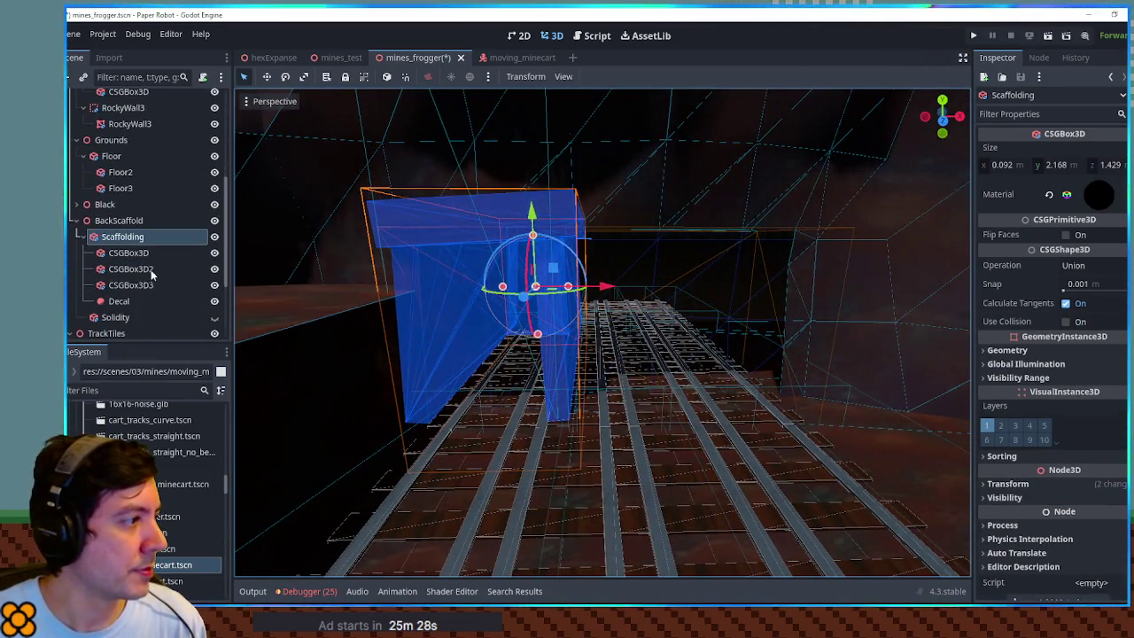
pyautogui.scroll(-1, 138, 258)
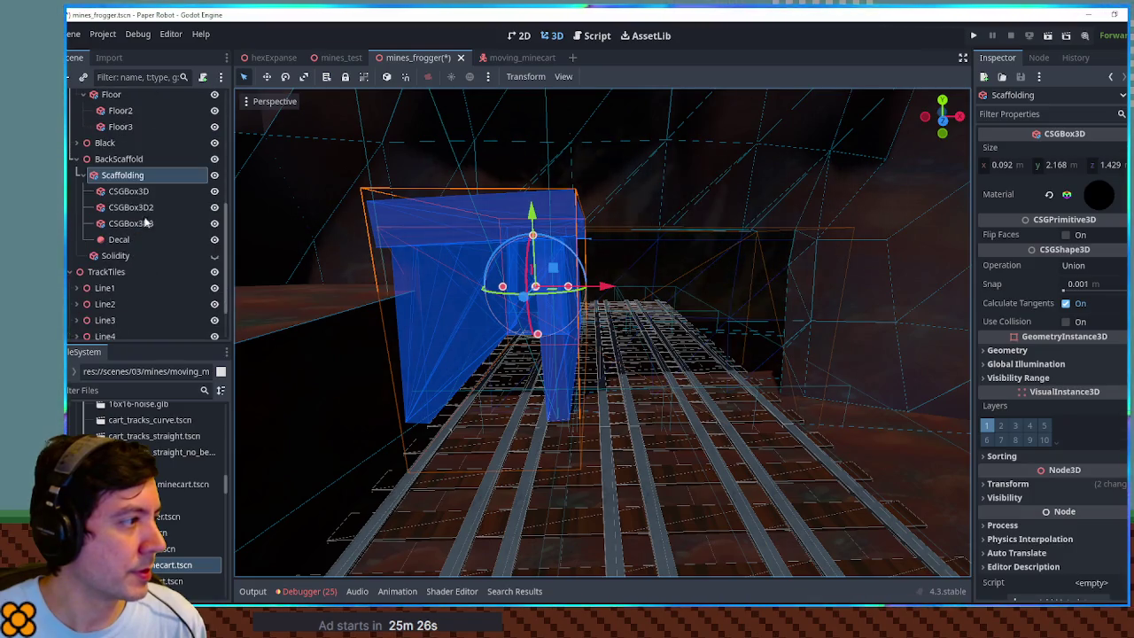
pyautogui.click(140, 195)
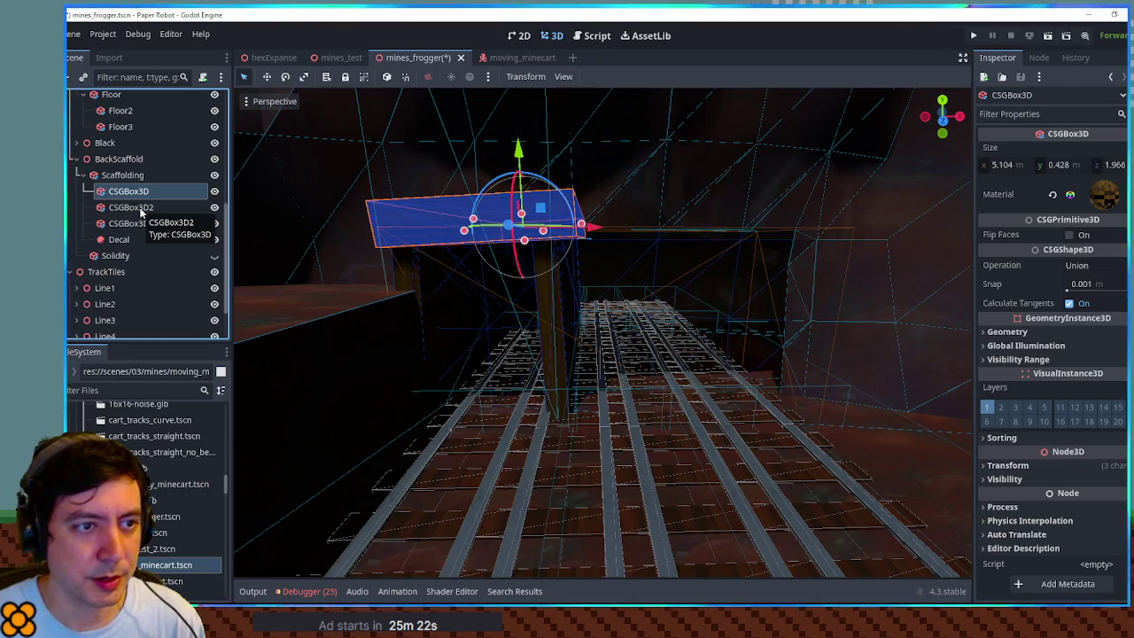
pyautogui.click(118, 175)
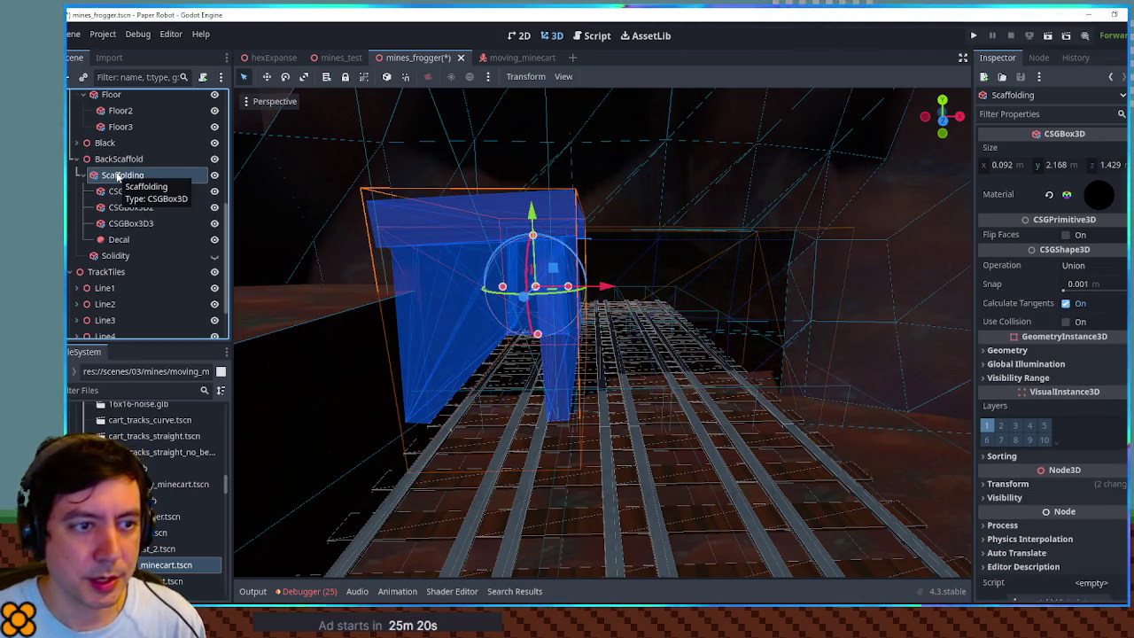
pyautogui.click(144, 191)
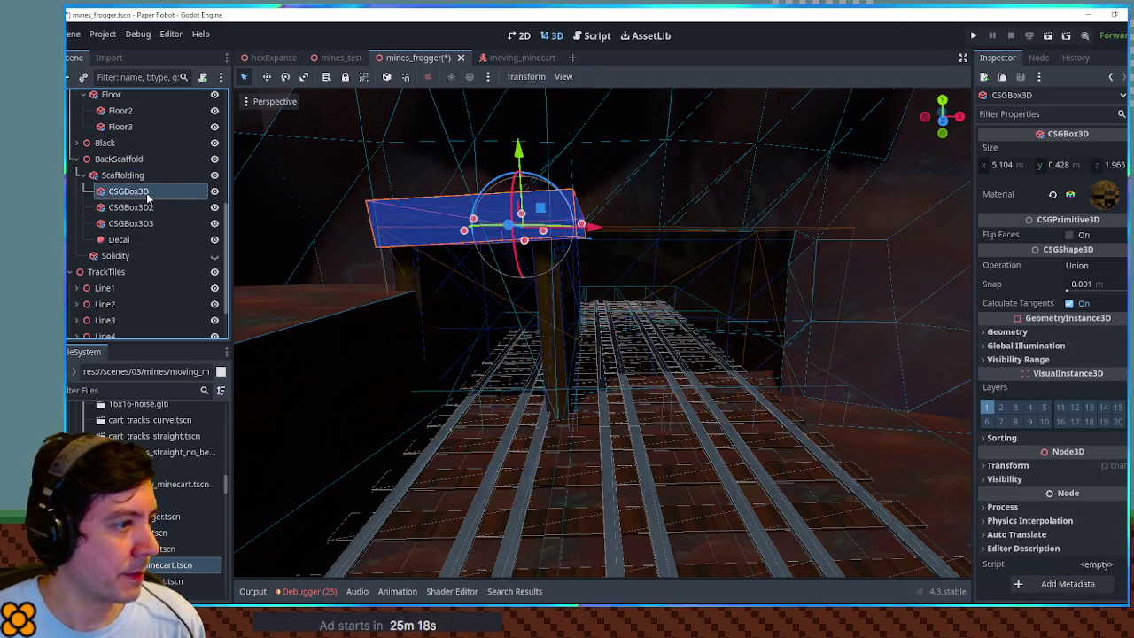
pyautogui.moveTo(620, 228)
pyautogui.mouseDown()
pyautogui.moveTo(789, 229)
pyautogui.moveTo(776, 227)
pyautogui.moveTo(804, 210)
pyautogui.mouseUp()
# - In Front view, move the CSGBox3D3 post right to the beam's end, then select RockyWall4
pyautogui.press('KP_1')
pyautogui.click(546, 293)
pyautogui.moveTo(643, 314); pyautogui.dragTo(856, 311)
pyautogui.press('Escape')
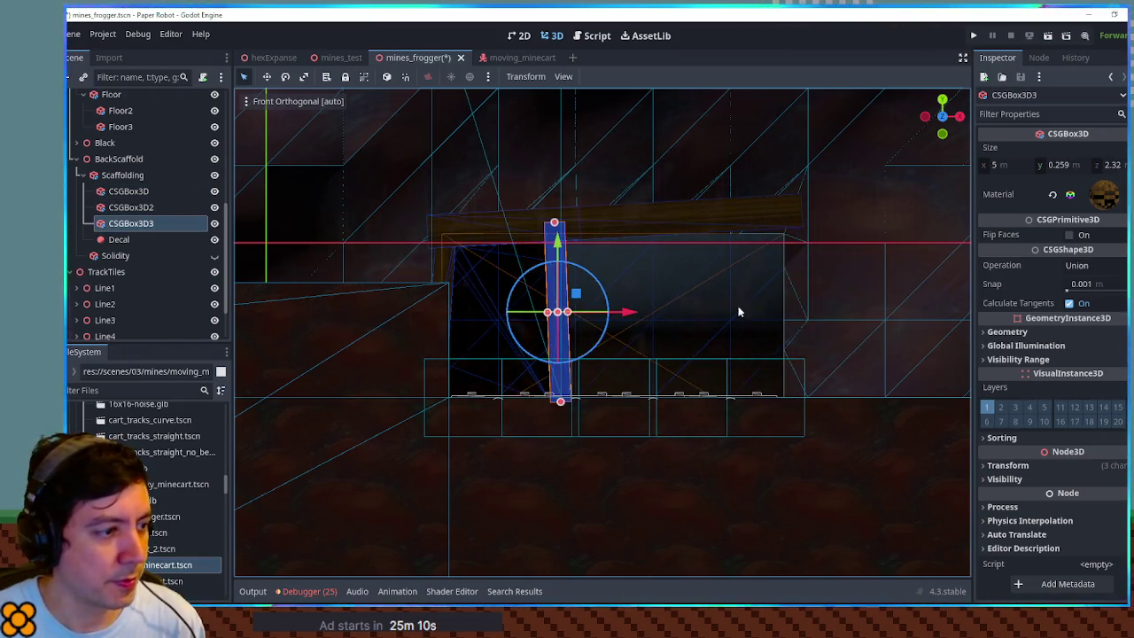
pyautogui.moveTo(641, 311); pyautogui.dragTo(860, 314)
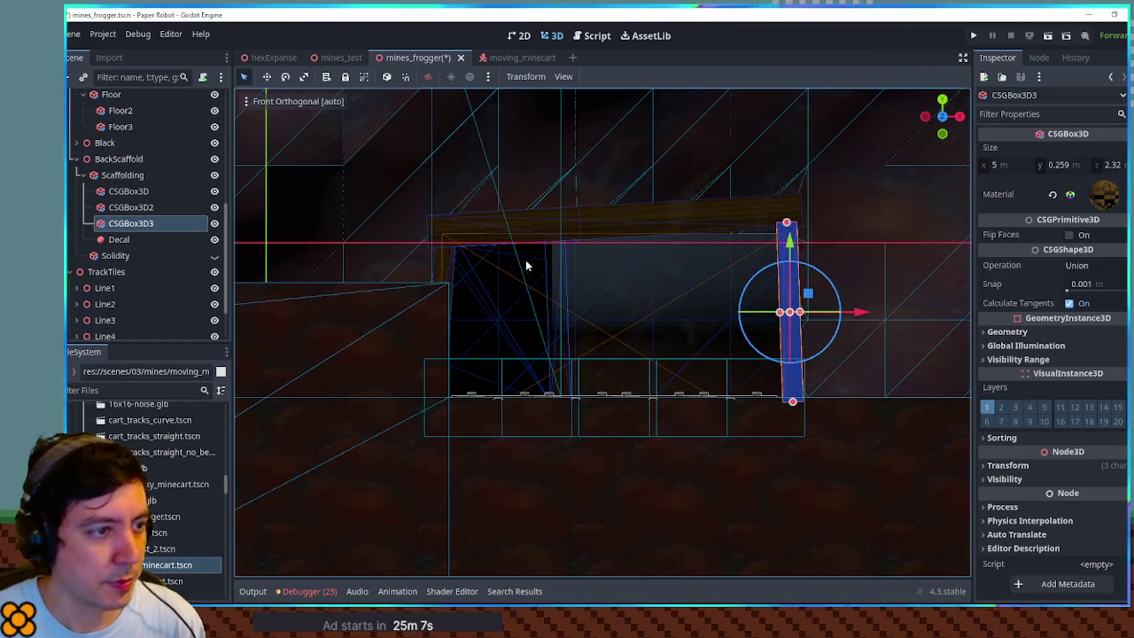
pyautogui.click(784, 226)
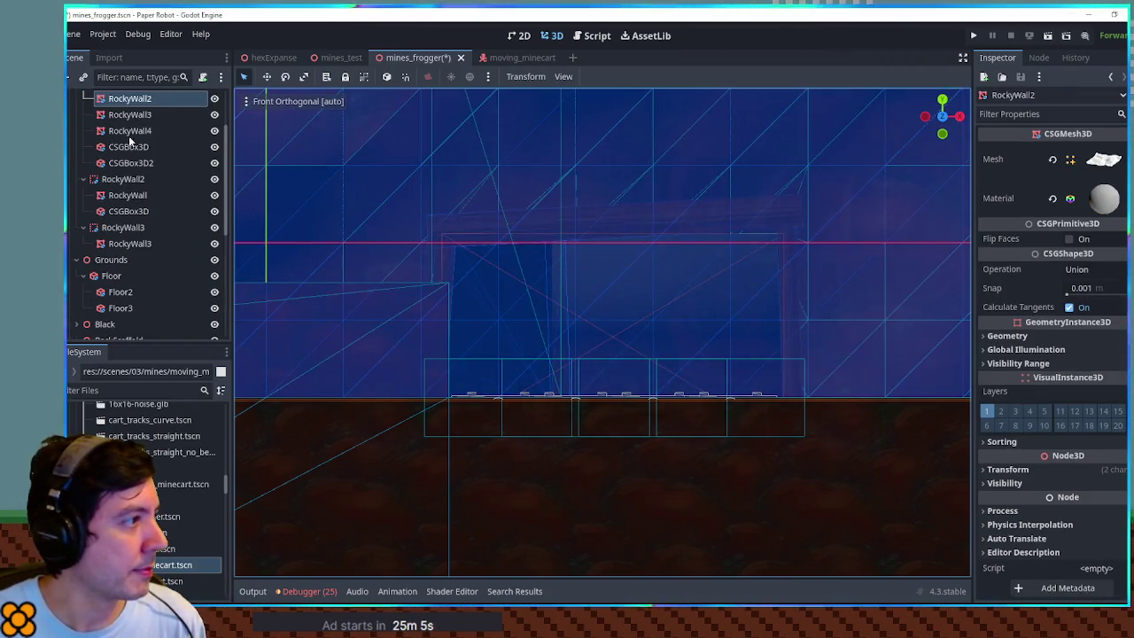
pyautogui.click(129, 131)
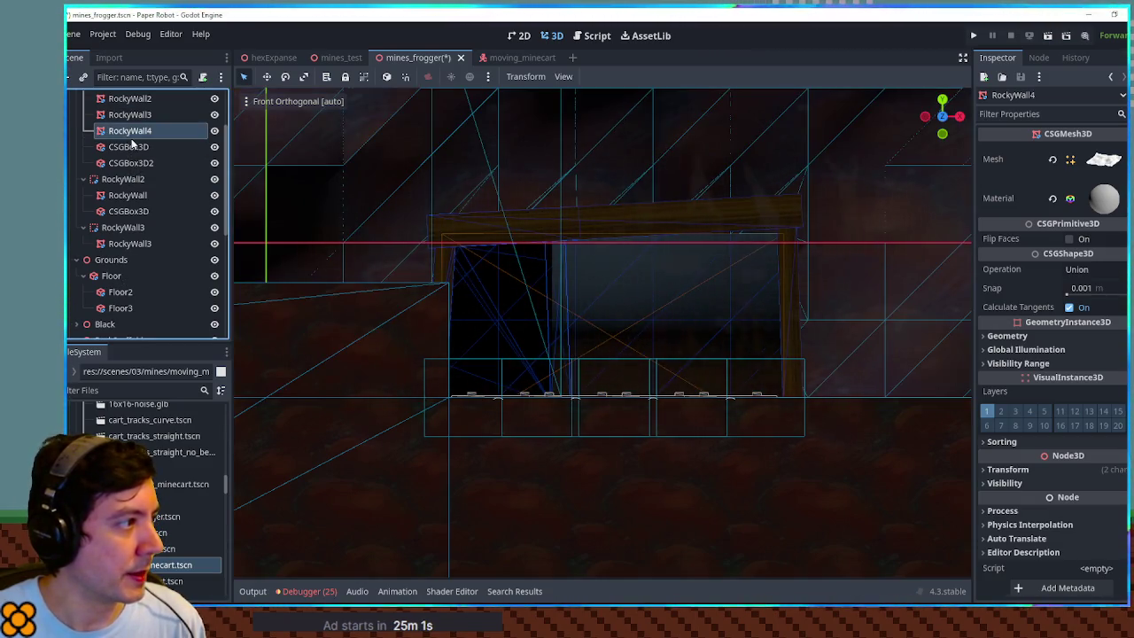
pyautogui.scroll(2, 110, 155)
pyautogui.scroll(1, 97, 147)
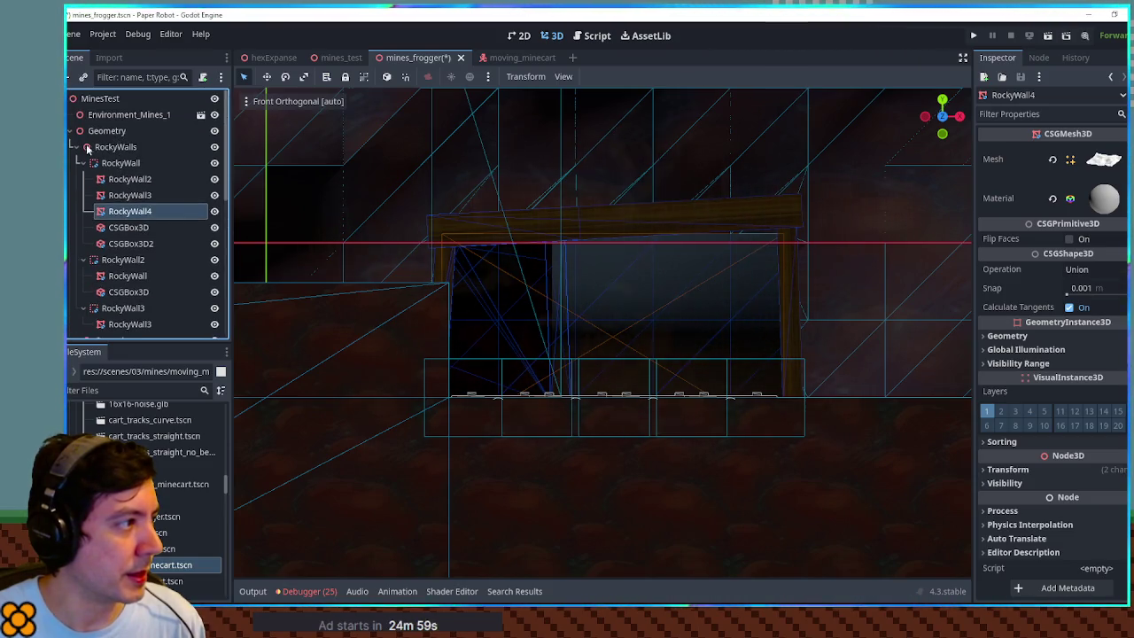
# - Widen the scaffolding Decal along X with the scale tool
pyautogui.click(76, 147)
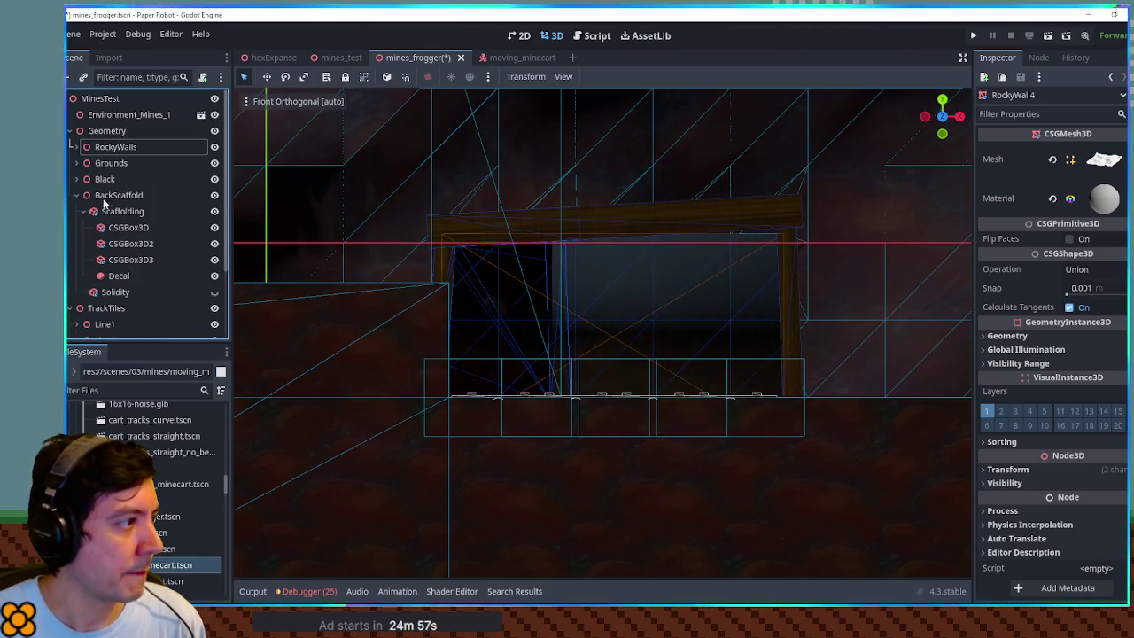
pyautogui.click(118, 276)
pyautogui.moveTo(571, 341); pyautogui.dragTo(823, 337)
pyautogui.hotkey('ctrl', 'z')
pyautogui.press('r')
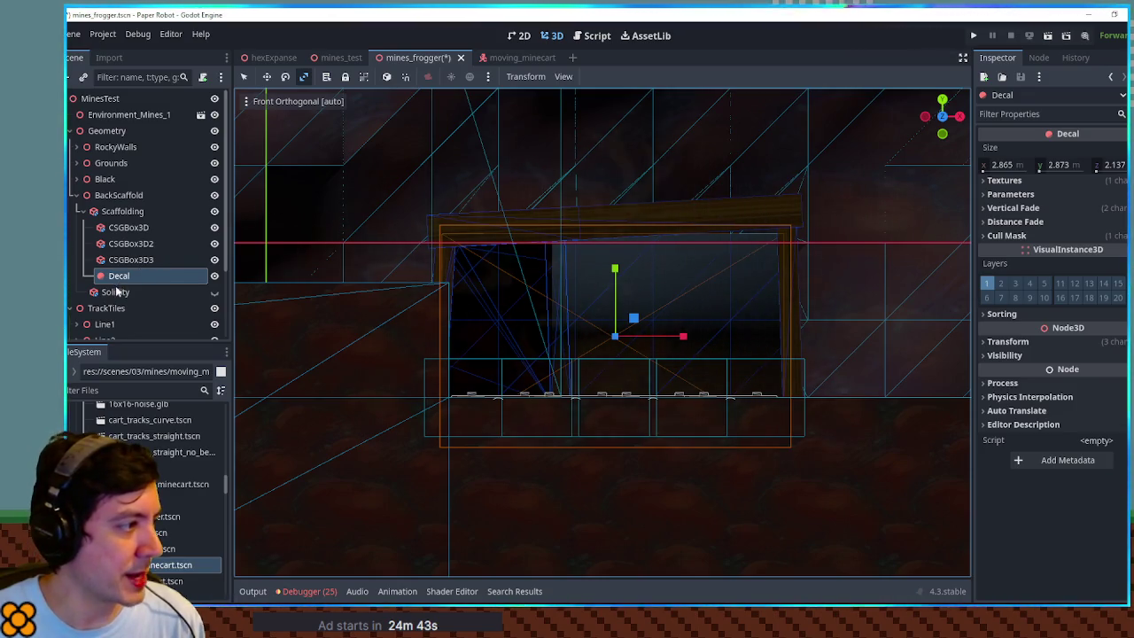
pyautogui.scroll(-2, 523, 250)
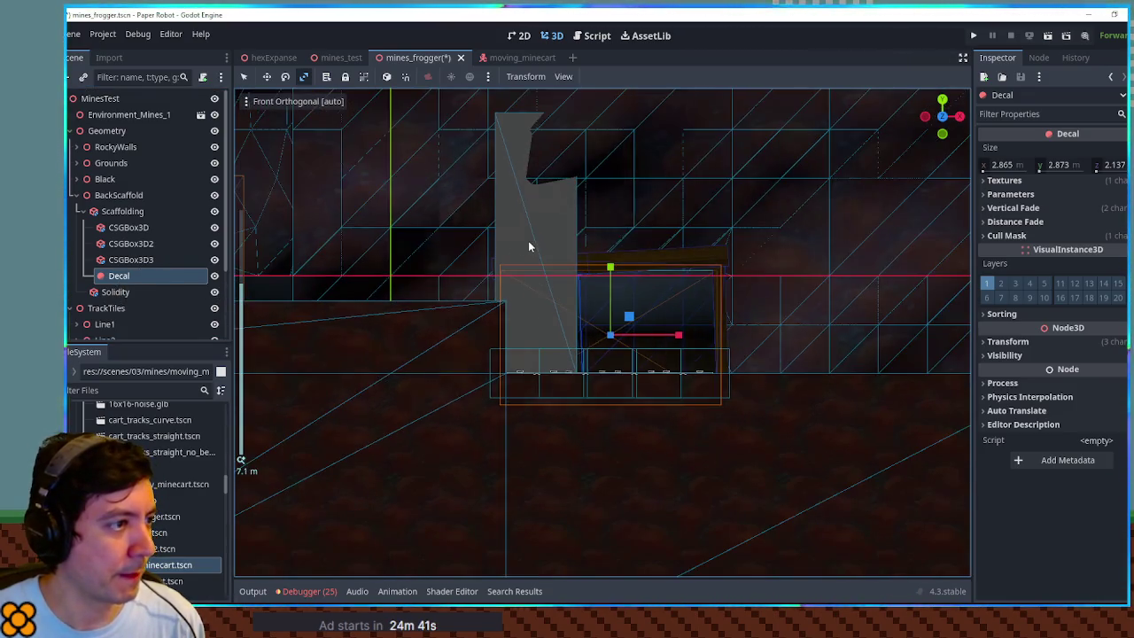
# - Widen the Solidity collision box across the scaffolding and toggle its editor visibility
pyautogui.click(542, 266)
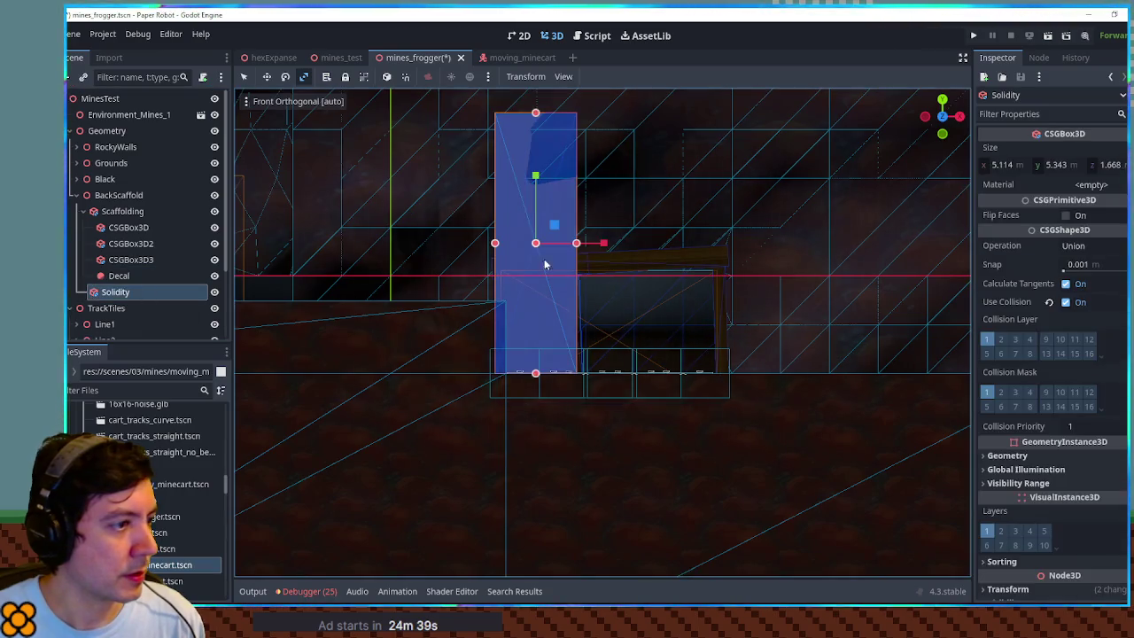
pyautogui.press('q')
pyautogui.moveTo(579, 247)
pyautogui.mouseDown()
pyautogui.moveTo(739, 246)
pyautogui.moveTo(724, 248)
pyautogui.mouseUp()
pyautogui.click(213, 291)
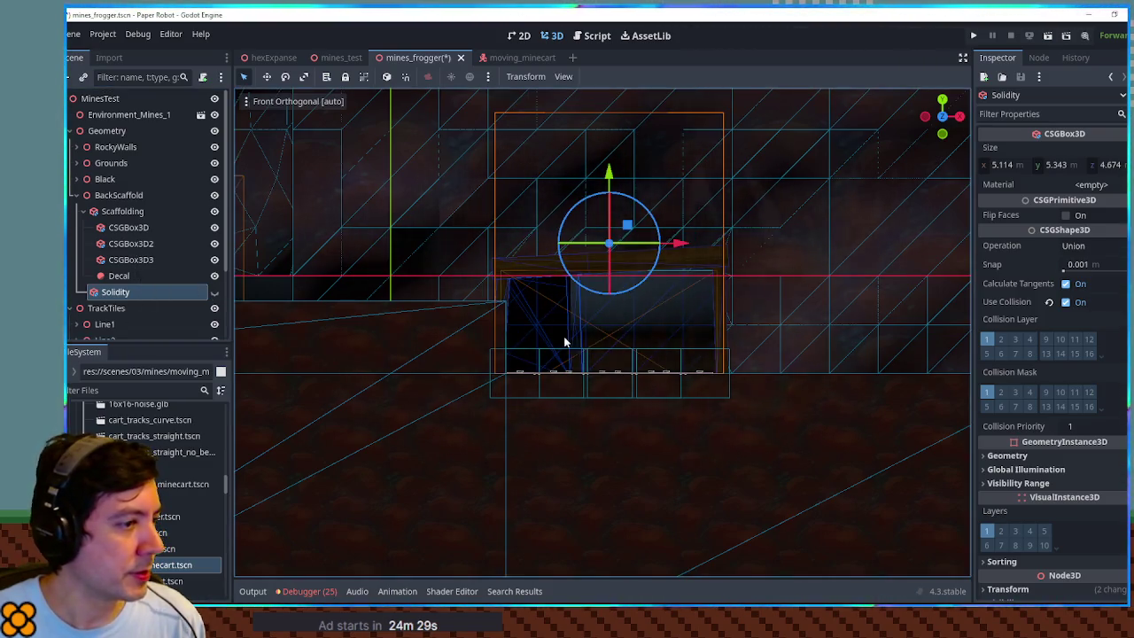
# - Select the CSGBox3D2 cut-out box and view it in perspective
pyautogui.click(553, 310)
pyautogui.click(553, 310)
pyautogui.moveTo(575, 303)
pyautogui.mouseDown()
pyautogui.moveTo(638, 372)
pyautogui.moveTo(734, 417)
pyautogui.moveTo(704, 395)
pyautogui.mouseUp()
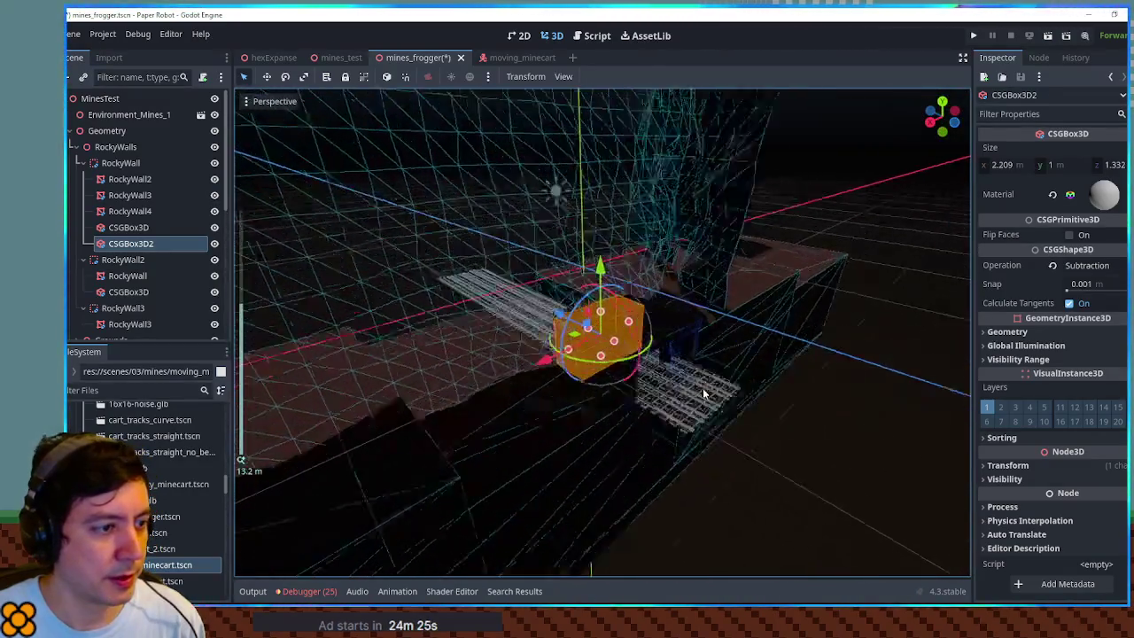
pyautogui.scroll(10, 704, 394)
# - Select the Scaffolding node and view it from the front
pyautogui.scroll(6, 784, 338)
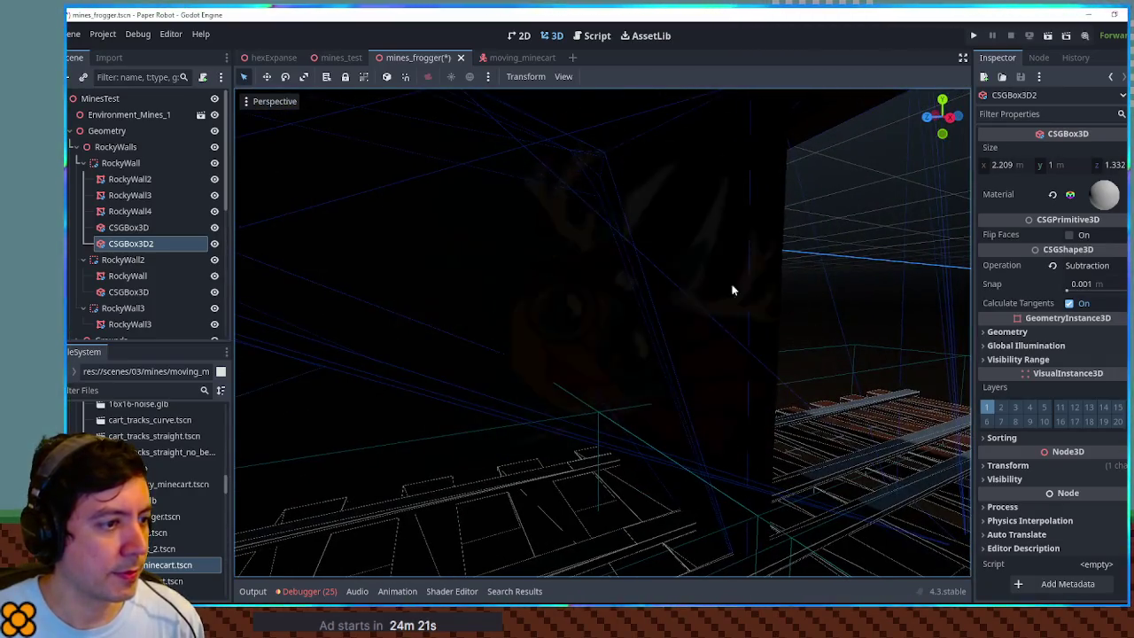
pyautogui.click(725, 291)
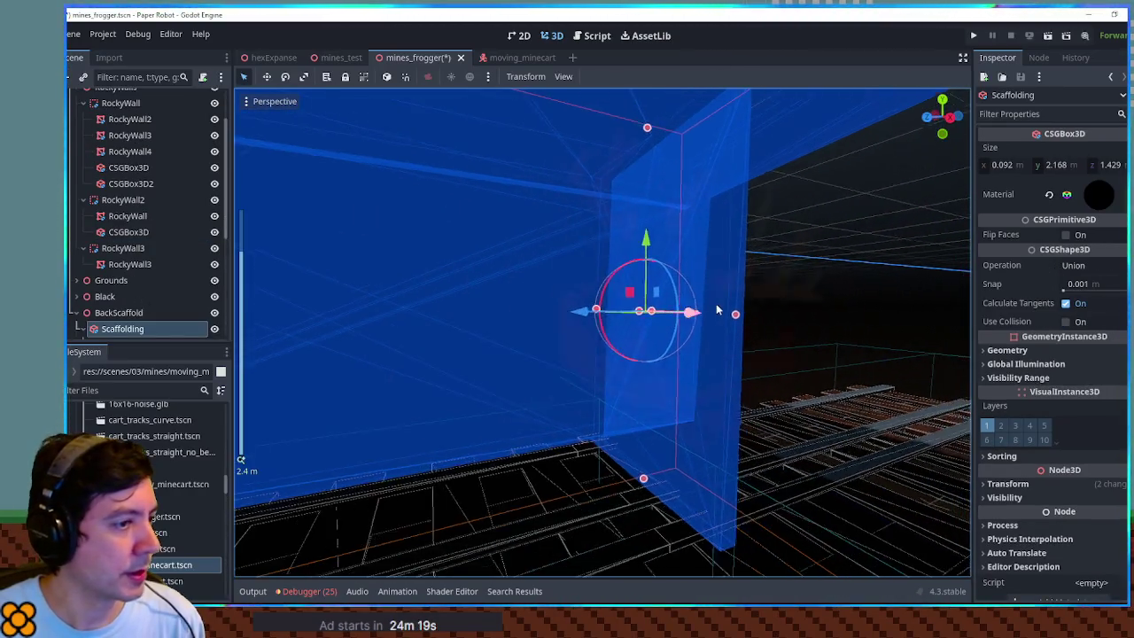
pyautogui.scroll(5, 716, 306)
pyautogui.scroll(-3, 716, 307)
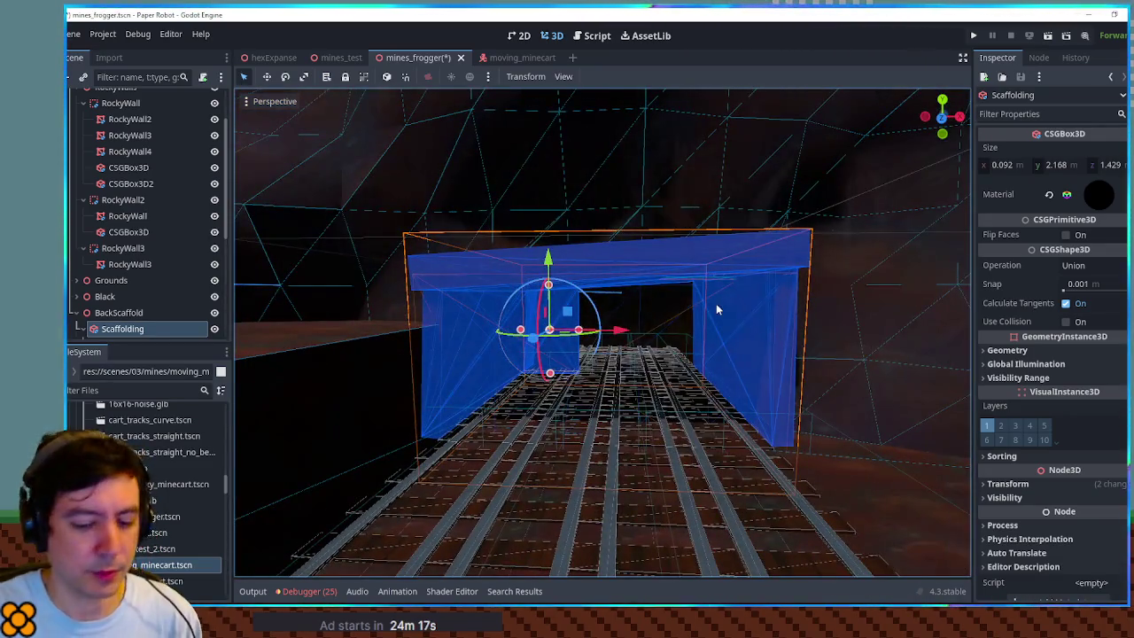
pyautogui.press('KP_7')
pyautogui.press('KP_1')
pyautogui.scroll(-2, 717, 309)
pyautogui.scroll(-3, 127, 292)
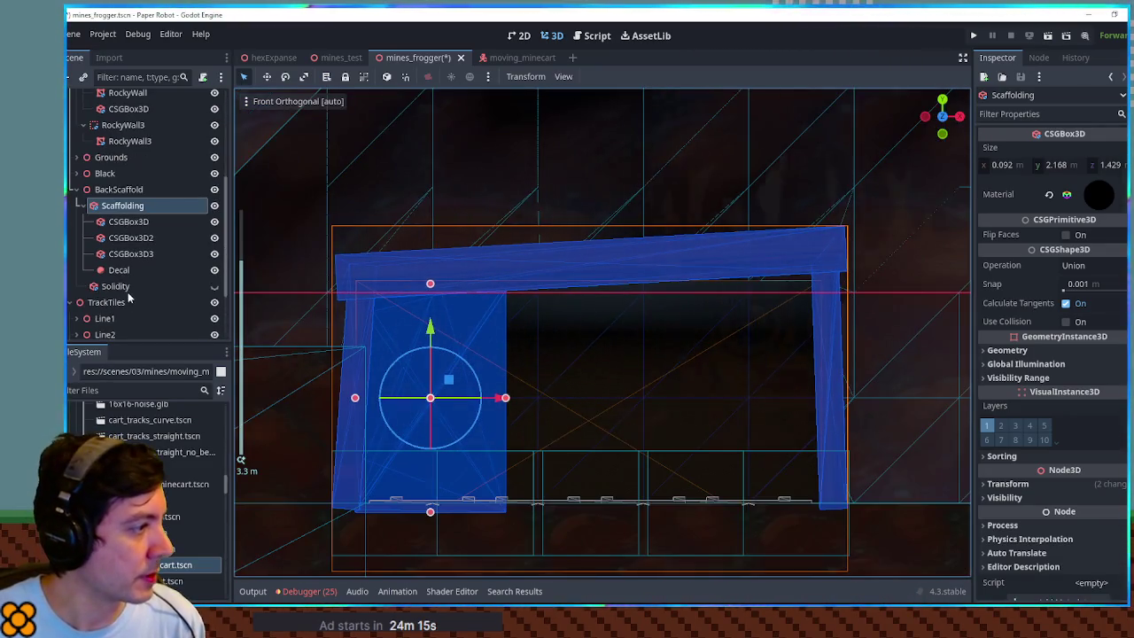
# - Move the beams, posts and Decal out of Scaffolding to sit under BackScaffold
pyautogui.click(115, 254)
pyautogui.press('Up')
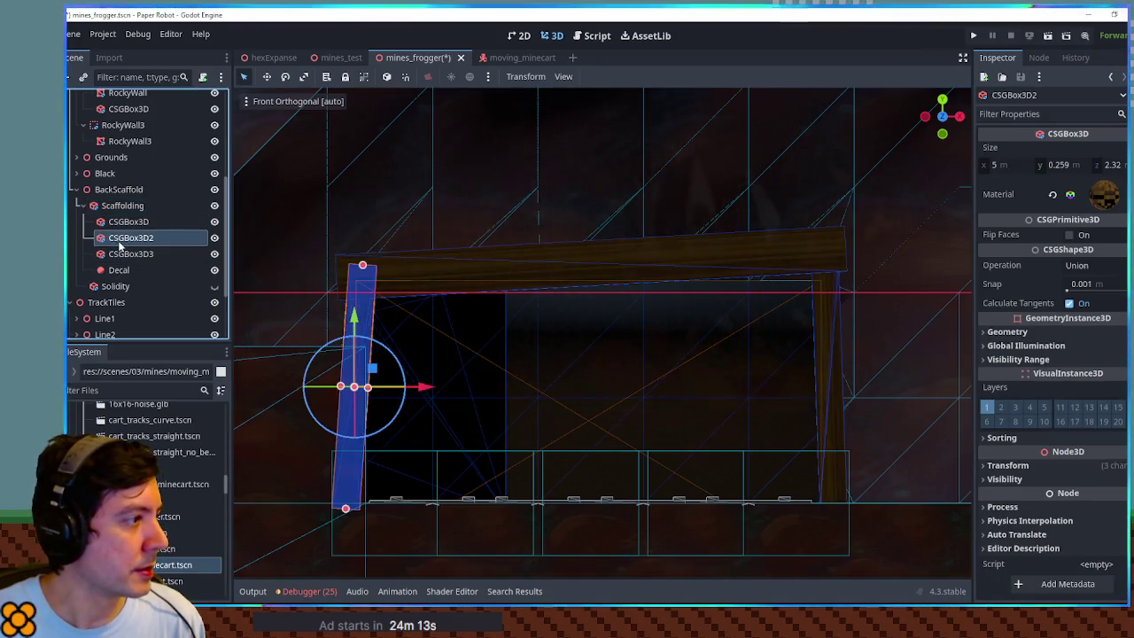
pyautogui.press('Up')
pyautogui.click(121, 255)
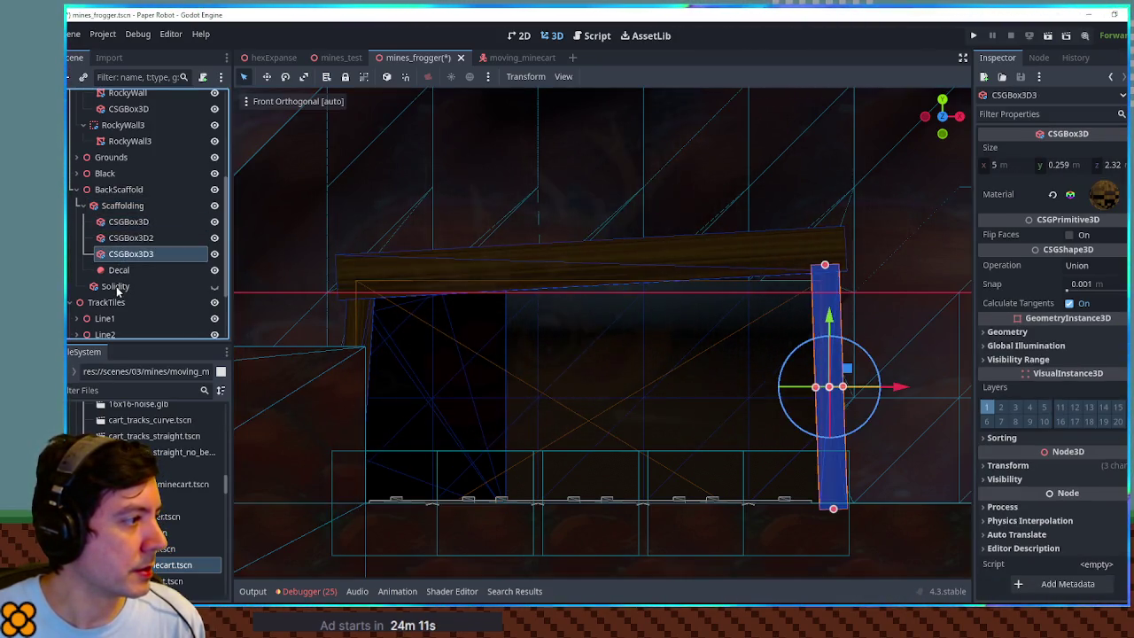
pyautogui.click(120, 270)
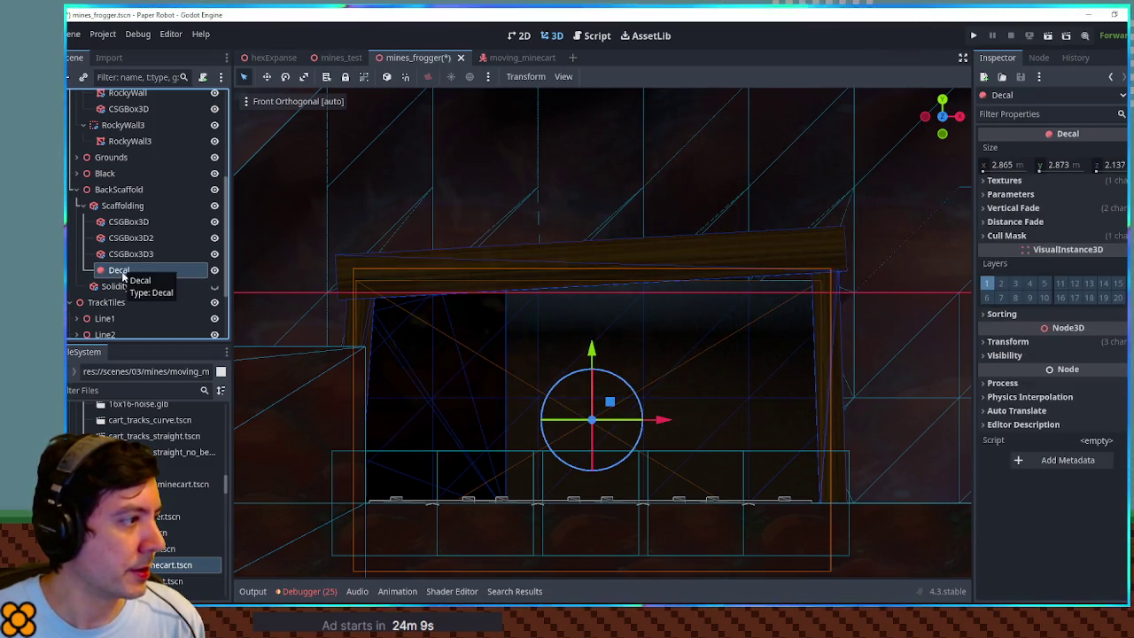
pyautogui.click(123, 206)
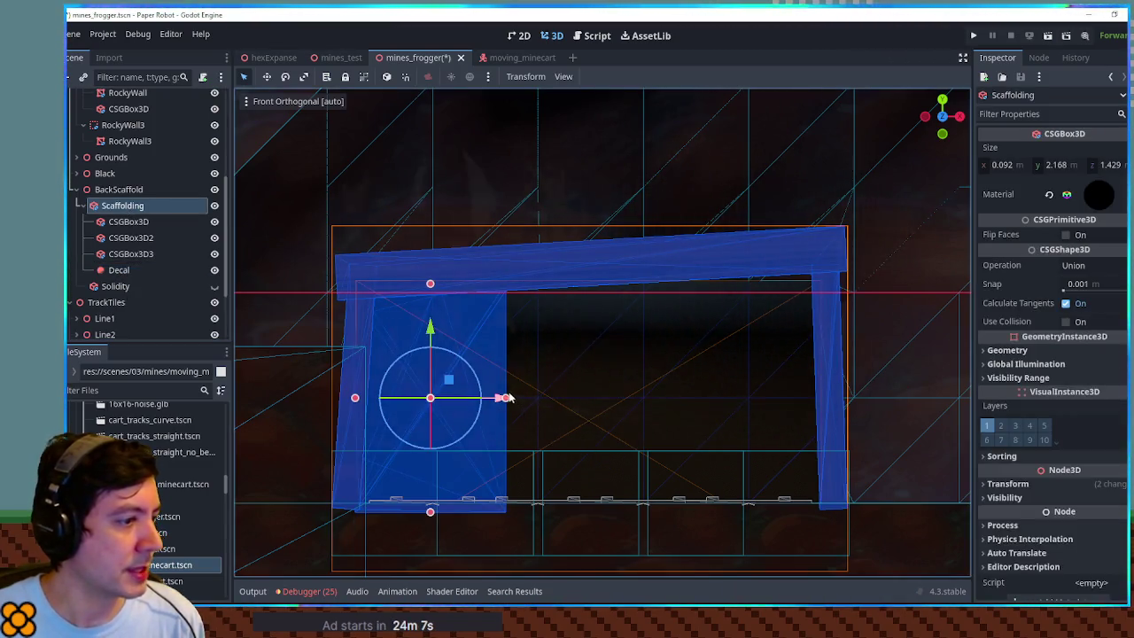
pyautogui.click(130, 222)
pyautogui.keyDown('shift'); pyautogui.click(118, 271); pyautogui.keyUp('shift')
pyautogui.moveTo(118, 269); pyautogui.dragTo(122, 203)
# - Rename the box ScaffoldingBack, enlarge it to 0.092 × 2.318 × 4.522 m, and save
pyautogui.click(121, 270)
pyautogui.doubleClick(131, 270)
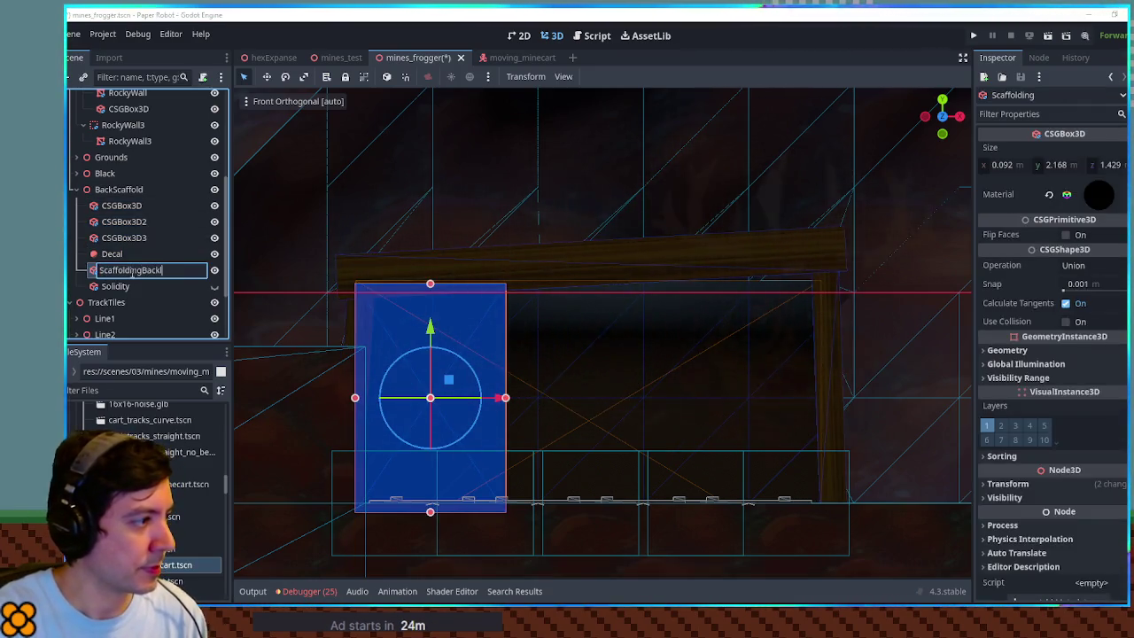
pyautogui.press('Return')
pyautogui.moveTo(502, 397); pyautogui.dragTo(830, 399)
pyautogui.moveTo(593, 286); pyautogui.dragTo(593, 271)
pyautogui.scroll(-10, 349, 223)
pyautogui.moveTo(349, 223)
pyautogui.mouseDown()
pyautogui.moveTo(362, 314)
pyautogui.moveTo(633, 371)
pyautogui.mouseUp()
pyautogui.hotkey('ctrl', 's')
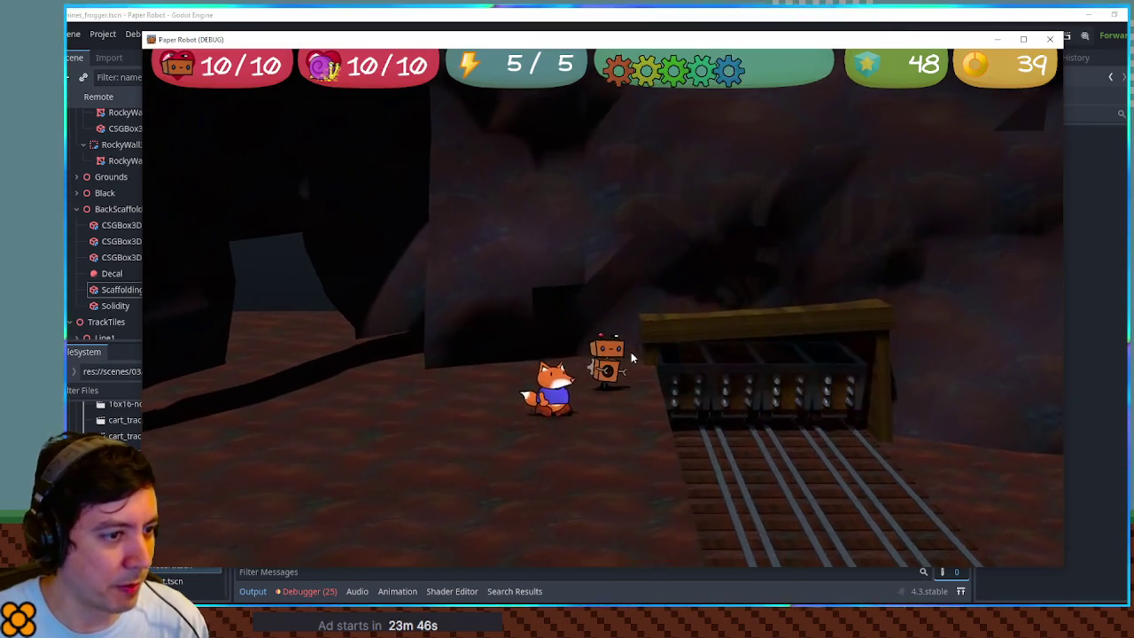
pyautogui.press('Right')
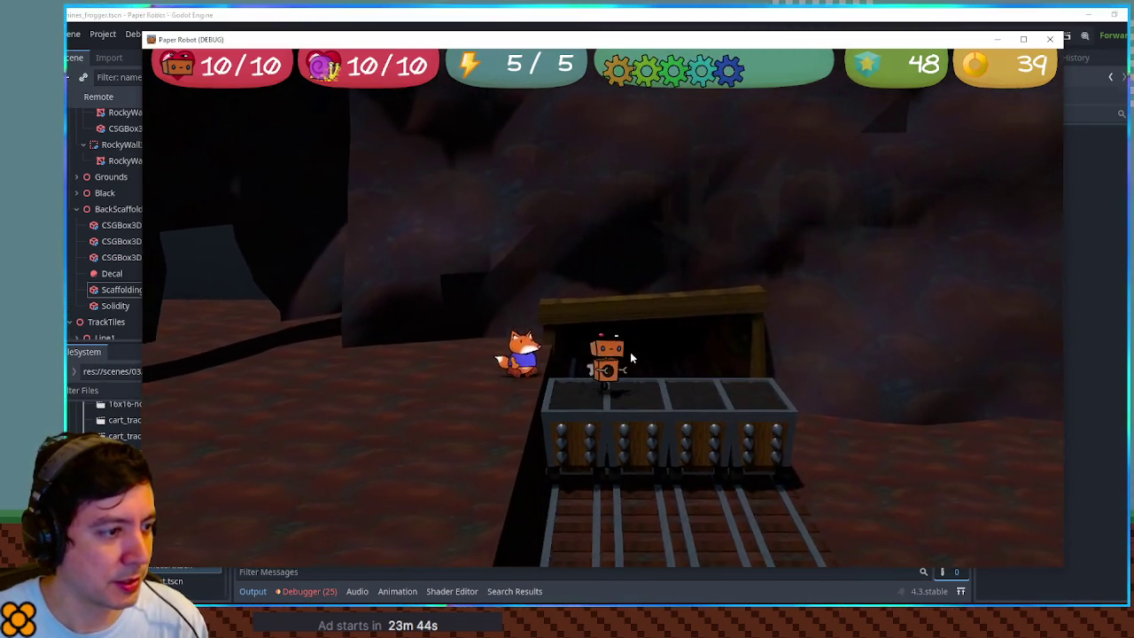
pyautogui.press('Left')
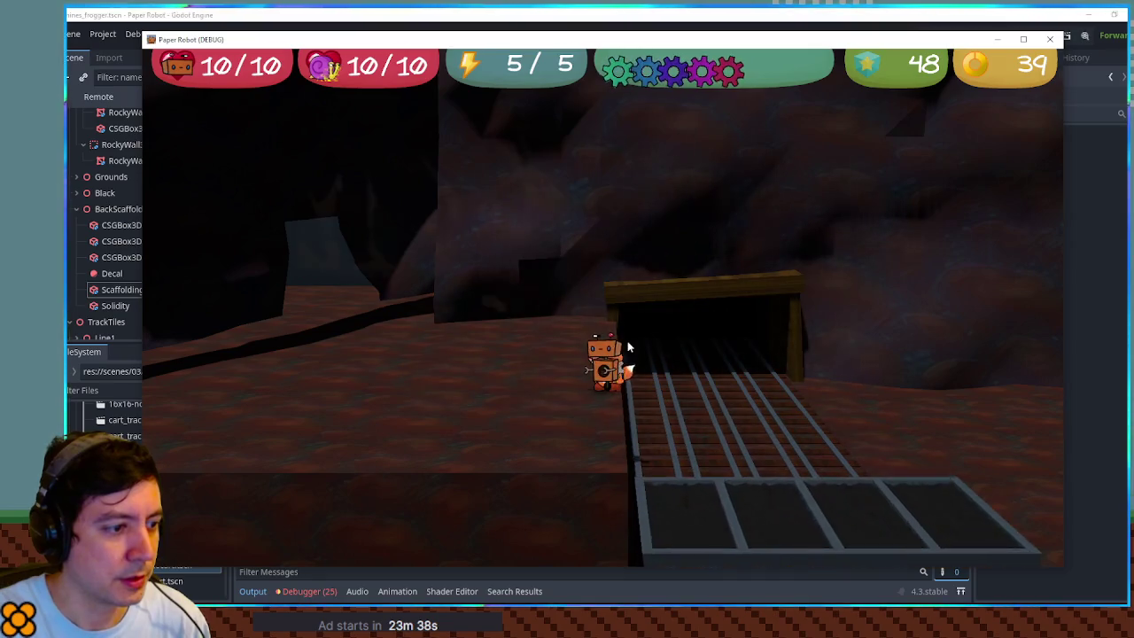
pyautogui.click(1049, 39)
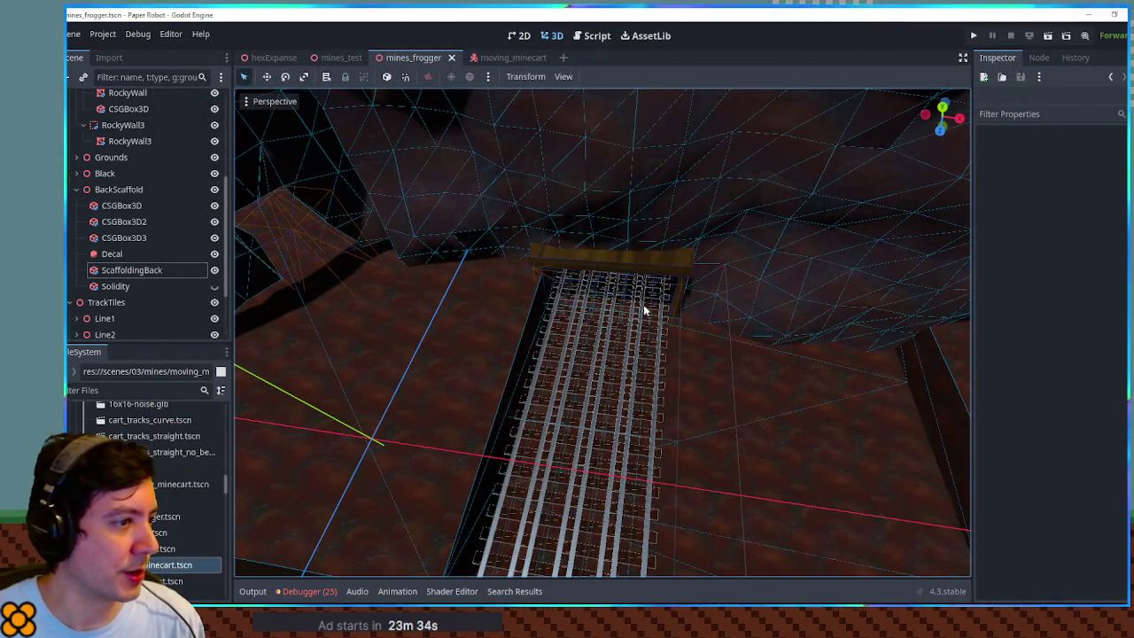
# - Filter the Scene tree by 'spawner' and expand the line groups to show every spawner
pyautogui.click(602, 295)
pyautogui.click(582, 362)
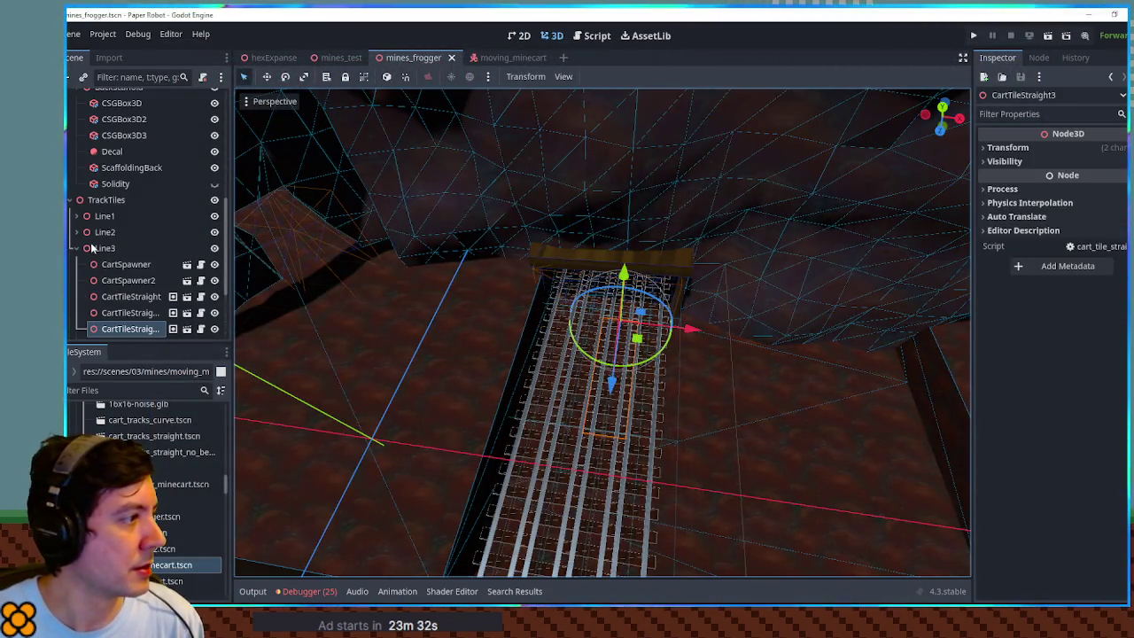
pyautogui.click(129, 266)
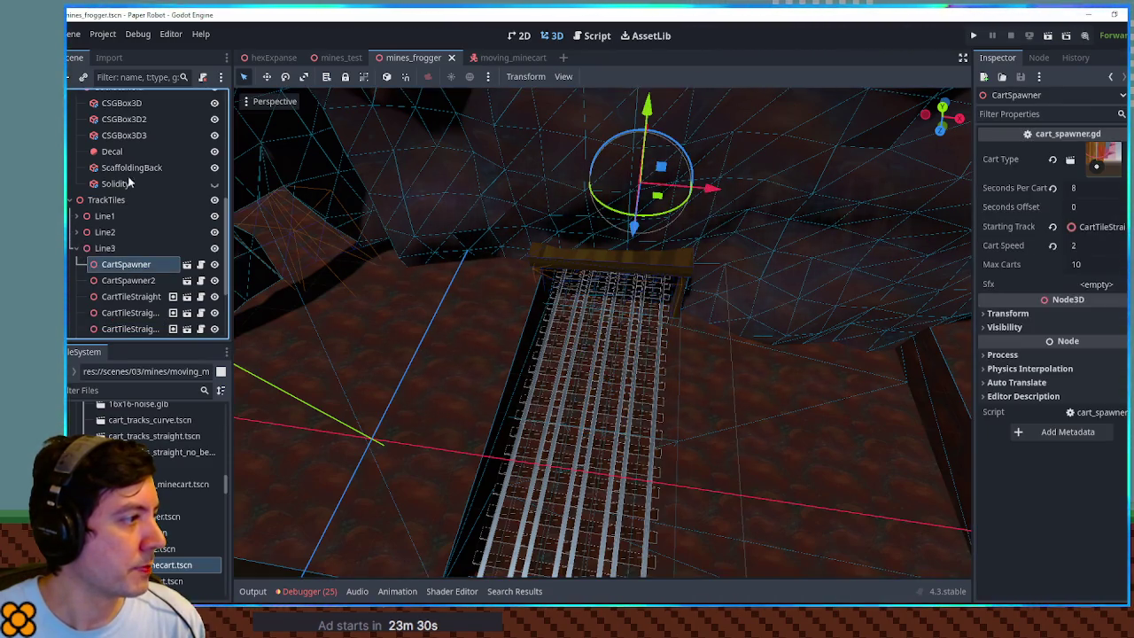
pyautogui.click(136, 78)
pyautogui.write('spawner')
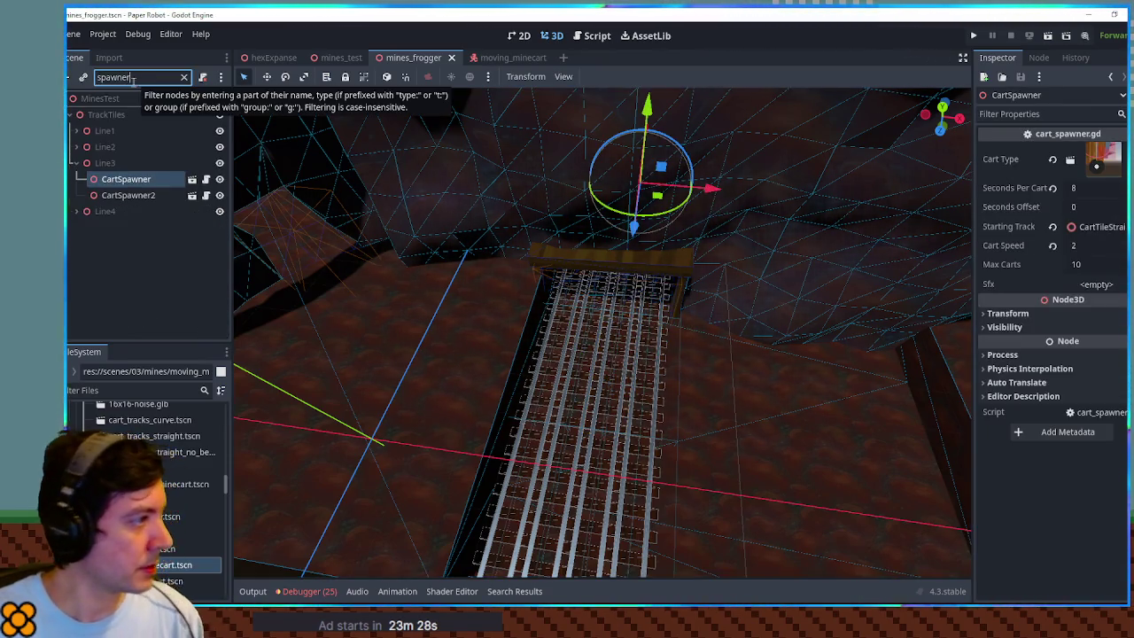
pyautogui.click(76, 211)
pyautogui.click(76, 146)
pyautogui.click(76, 131)
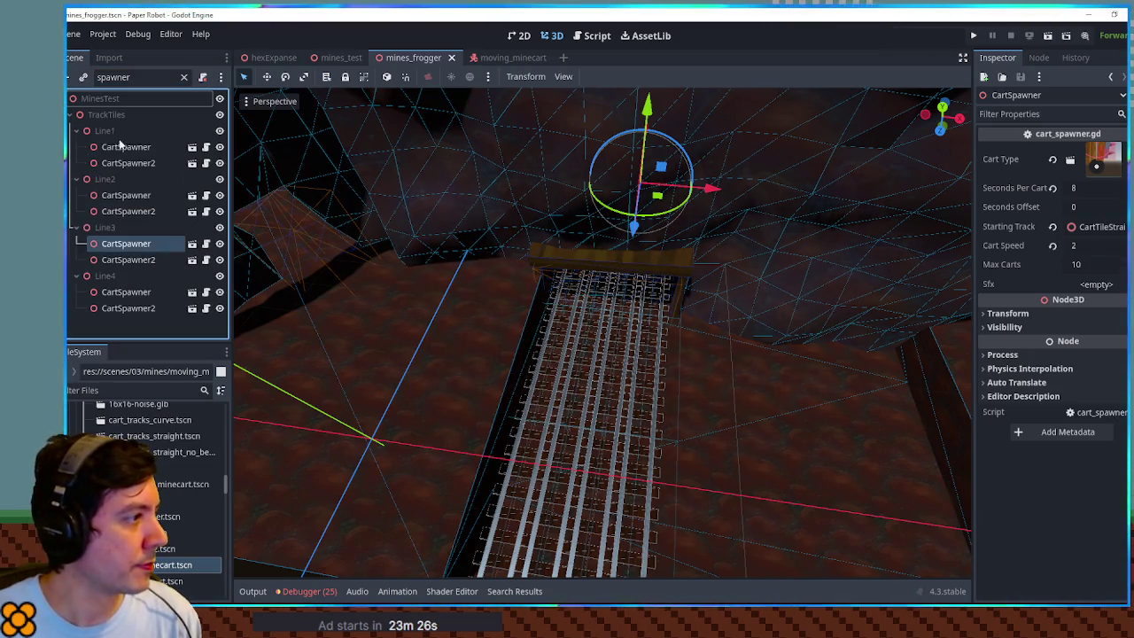
# - Give the Line1–Line4 CartSpawner2 nodes a Seconds Offset of 1 and run the game
pyautogui.click(126, 146)
pyautogui.keyDown('shift'); pyautogui.click(129, 163); pyautogui.keyUp('shift')
pyautogui.keyDown('shift'); pyautogui.click(130, 211); pyautogui.keyUp('shift')
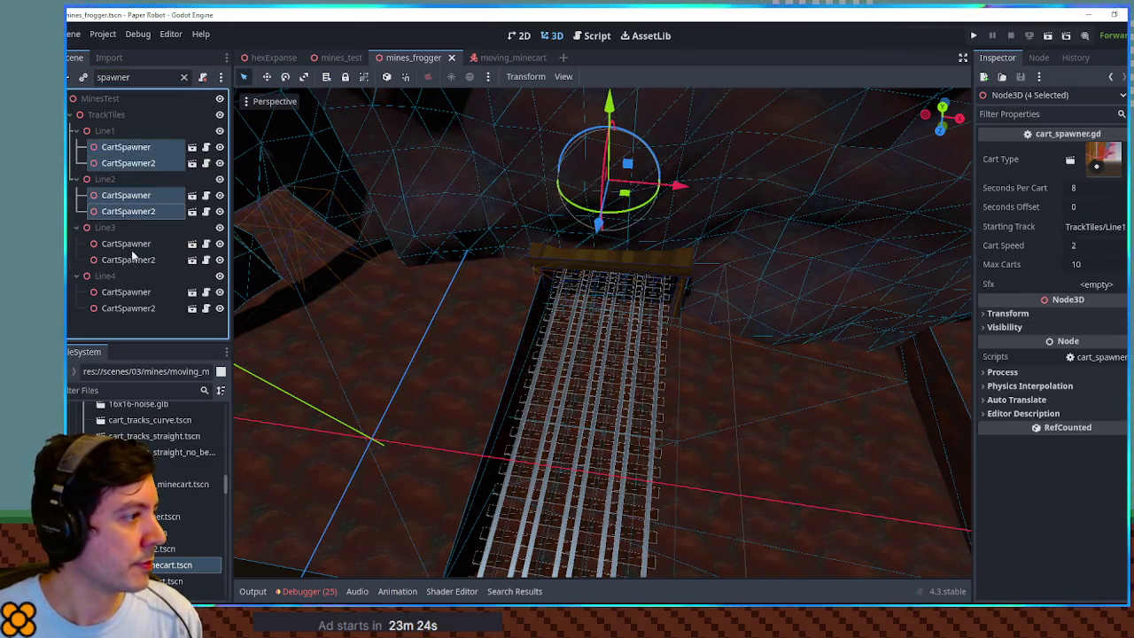
pyautogui.keyDown('ctrl'); pyautogui.click(131, 250); pyautogui.keyUp('ctrl')
pyautogui.click(131, 163)
pyautogui.keyDown('ctrl'); pyautogui.click(130, 210); pyautogui.keyUp('ctrl')
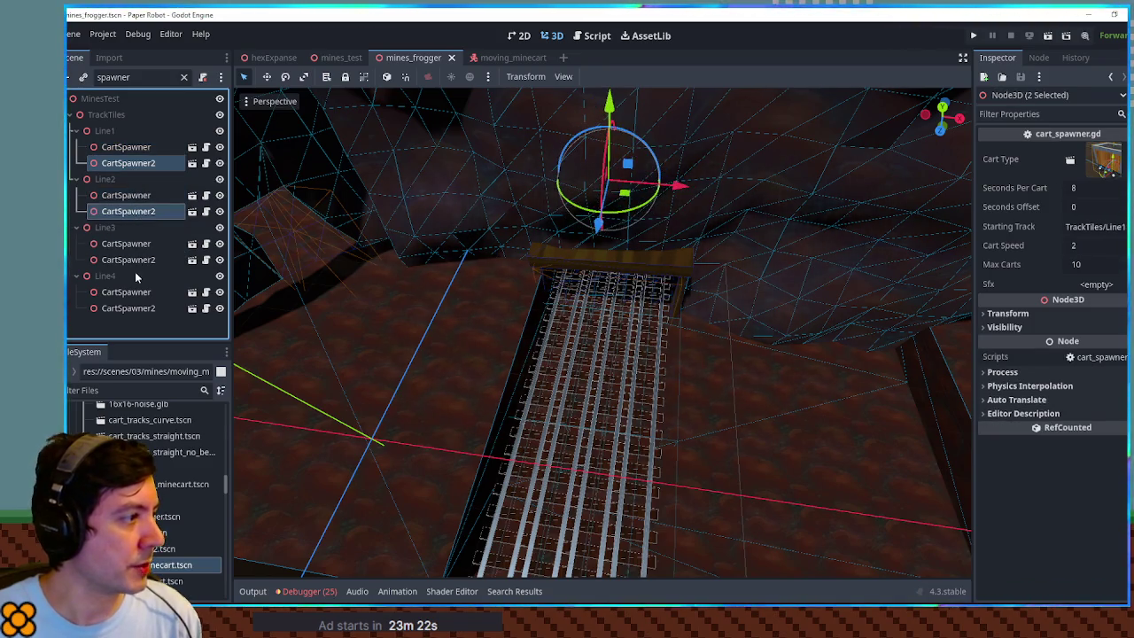
pyautogui.keyDown('ctrl'); pyautogui.click(133, 259); pyautogui.keyUp('ctrl')
pyautogui.keyDown('ctrl'); pyautogui.click(131, 308); pyautogui.keyUp('ctrl')
pyautogui.click(1084, 207)
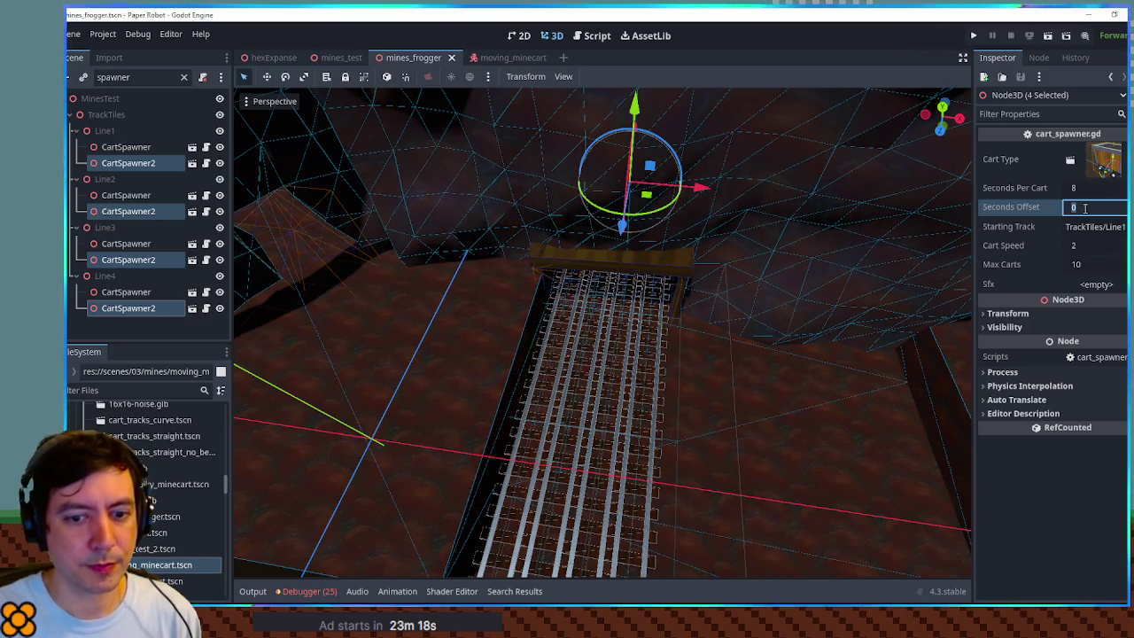
pyautogui.write('1')
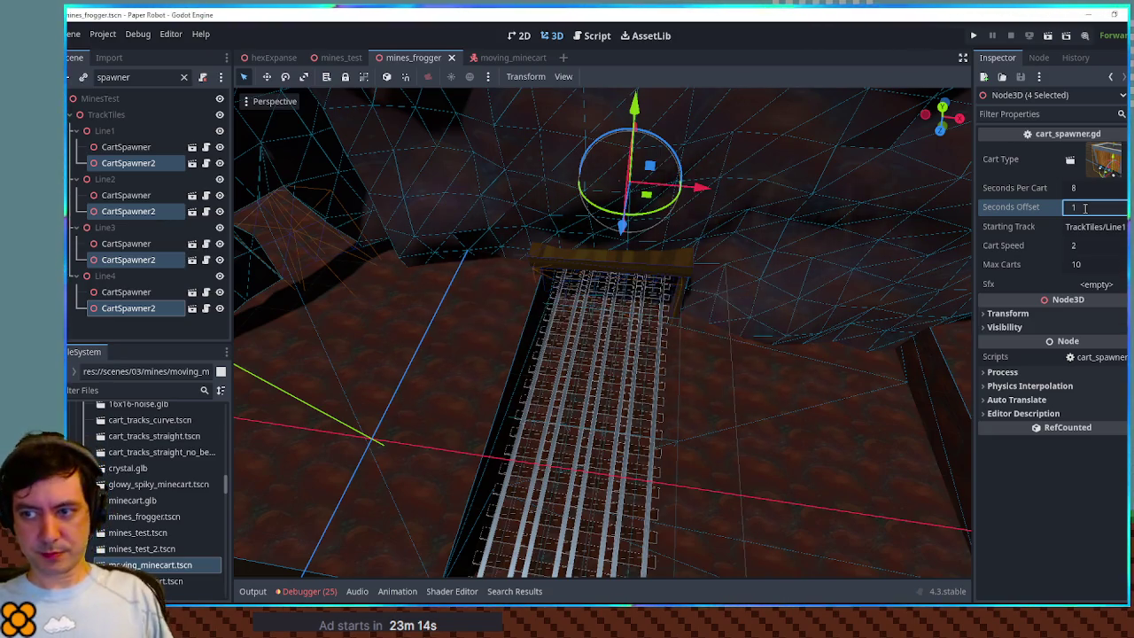
pyautogui.press('F5')
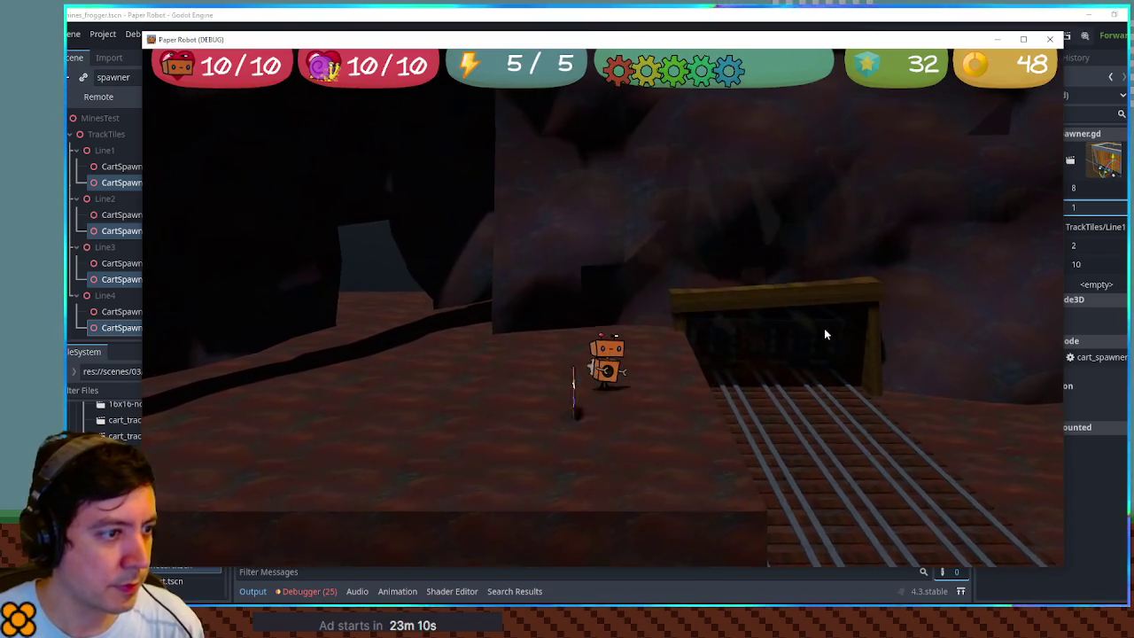
# - Move and jump the fox around the rolling minecarts, then stop the game
pyautogui.press('d')
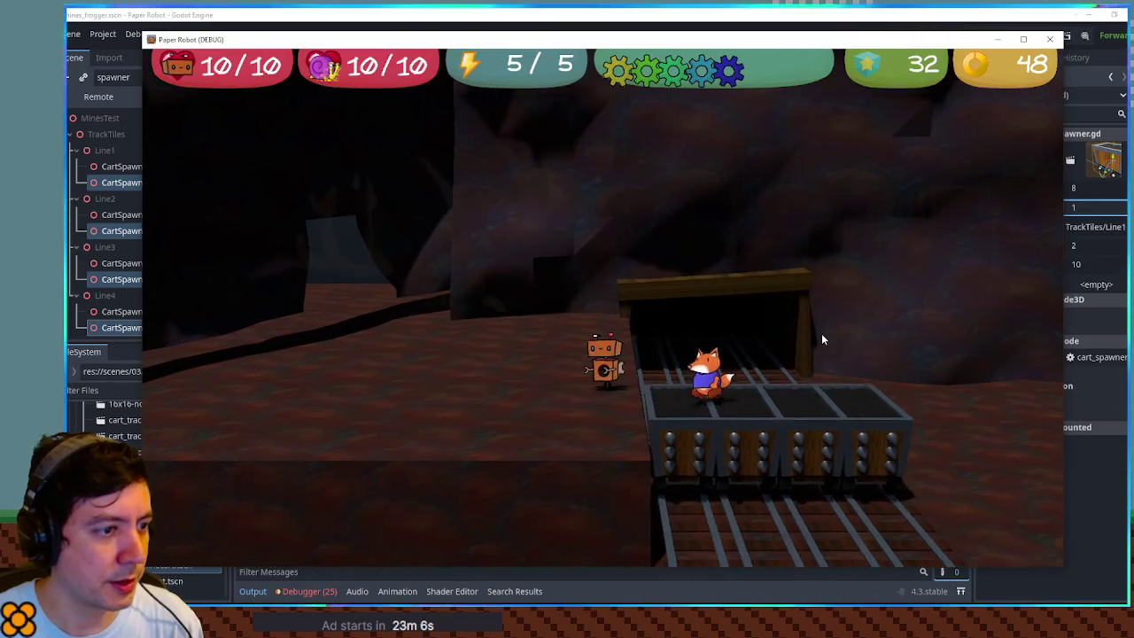
pyautogui.press('a')
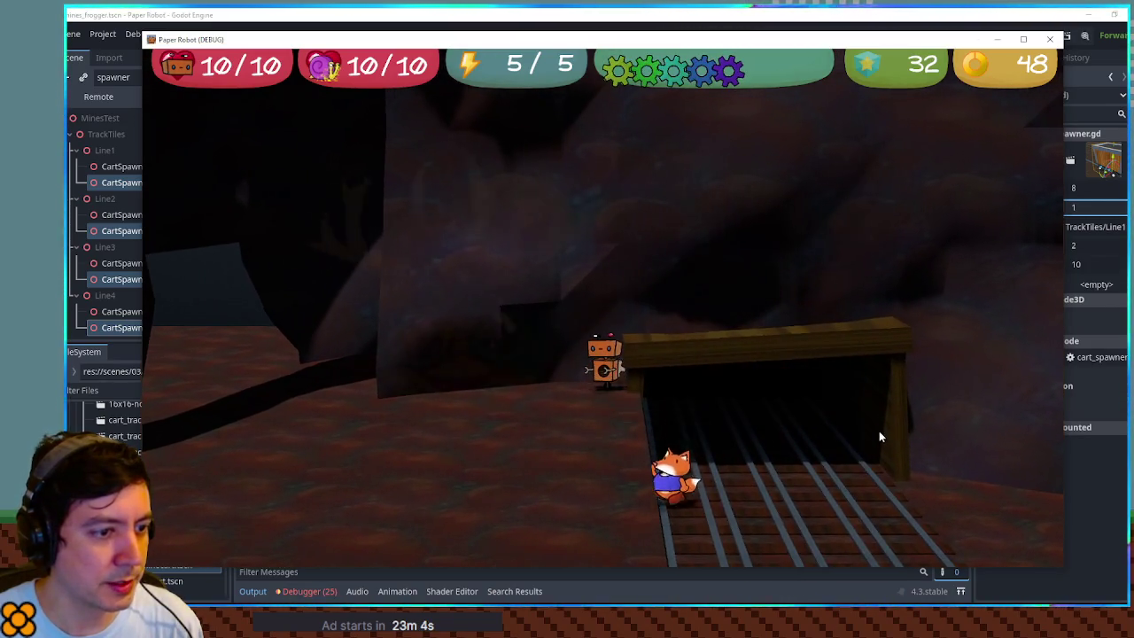
pyautogui.press('space')
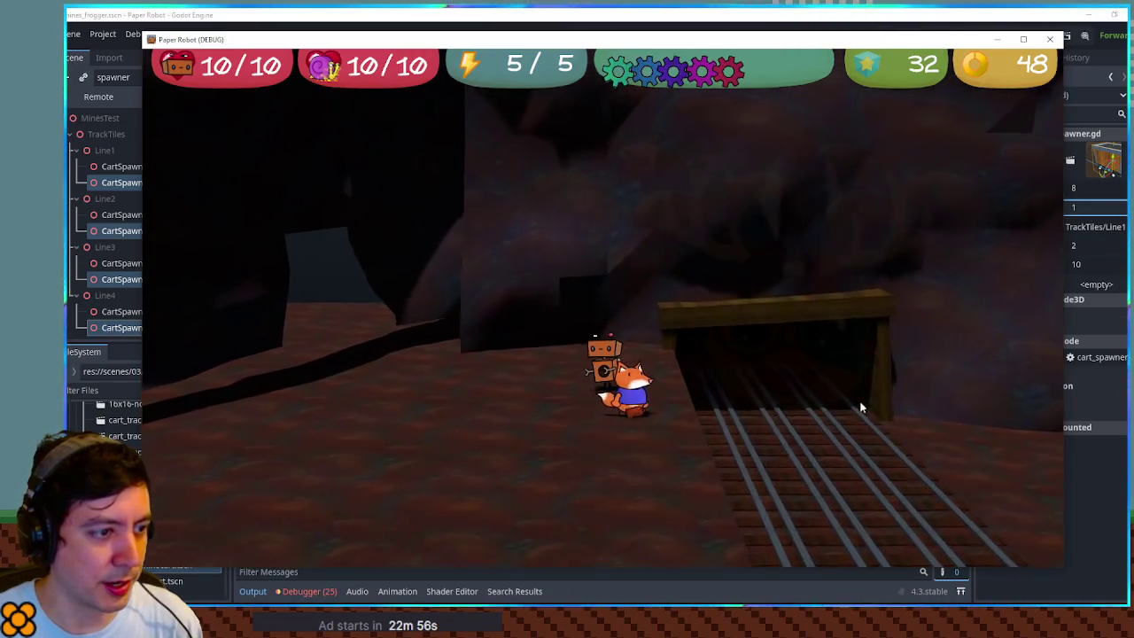
pyautogui.press('w')
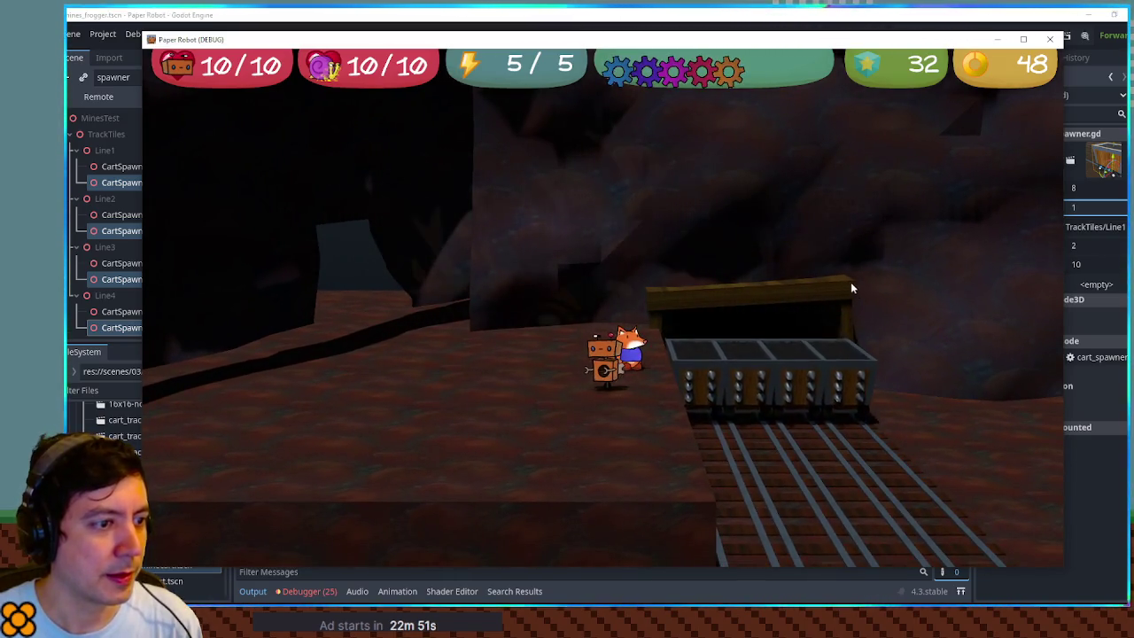
pyautogui.press('F8')
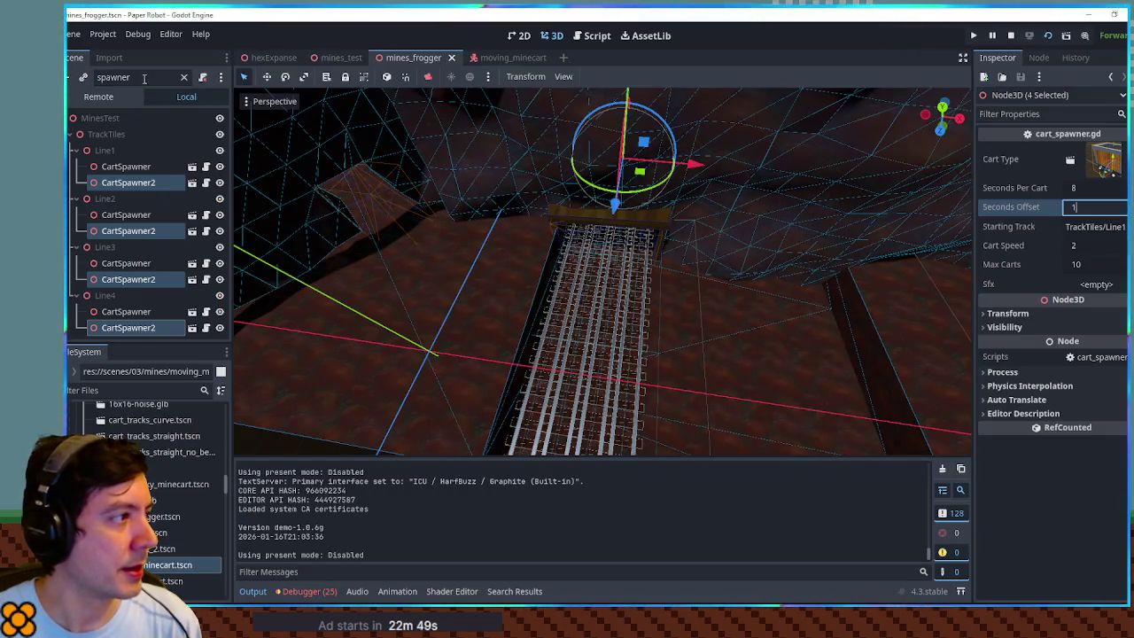
# - Filter for 'dec', hide the Decal node, and rerun the game to check the cart area
pyautogui.doubleClick(144, 78)
pyautogui.write('dec')
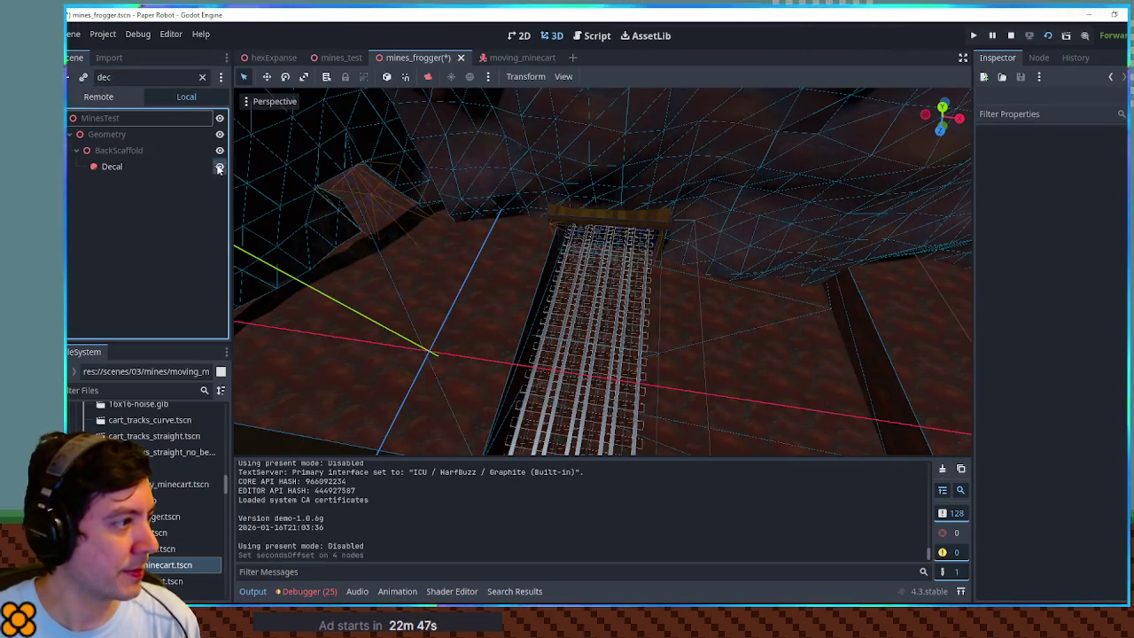
pyautogui.click(219, 167)
pyautogui.press('F6')
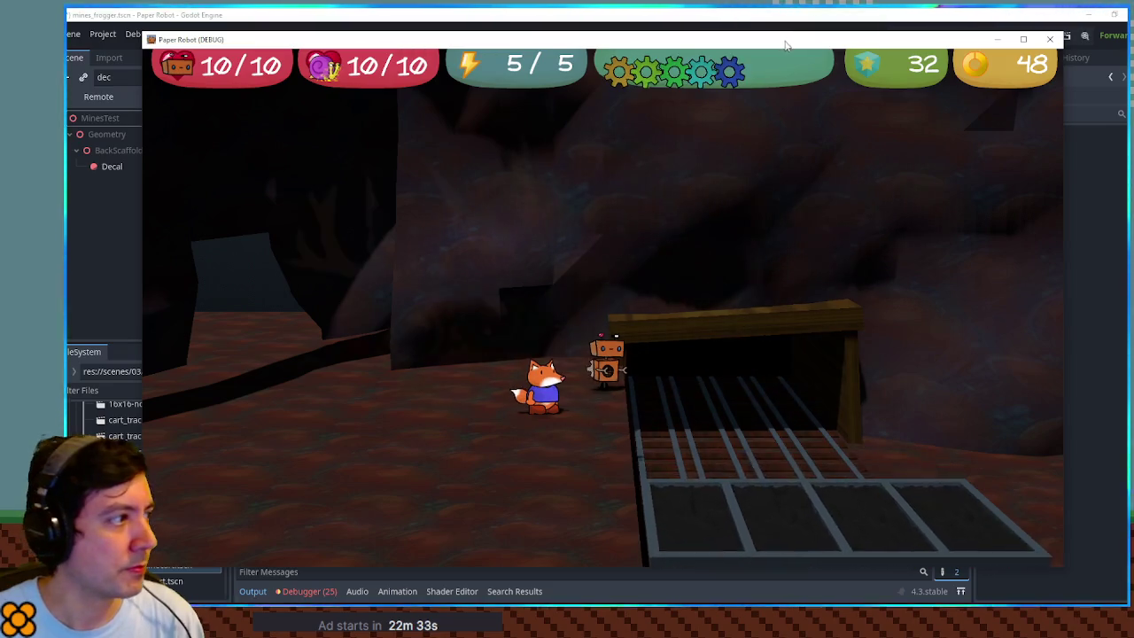
pyautogui.click(1050, 39)
# - Filter by 'spawn 2' and select the Line1–Line4 CartSpawner2 nodes together
pyautogui.doubleClick(133, 77)
pyautogui.write('spawn 2')
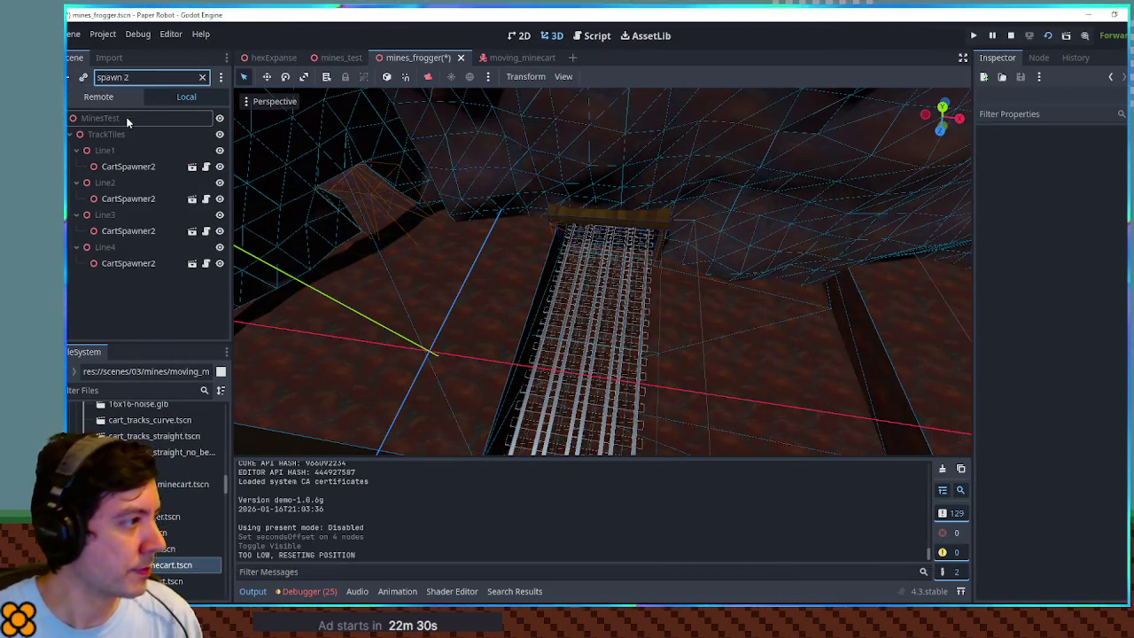
pyautogui.click(127, 166)
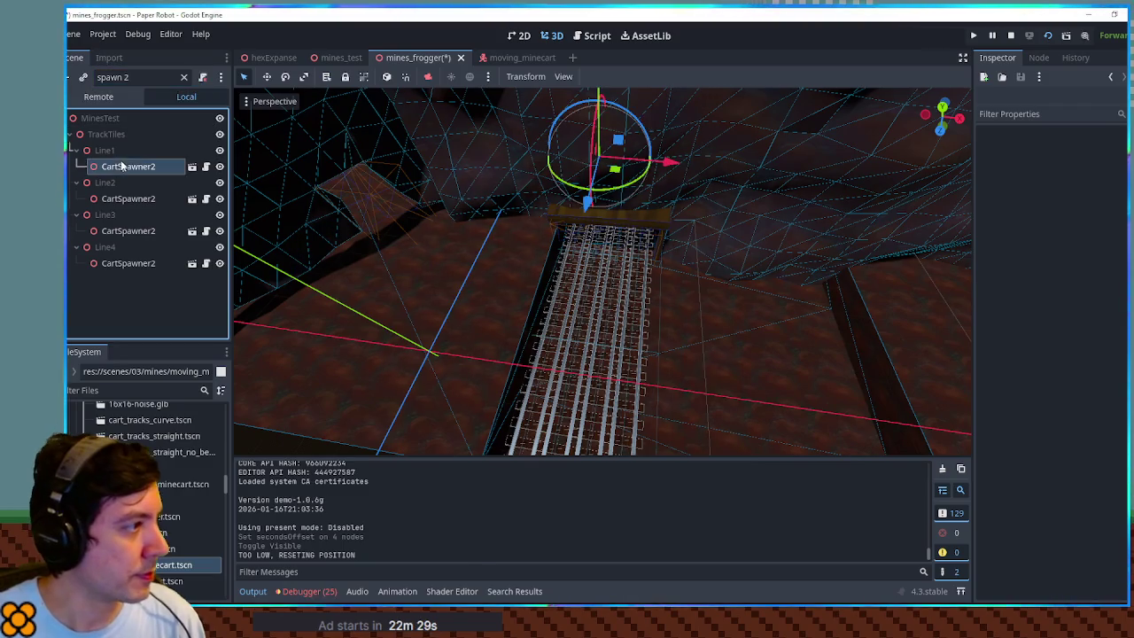
pyautogui.keyDown('ctrl'); pyautogui.click(126, 199); pyautogui.keyUp('ctrl')
pyautogui.keyDown('ctrl'); pyautogui.click(127, 230); pyautogui.keyUp('ctrl')
pyautogui.keyDown('ctrl'); pyautogui.click(130, 262); pyautogui.keyUp('ctrl')
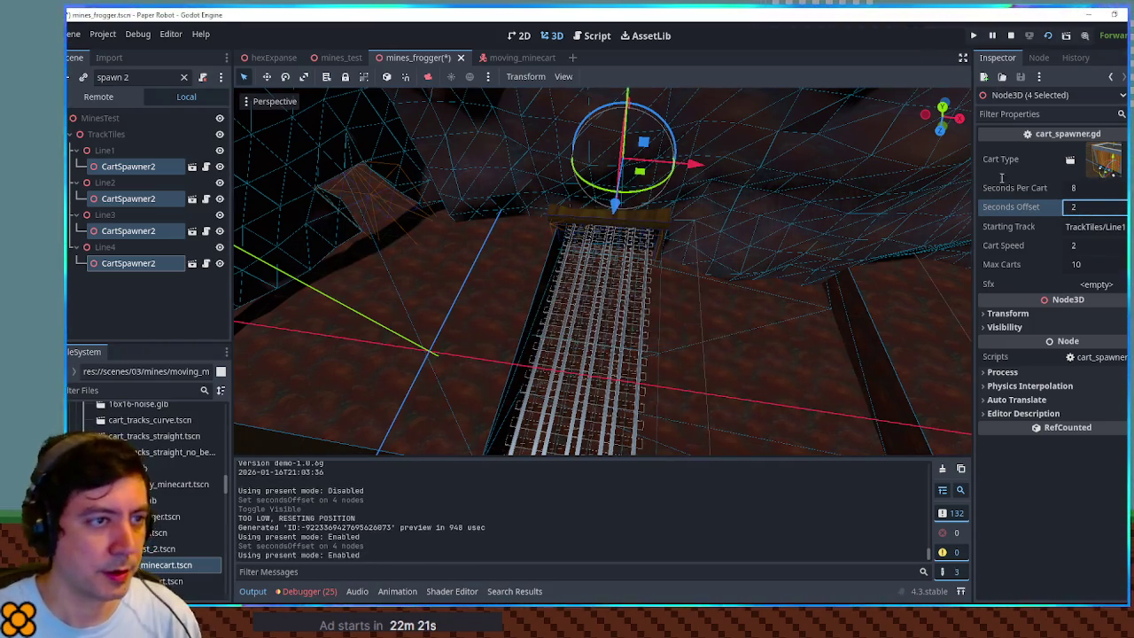
pyautogui.moveTo(813, 14); pyautogui.dragTo(916, 141)
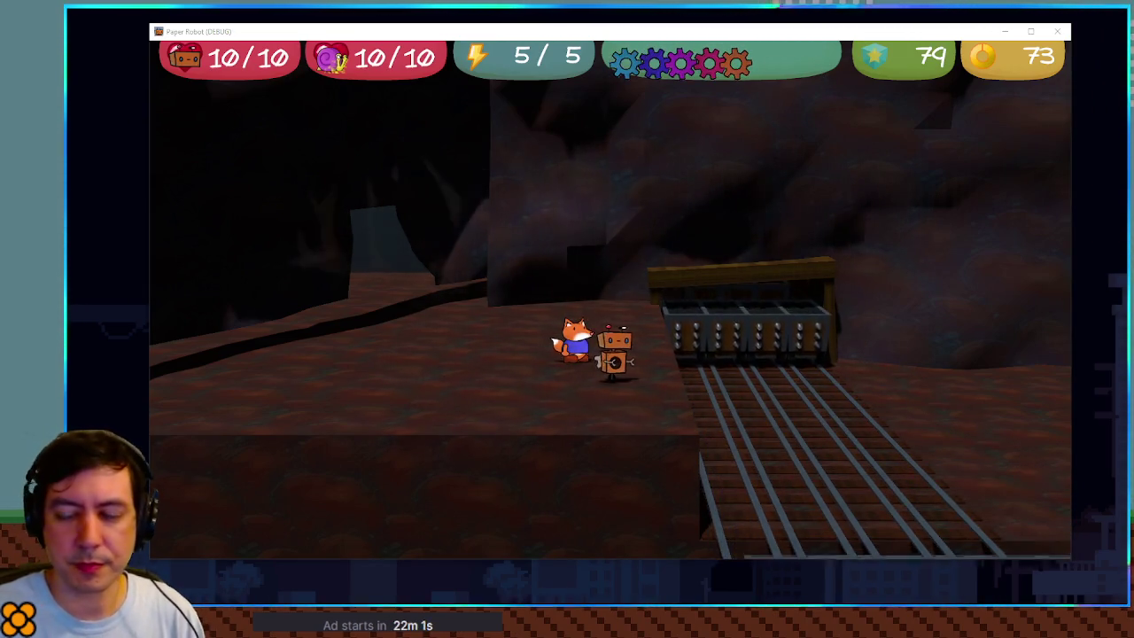
# - Save the scene, relaunch the game, walk the character across the level, and close it
pyautogui.hotkey('alt', 'Tab')
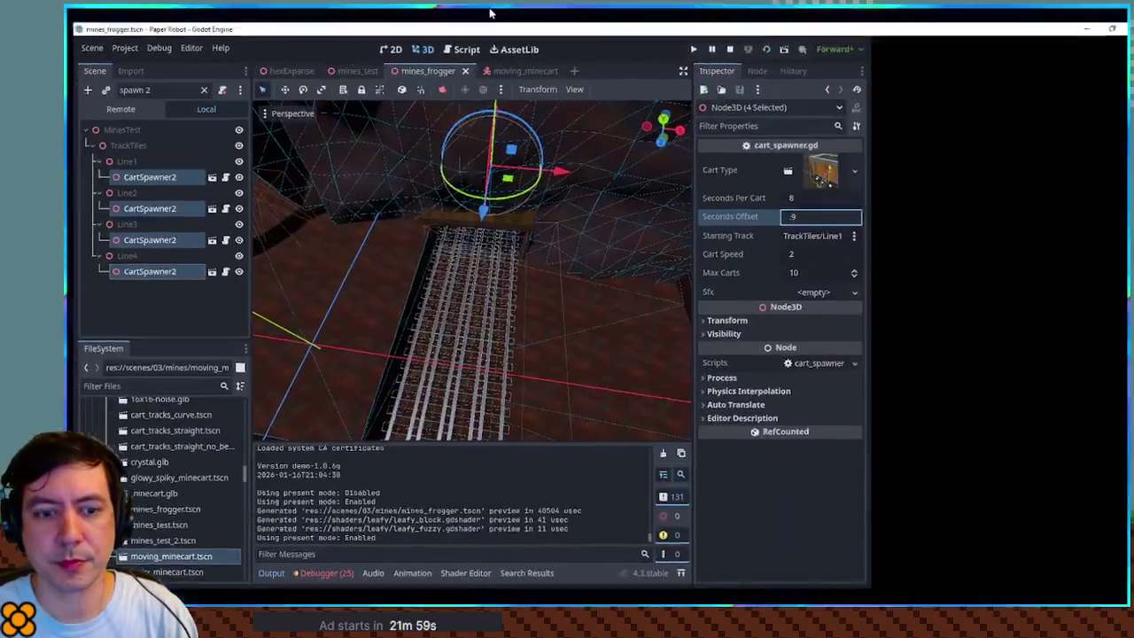
pyautogui.hotkey('ctrl', 's')
pyautogui.press('F5')
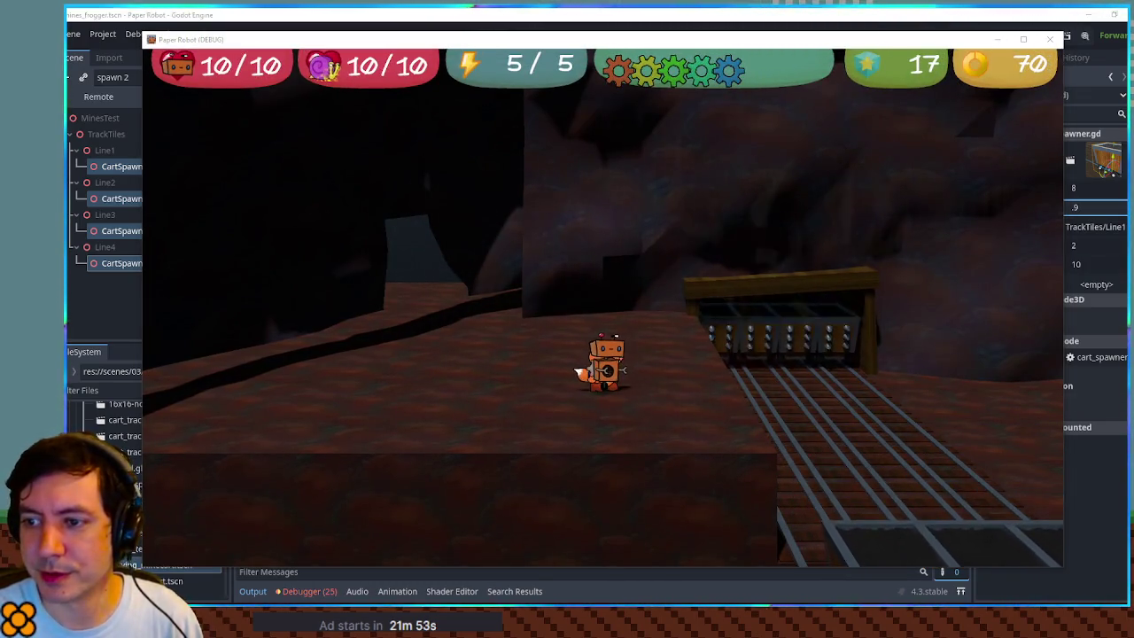
pyautogui.press('s')
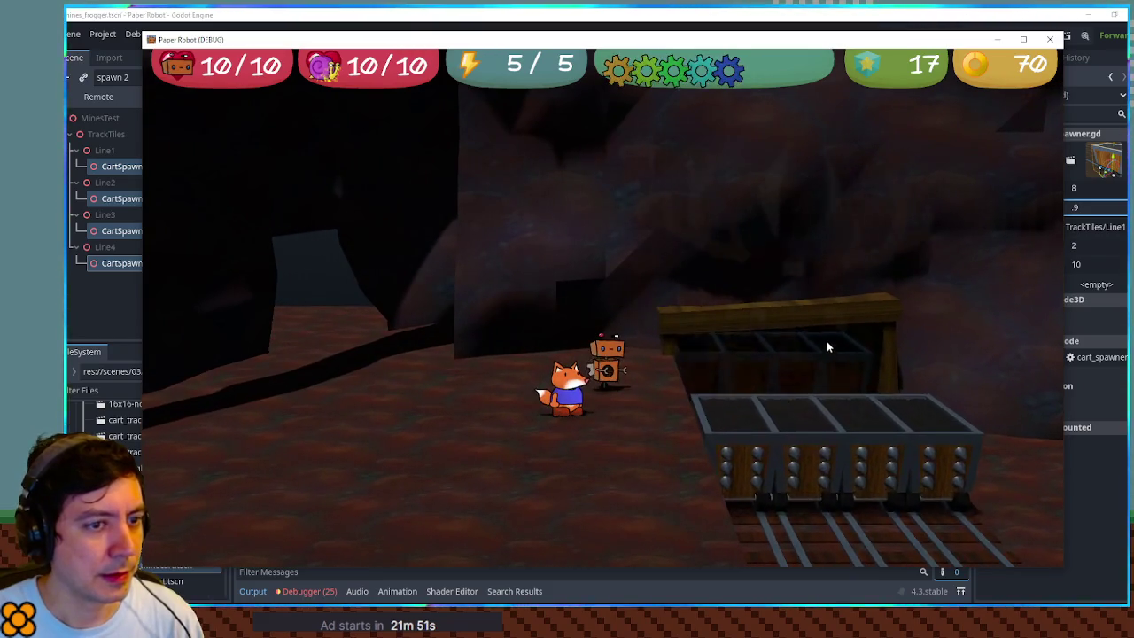
pyautogui.click(1047, 40)
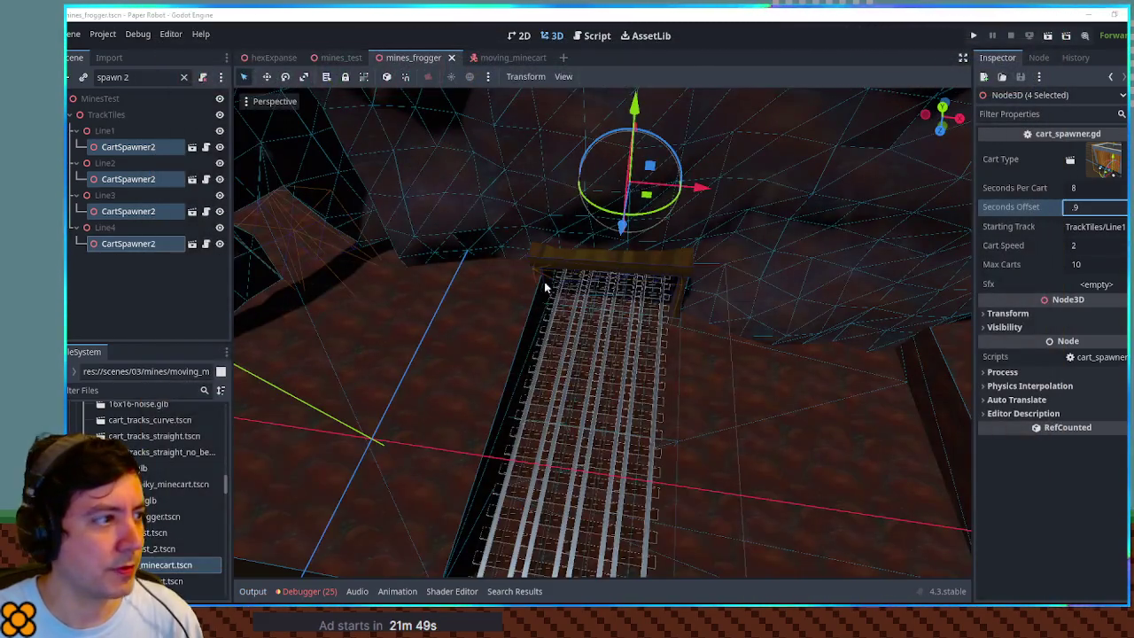
# - Save mines_frogger and run a quick test of the current spawner timing
pyautogui.click(125, 213)
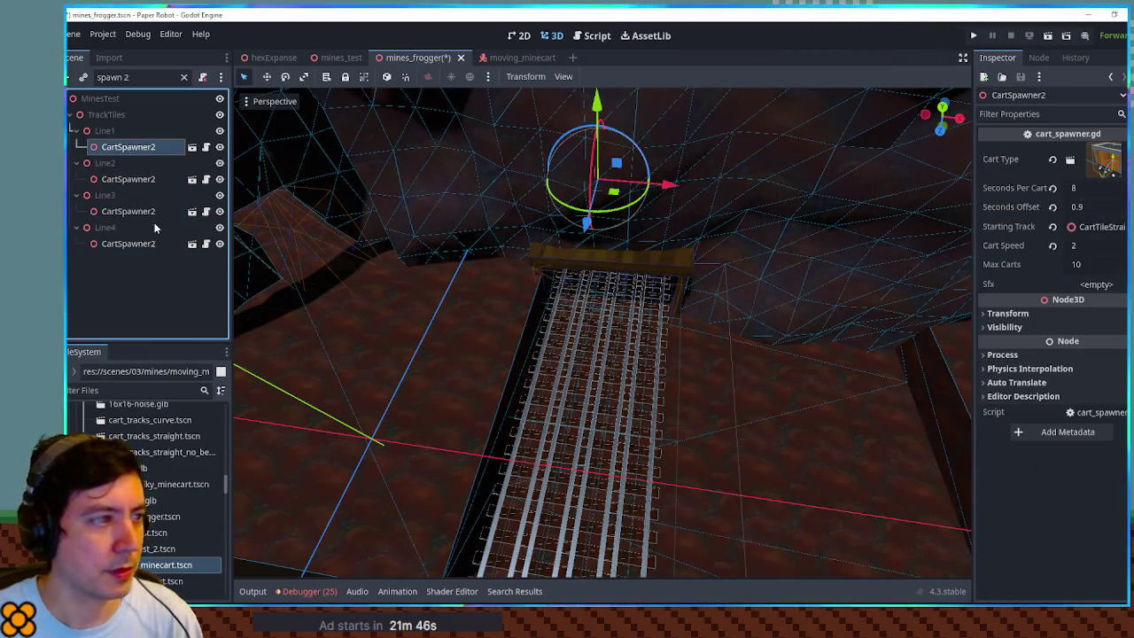
pyautogui.click(142, 246)
pyautogui.hotkey('ctrl', 's')
pyautogui.press('F6')
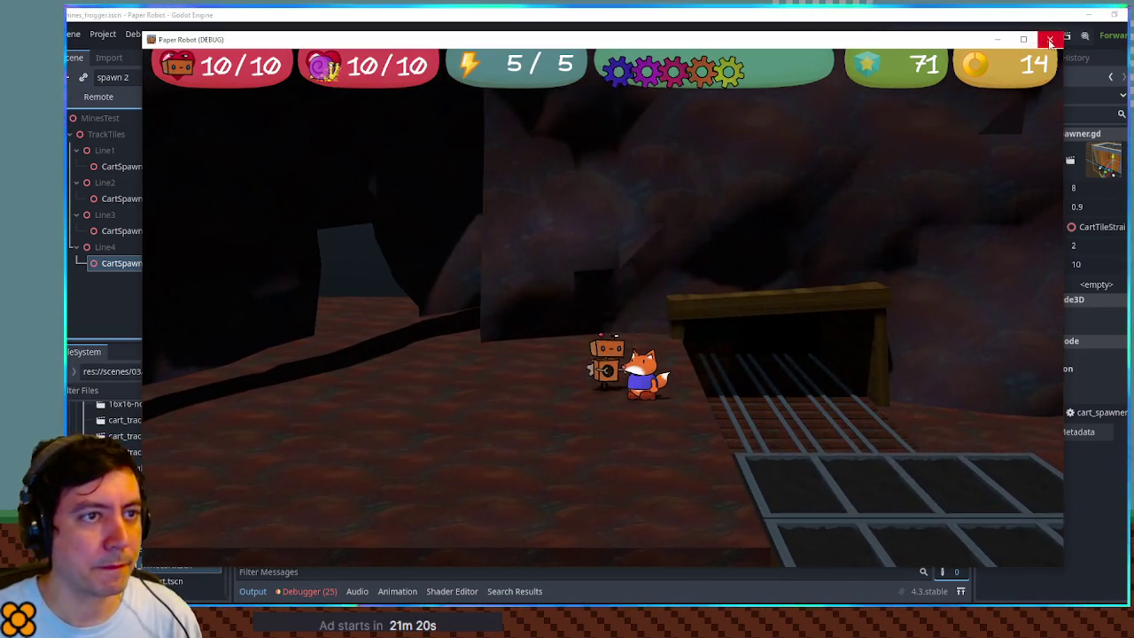
pyautogui.click(1050, 39)
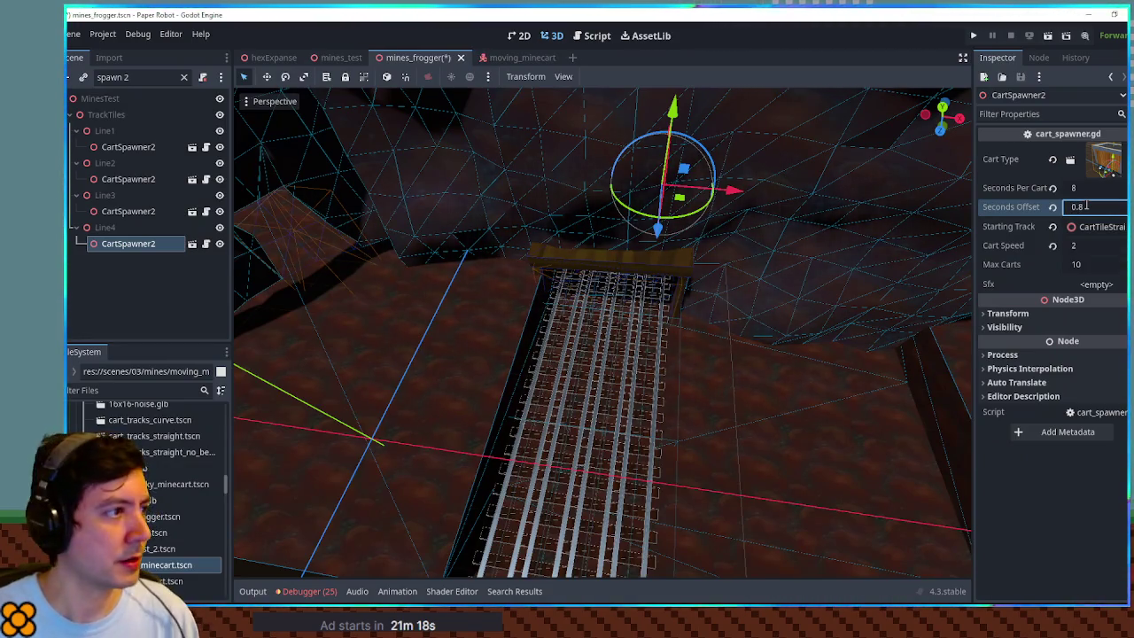
# - Select the Line1–Line3 cart spawners and enter a shared Seconds Offset of 0.9
pyautogui.keyDown('ctrl'); pyautogui.click(128, 211); pyautogui.keyUp('ctrl')
pyautogui.keyDown('ctrl'); pyautogui.click(128, 179); pyautogui.keyUp('ctrl')
pyautogui.keyDown('ctrl'); pyautogui.click(127, 147); pyautogui.keyUp('ctrl')
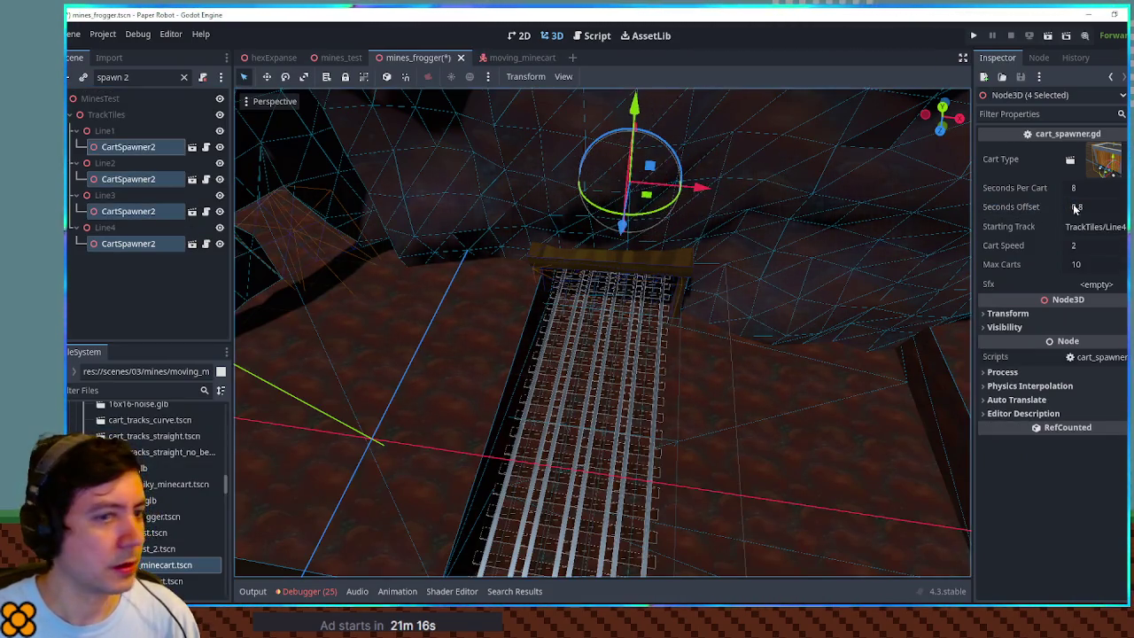
pyautogui.click(1105, 207)
pyautogui.write('0.9')
pyautogui.press('Return')
pyautogui.hotkey('ctrl', 's')
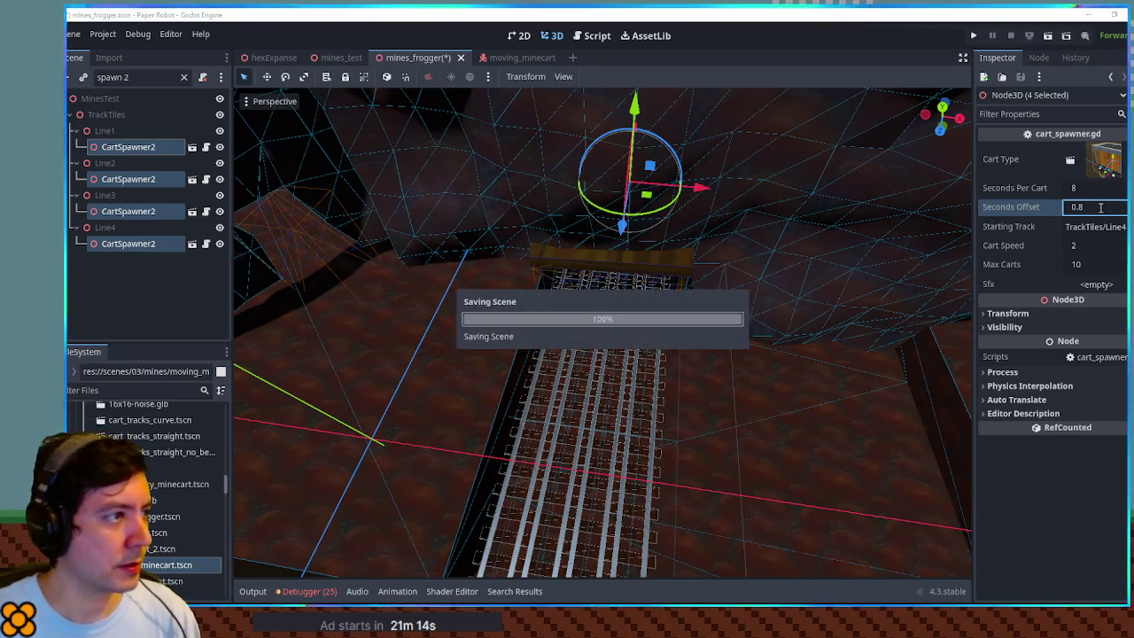
# - Set the Line1–Line3 spawners' Seconds Offset to 0.8, save, and run the game
pyautogui.click(132, 240)
pyautogui.click(139, 209)
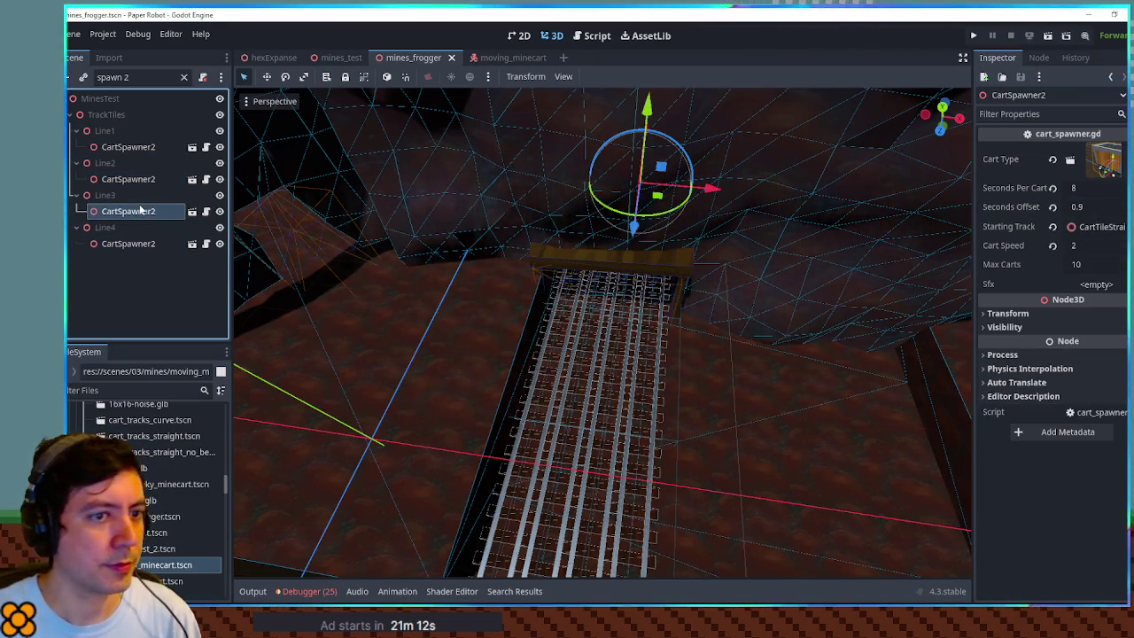
pyautogui.click(129, 147)
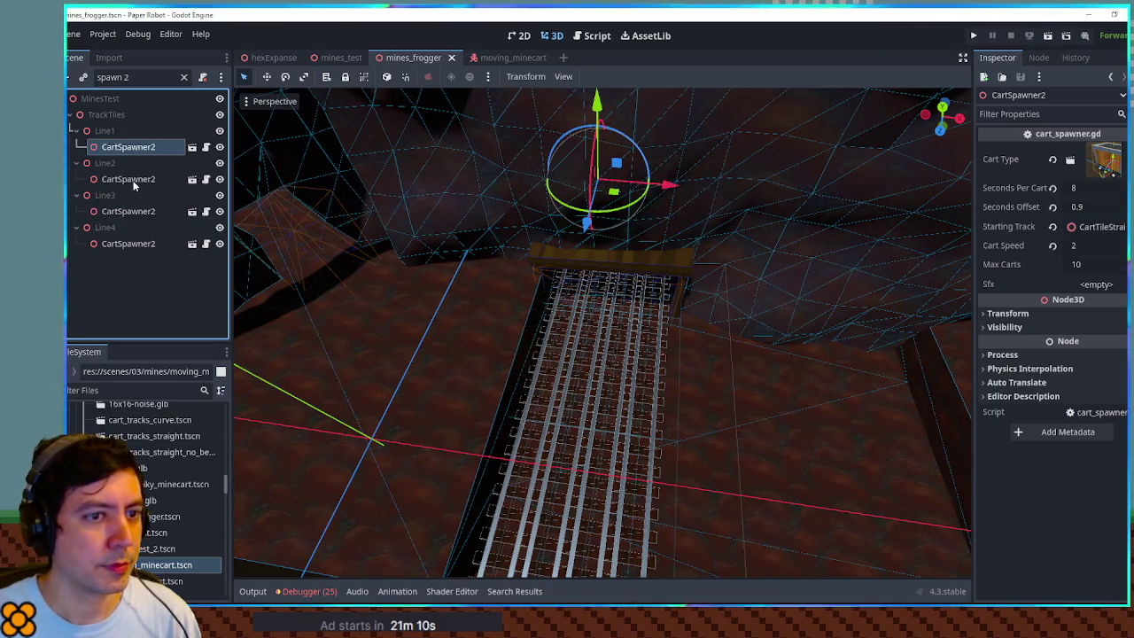
pyautogui.keyDown('ctrl'); pyautogui.click(133, 181); pyautogui.keyUp('ctrl')
pyautogui.keyDown('ctrl'); pyautogui.click(127, 210); pyautogui.keyUp('ctrl')
pyautogui.click(1100, 207)
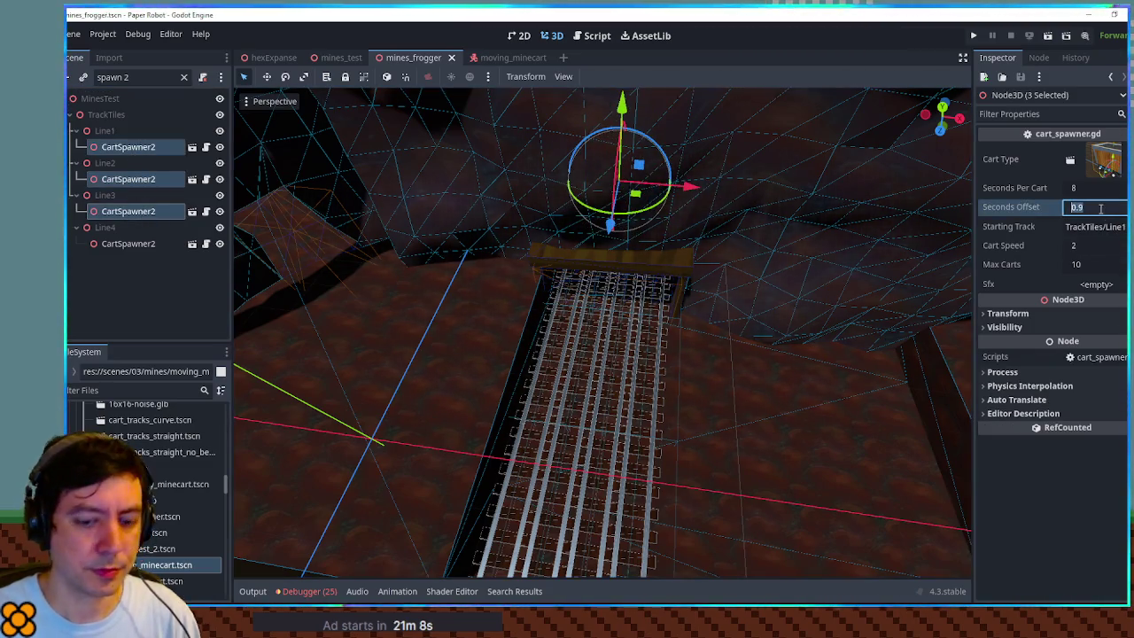
pyautogui.write('0.8')
pyautogui.hotkey('ctrl', 's')
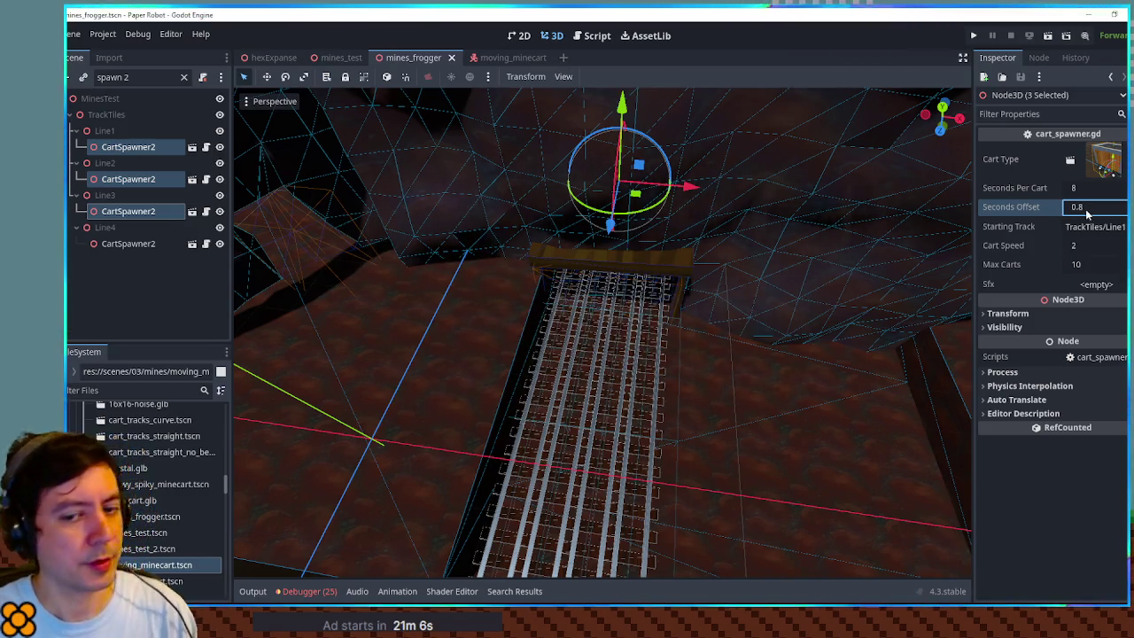
pyautogui.press('F6')
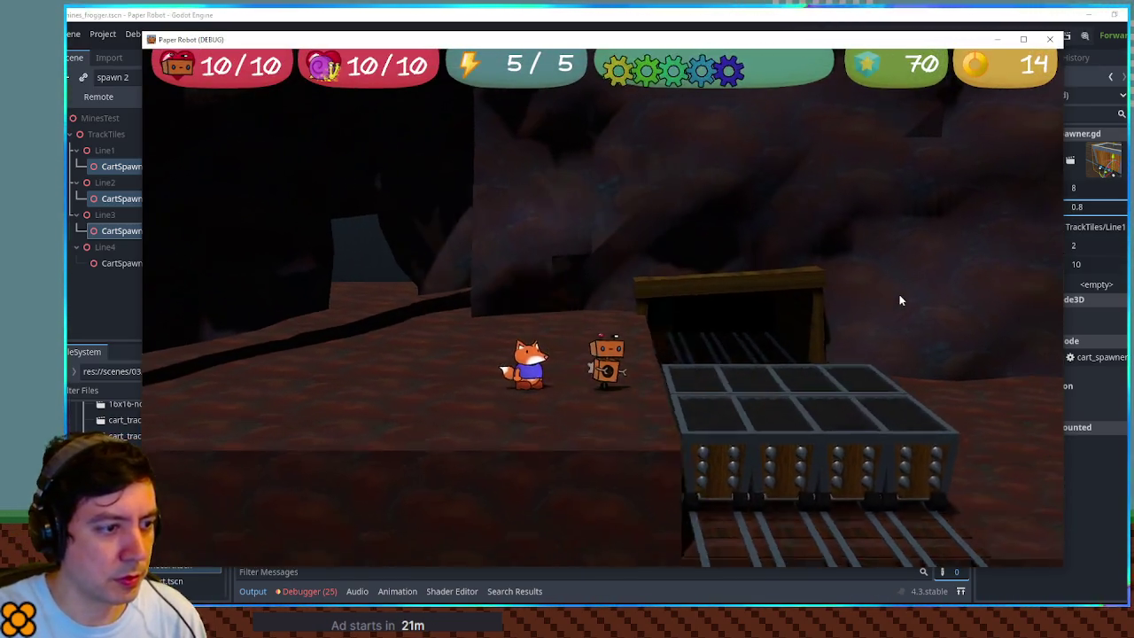
# - Walk the player on and off the cart tracks past the carts, then close the game
pyautogui.press('Right')
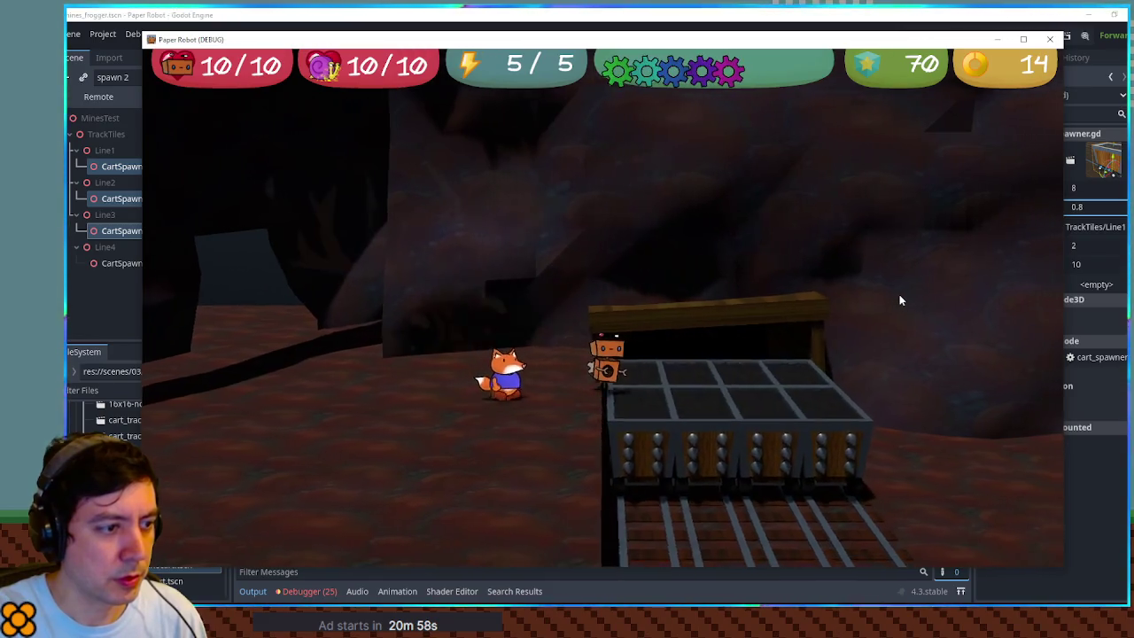
pyautogui.press('Left')
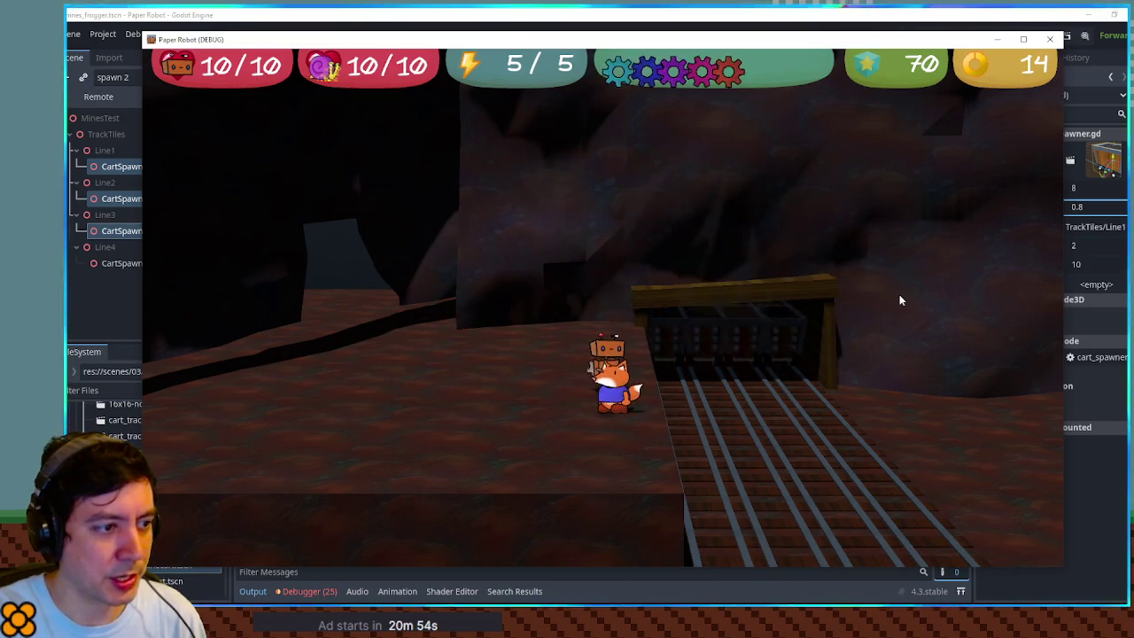
pyautogui.press('Up')
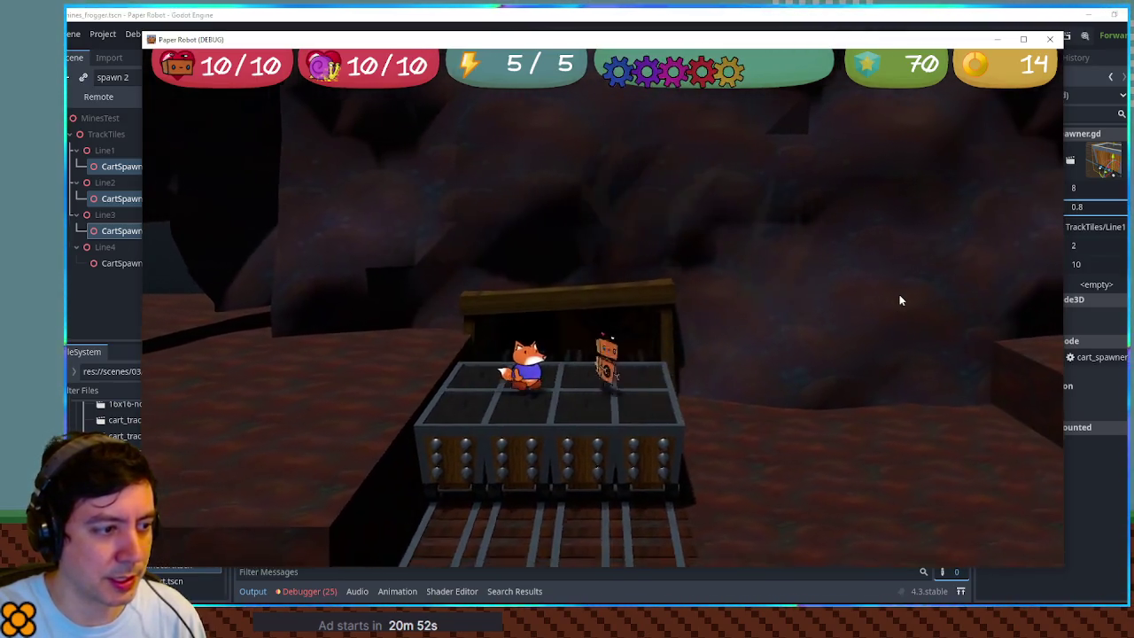
pyautogui.press('Down')
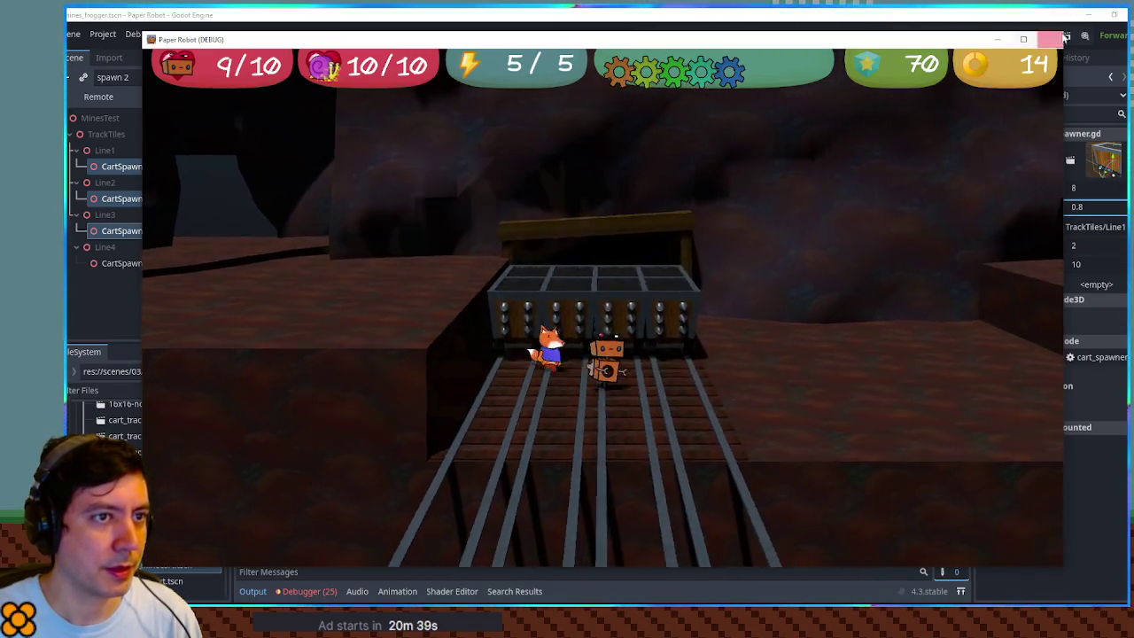
pyautogui.click(1050, 39)
pyautogui.moveTo(735, 271)
pyautogui.mouseDown()
pyautogui.moveTo(681, 260)
pyautogui.moveTo(655, 175)
pyautogui.moveTo(671, 209)
pyautogui.moveTo(671, 186)
pyautogui.moveTo(732, 215)
pyautogui.moveTo(749, 286)
pyautogui.moveTo(599, 269)
pyautogui.mouseUp()
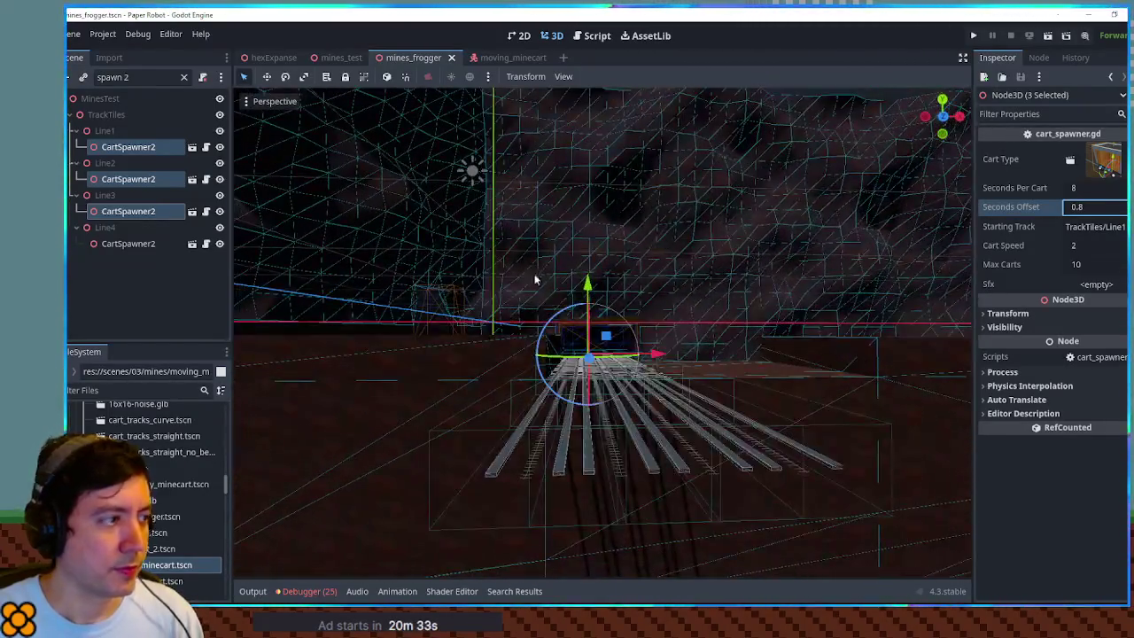
# - Add an UnsafeZone instance under TrackTiles and set its Scale to 50
pyautogui.click(184, 77)
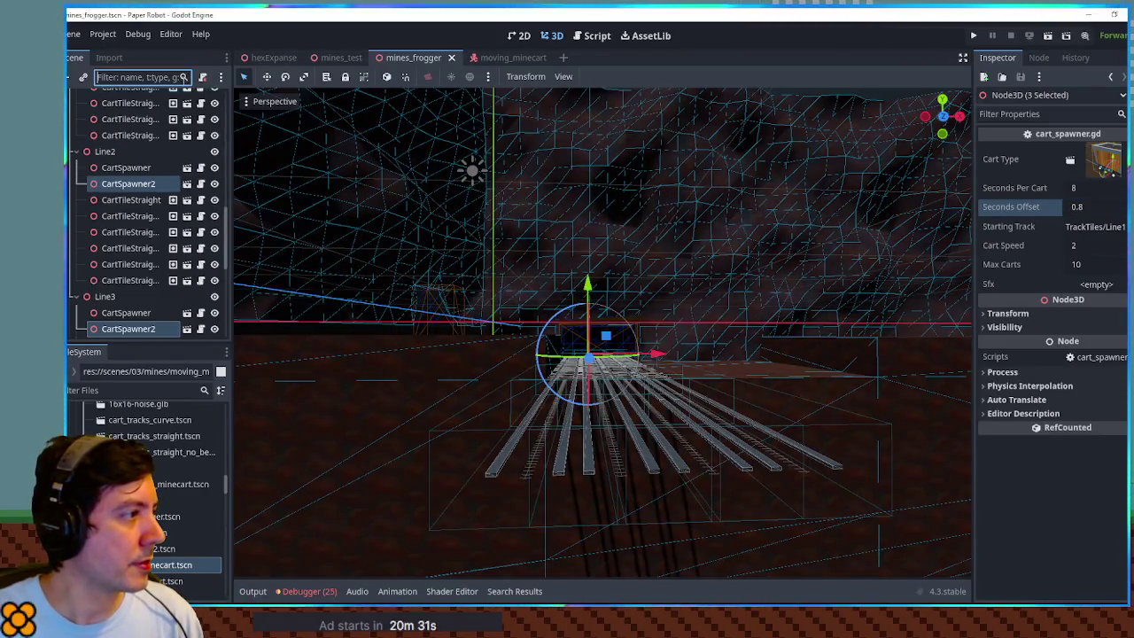
pyautogui.scroll(5, 101, 164)
pyautogui.click(111, 179)
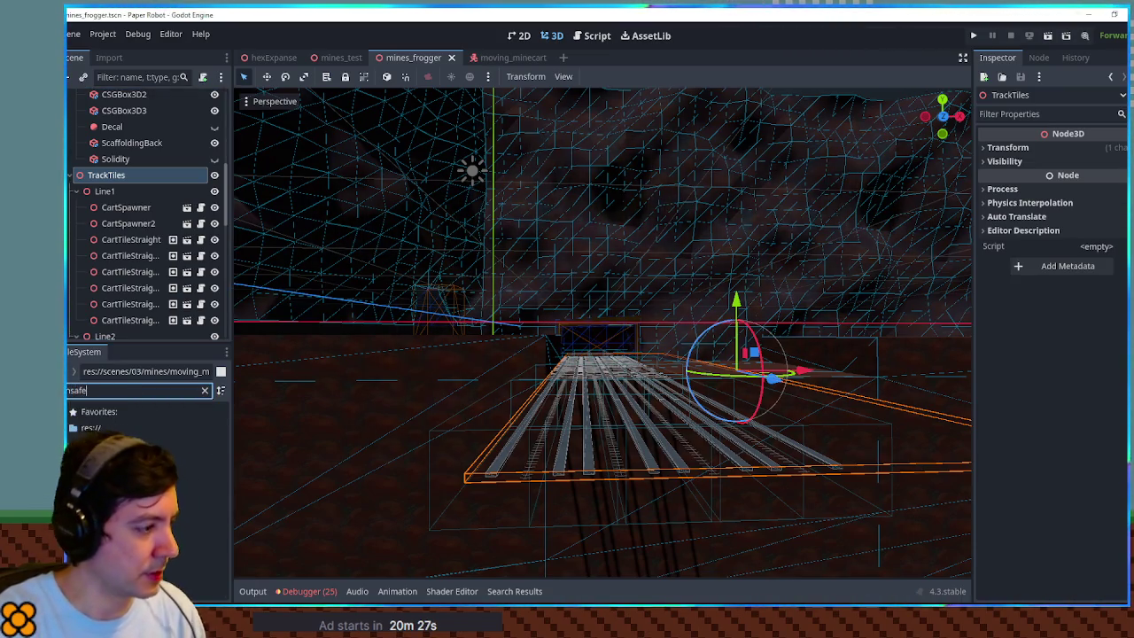
pyautogui.moveTo(157, 303); pyautogui.dragTo(131, 182)
pyautogui.click(1027, 161)
pyautogui.click(1033, 149)
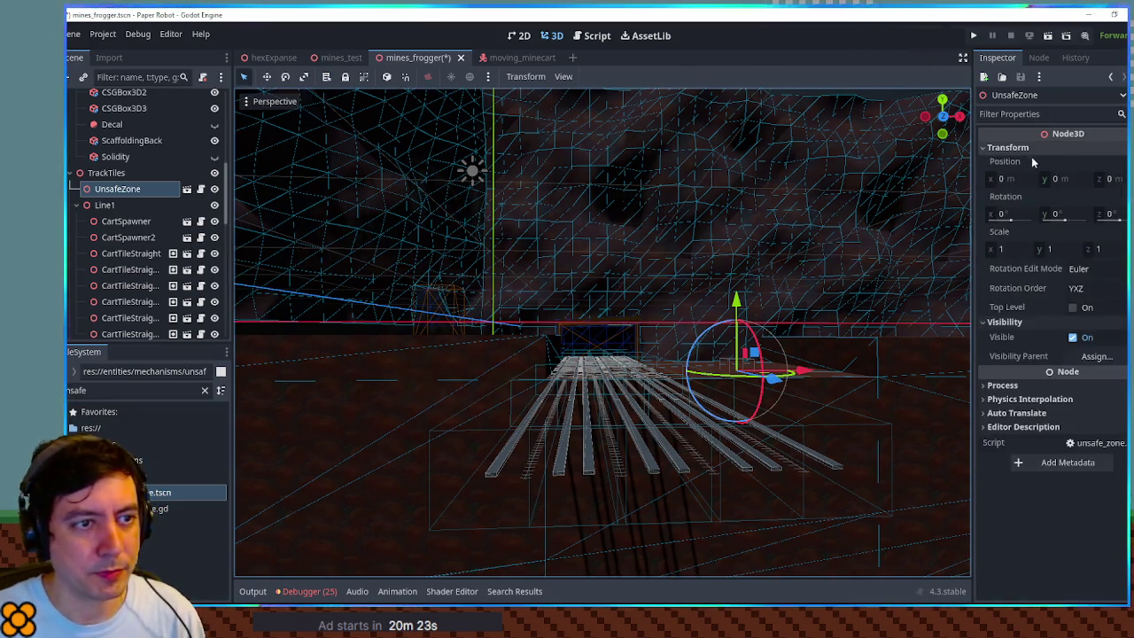
pyautogui.scroll(-10, 754, 199)
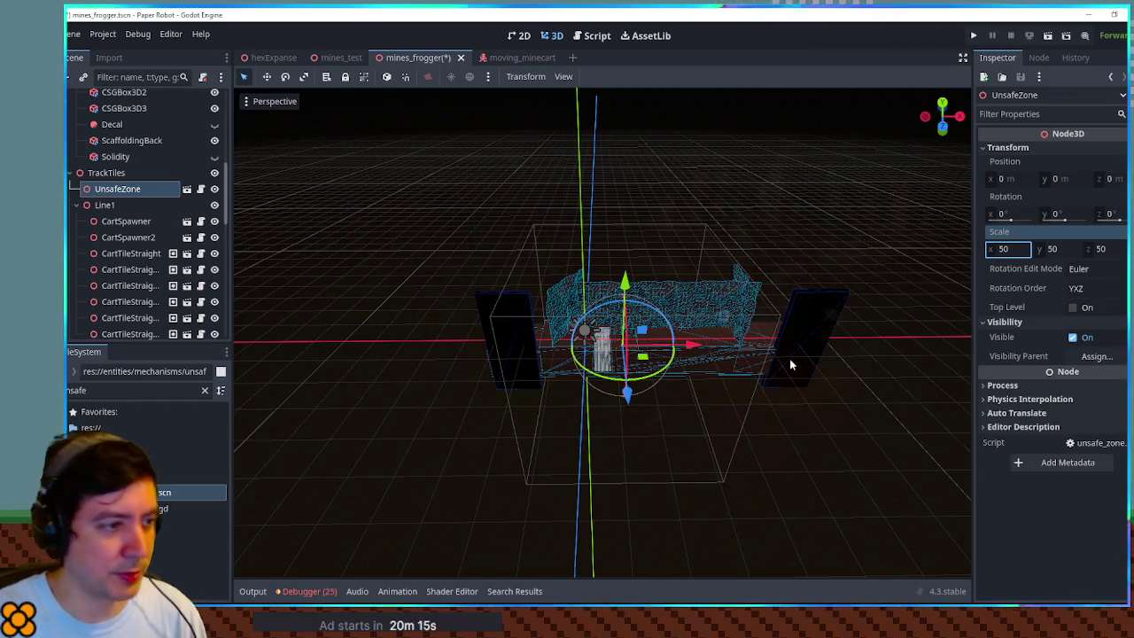
# - Move the UnsafeZone down below the track in Front view
pyautogui.click(837, 155)
pyautogui.press('KP_1')
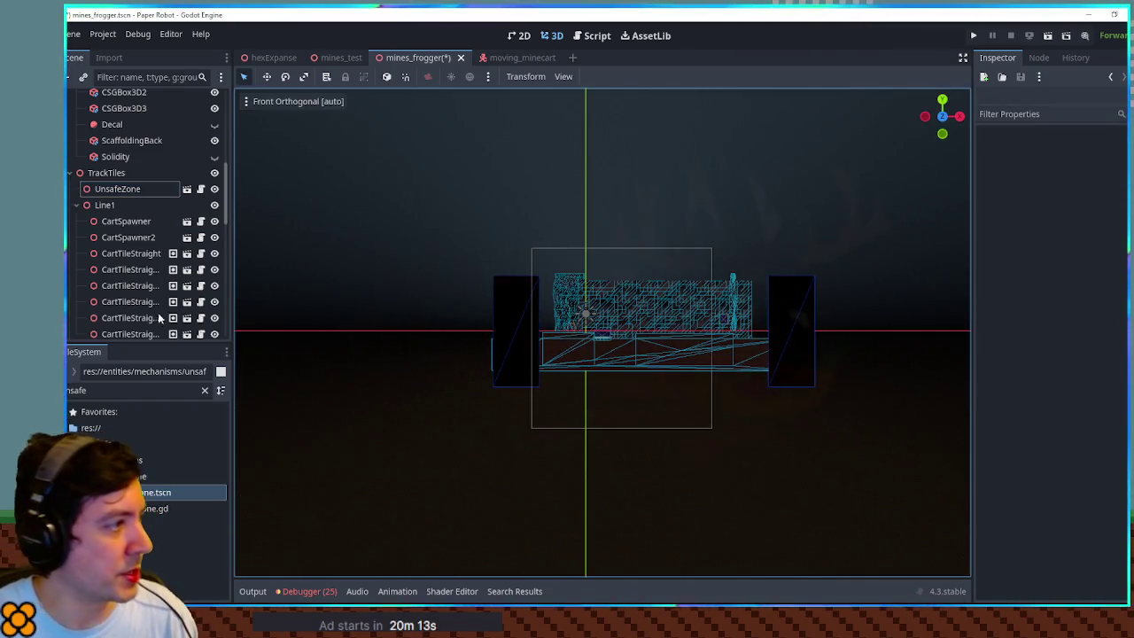
pyautogui.click(141, 188)
pyautogui.scroll(5, 671, 328)
pyautogui.moveTo(671, 329)
pyautogui.mouseDown()
pyautogui.moveTo(760, 505)
pyautogui.moveTo(749, 548)
pyautogui.mouseUp()
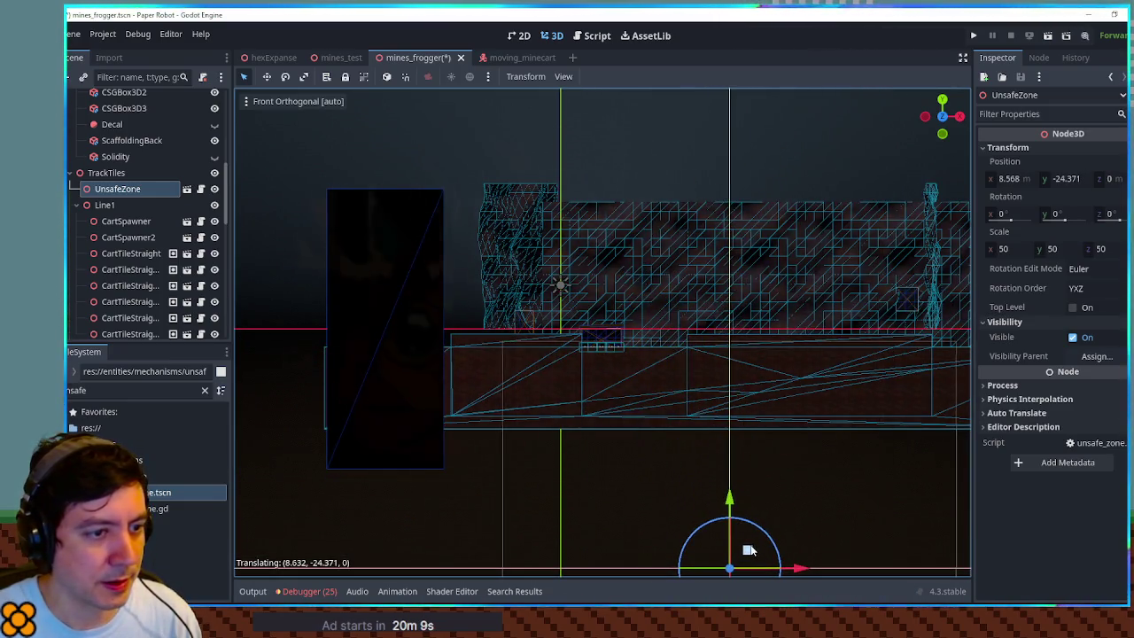
pyautogui.moveTo(722, 462)
pyautogui.mouseDown()
pyautogui.moveTo(683, 302)
pyautogui.moveTo(620, 246)
pyautogui.moveTo(575, 263)
pyautogui.moveTo(676, 329)
pyautogui.moveTo(719, 287)
pyautogui.moveTo(669, 303)
pyautogui.mouseUp()
pyautogui.click(687, 152)
pyautogui.scroll(5, 692, 278)
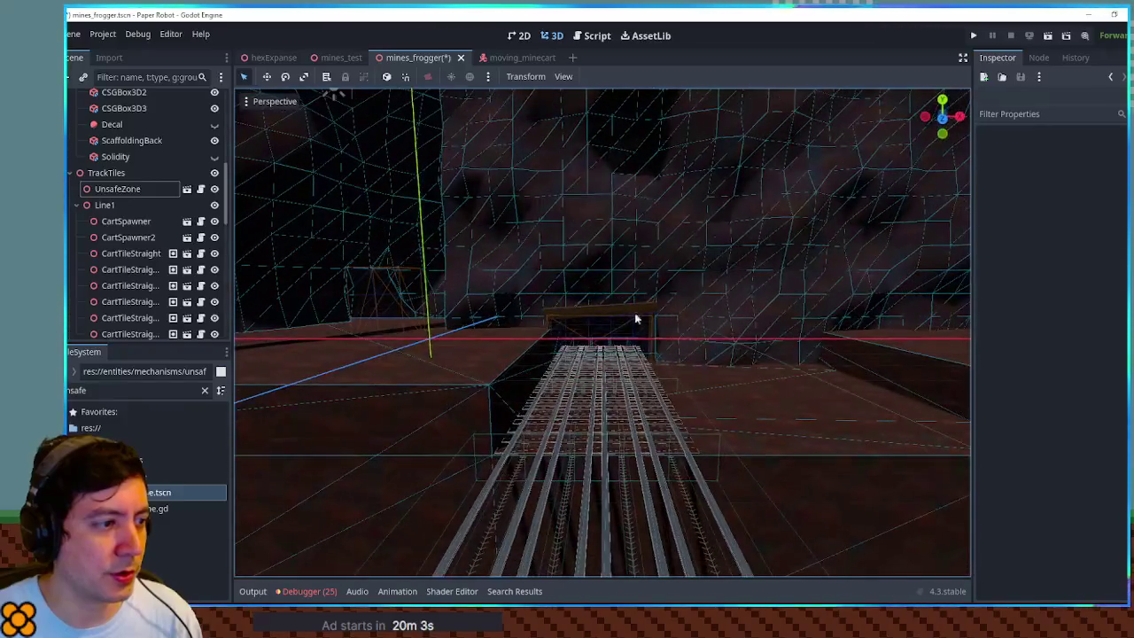
pyautogui.scroll(-5, 693, 286)
# - Delete the Floor3 box and save mines_frogger
pyautogui.click(820, 358)
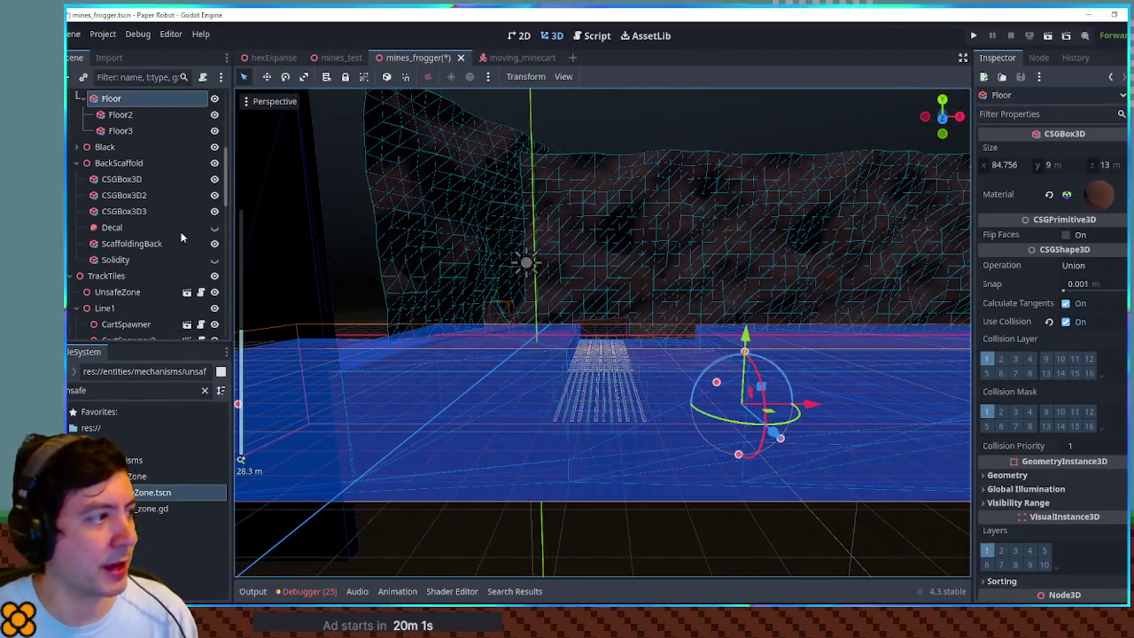
pyautogui.click(133, 131)
pyautogui.press('Delete')
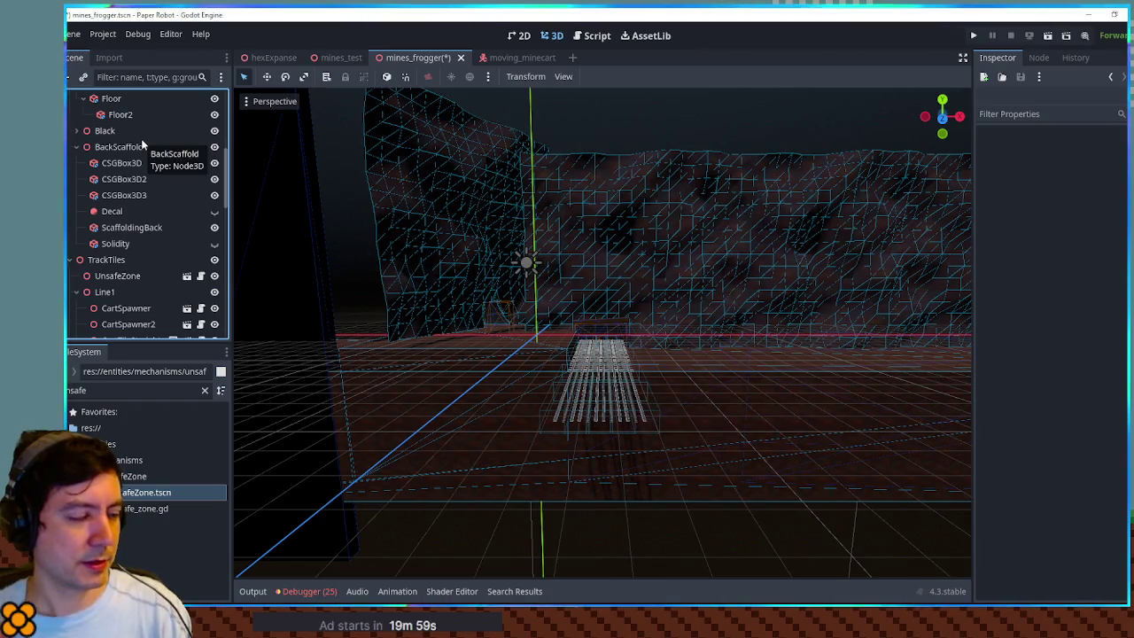
pyautogui.scroll(10, 576, 319)
pyautogui.moveTo(577, 319)
pyautogui.mouseDown()
pyautogui.moveTo(567, 361)
pyautogui.moveTo(541, 383)
pyautogui.moveTo(585, 334)
pyautogui.moveTo(625, 319)
pyautogui.moveTo(554, 348)
pyautogui.moveTo(547, 366)
pyautogui.moveTo(592, 363)
pyautogui.mouseUp()
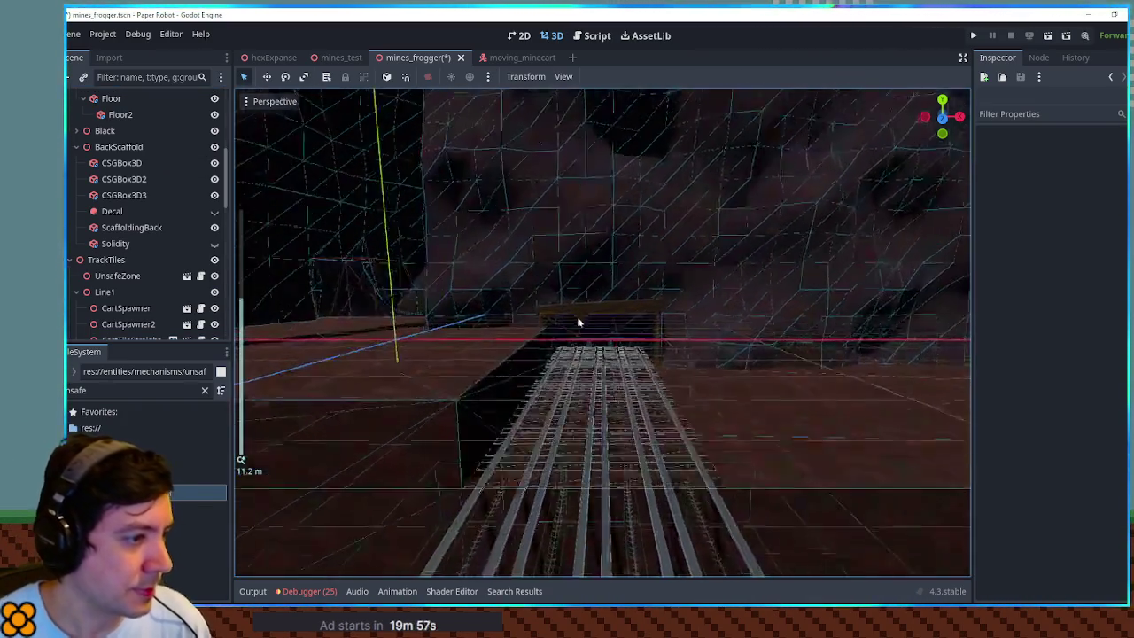
pyautogui.hotkey('ctrl', 's')
pyautogui.doubleClick(120, 392)
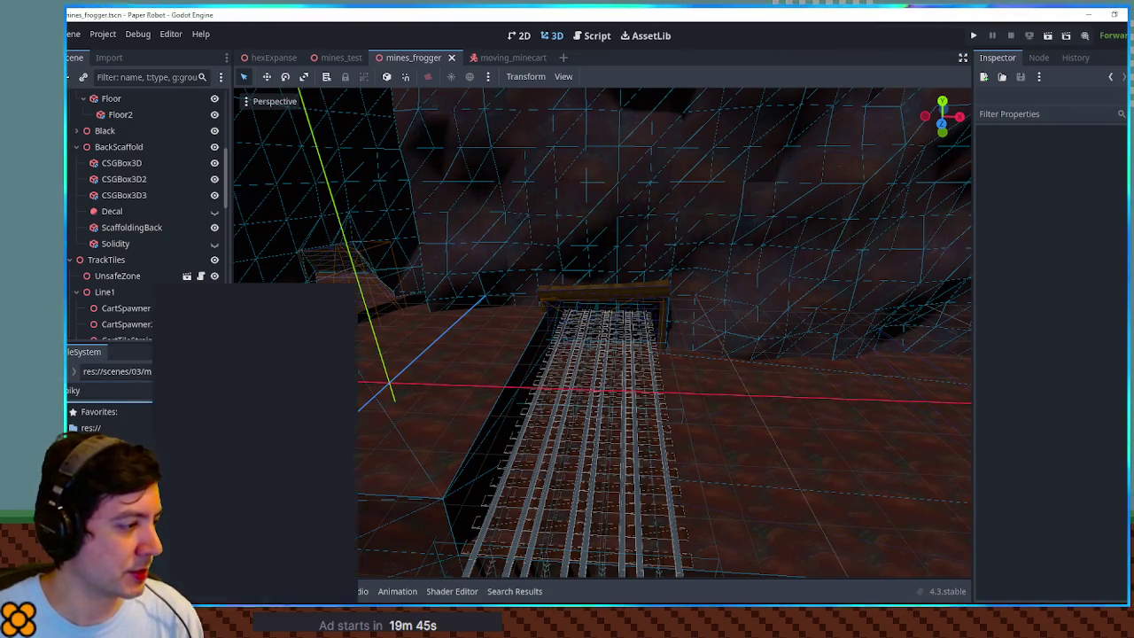
pyautogui.rightClick(160, 509)
pyautogui.click(210, 311)
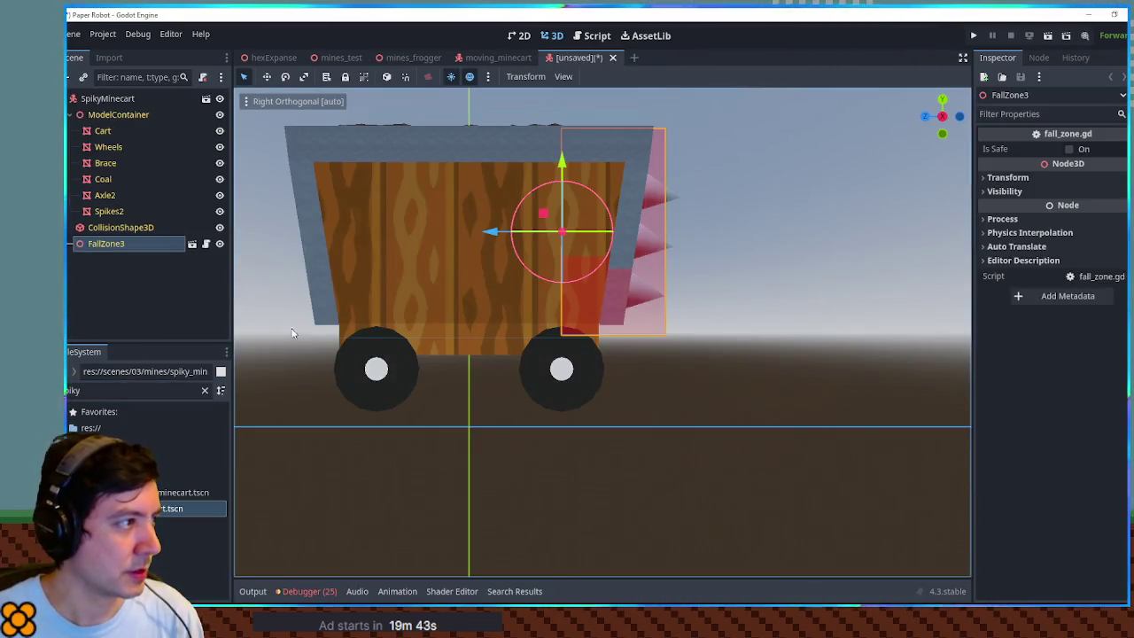
pyautogui.doubleClick(127, 98)
pyautogui.press('Home')
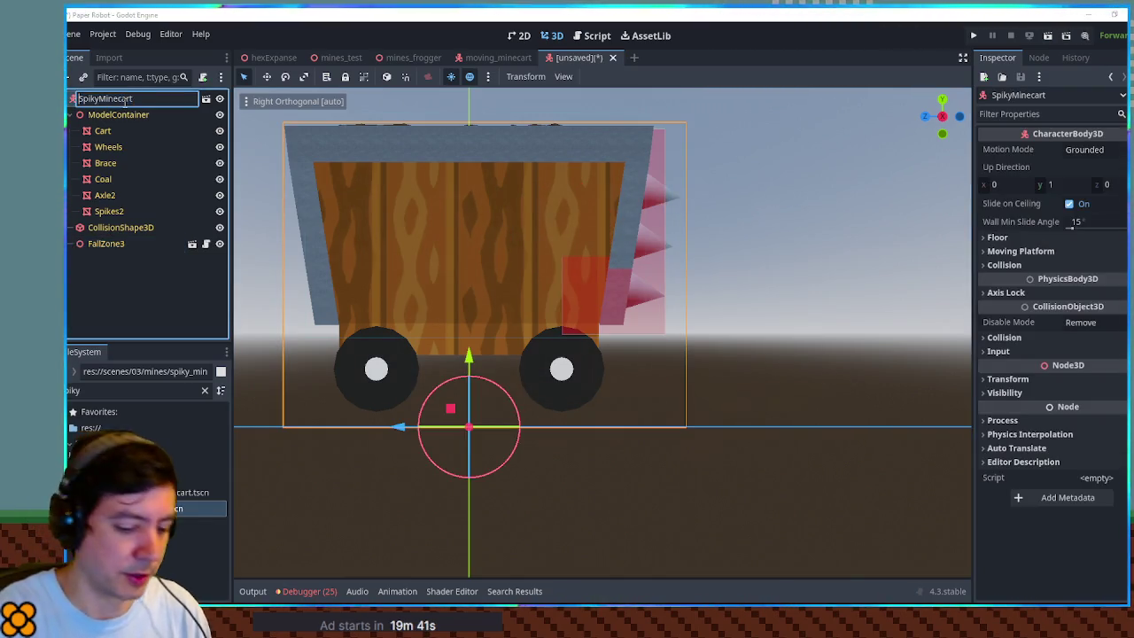
pyautogui.write('Long')
pyautogui.press('Escape')
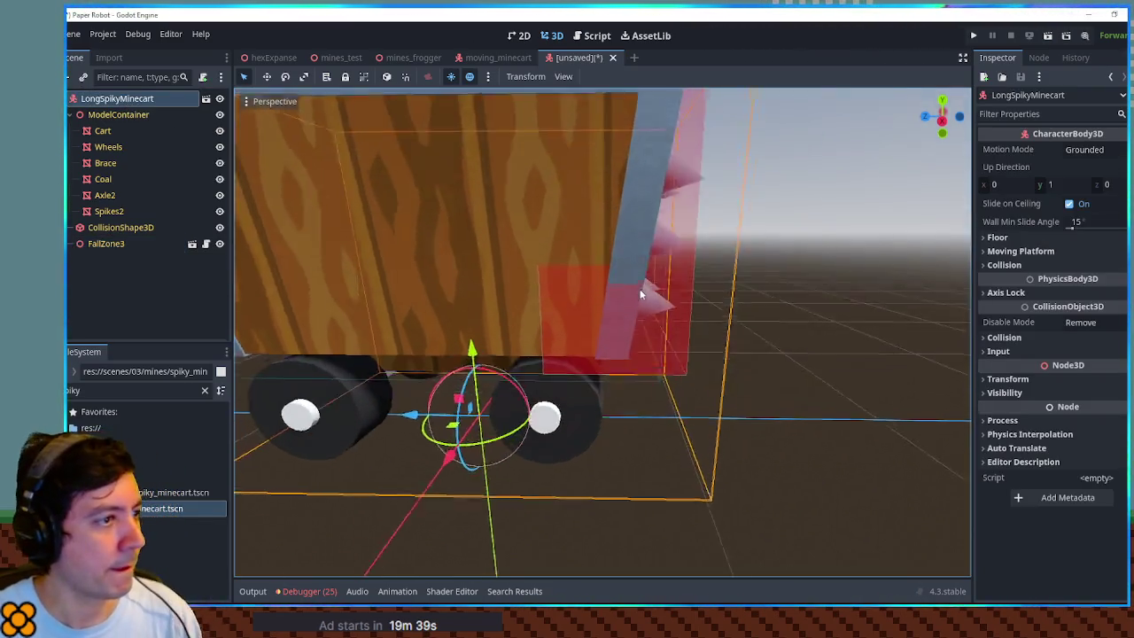
pyautogui.scroll(-5, 637, 286)
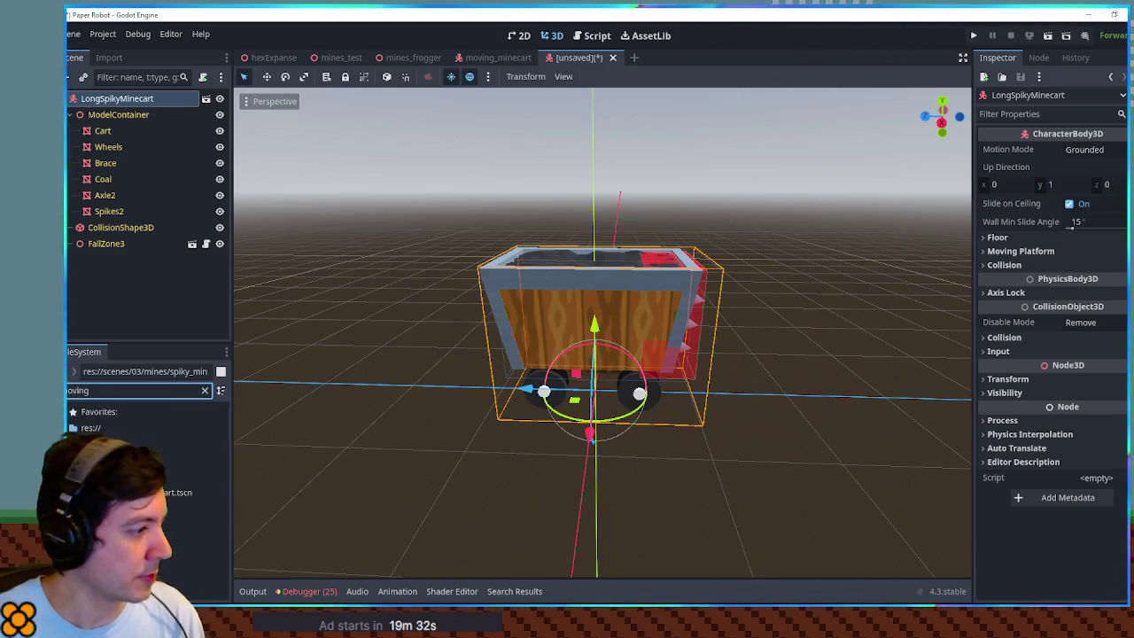
pyautogui.moveTo(111, 112); pyautogui.dragTo(113, 113)
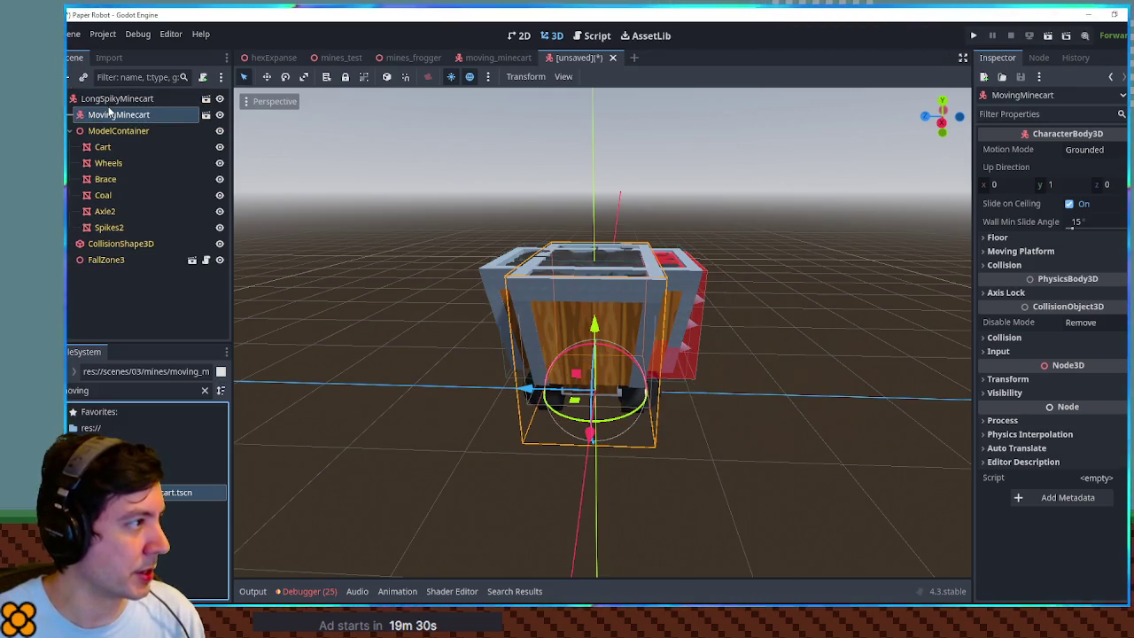
pyautogui.hotkey('ctrl', 'z')
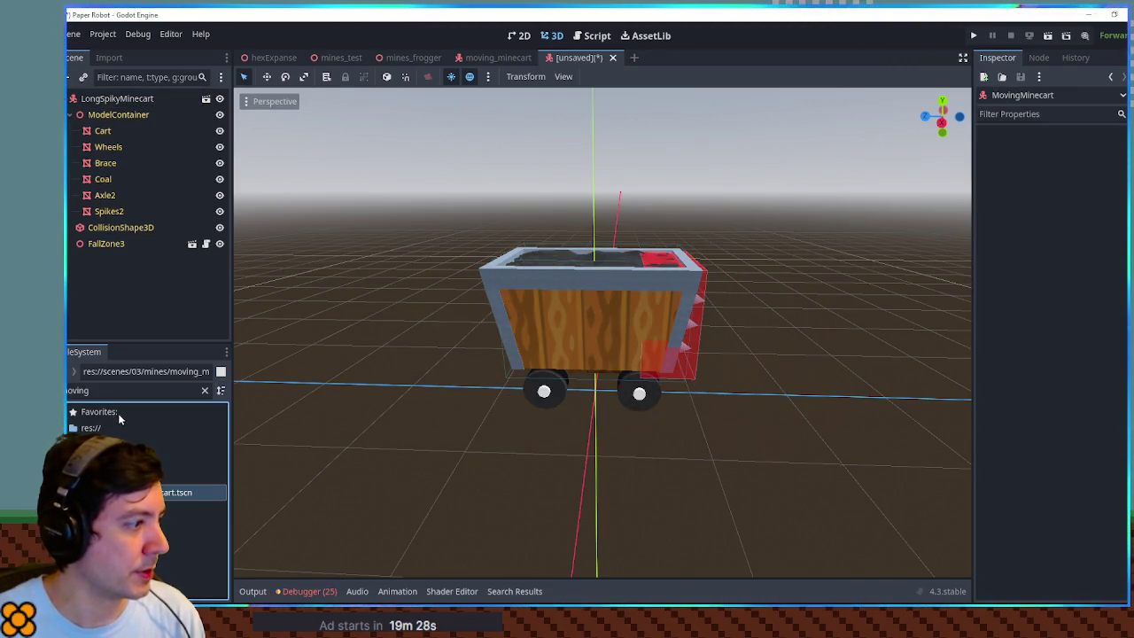
pyautogui.doubleClick(176, 491)
pyautogui.click(119, 115)
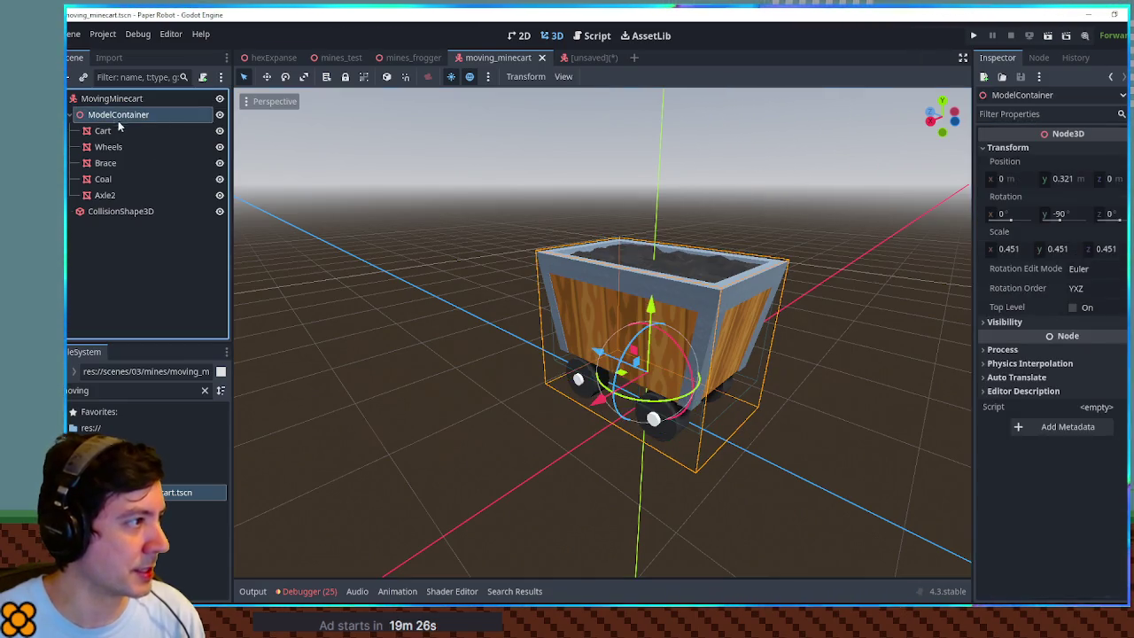
pyautogui.keyDown('ctrl'); pyautogui.click(153, 212); pyautogui.keyUp('ctrl')
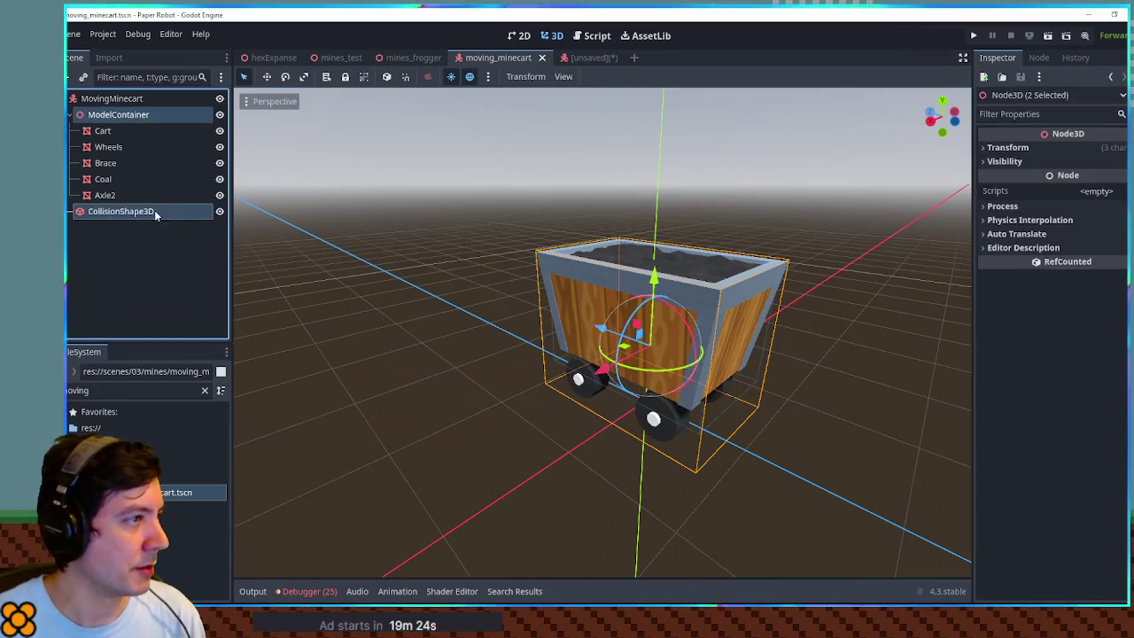
pyautogui.click(593, 58)
pyautogui.click(118, 115)
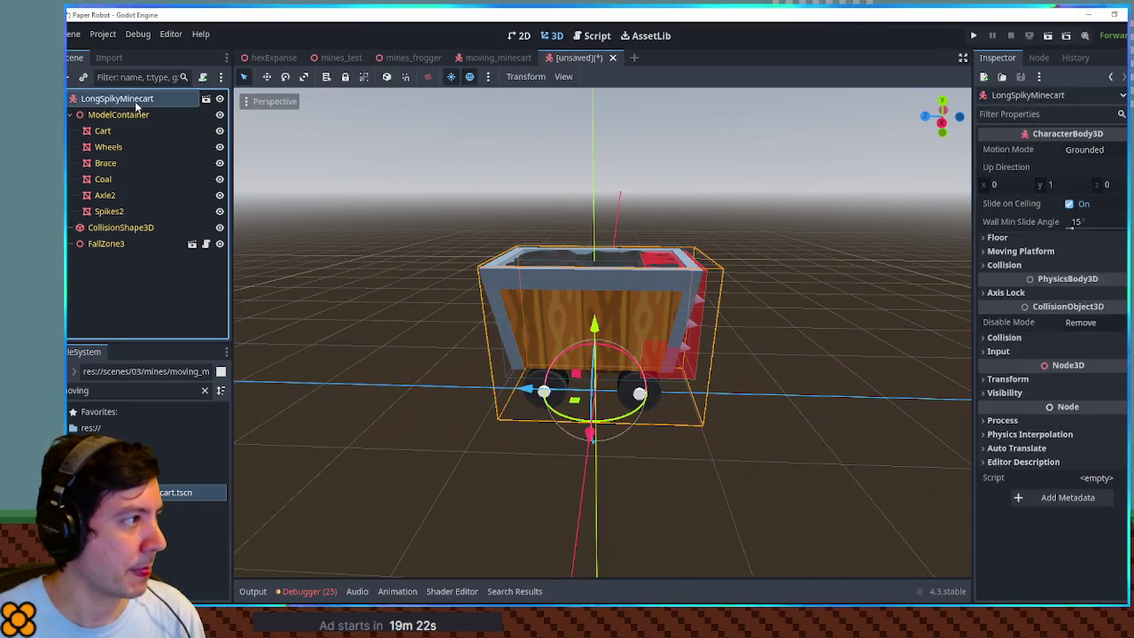
# - Duplicate the cart model and place the copy alongside the spiky cart on the Z axis
pyautogui.hotkey('ctrl', 'd')
pyautogui.press('g')
pyautogui.press('z')
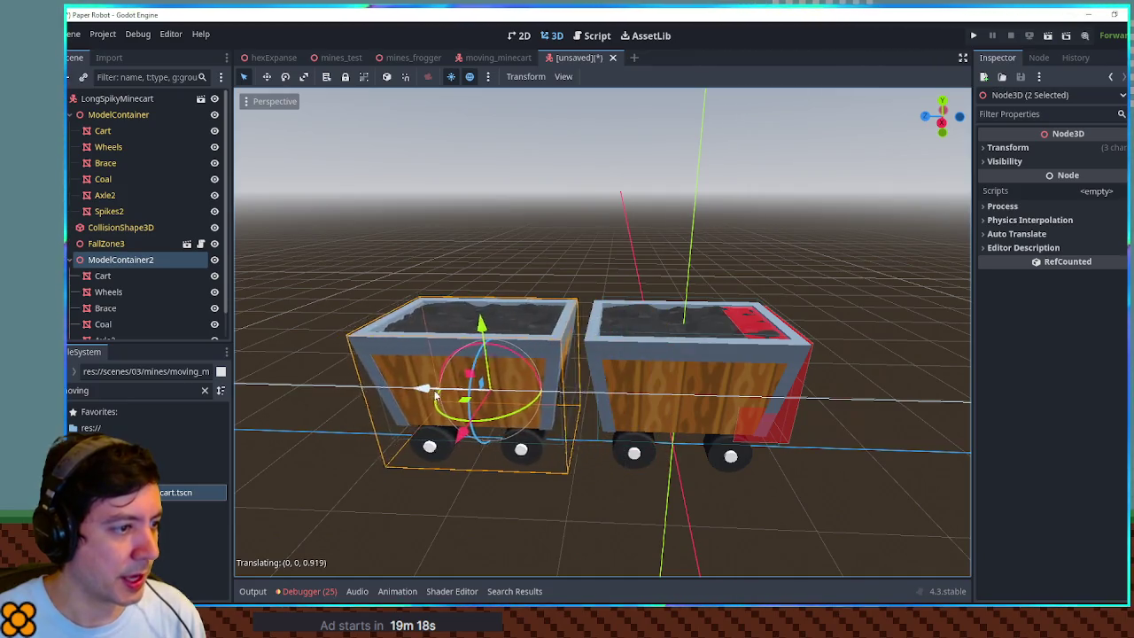
pyautogui.click(447, 389)
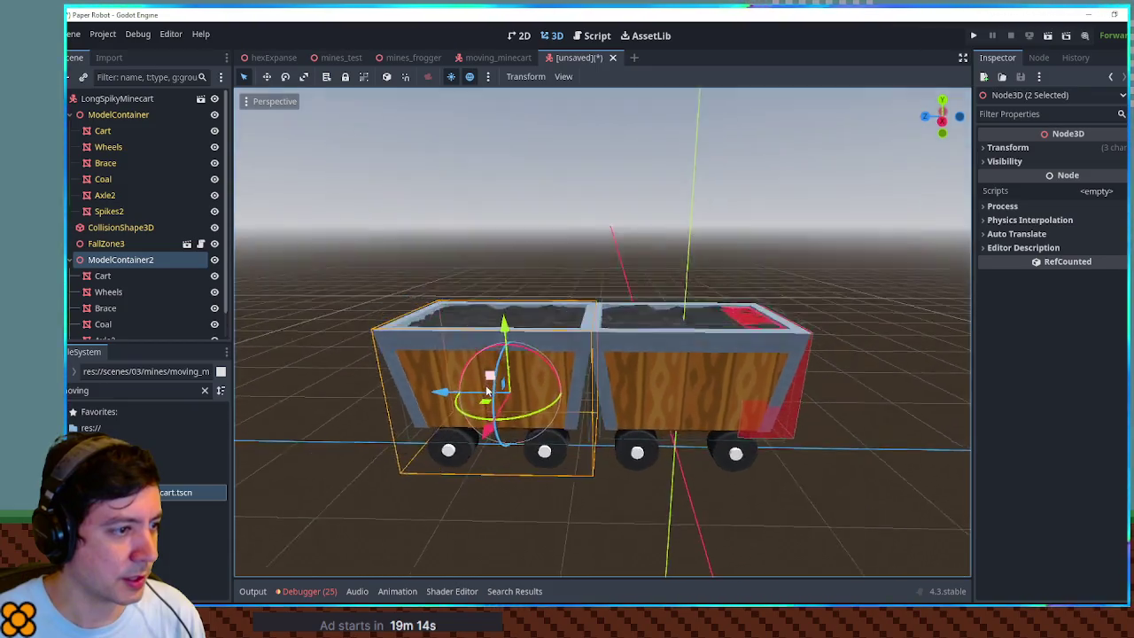
# - Delete the extra CollisionShape3D2
pyautogui.scroll(-1, 133, 279)
pyautogui.click(109, 329)
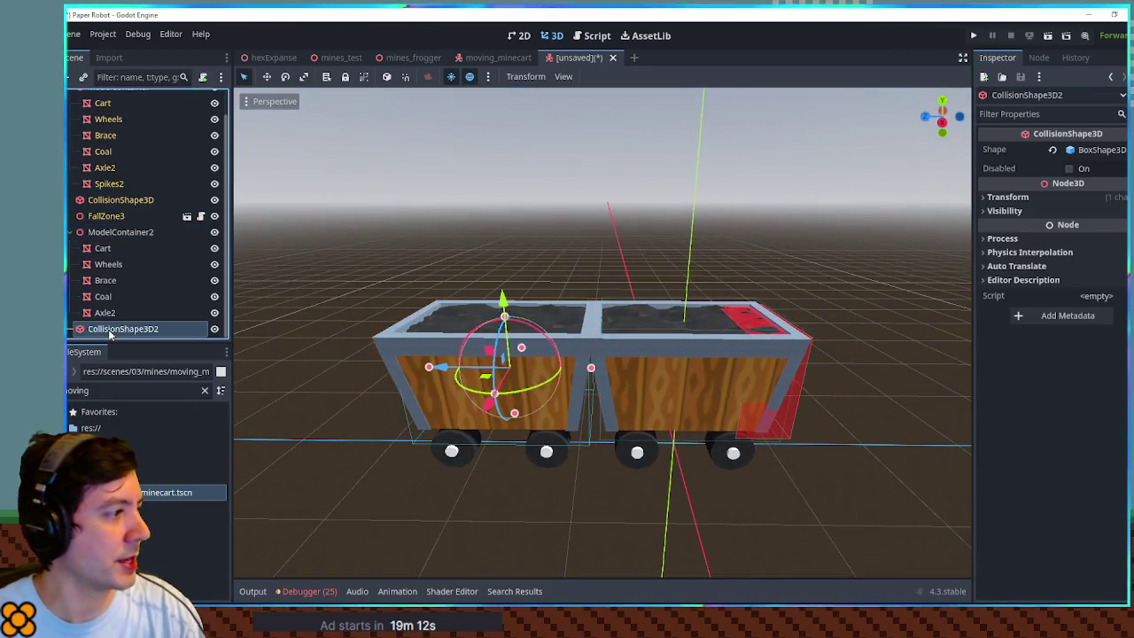
pyautogui.press('Delete')
pyautogui.press('Return')
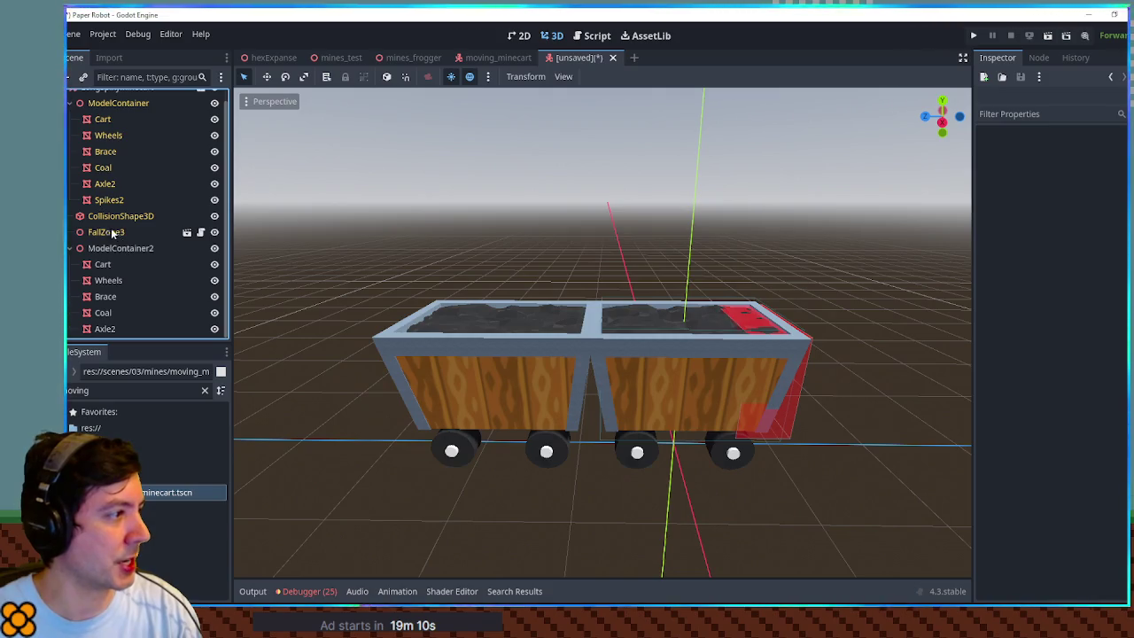
# - Make CollisionShape3D's BoxShape3D unique and stretch it to cover both carts
pyautogui.click(104, 216)
pyautogui.click(1118, 149)
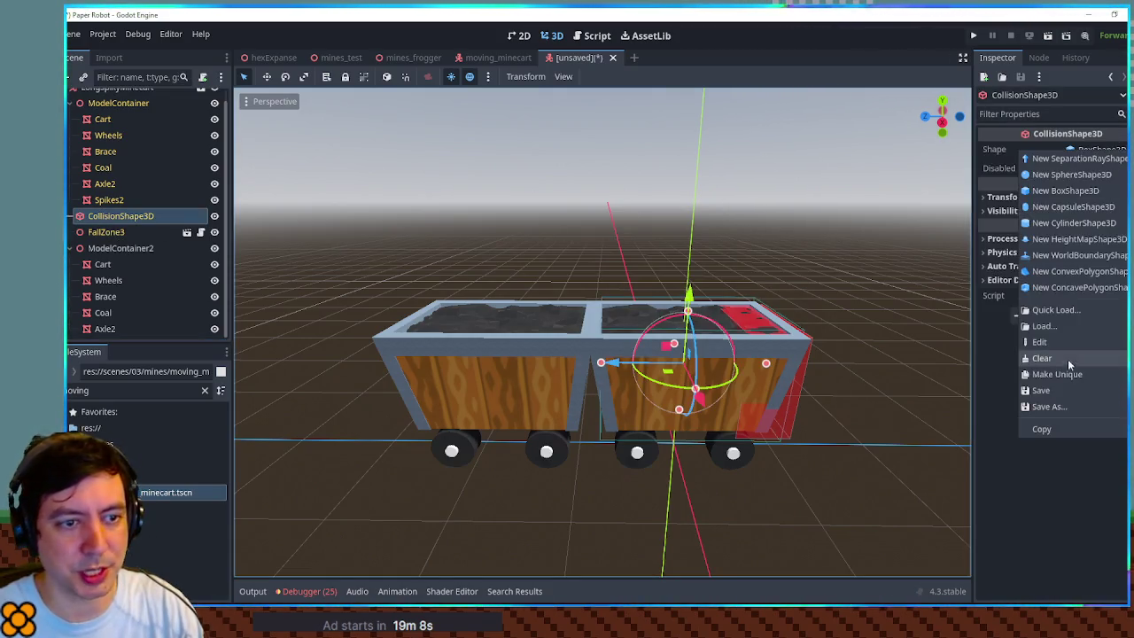
pyautogui.click(1059, 373)
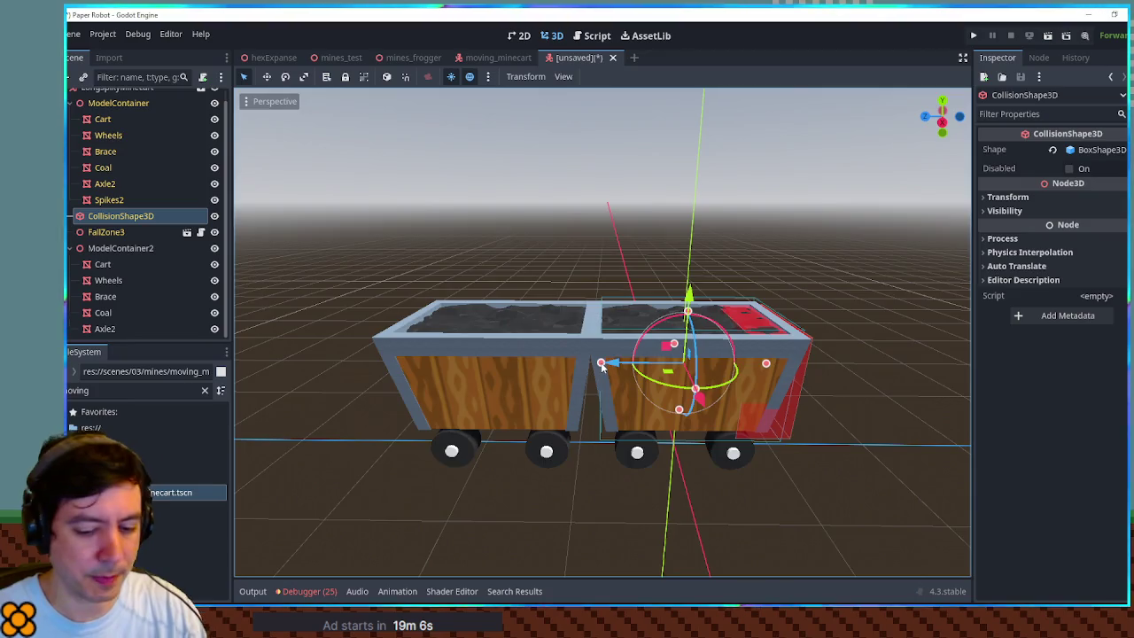
pyautogui.press('KP_1')
pyautogui.press('KP_3')
pyautogui.moveTo(605, 355); pyautogui.dragTo(429, 355)
pyautogui.click(785, 232)
pyautogui.moveTo(784, 232)
pyautogui.mouseDown()
pyautogui.moveTo(715, 271)
pyautogui.moveTo(643, 289)
pyautogui.mouseUp()
# - Save the scene as long_spiky_minecart.tscn and close the moving_minecart tab
pyautogui.hotkey('ctrl', 's')
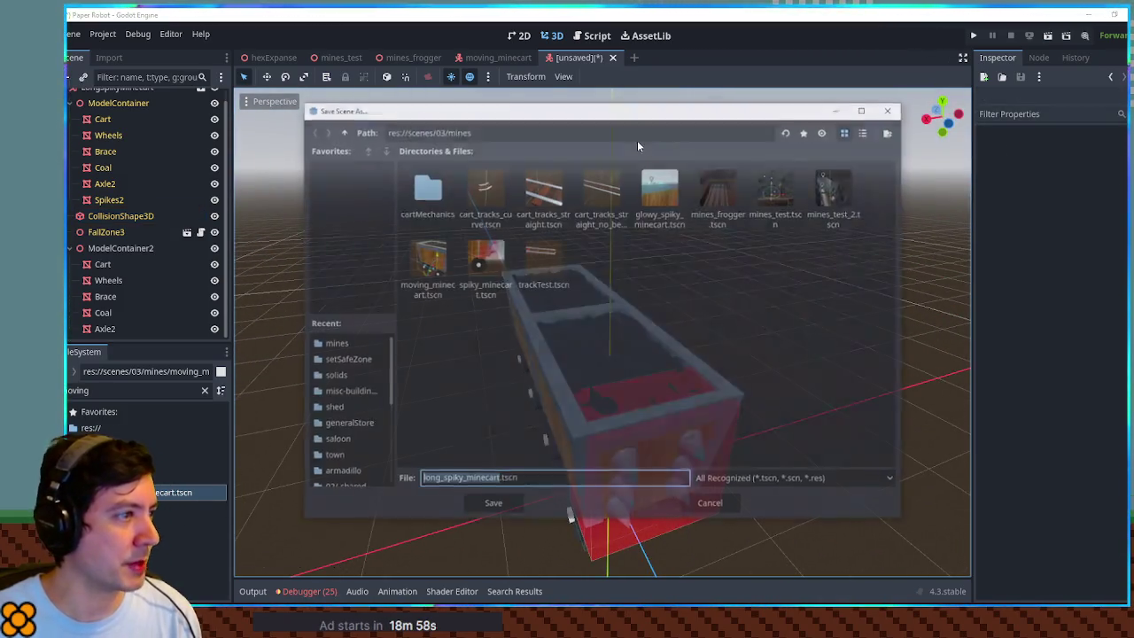
pyautogui.click(487, 509)
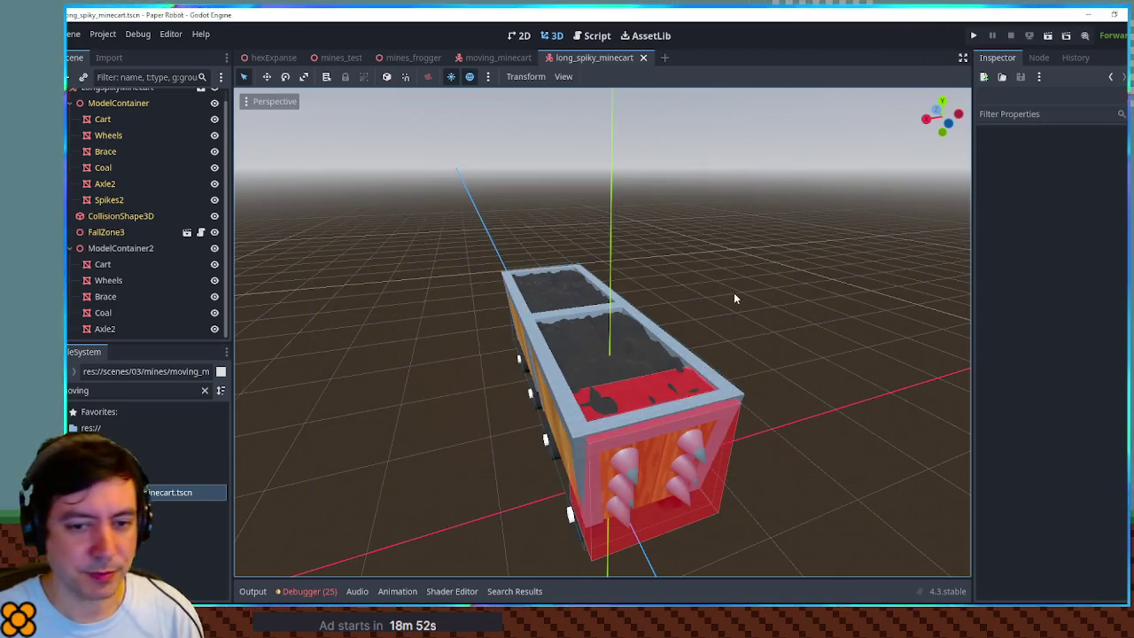
pyautogui.click(530, 58)
pyautogui.click(541, 58)
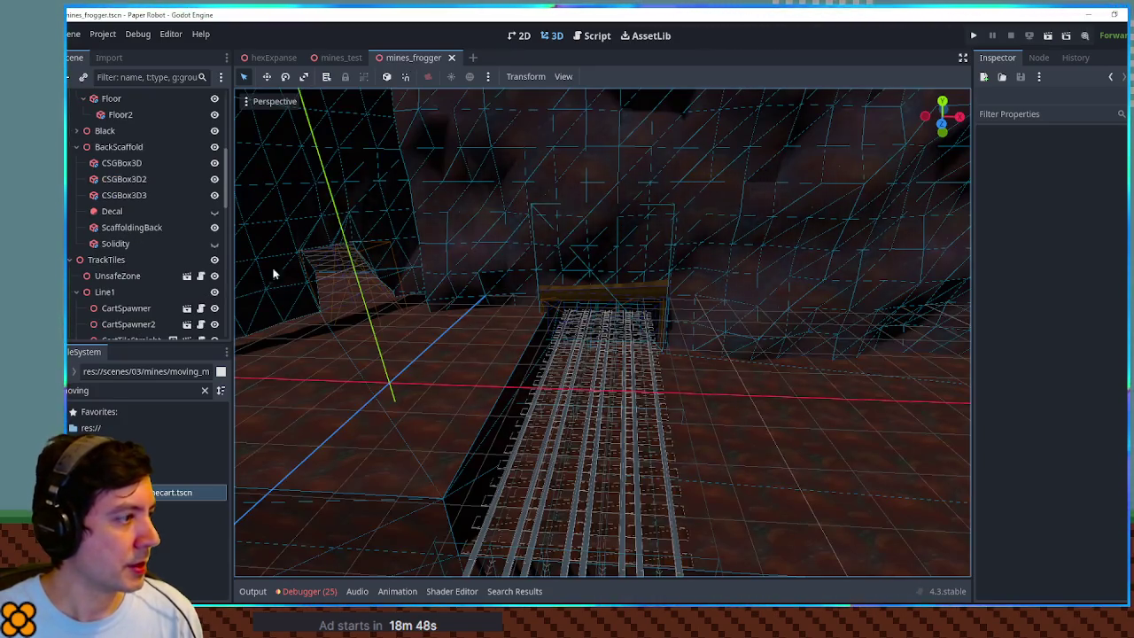
# - Filter the scene tree for 'spawner' and delete all four CartSpawner2 nodes
pyautogui.click(123, 77)
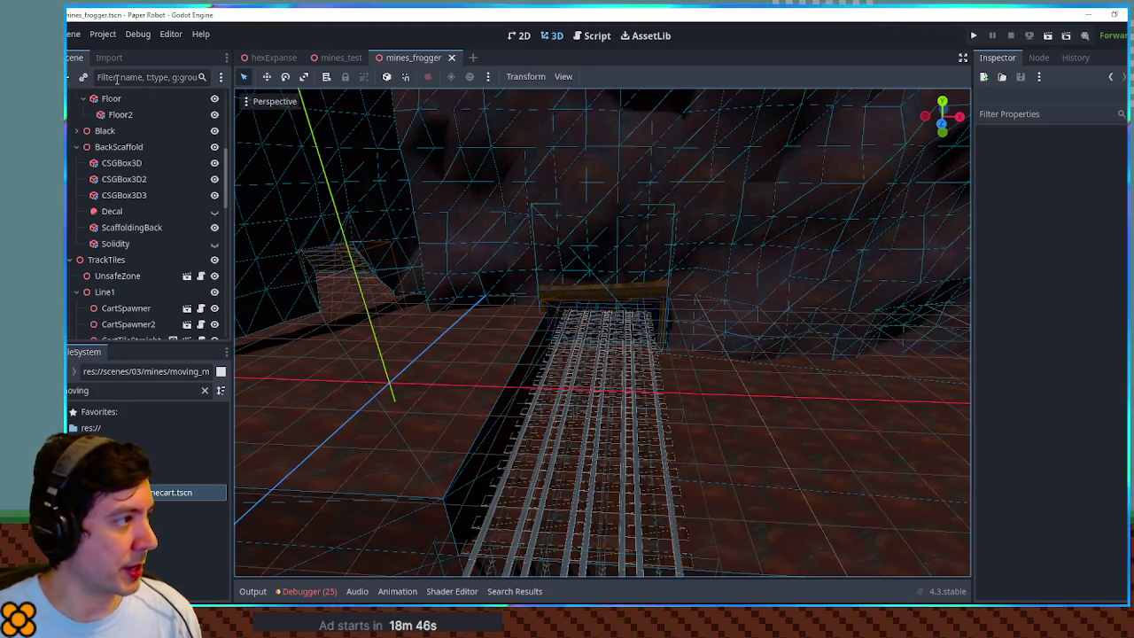
pyautogui.write('spawner')
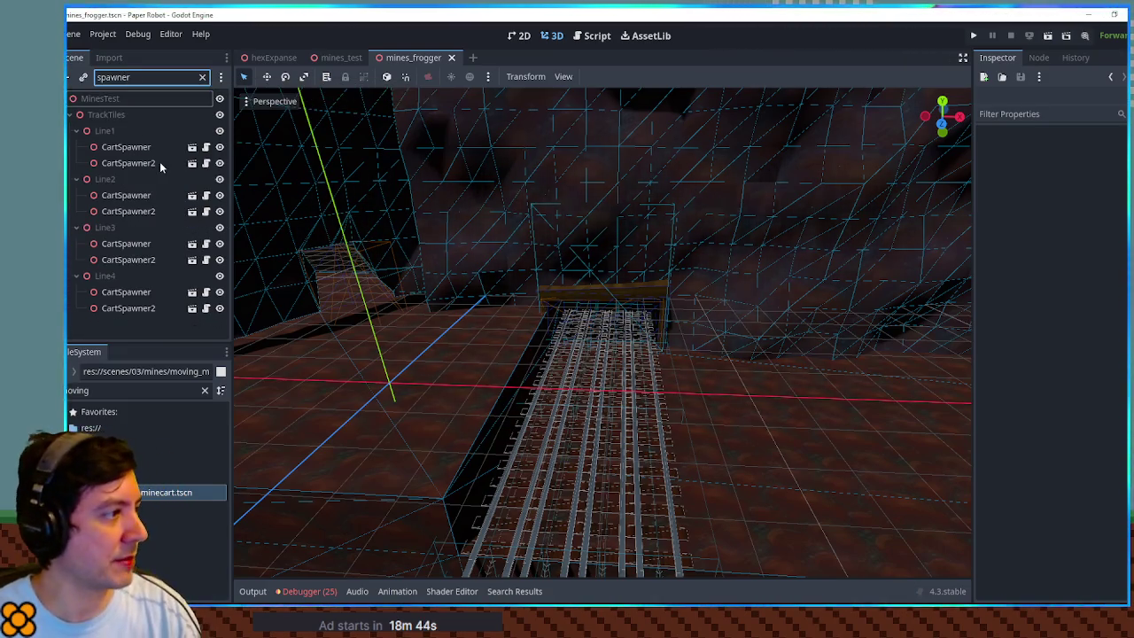
pyautogui.click(157, 163)
pyautogui.keyDown('ctrl'); pyautogui.click(142, 213); pyautogui.keyUp('ctrl')
pyautogui.keyDown('ctrl'); pyautogui.click(141, 260); pyautogui.keyUp('ctrl')
pyautogui.keyDown('ctrl'); pyautogui.click(142, 308); pyautogui.keyUp('ctrl')
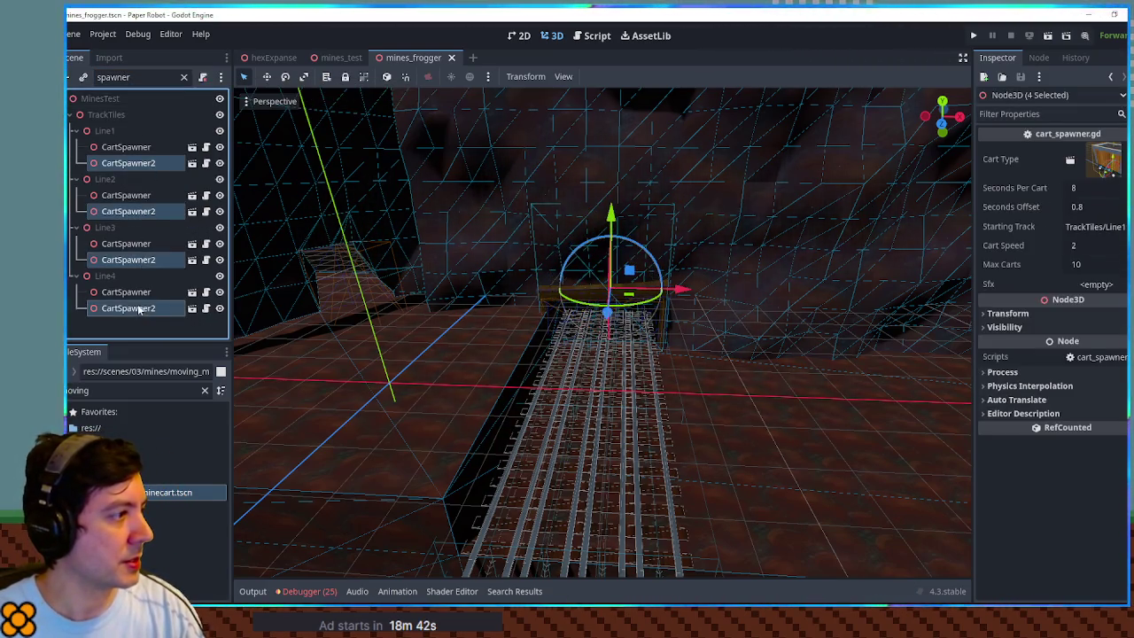
pyautogui.press('Delete')
# - Set the four CartSpawners' Cart Type to long_spiky_minecart.tscn, save, and run the scene
pyautogui.click(119, 147)
pyautogui.keyDown('shift'); pyautogui.click(131, 241); pyautogui.keyUp('shift')
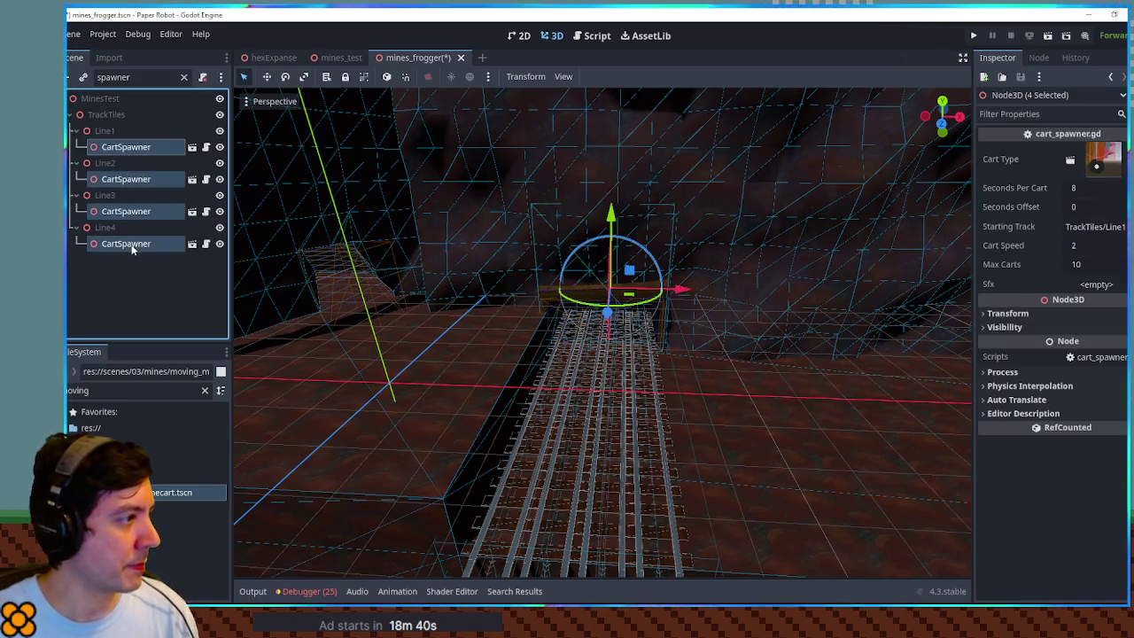
pyautogui.click(123, 393)
pyautogui.press('BackSpace')
pyautogui.press('BackSpace')
pyautogui.press('BackSpace')
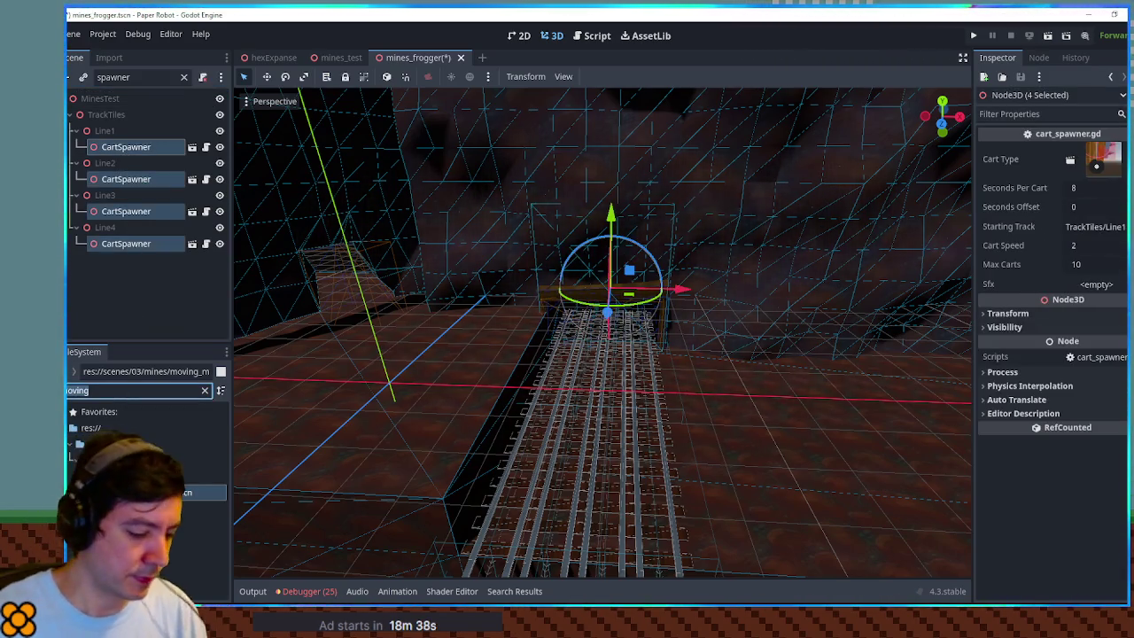
pyautogui.write('long')
pyautogui.moveTo(199, 488)
pyautogui.mouseDown()
pyautogui.moveTo(797, 367)
pyautogui.moveTo(1094, 177)
pyautogui.mouseUp()
pyautogui.hotkey('ctrl', 's')
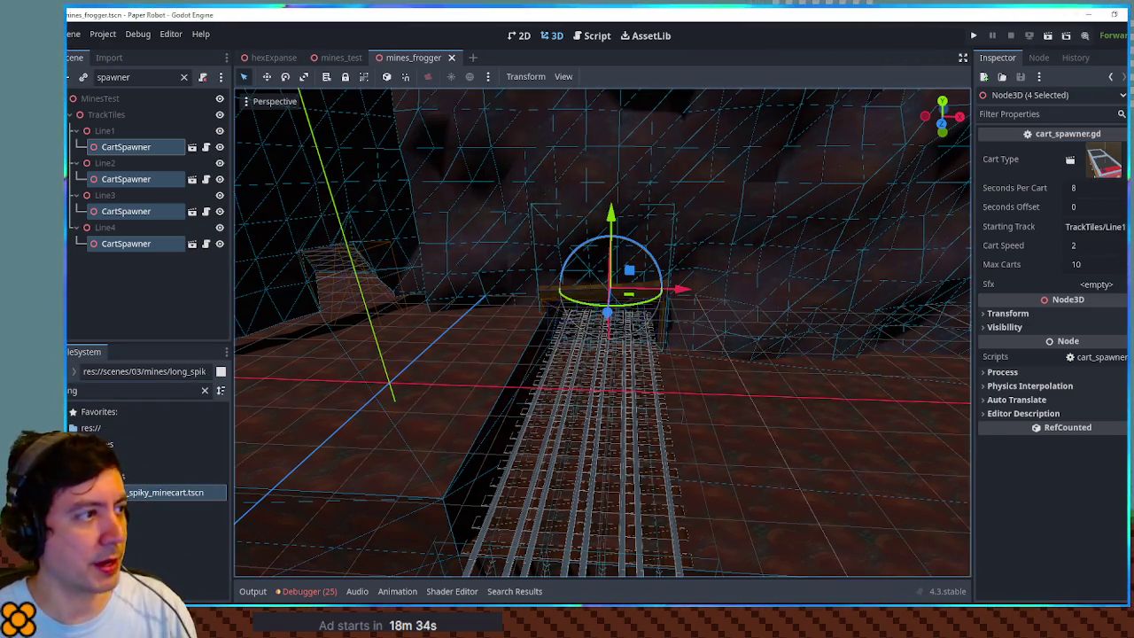
pyautogui.press('F6')
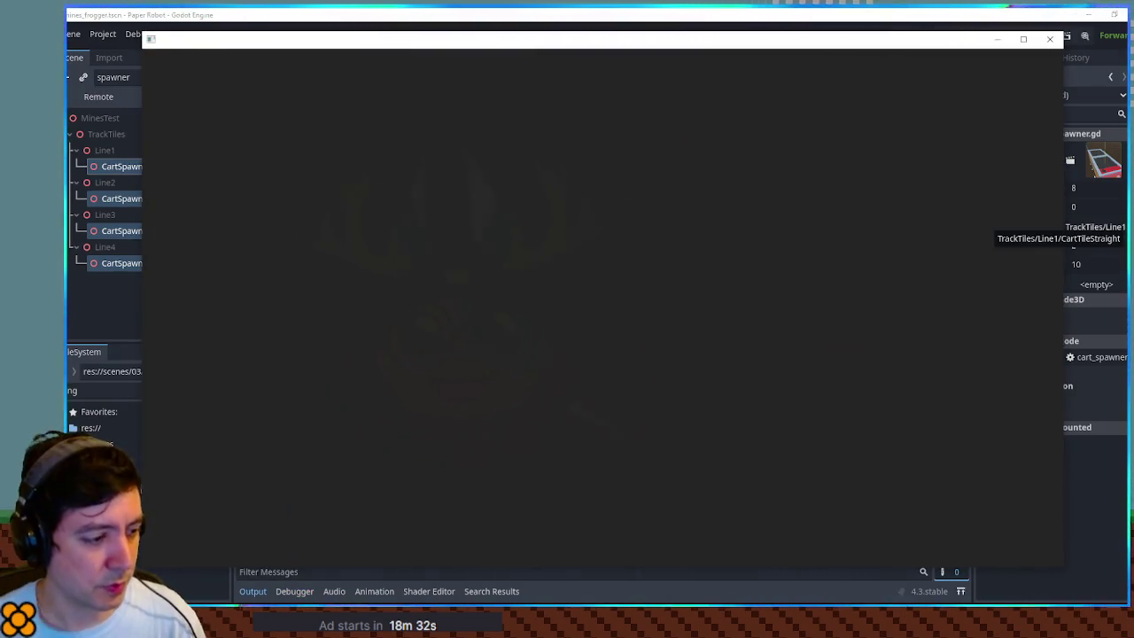
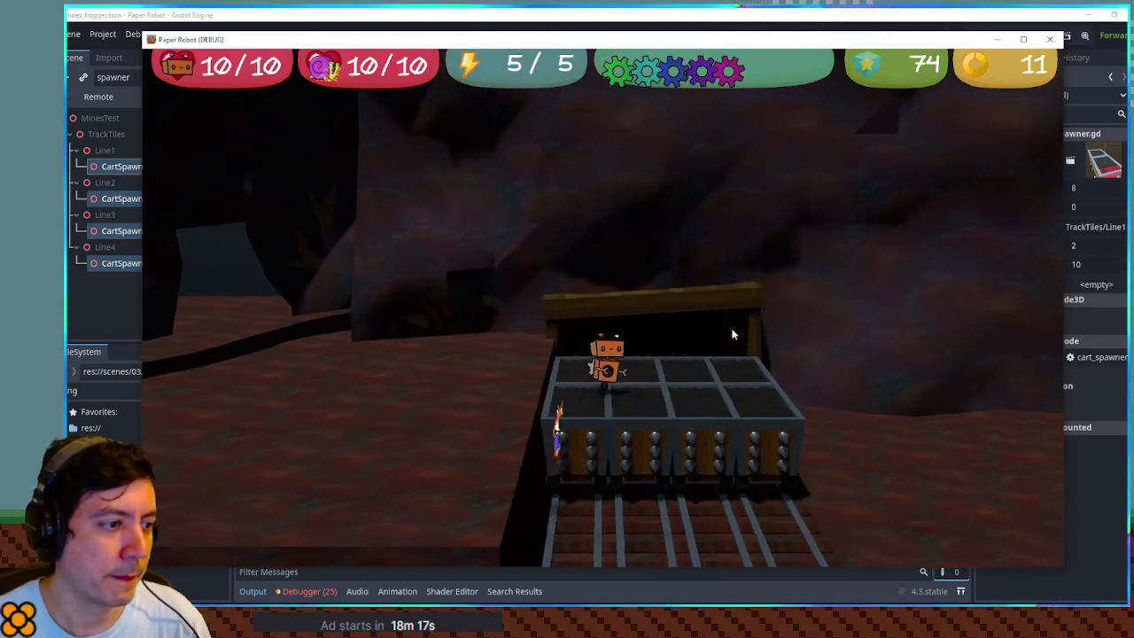
# - Step the robot off the rails and stop the playtest to return to the editor
pyautogui.press('Left')
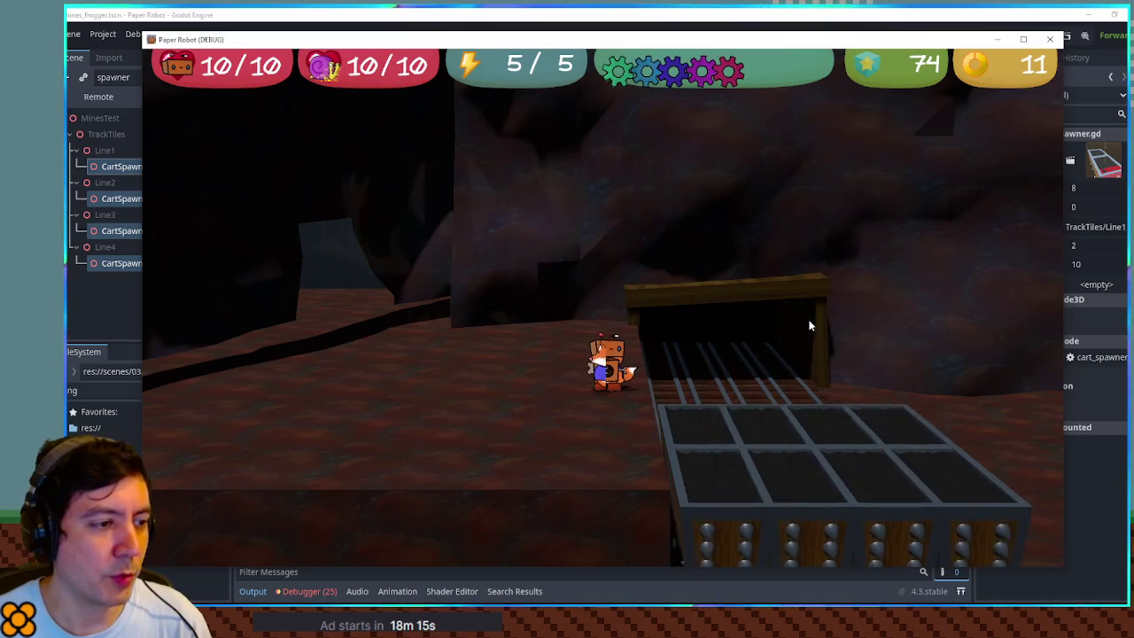
pyautogui.press('F8')
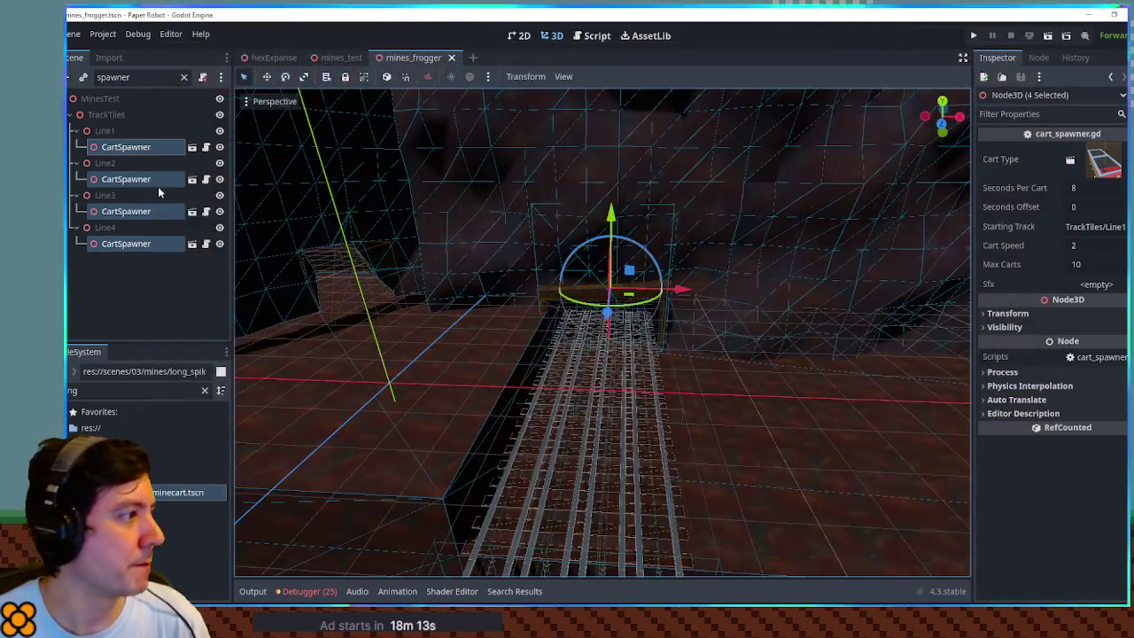
# - Set the Line2 and Line3 cart spawners to 6 seconds per cart, raising Line2's cart speed to 3
pyautogui.click(152, 146)
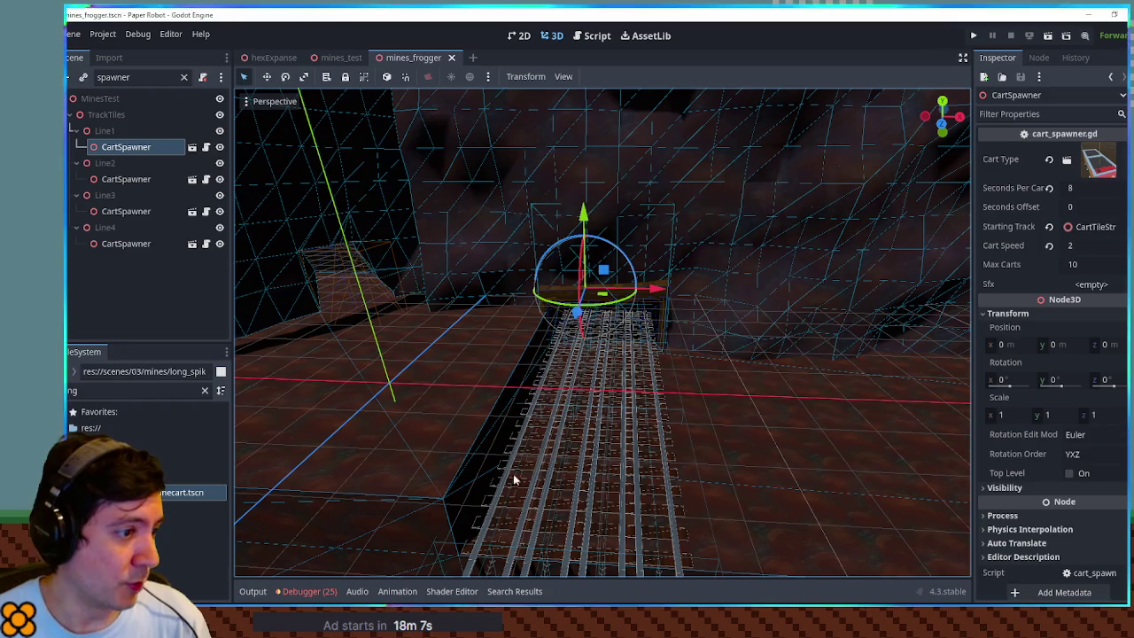
pyautogui.click(125, 212)
pyautogui.click(123, 179)
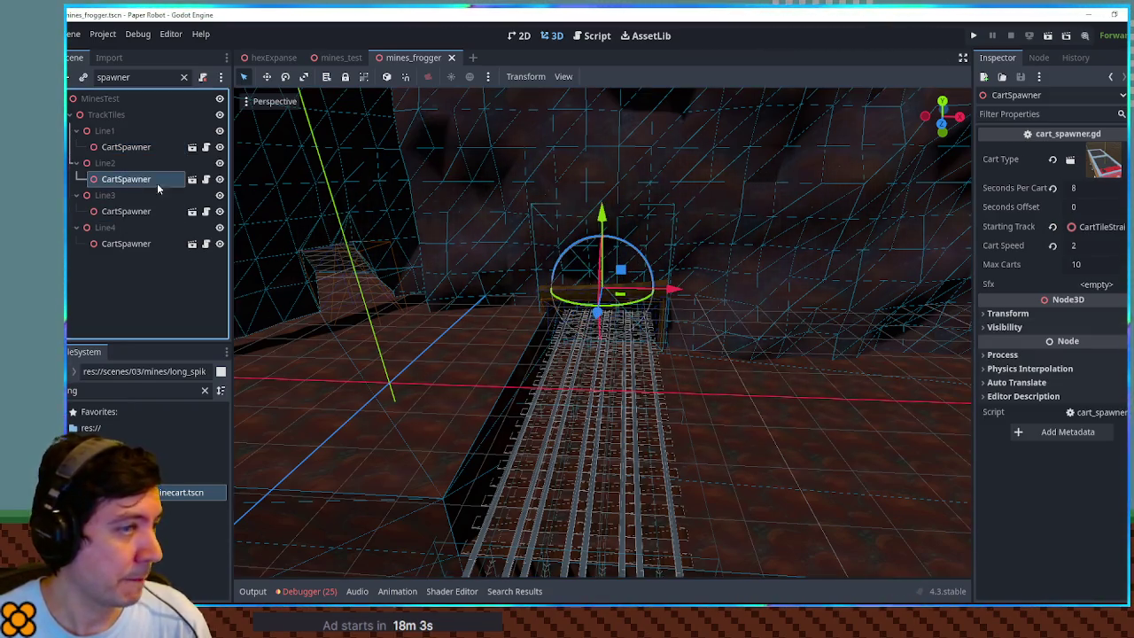
pyautogui.click(1102, 190)
pyautogui.write('6')
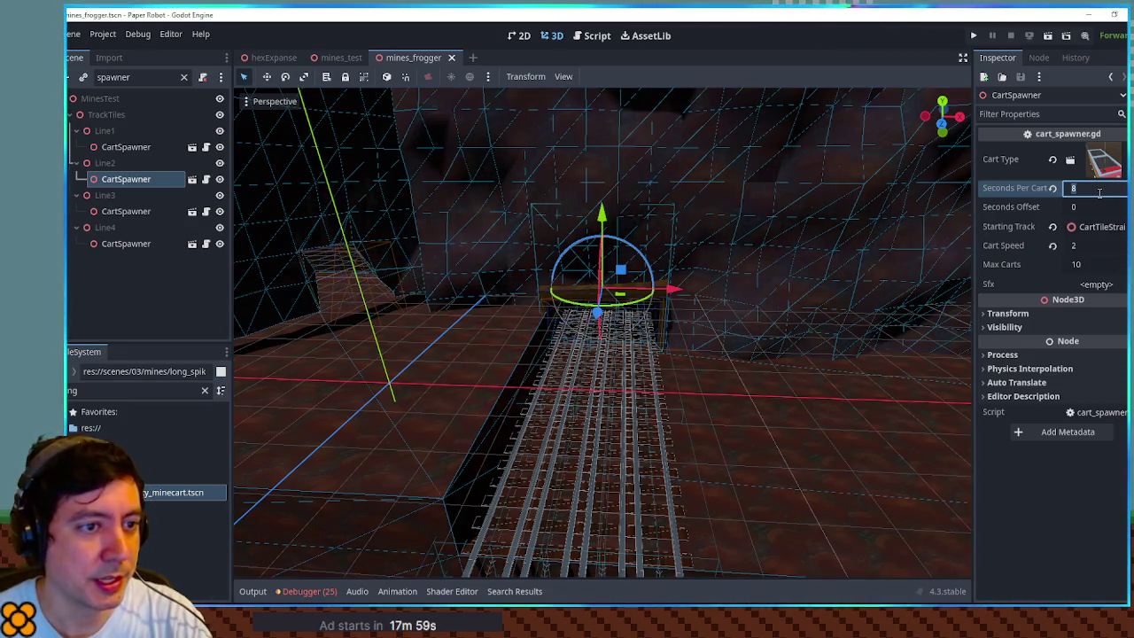
pyautogui.click(1087, 247)
pyautogui.write('3')
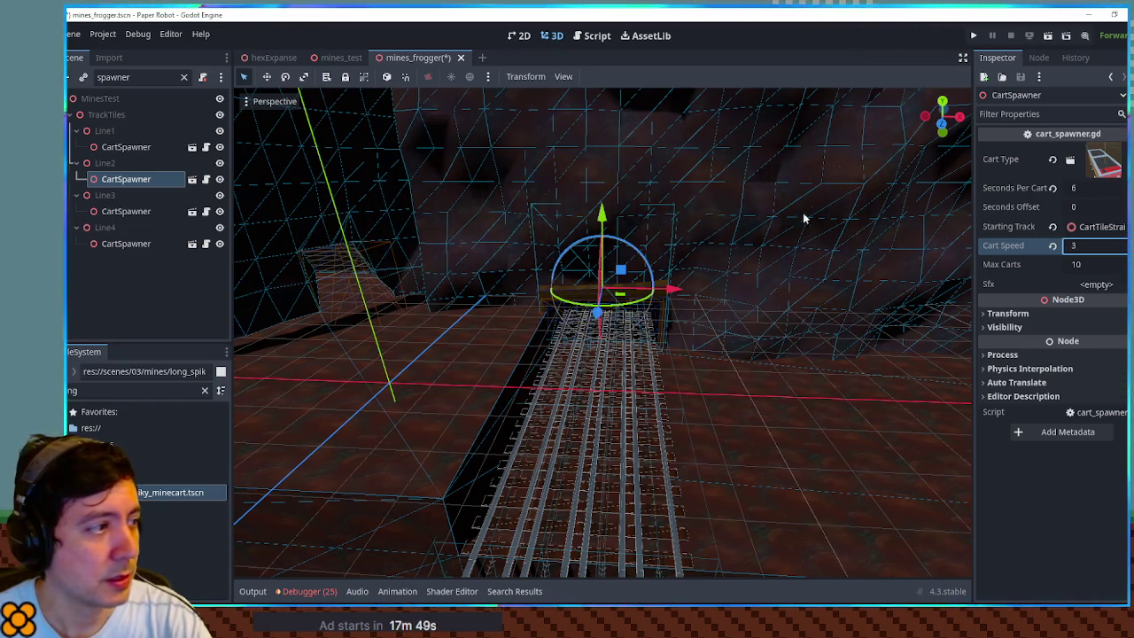
pyautogui.click(146, 214)
pyautogui.click(1098, 189)
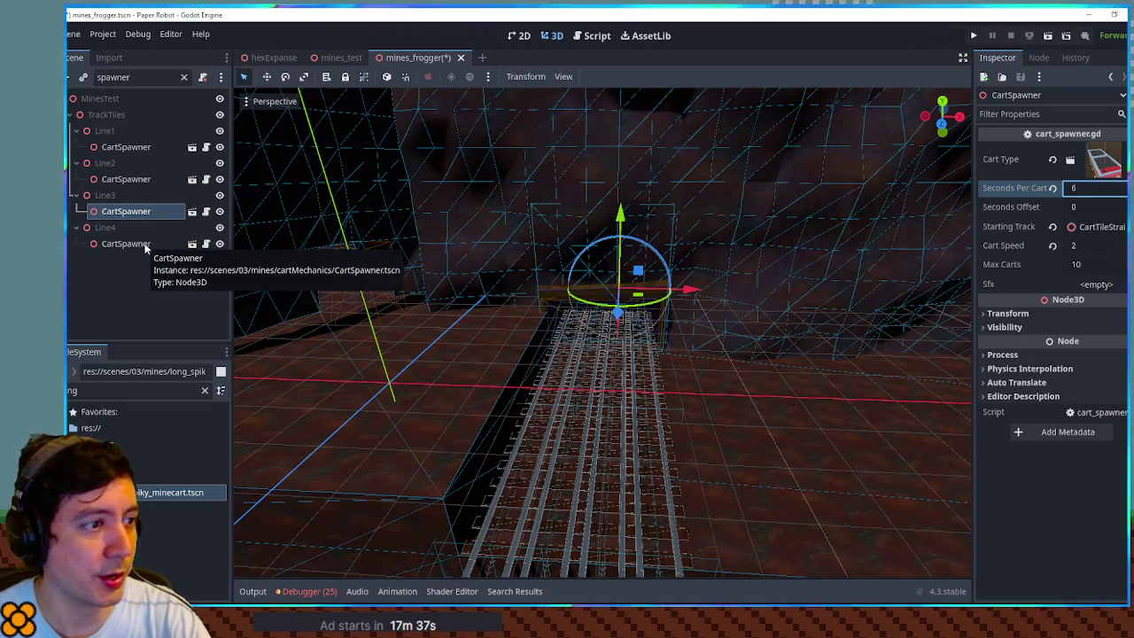
# - Give the Line4 cart spawner a cart speed of 3, then save and run the scene with F6
pyautogui.click(126, 244)
pyautogui.click(1096, 189)
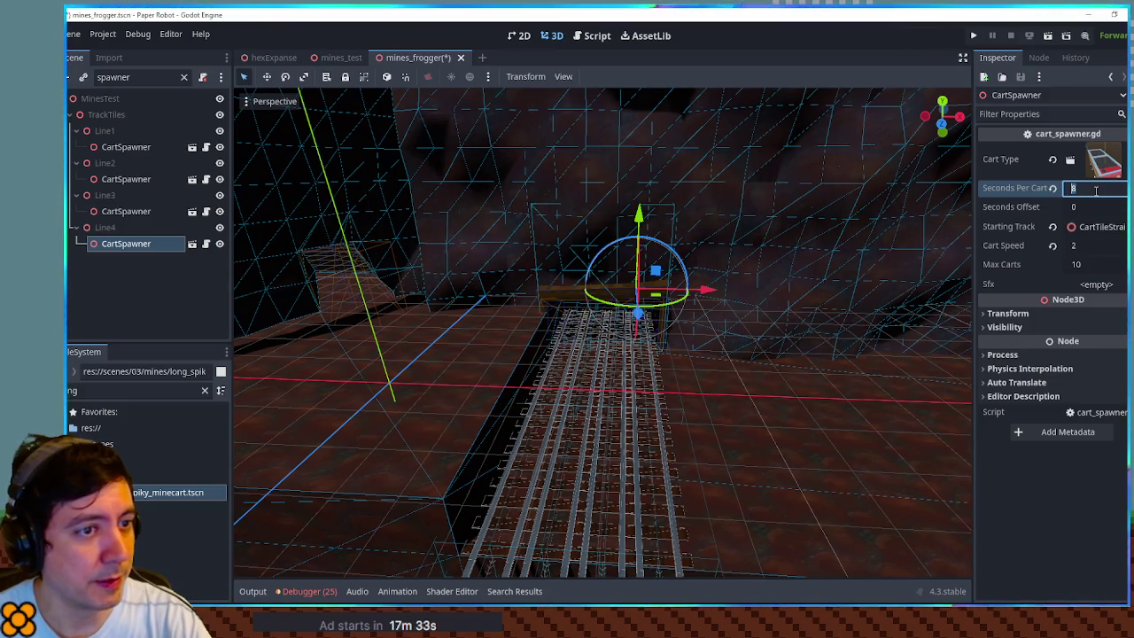
pyautogui.click(1091, 247)
pyautogui.write('3')
pyautogui.press('F6')
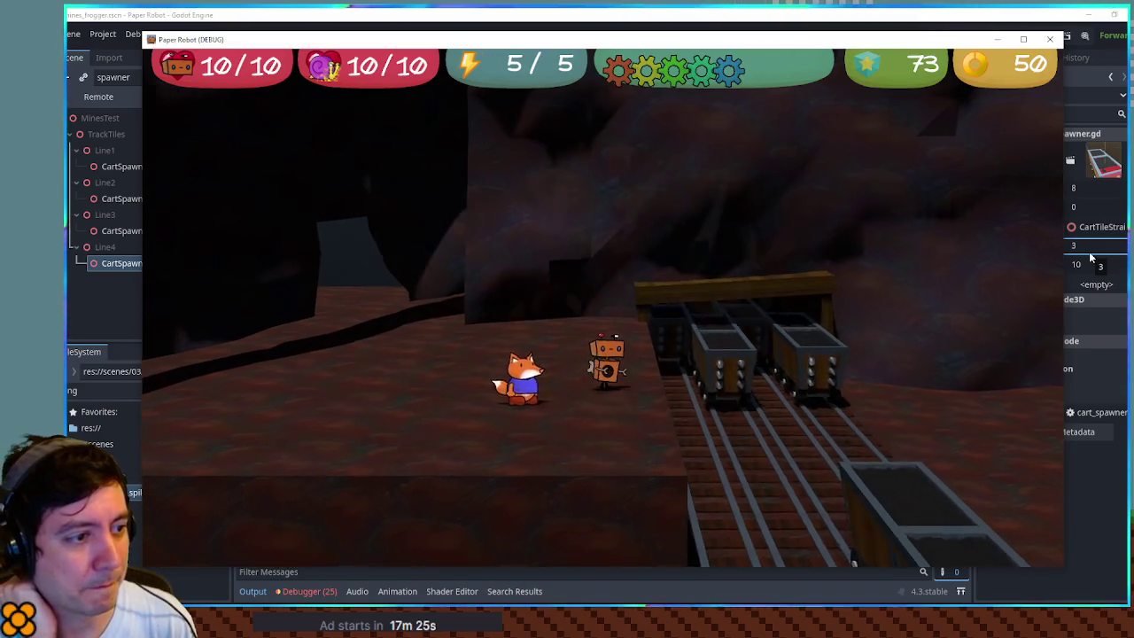
# - Hop the robot on and off the rolling carts and jump across them, then close the game window
pyautogui.press('d')
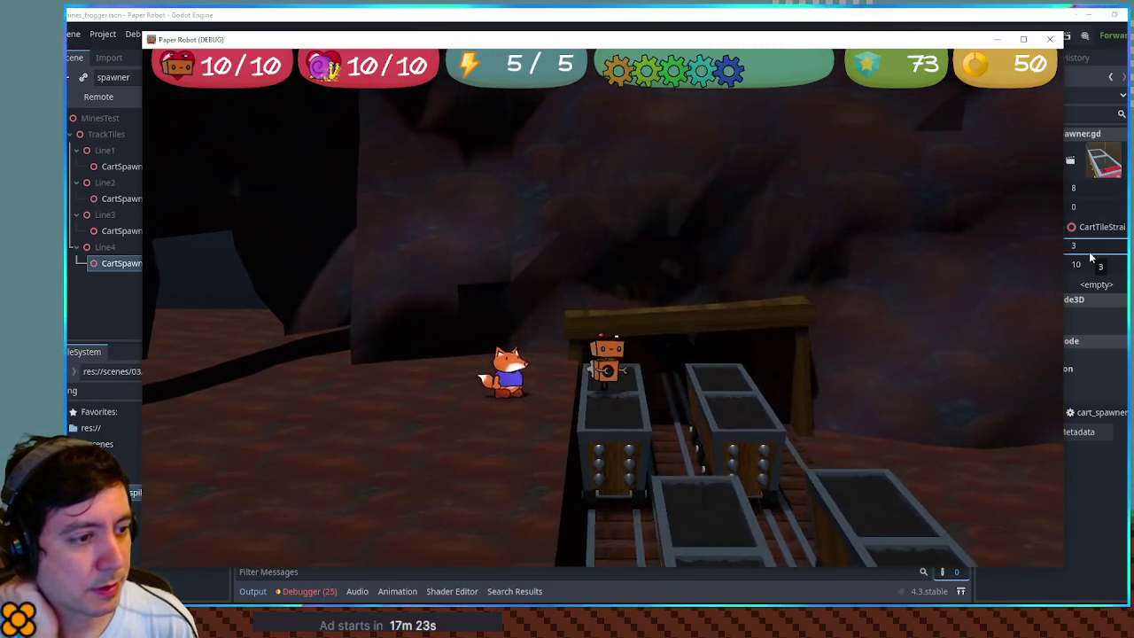
pyautogui.press('a')
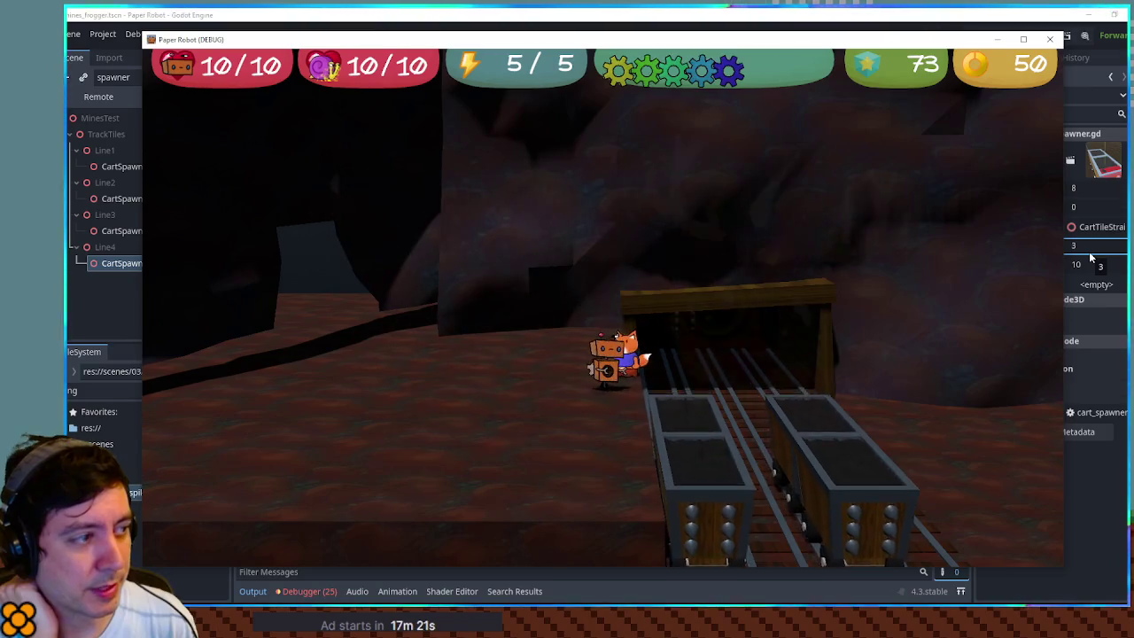
pyautogui.press('d')
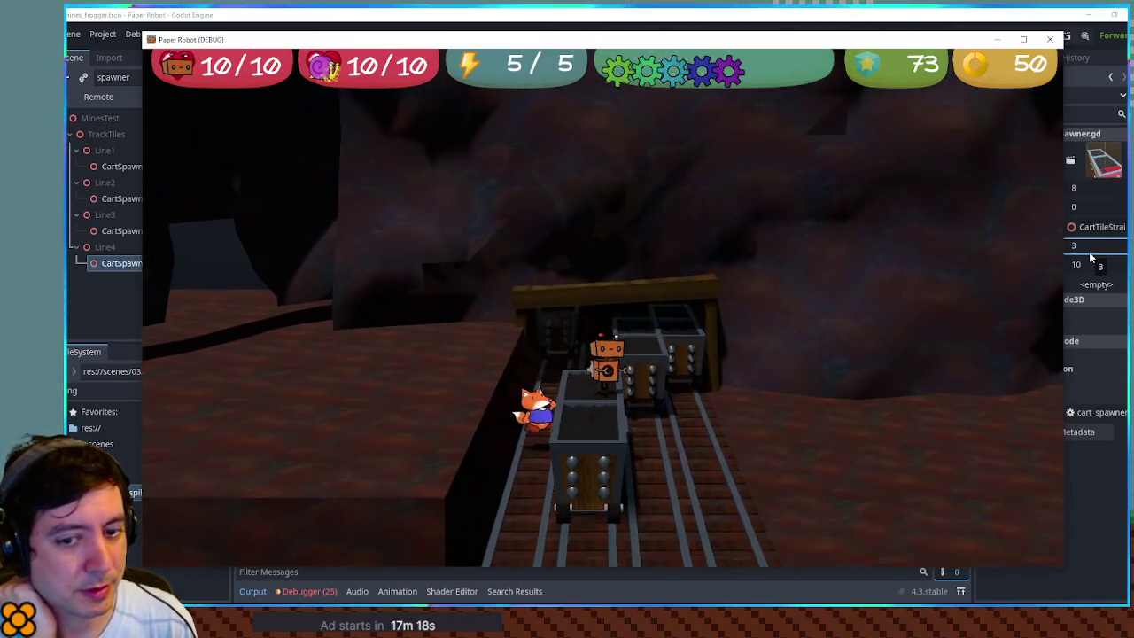
pyautogui.press('a')
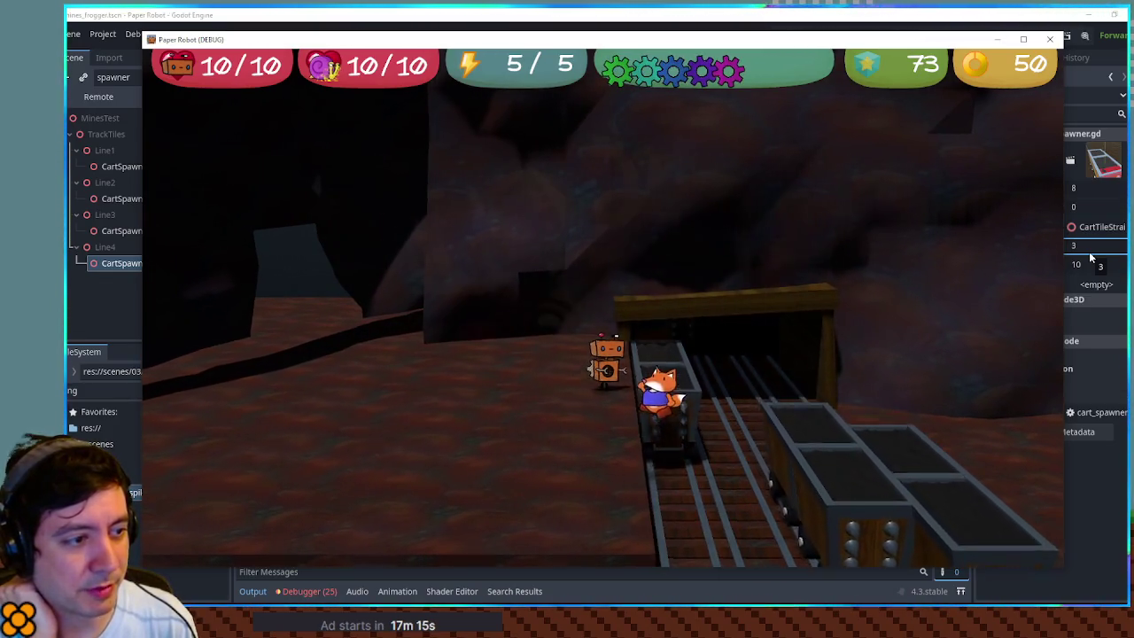
pyautogui.press('d')
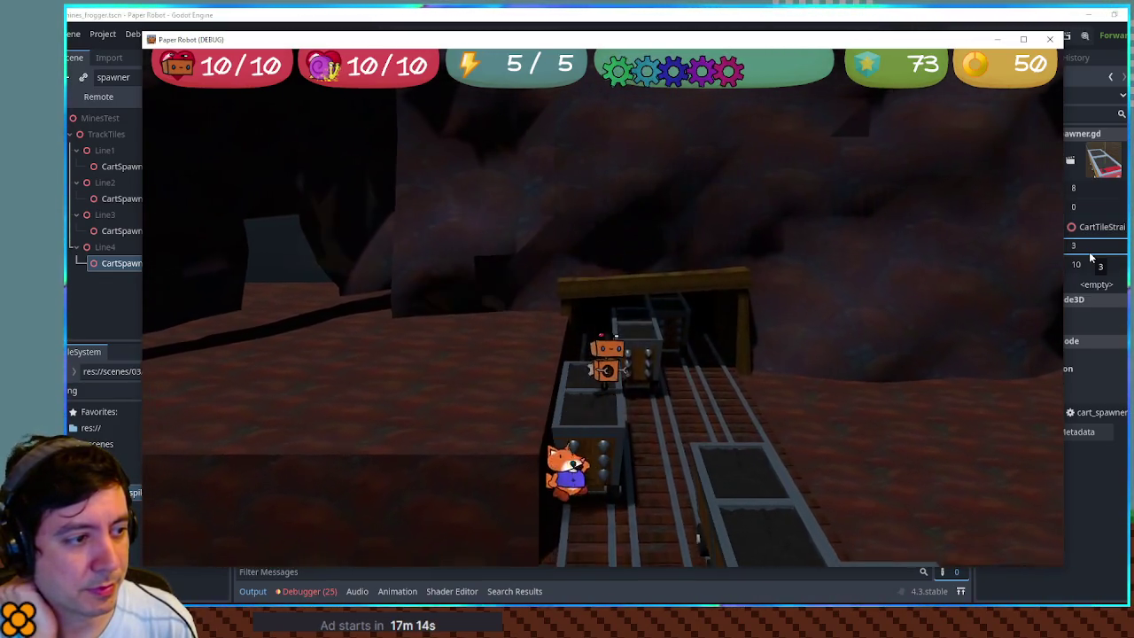
pyautogui.press('space')
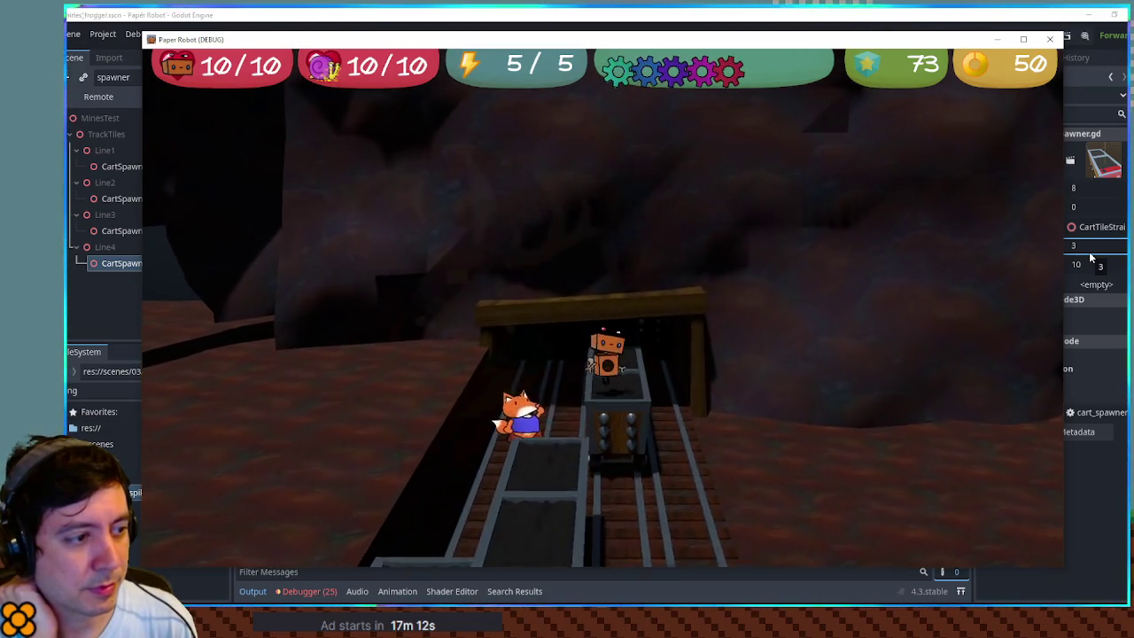
pyautogui.press('space')
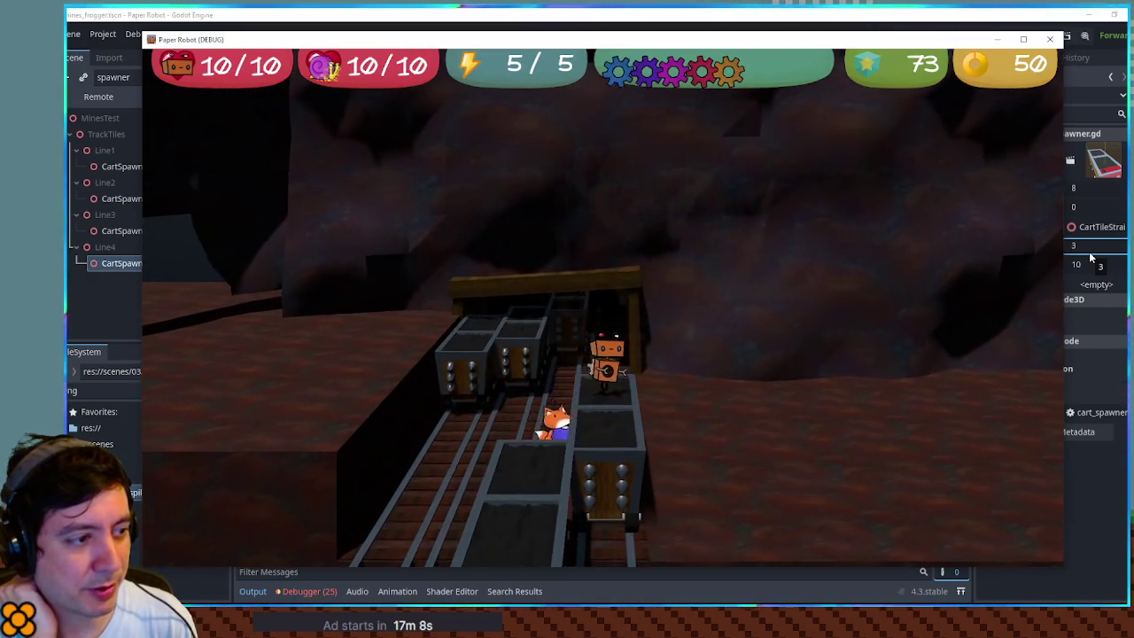
pyautogui.press('a')
pyautogui.press('a')
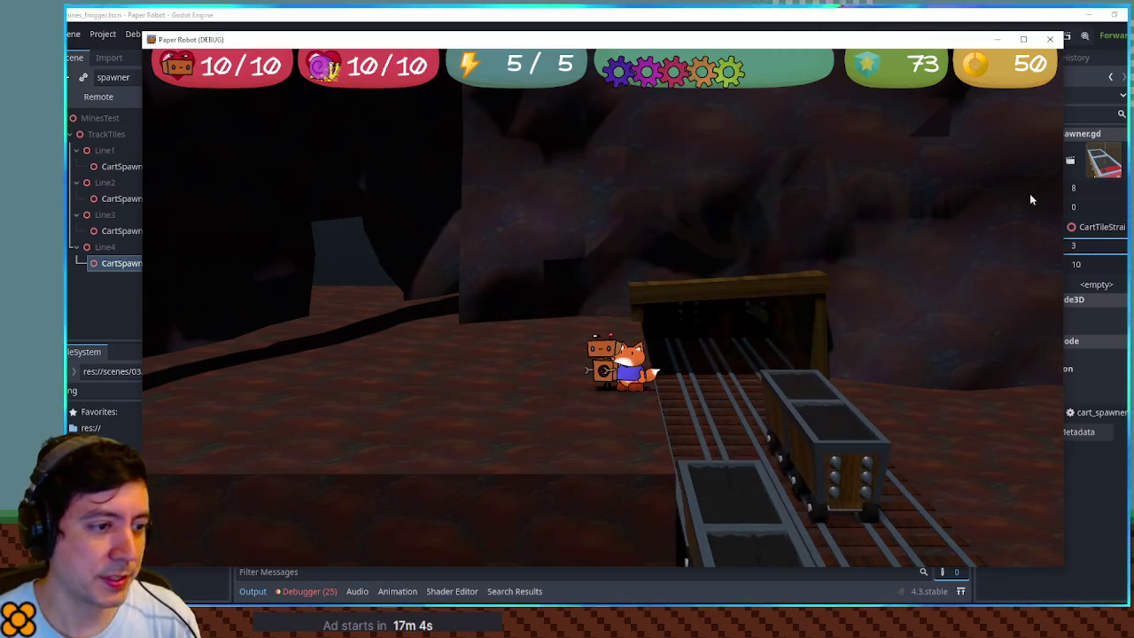
pyautogui.click(1050, 39)
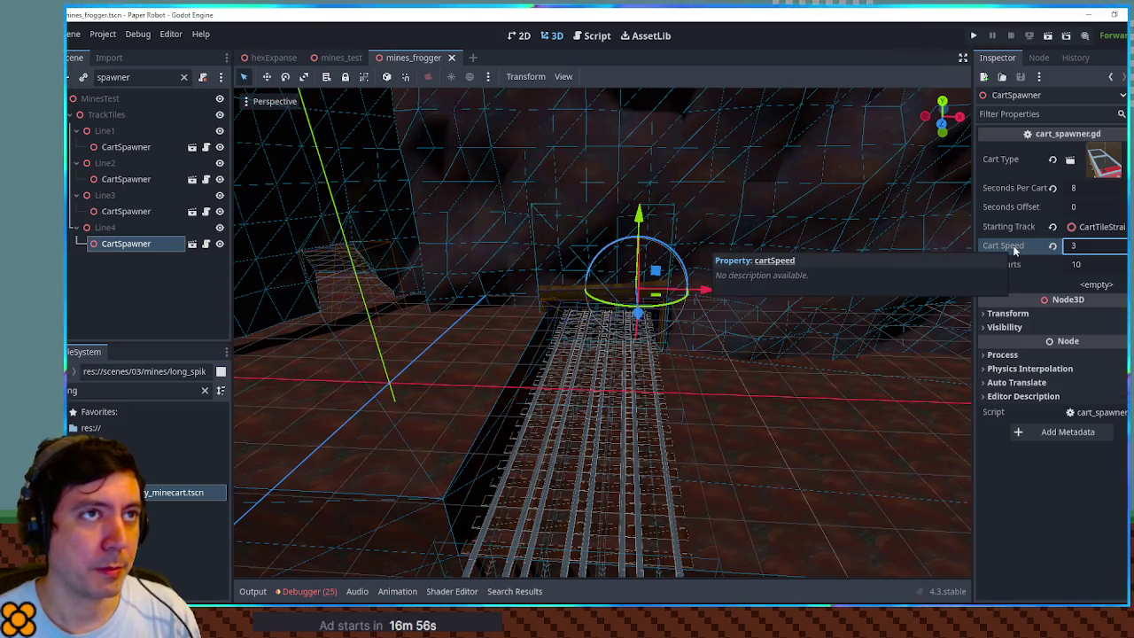
# - Review the Line1 to Line4 cart spawner settings, comparing Line2 against Line4
pyautogui.click(150, 148)
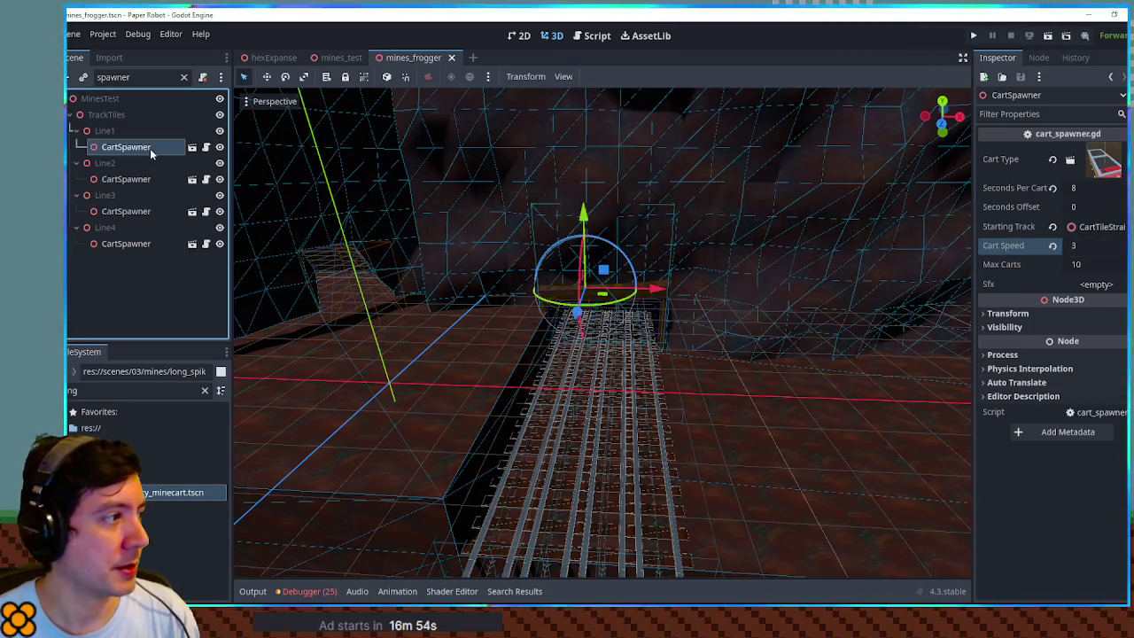
pyautogui.click(142, 183)
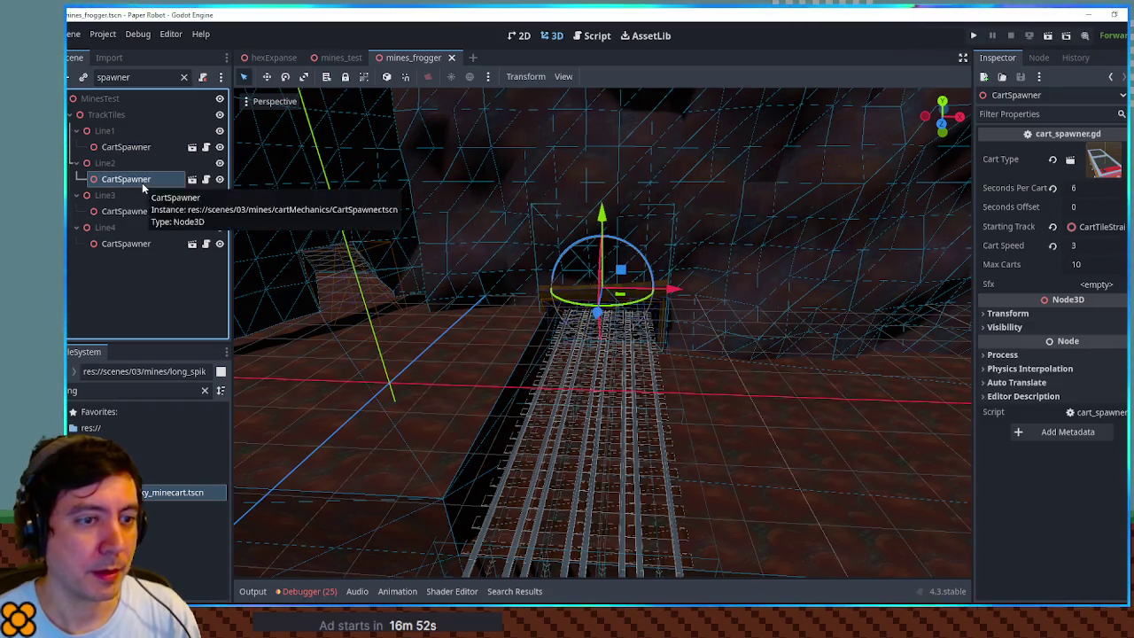
pyautogui.click(138, 211)
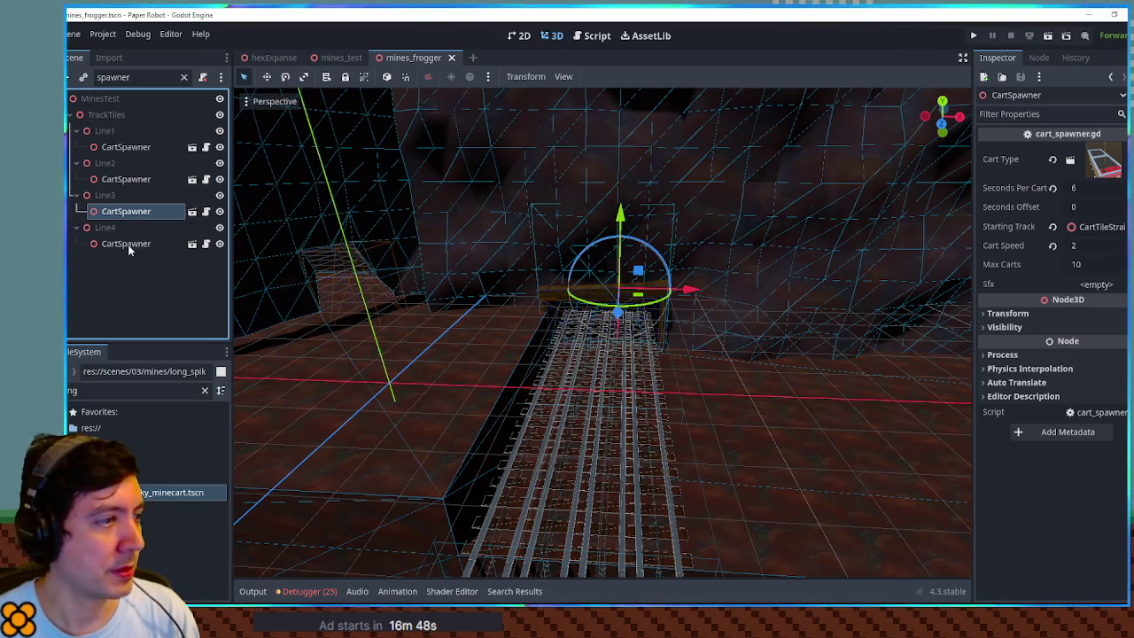
pyautogui.click(129, 246)
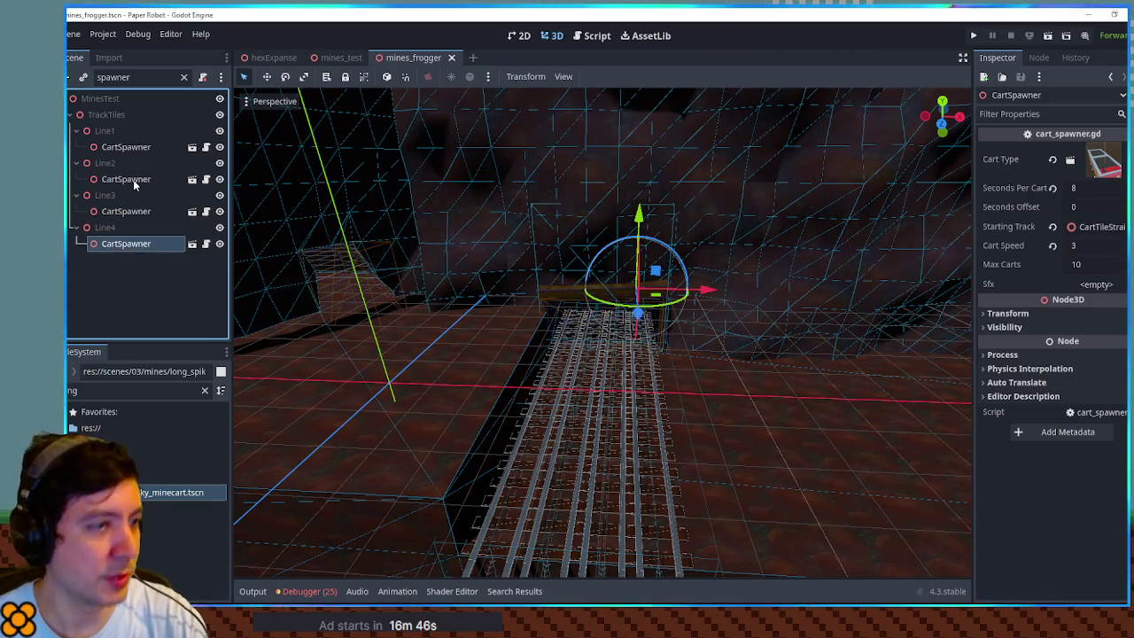
pyautogui.click(133, 179)
pyautogui.click(125, 245)
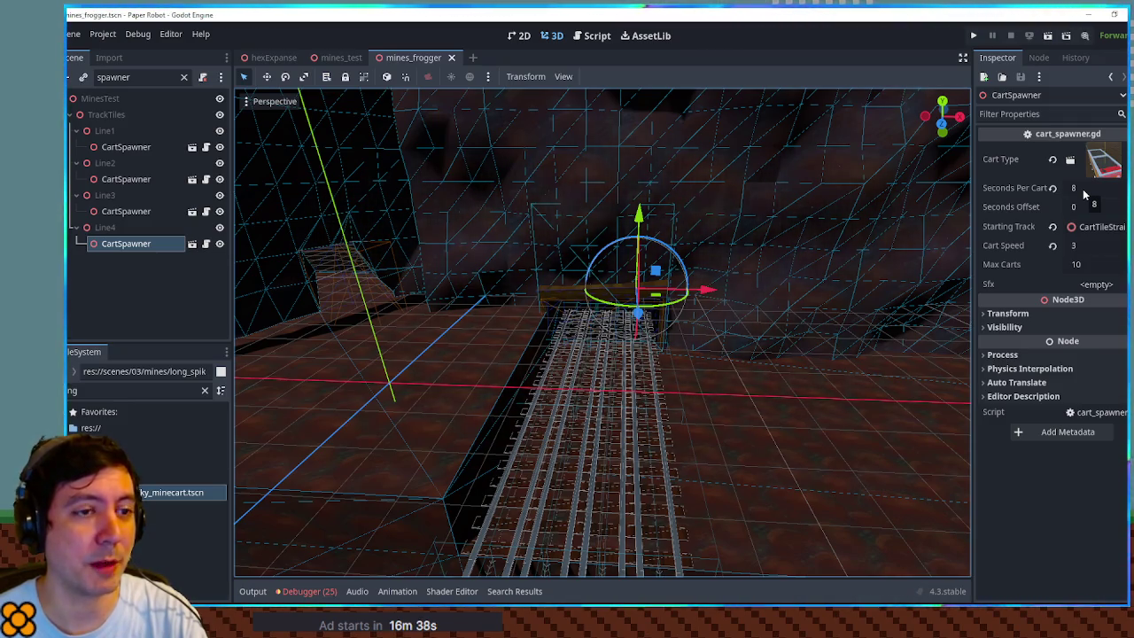
pyautogui.click(144, 148)
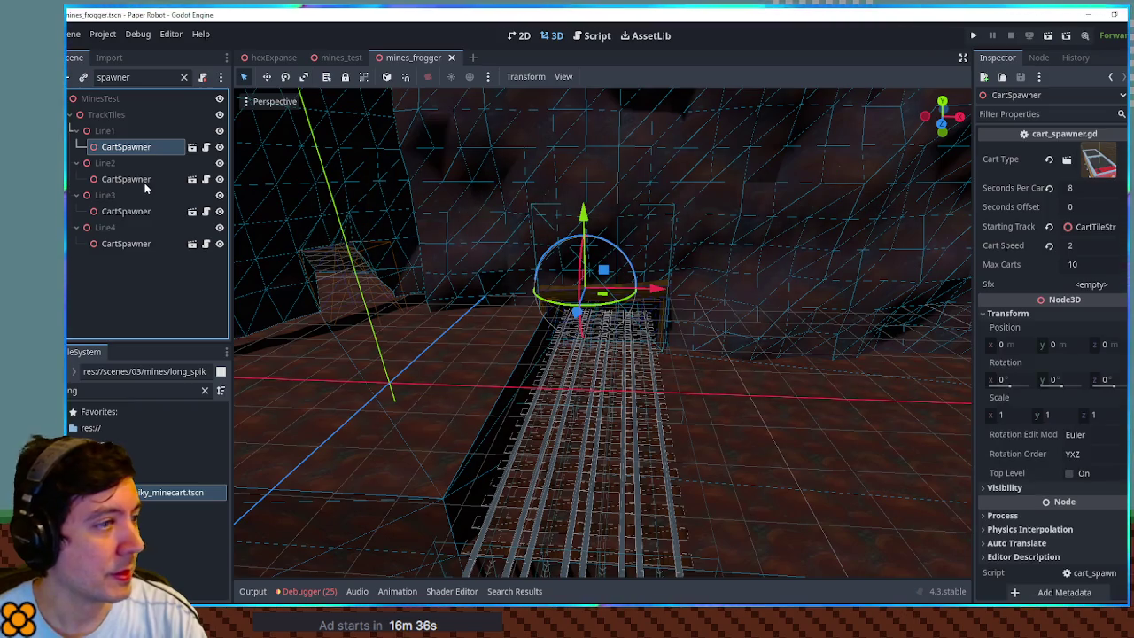
pyautogui.click(145, 182)
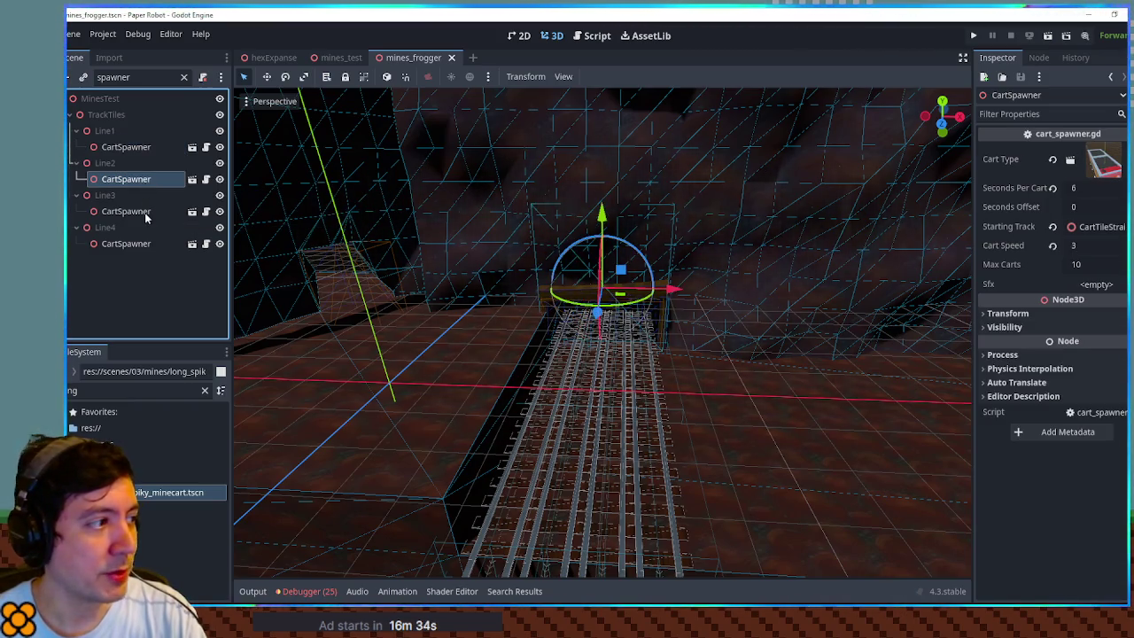
# - Set Line3 to 4 seconds per cart at speed 2.5 and Line4 to speed 3.5, then save
pyautogui.click(146, 213)
pyautogui.click(1084, 245)
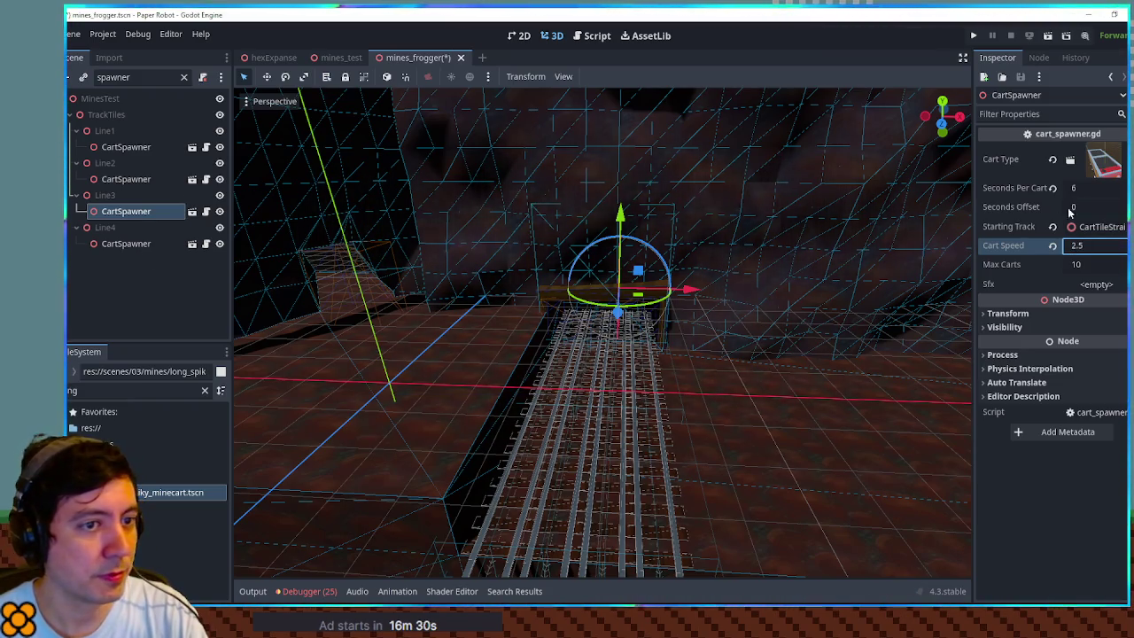
pyautogui.click(1077, 188)
pyautogui.click(124, 244)
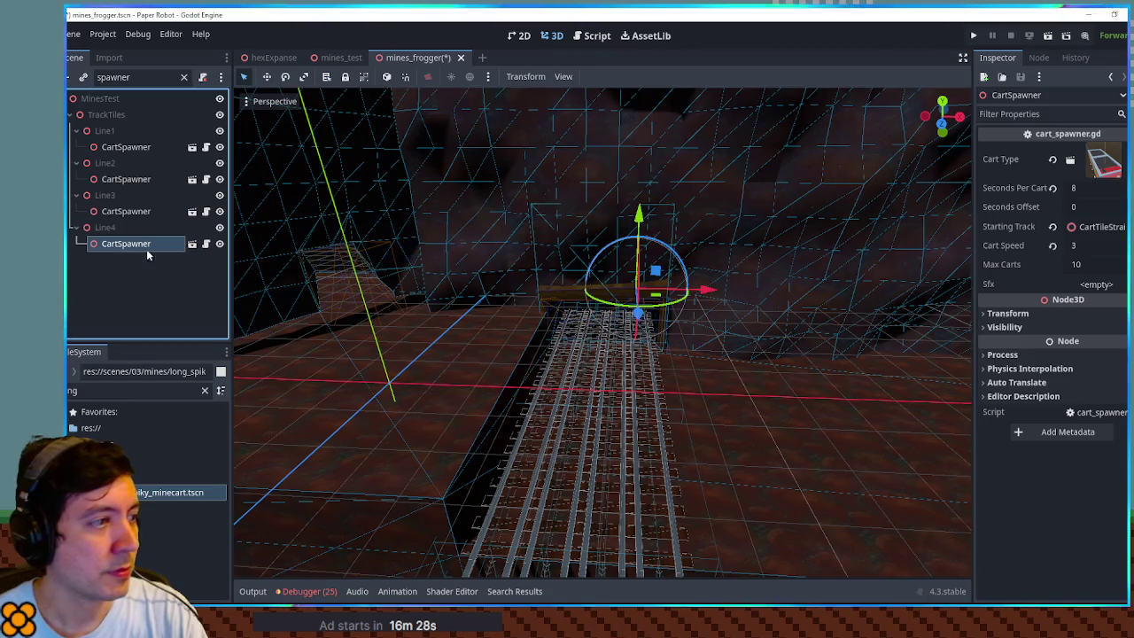
pyautogui.click(133, 211)
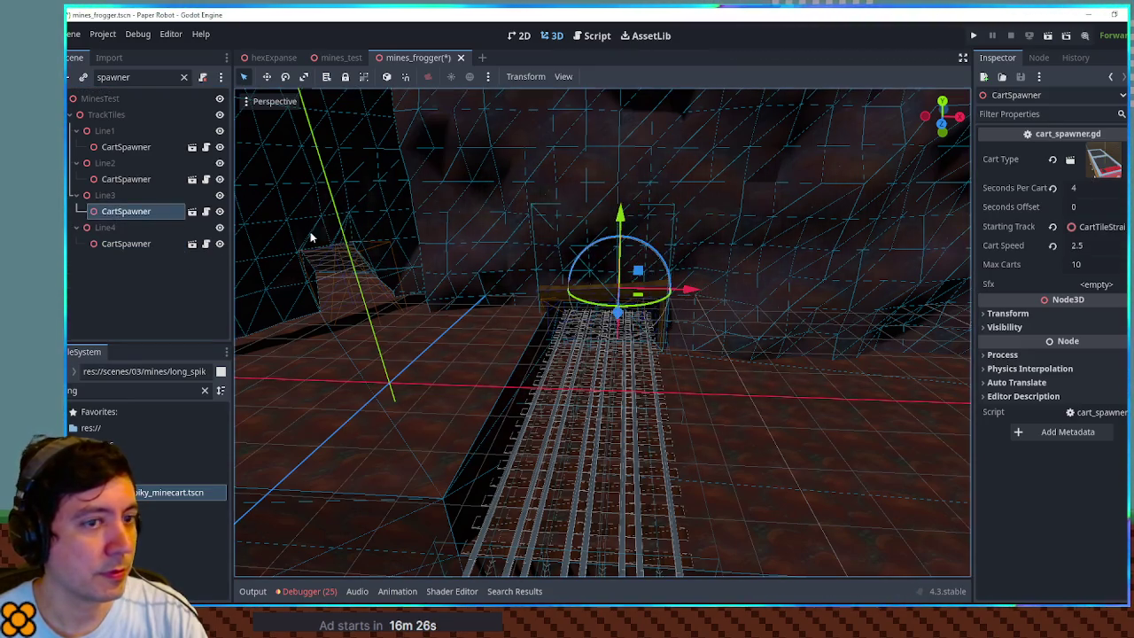
pyautogui.click(1076, 188)
pyautogui.click(131, 245)
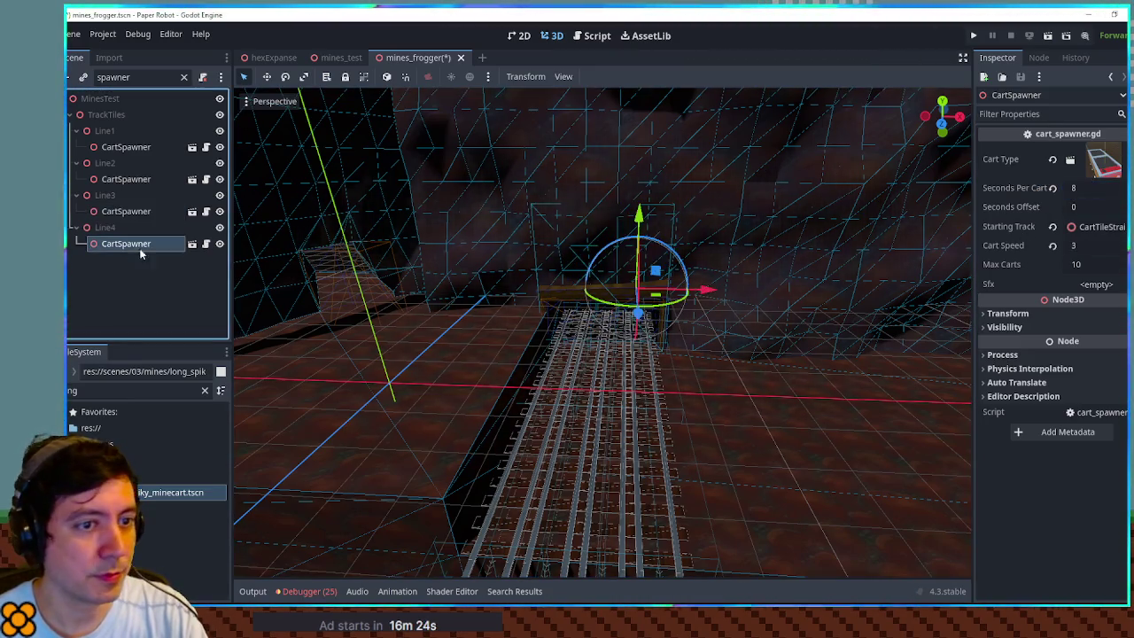
pyautogui.click(1090, 246)
pyautogui.write('.5')
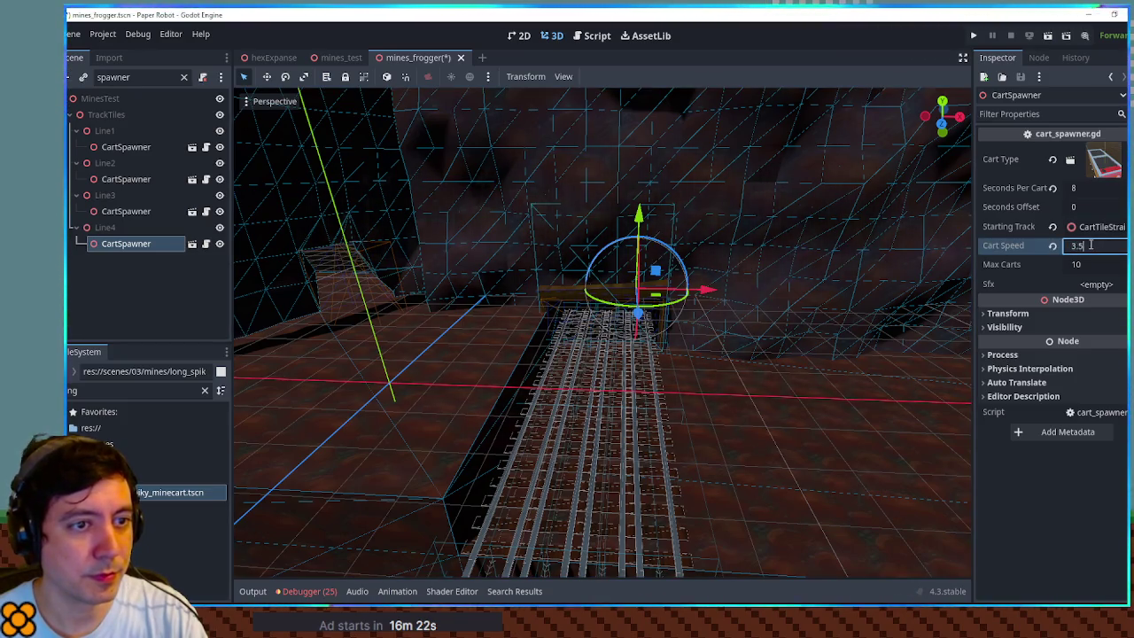
pyautogui.hotkey('ctrl', 's')
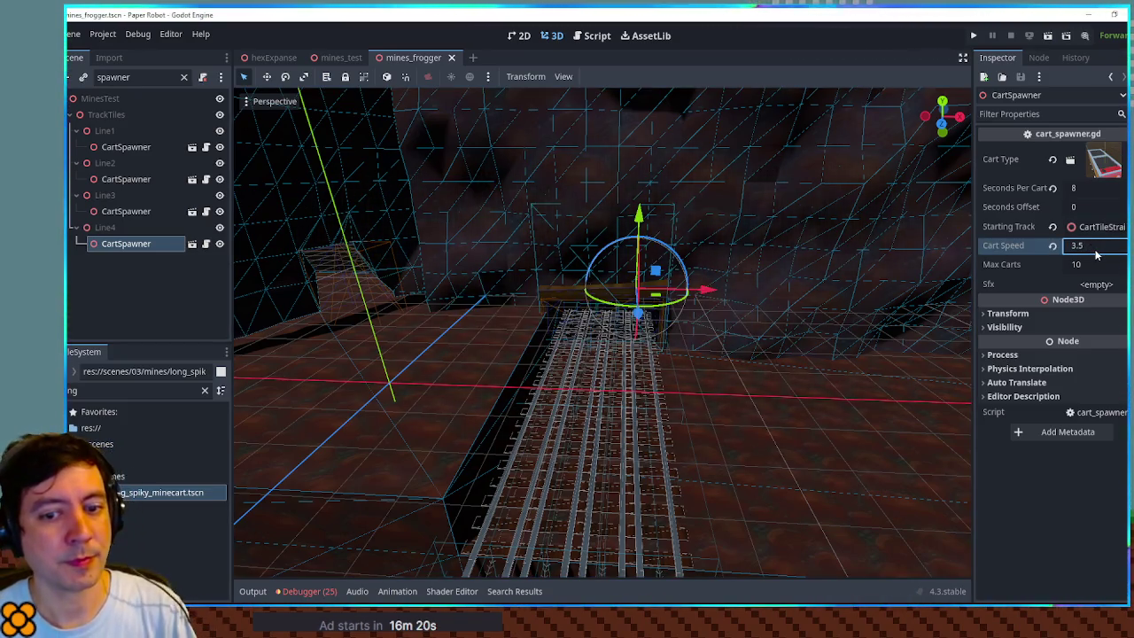
# - Clear the node filter, duplicate Floor2 into Floor3 and slide it along X
pyautogui.scroll(-5, 774, 363)
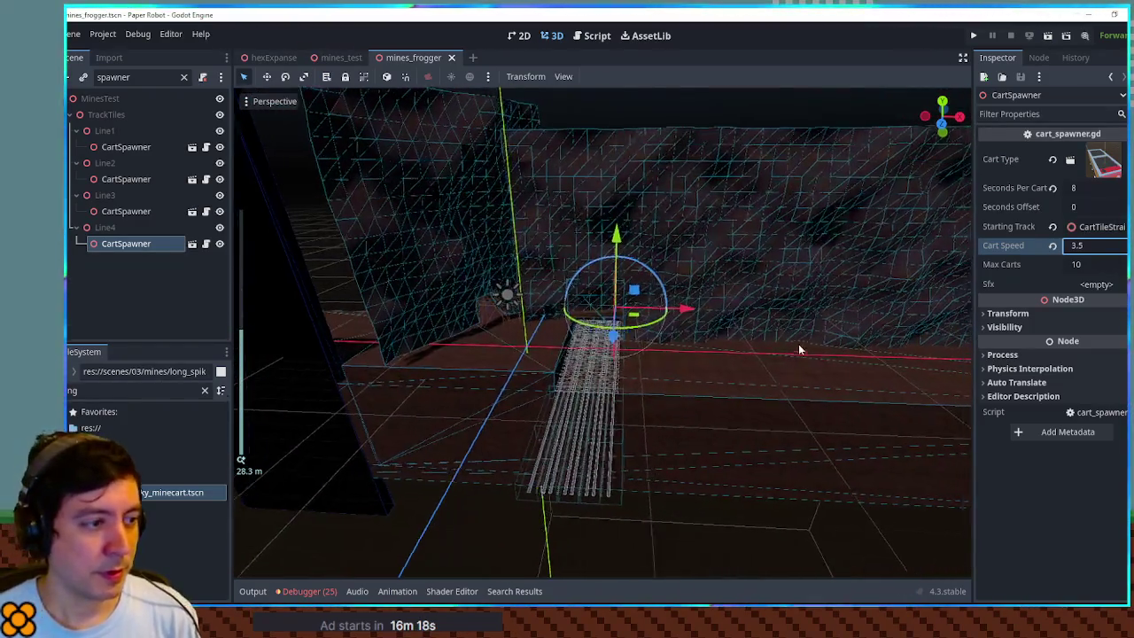
pyautogui.click(417, 355)
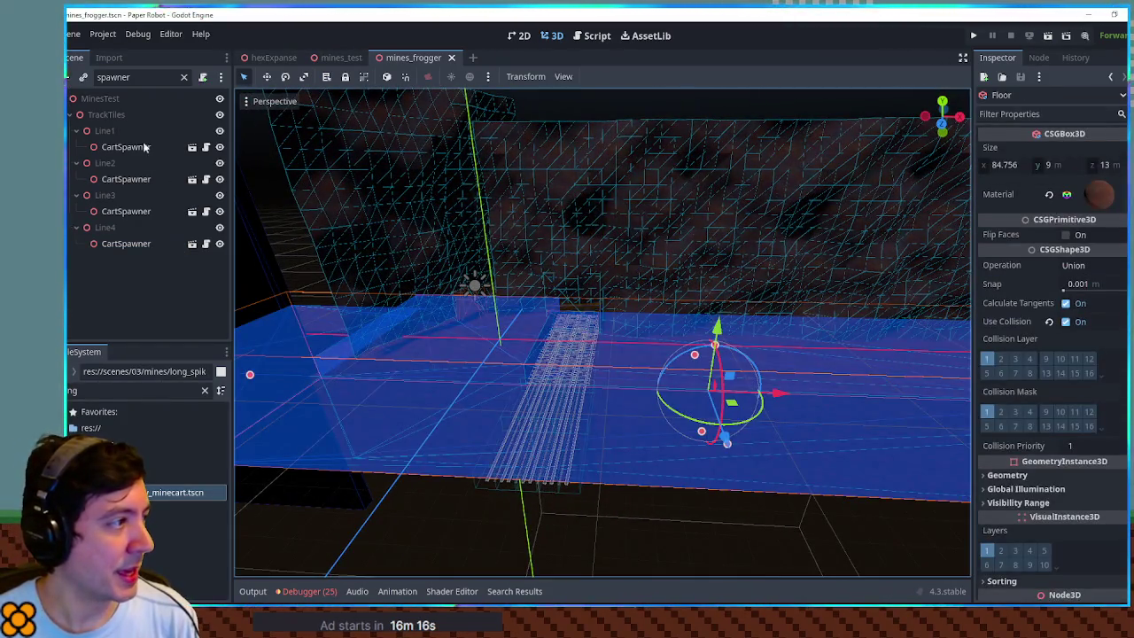
pyautogui.click(184, 78)
pyautogui.scroll(-2, 157, 325)
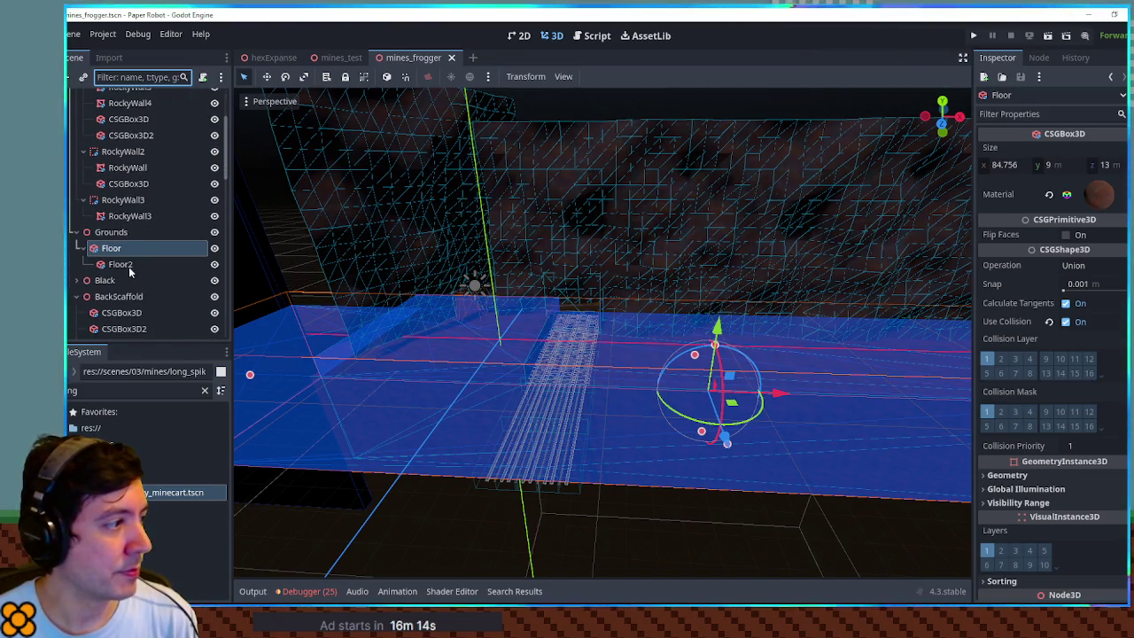
pyautogui.click(121, 264)
pyautogui.hotkey('ctrl', 'd')
pyautogui.moveTo(509, 391)
pyautogui.mouseDown()
pyautogui.moveTo(641, 385)
pyautogui.moveTo(785, 399)
pyautogui.moveTo(701, 392)
pyautogui.mouseUp()
# - Narrow Floor3 into a 2.1 m wide strip in front view, save the scene, and run it
pyautogui.press('KP_1')
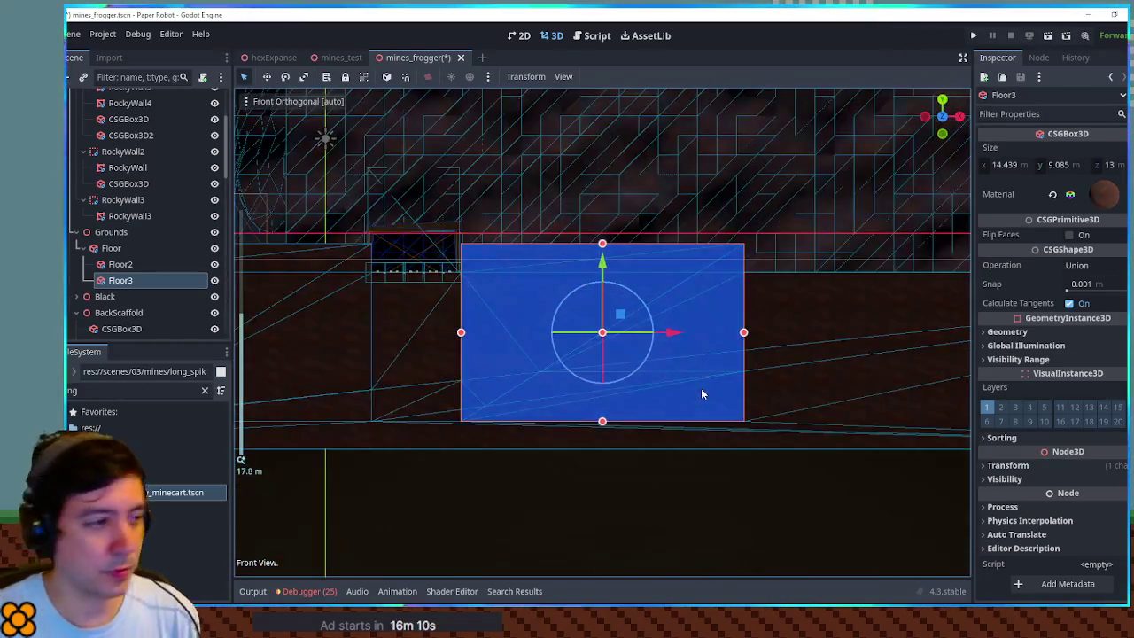
pyautogui.scroll(8, 611, 321)
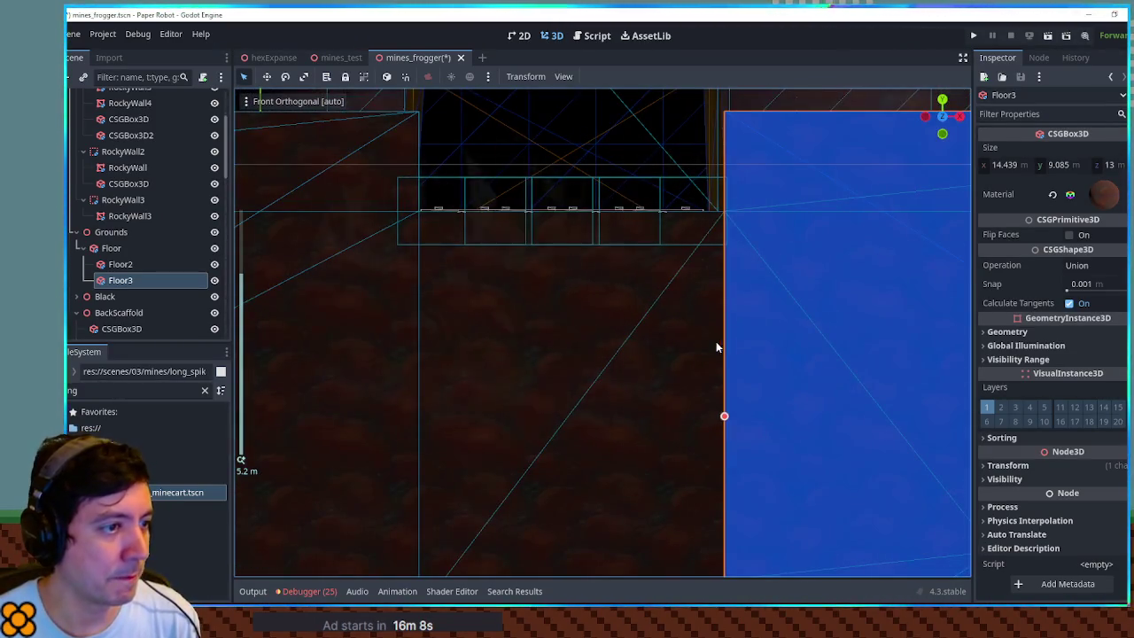
pyautogui.moveTo(684, 300); pyautogui.dragTo(643, 411)
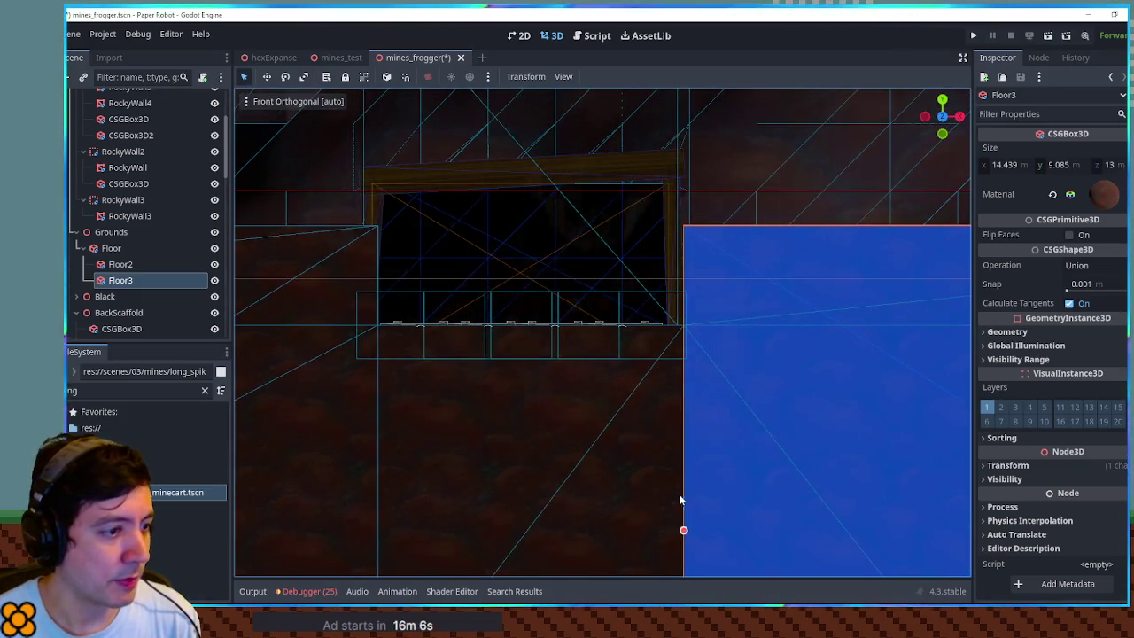
pyautogui.moveTo(682, 531); pyautogui.dragTo(667, 532)
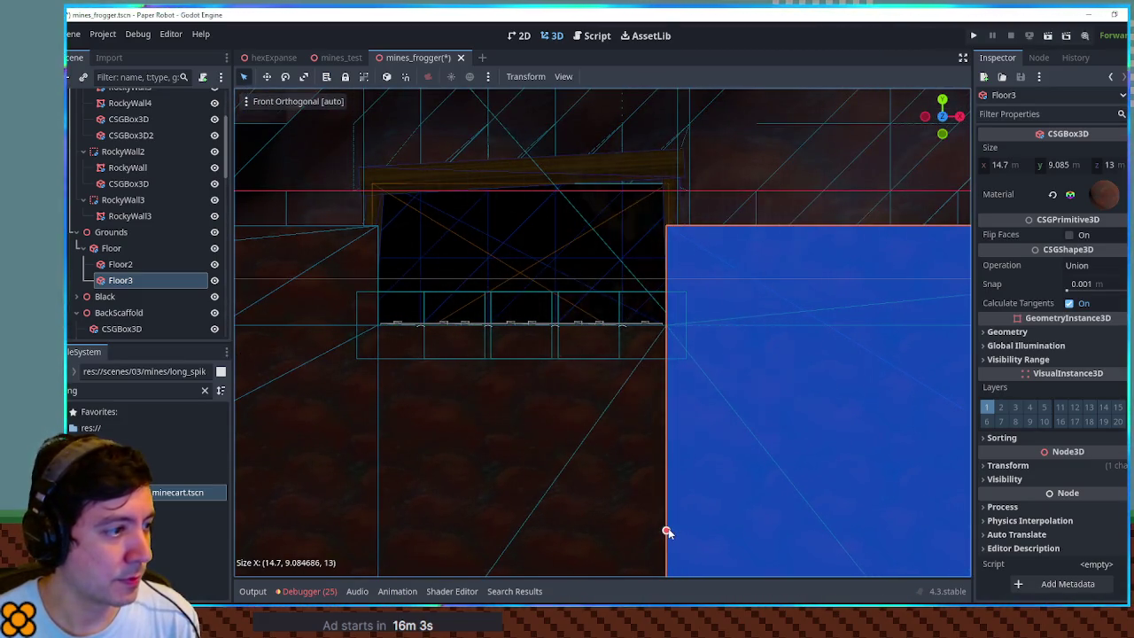
pyautogui.scroll(-8, 720, 425)
pyautogui.moveTo(903, 396); pyautogui.dragTo(653, 389)
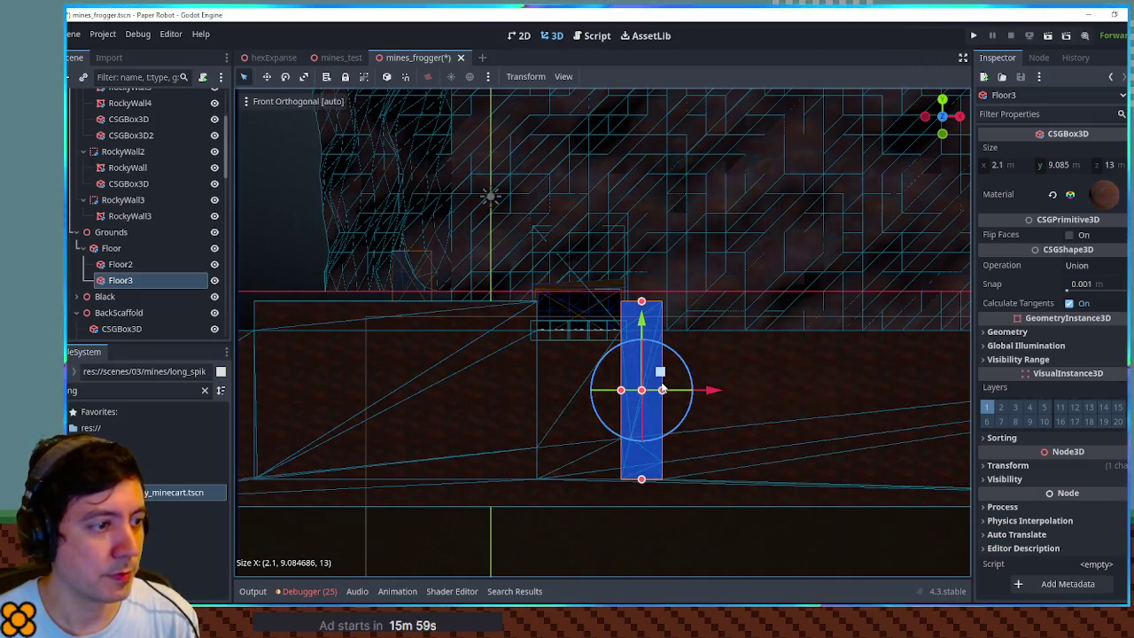
pyautogui.hotkey('ctrl', 's')
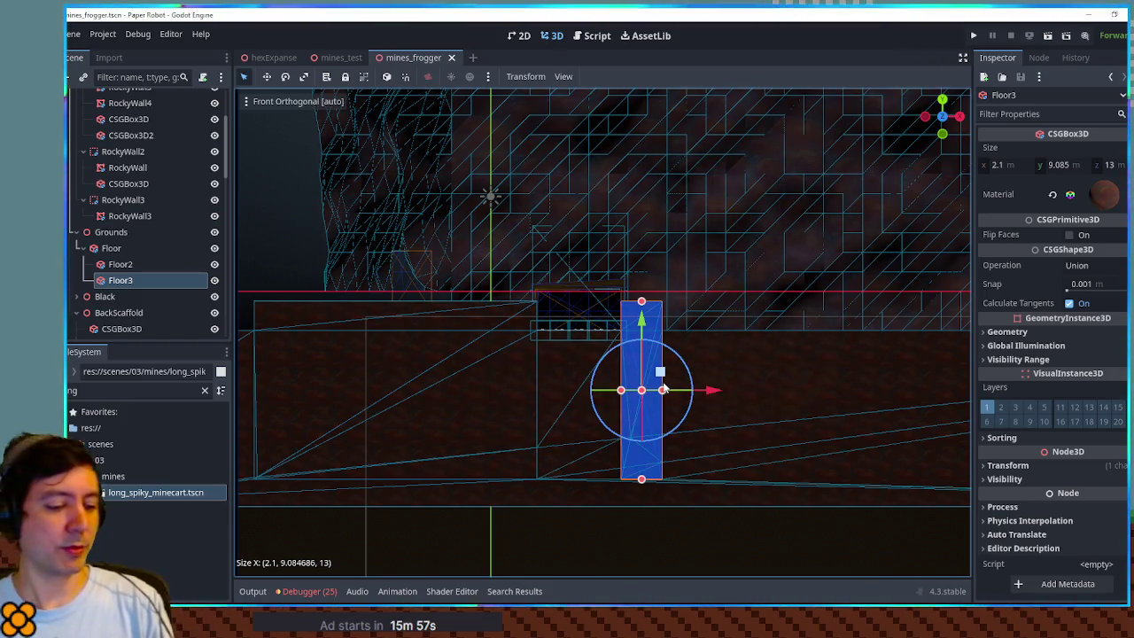
pyautogui.press('F6')
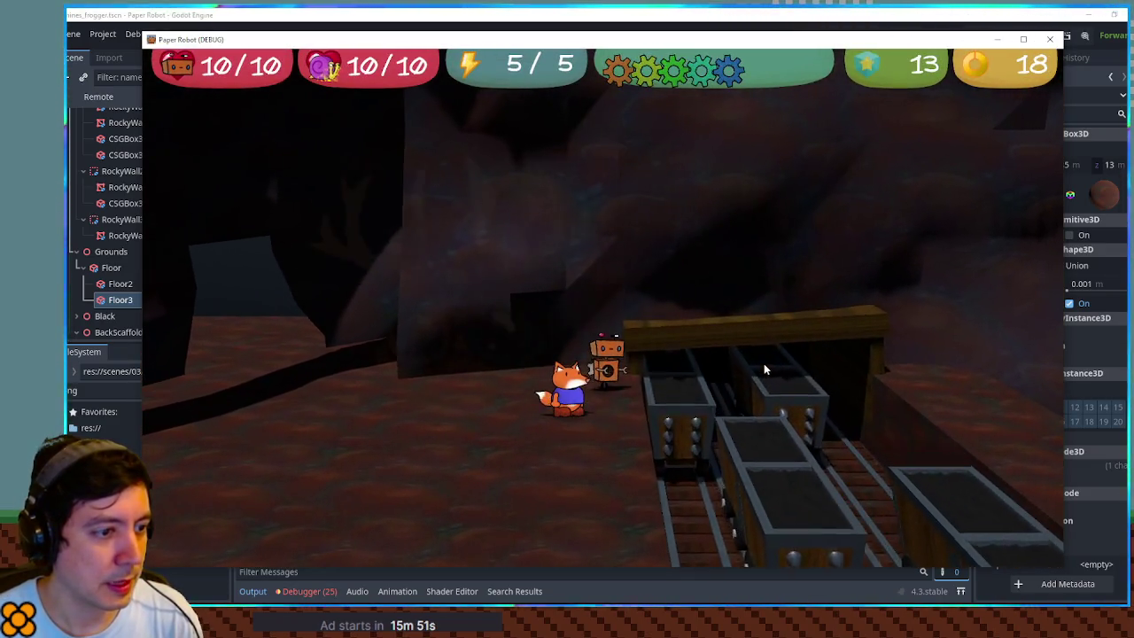
# - Walk the robot across the tracks, onto the back beam, and down onto a passing mine cart
pyautogui.press('Right')
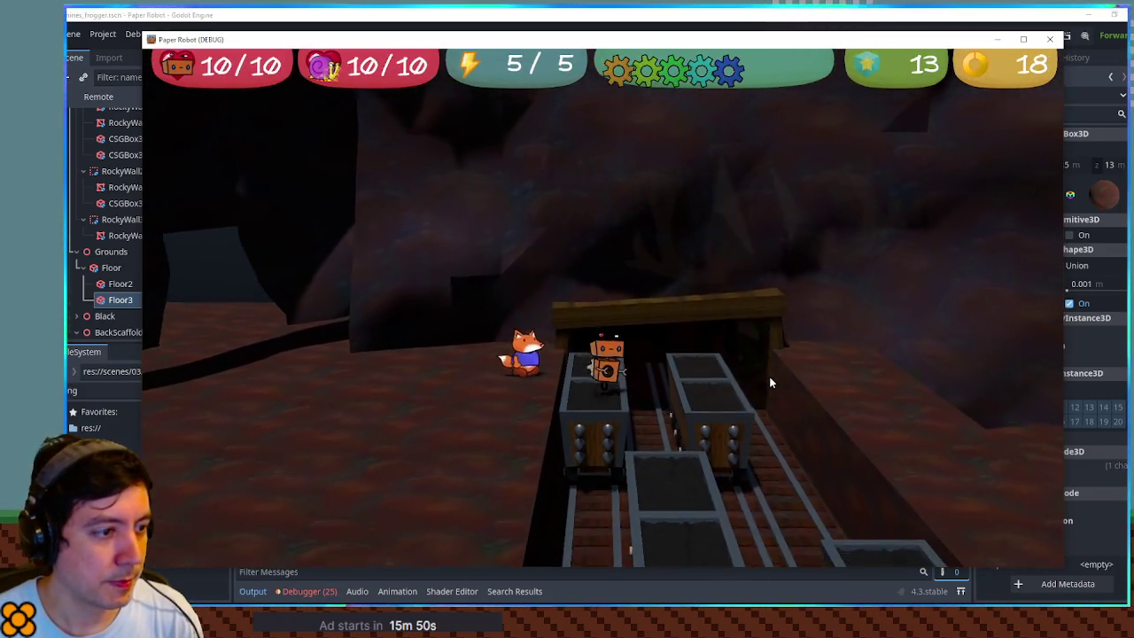
pyautogui.press('Left')
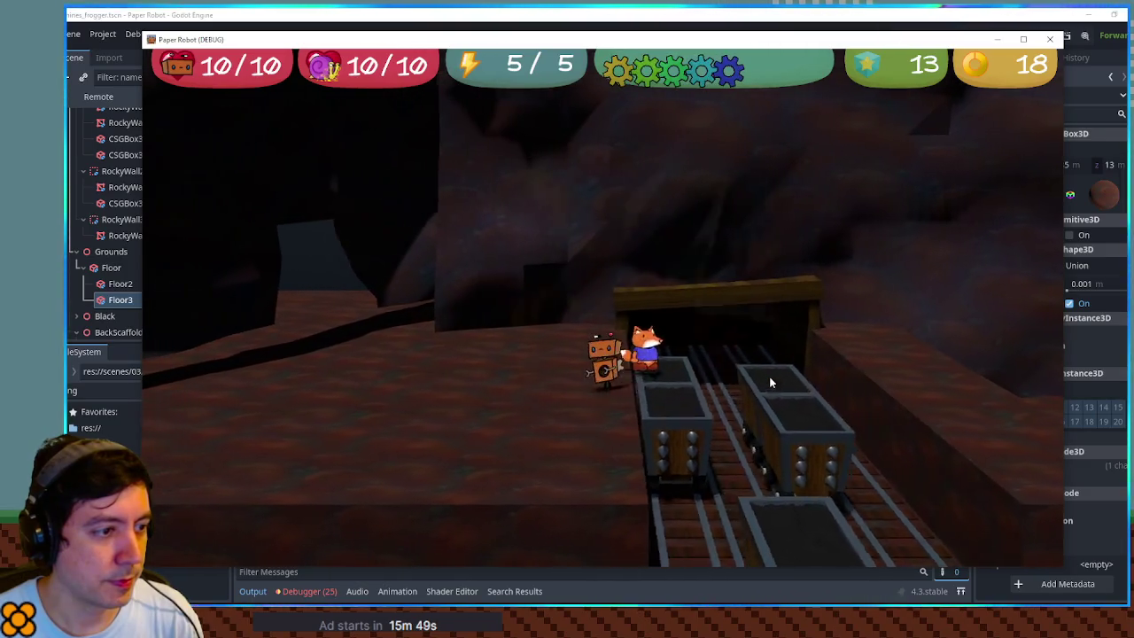
pyautogui.press('Up')
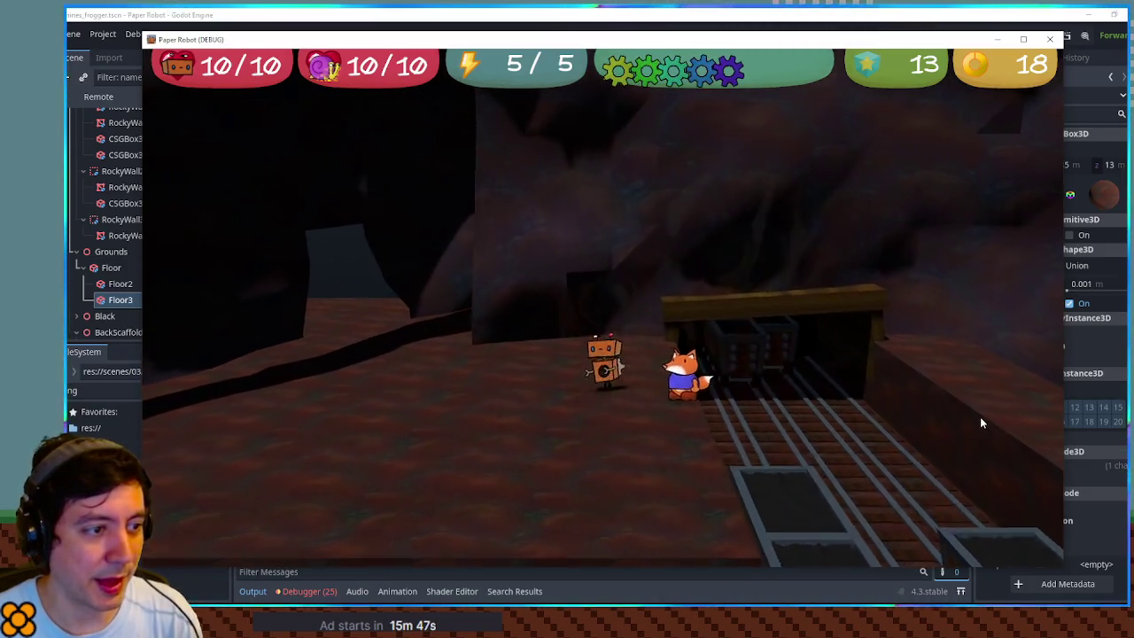
pyautogui.press('Down')
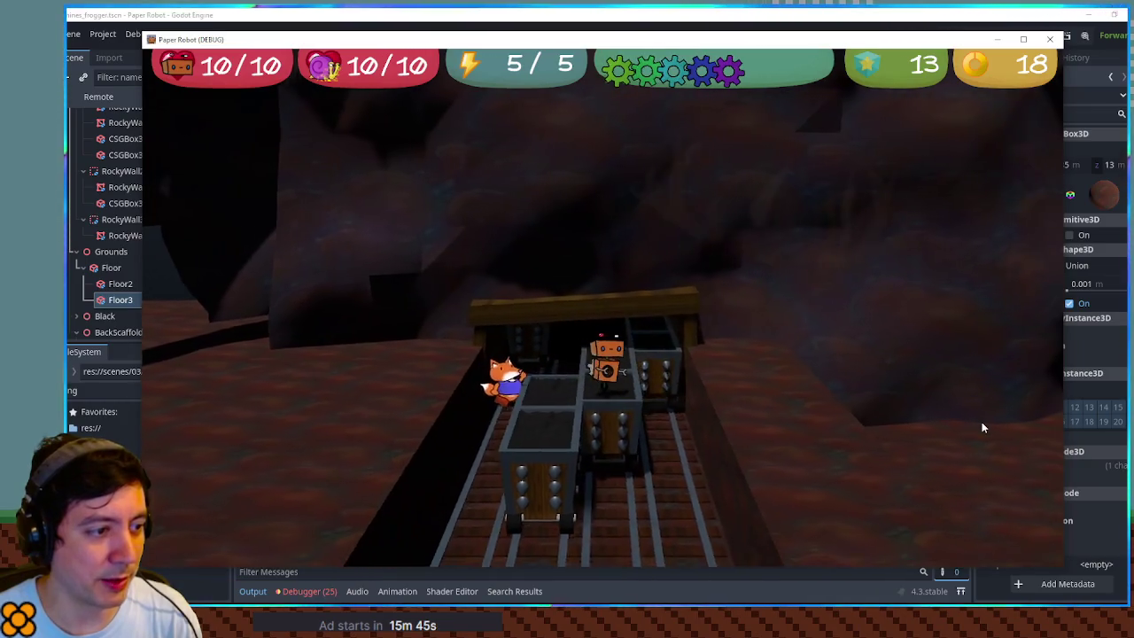
pyautogui.press('Right')
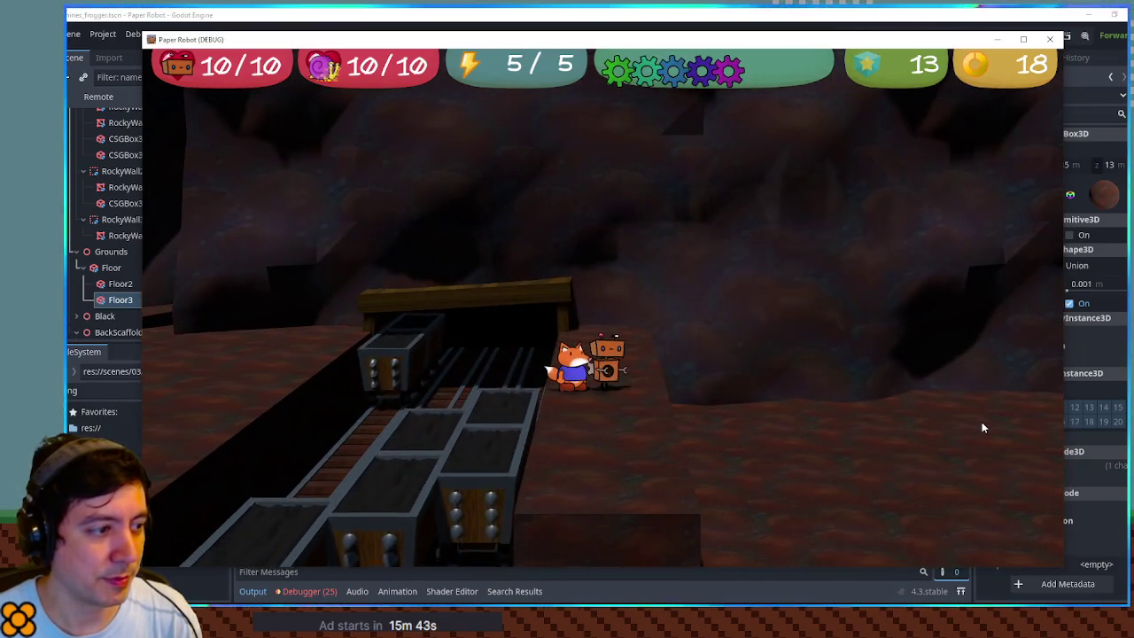
pyautogui.press('Up')
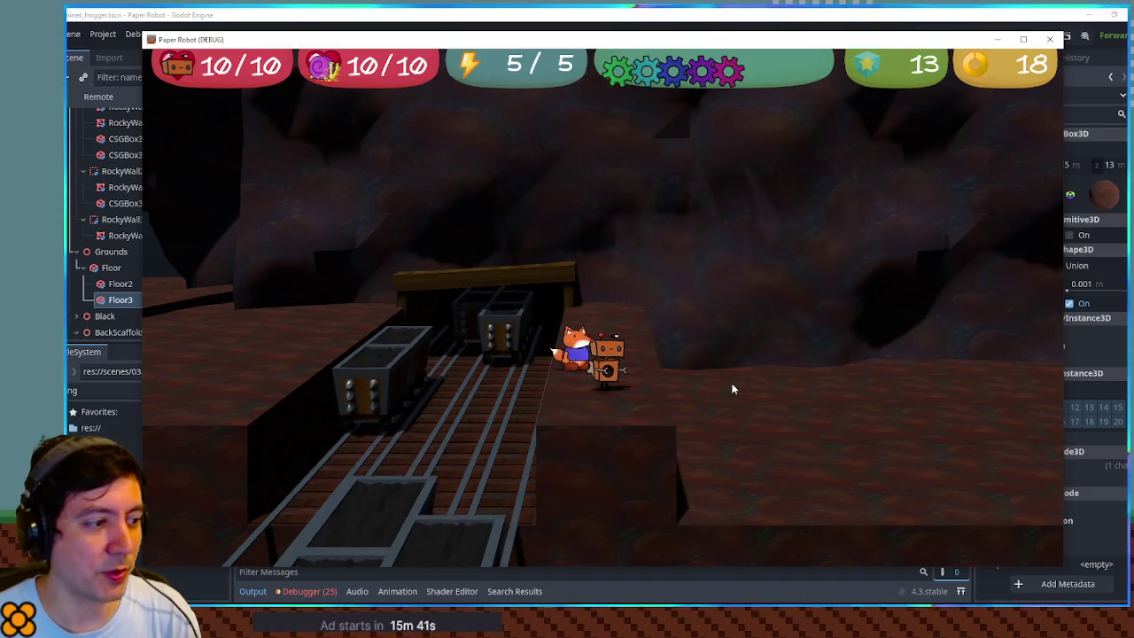
pyautogui.press('Down')
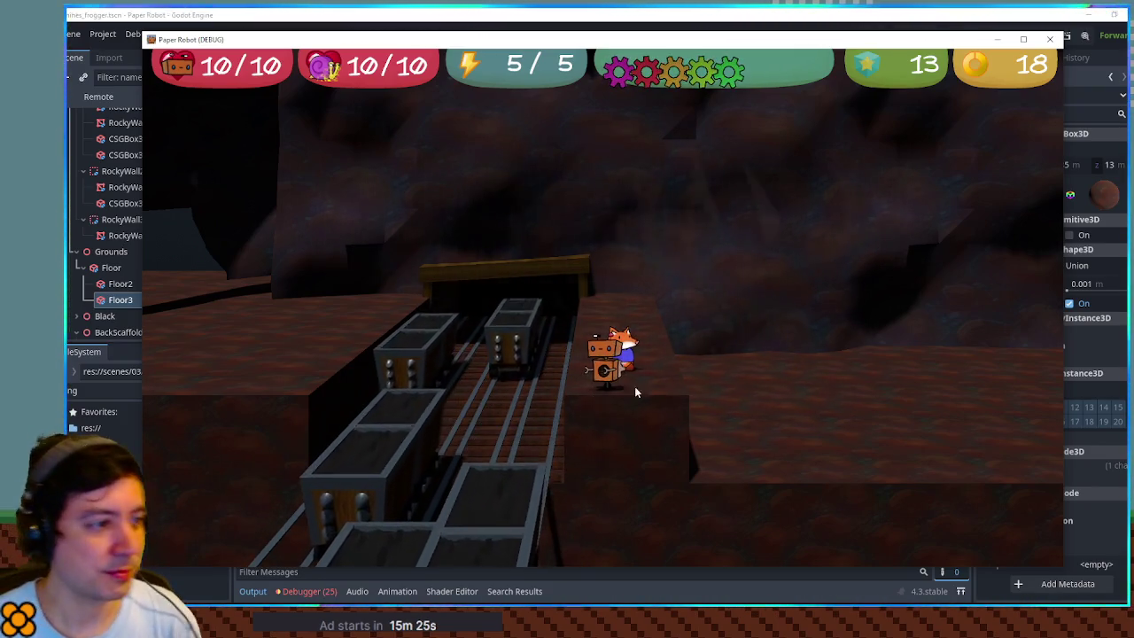
# - Hop the robot between the ledges and across the tracks to the beam, then close the game
pyautogui.press('a')
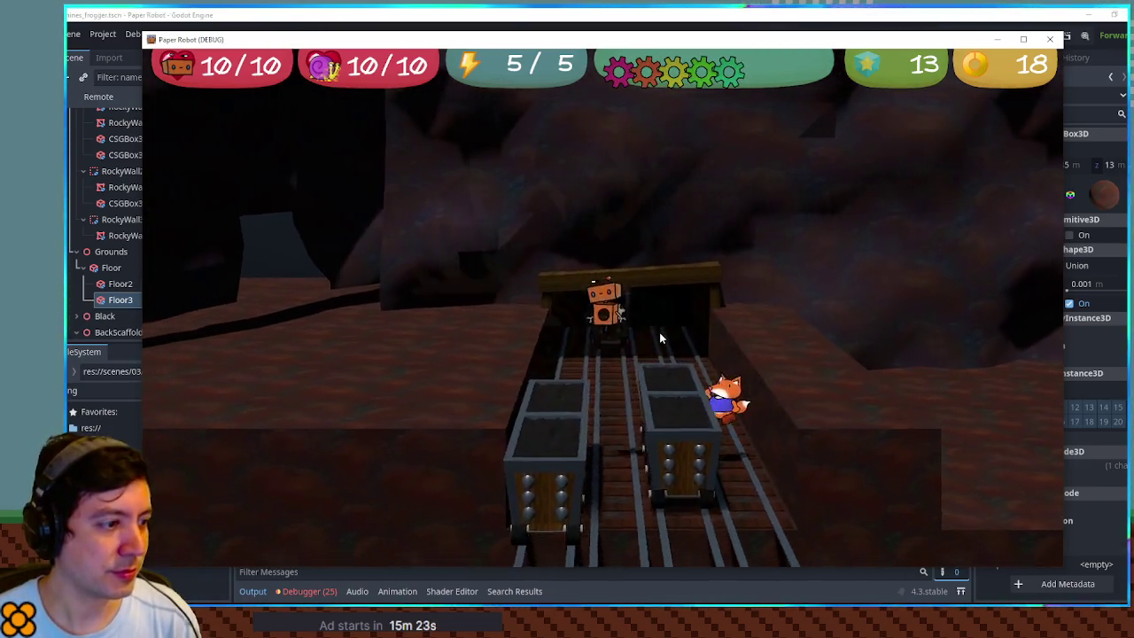
pyautogui.press('a')
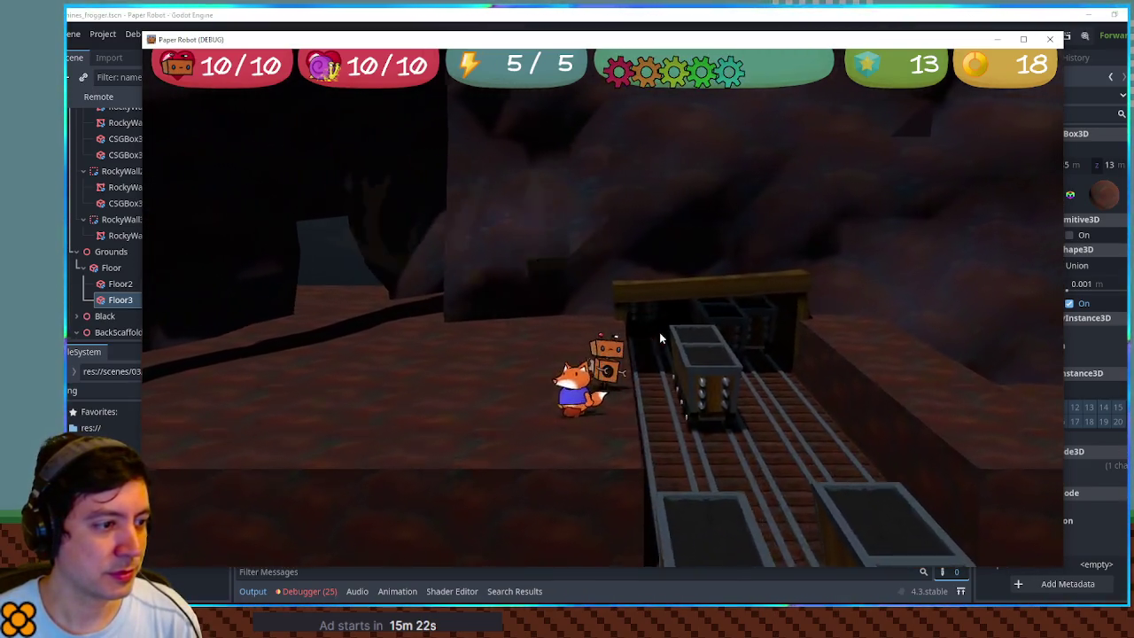
pyautogui.press('d')
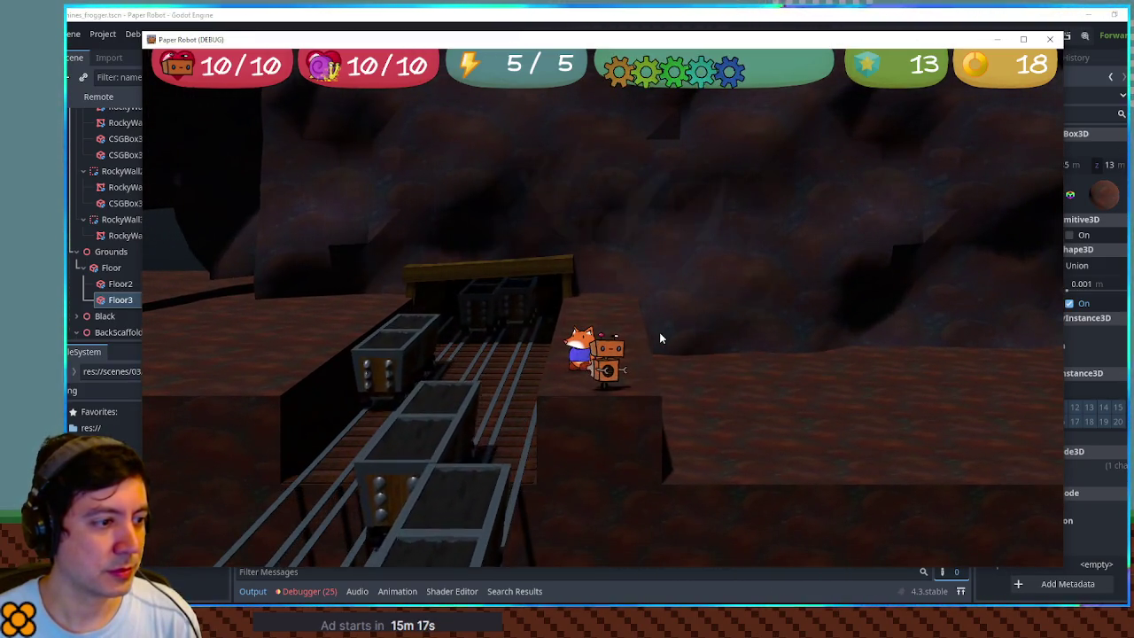
pyautogui.press('w')
pyautogui.press('a')
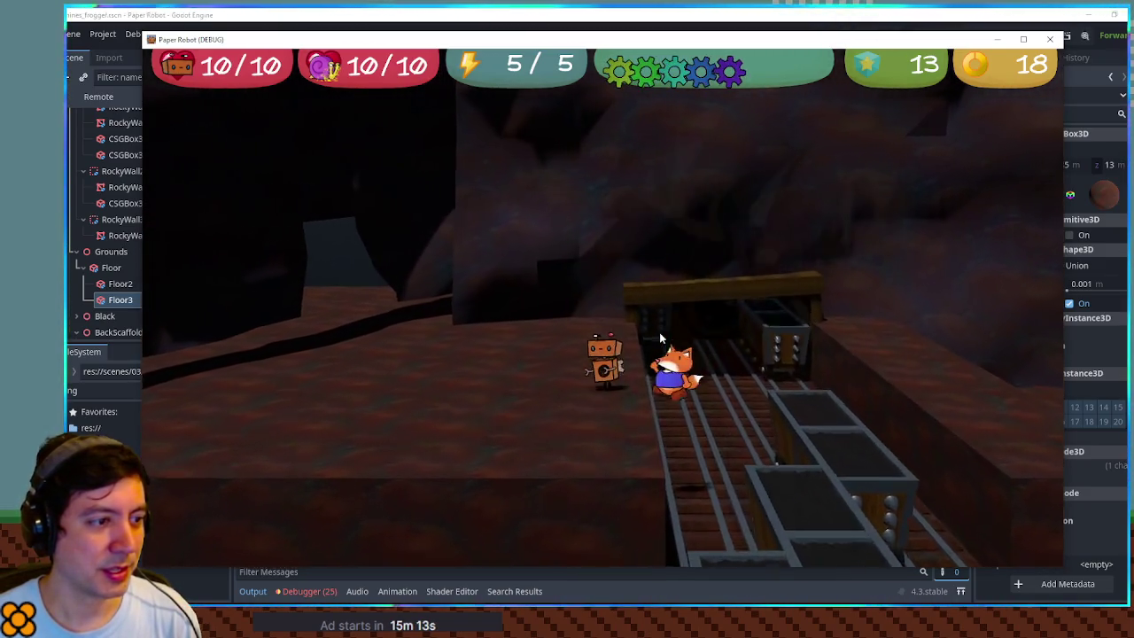
pyautogui.press('d')
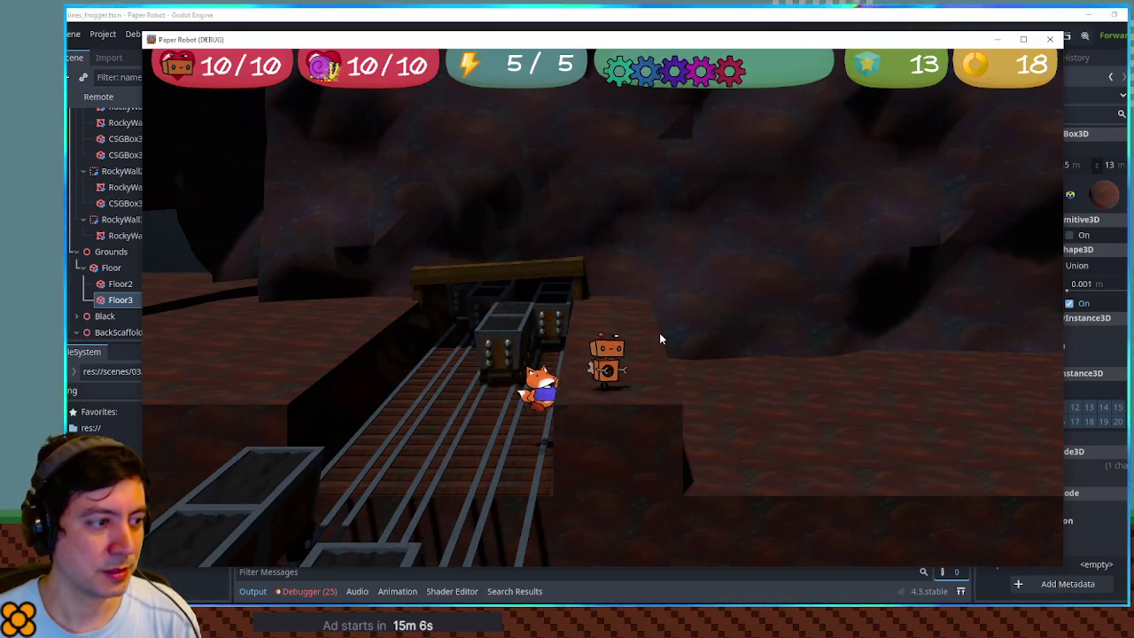
pyautogui.click(1050, 39)
# - Filter the Scene dock by 'dec' and reparent the Decal node under Geometry
pyautogui.moveTo(831, 230)
pyautogui.mouseDown()
pyautogui.moveTo(822, 344)
pyautogui.moveTo(618, 366)
pyautogui.mouseUp()
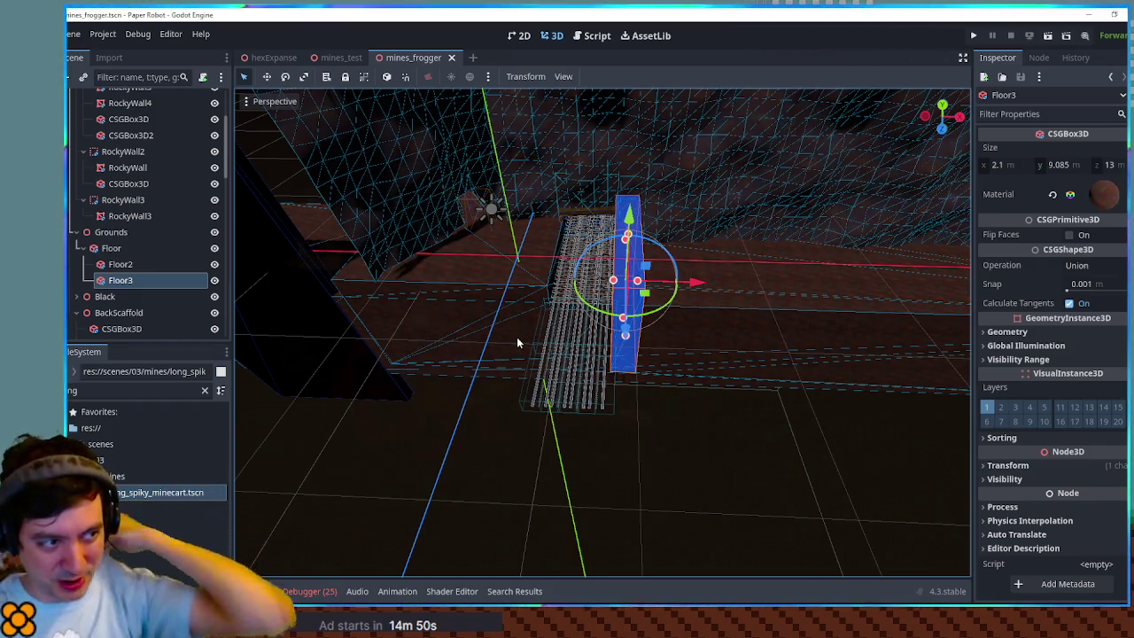
pyautogui.moveTo(653, 321); pyautogui.dragTo(343, 319)
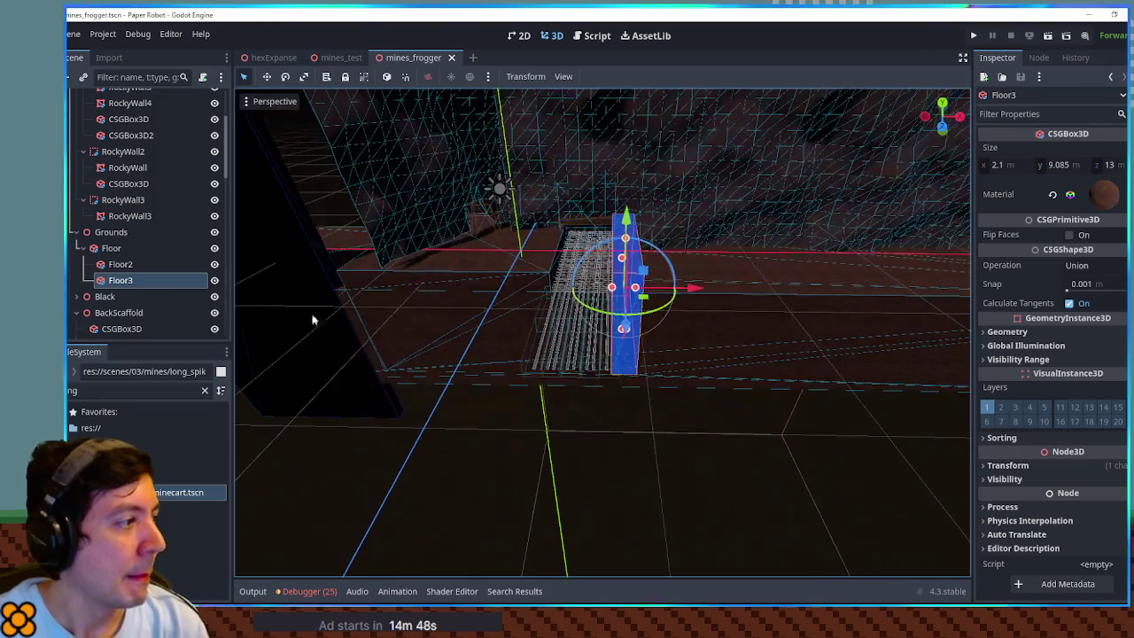
pyautogui.scroll(5, 147, 266)
pyautogui.click(142, 77)
pyautogui.write('dec')
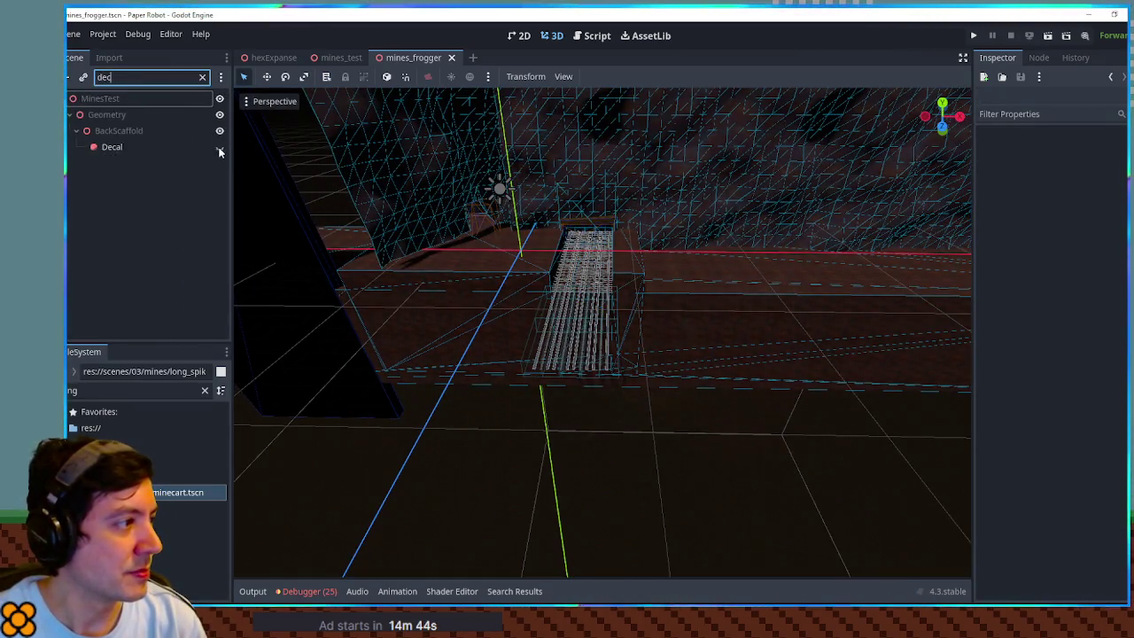
pyautogui.moveTo(101, 147); pyautogui.dragTo(108, 115)
pyautogui.click(183, 77)
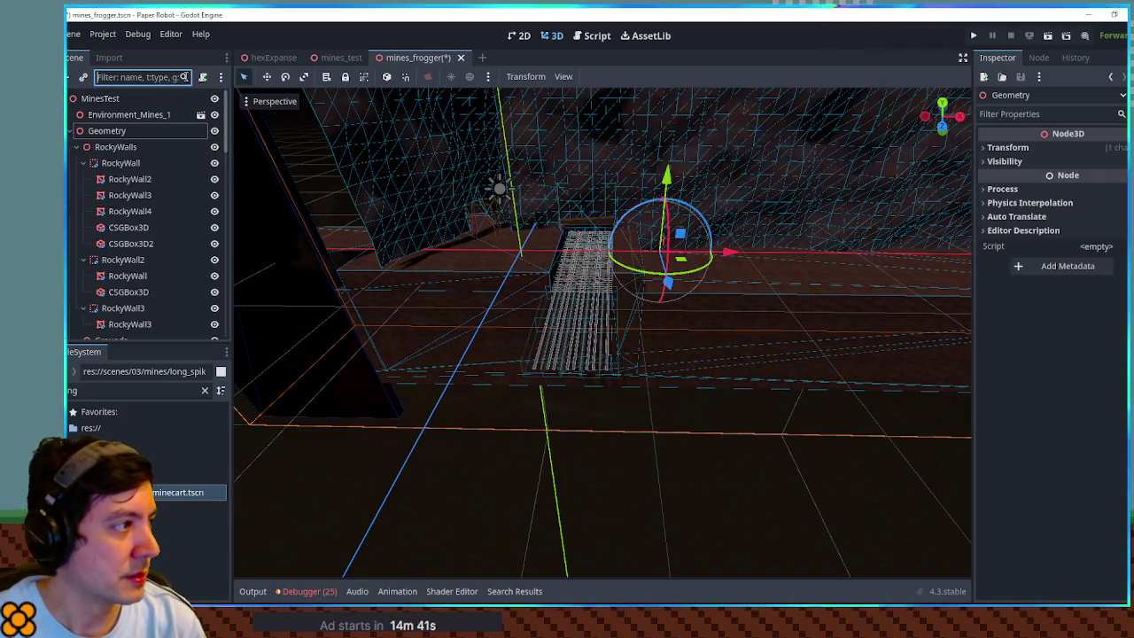
# - Collapse RockyWalls and BackScaffold, delete the Decal node, and clear the scene filter
pyautogui.click(77, 148)
pyautogui.click(76, 195)
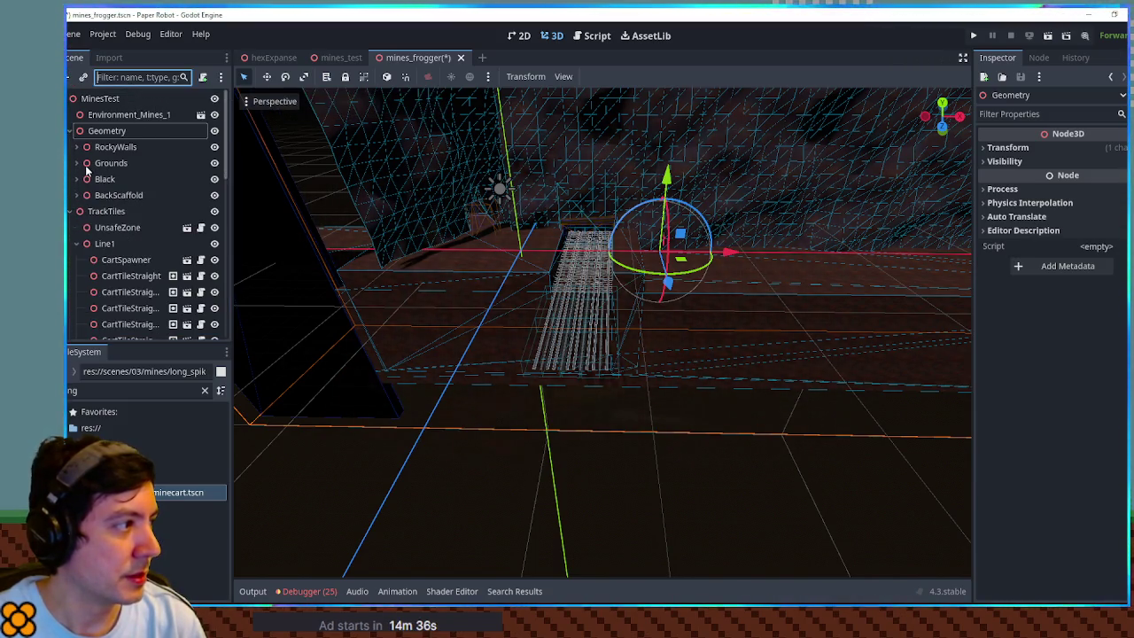
pyautogui.write('dec')
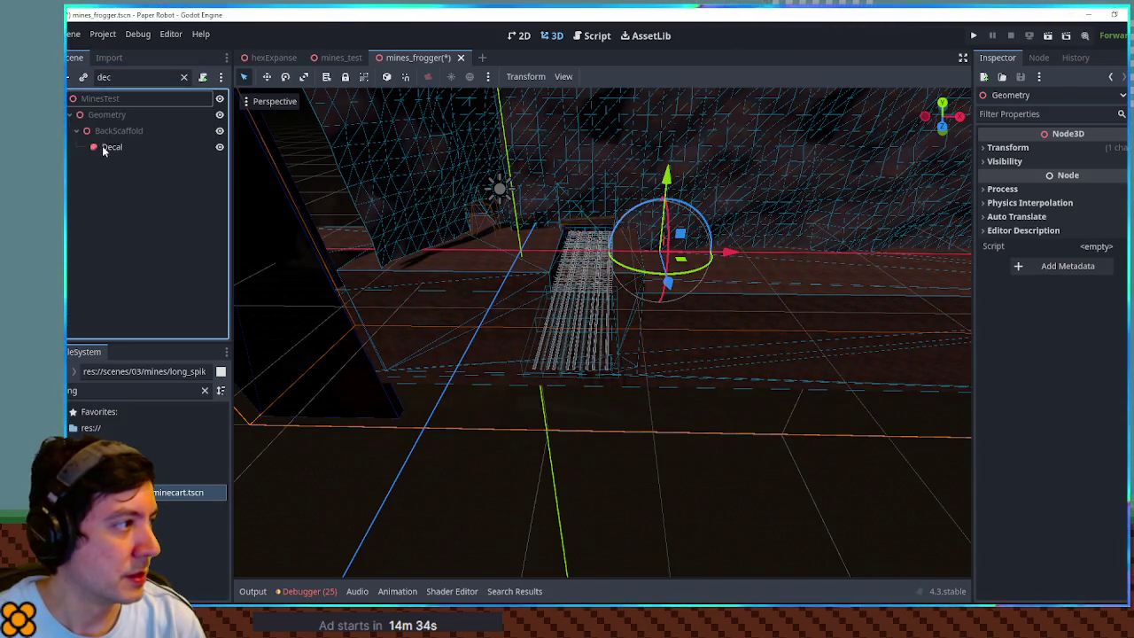
pyautogui.click(105, 148)
pyautogui.press('Delete')
pyautogui.click(202, 78)
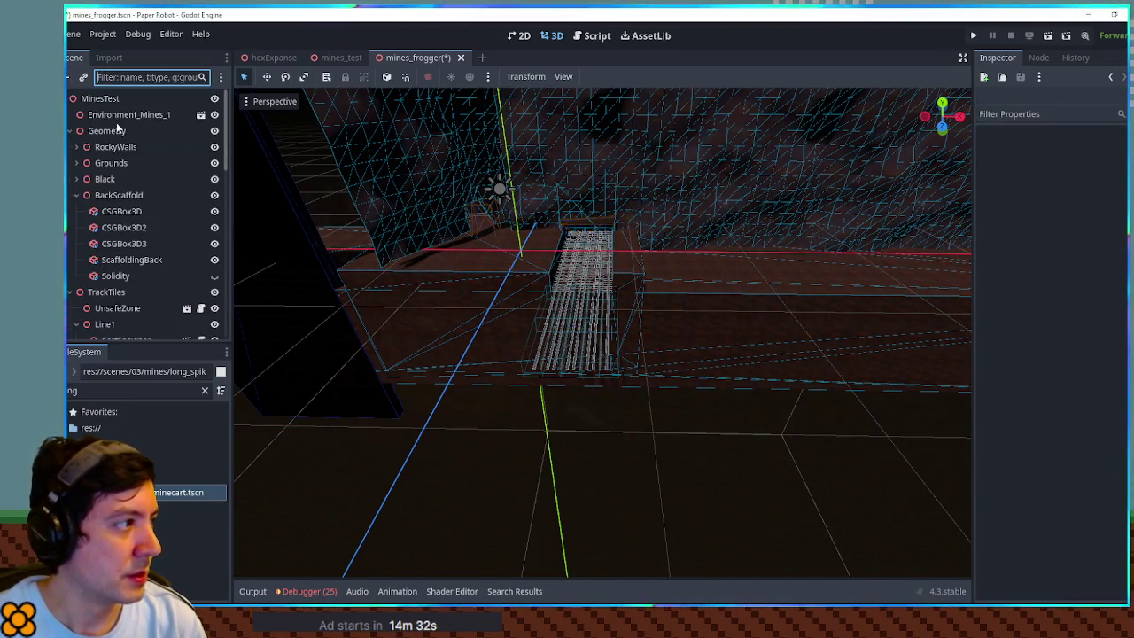
pyautogui.click(95, 133)
# - Restore the deleted Decal and move it down onto the track
pyautogui.hotkey('ctrl', 'z')
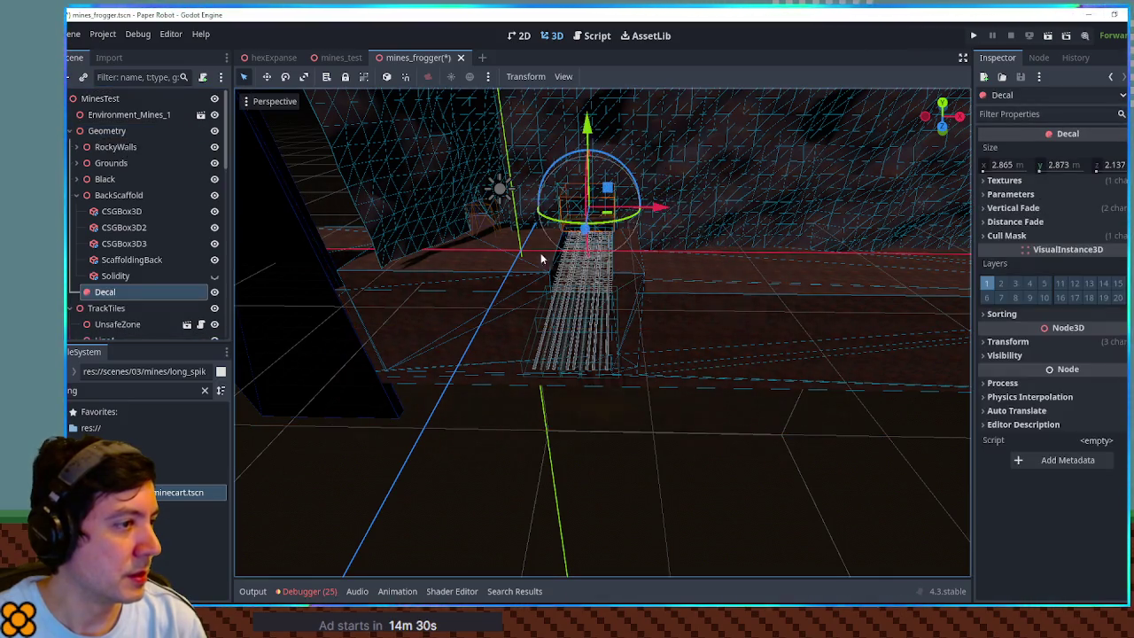
pyautogui.moveTo(586, 234)
pyautogui.mouseDown()
pyautogui.moveTo(571, 443)
pyautogui.moveTo(586, 366)
pyautogui.mouseUp()
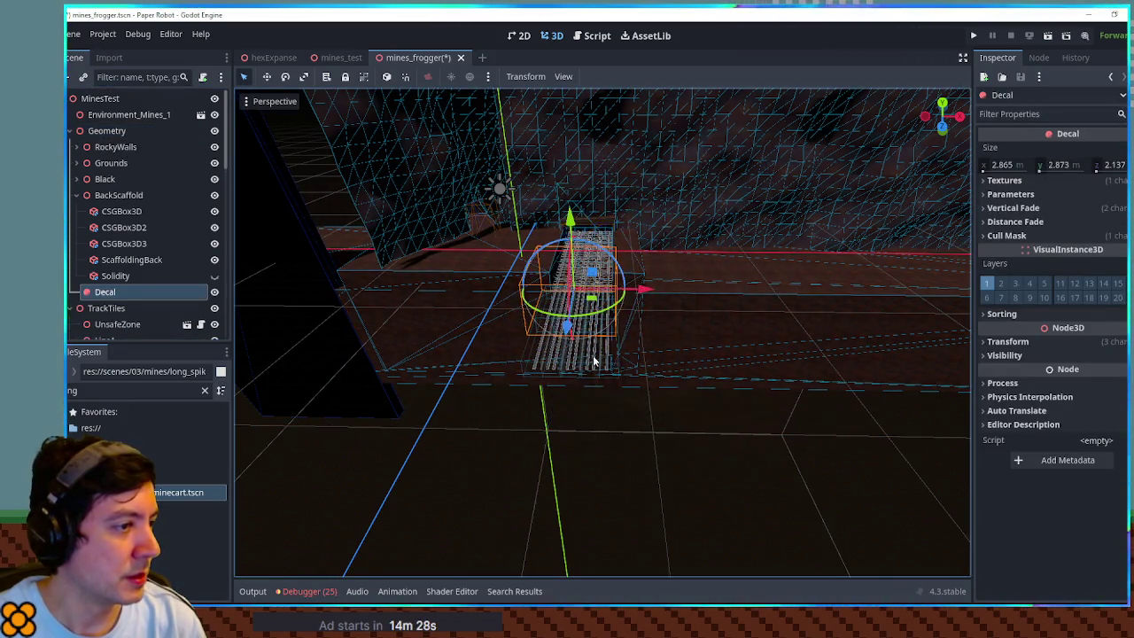
pyautogui.moveTo(593, 299)
pyautogui.mouseDown()
pyautogui.moveTo(506, 286)
pyautogui.moveTo(510, 277)
pyautogui.mouseUp()
pyautogui.press('f')
pyautogui.scroll(3, 593, 312)
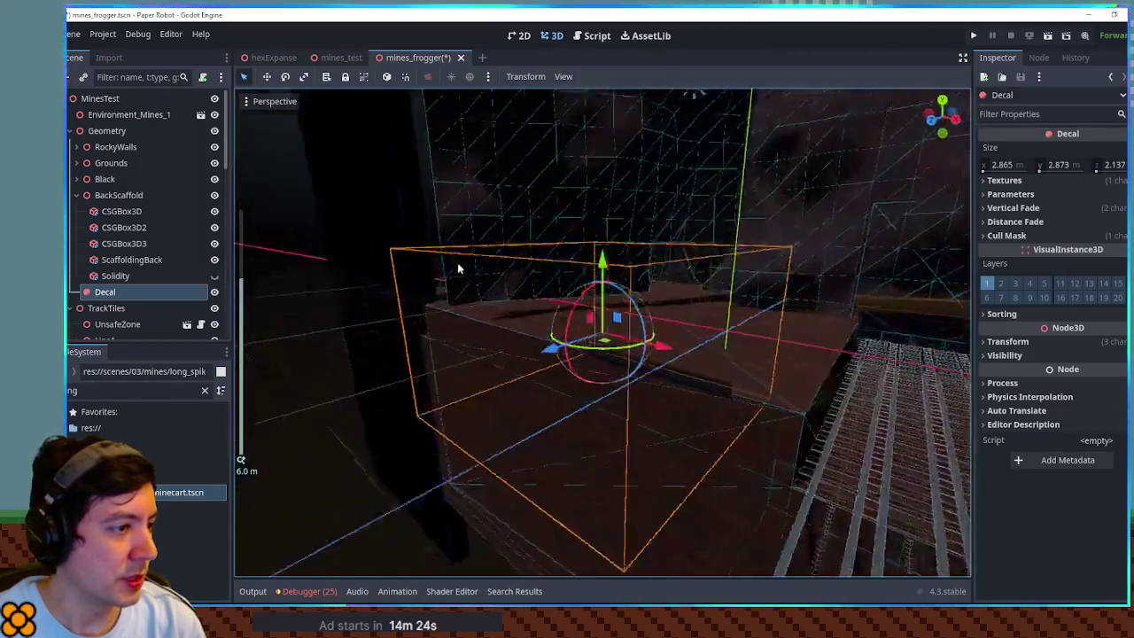
pyautogui.moveTo(594, 311)
pyautogui.mouseDown()
pyautogui.moveTo(616, 377)
pyautogui.moveTo(615, 496)
pyautogui.moveTo(618, 470)
pyautogui.moveTo(719, 450)
pyautogui.moveTo(607, 453)
pyautogui.mouseUp()
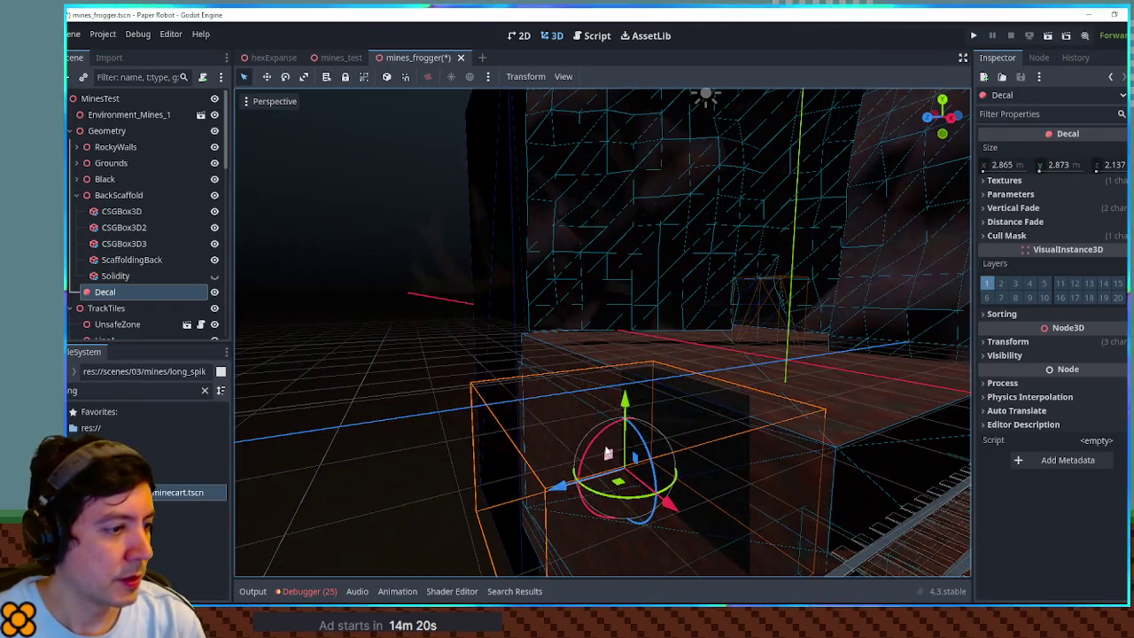
pyautogui.scroll(-3, 671, 417)
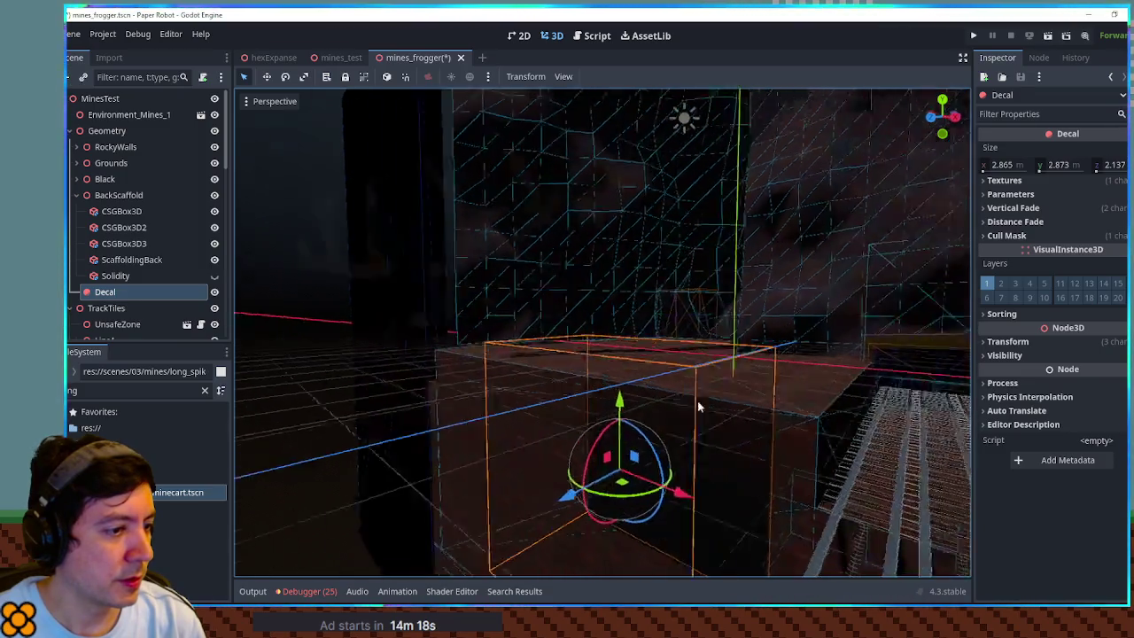
# - Stretch the Decal along X across the track, then delete it again
pyautogui.press('r')
pyautogui.moveTo(673, 371); pyautogui.dragTo(873, 381)
pyautogui.press('q')
pyautogui.moveTo(683, 367)
pyautogui.mouseDown()
pyautogui.moveTo(752, 354)
pyautogui.moveTo(705, 399)
pyautogui.moveTo(708, 388)
pyautogui.mouseUp()
pyautogui.press('r')
pyautogui.moveTo(753, 335)
pyautogui.mouseDown()
pyautogui.moveTo(841, 338)
pyautogui.moveTo(772, 349)
pyautogui.mouseUp()
pyautogui.scroll(5, 819, 368)
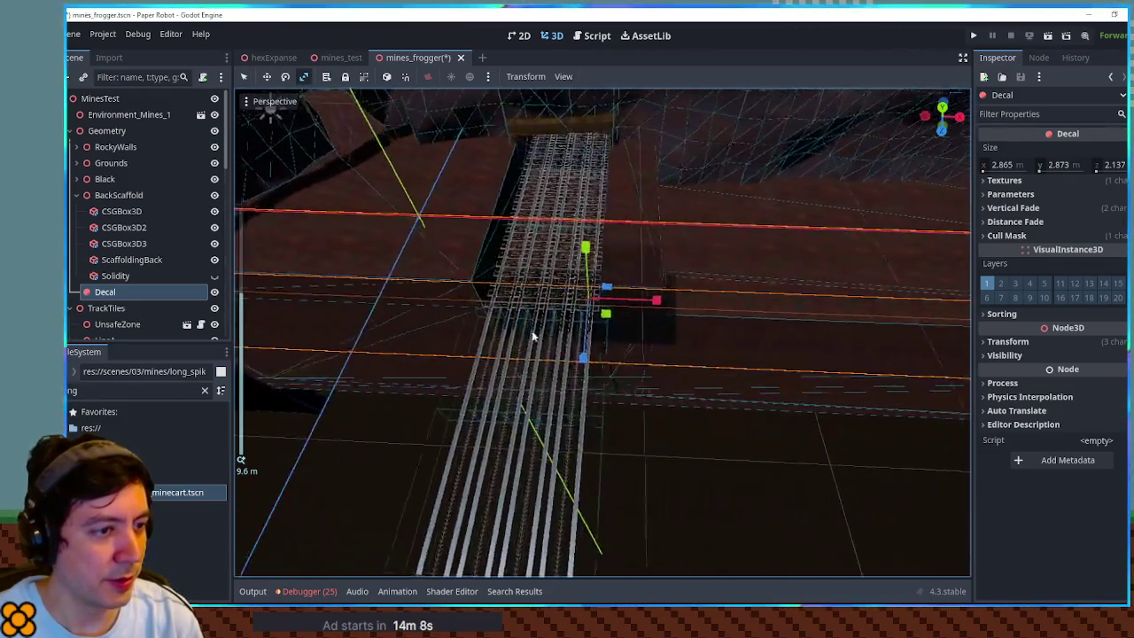
pyautogui.press('Delete')
pyautogui.press('Return')
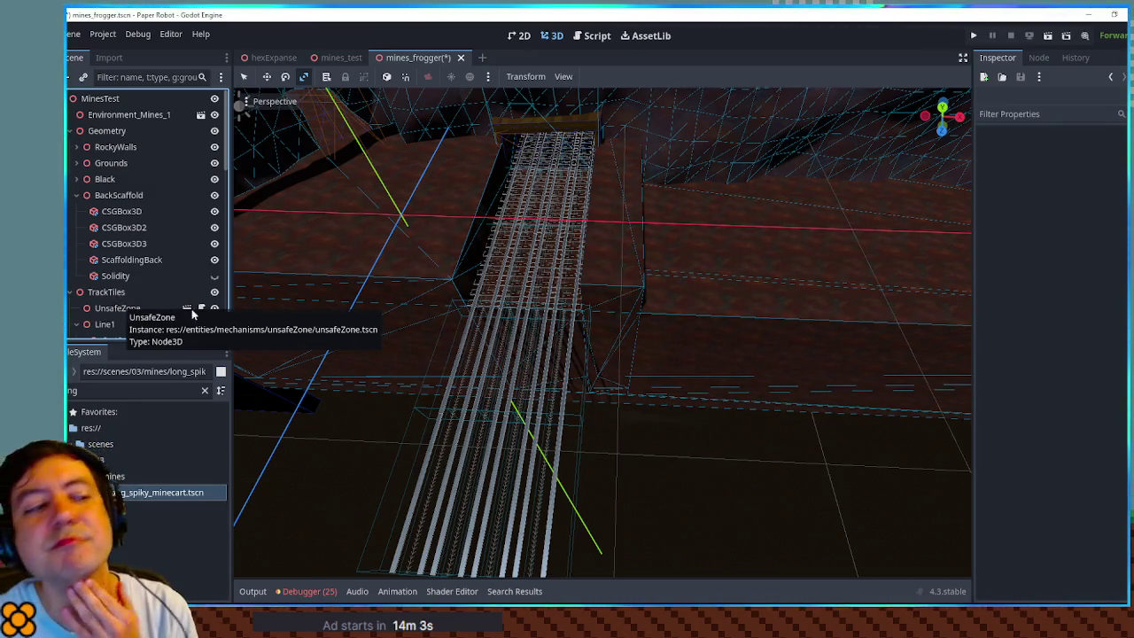
# - Search the project files for the fall zone and drag FallZone into the level
pyautogui.moveTo(562, 240)
pyautogui.mouseDown()
pyautogui.moveTo(506, 278)
pyautogui.moveTo(349, 214)
pyautogui.moveTo(526, 274)
pyautogui.moveTo(679, 291)
pyautogui.moveTo(539, 301)
pyautogui.moveTo(547, 168)
pyautogui.mouseUp()
pyautogui.scroll(3, 678, 291)
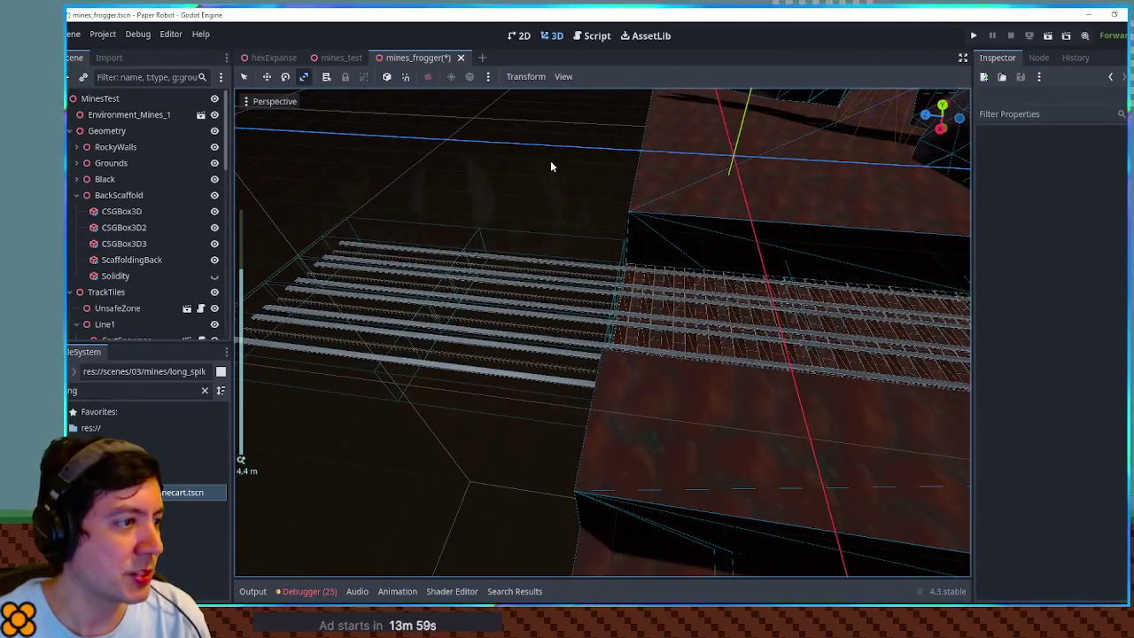
pyautogui.scroll(-3, 570, 326)
pyautogui.moveTo(510, 371)
pyautogui.mouseDown()
pyautogui.moveTo(569, 326)
pyautogui.moveTo(274, 316)
pyautogui.mouseUp()
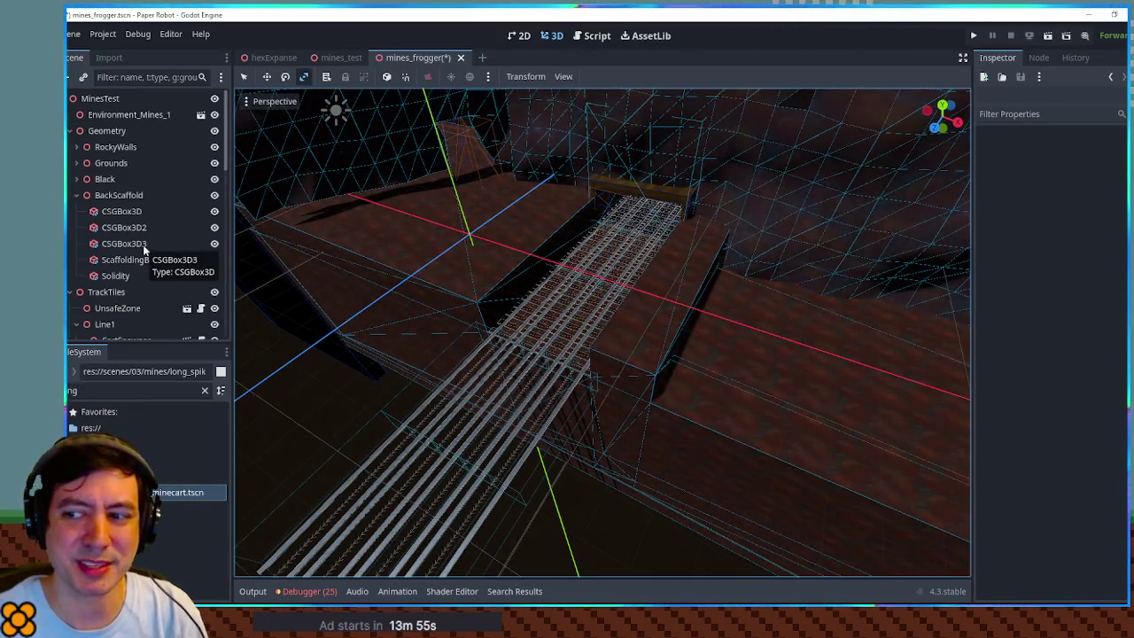
pyautogui.click(132, 76)
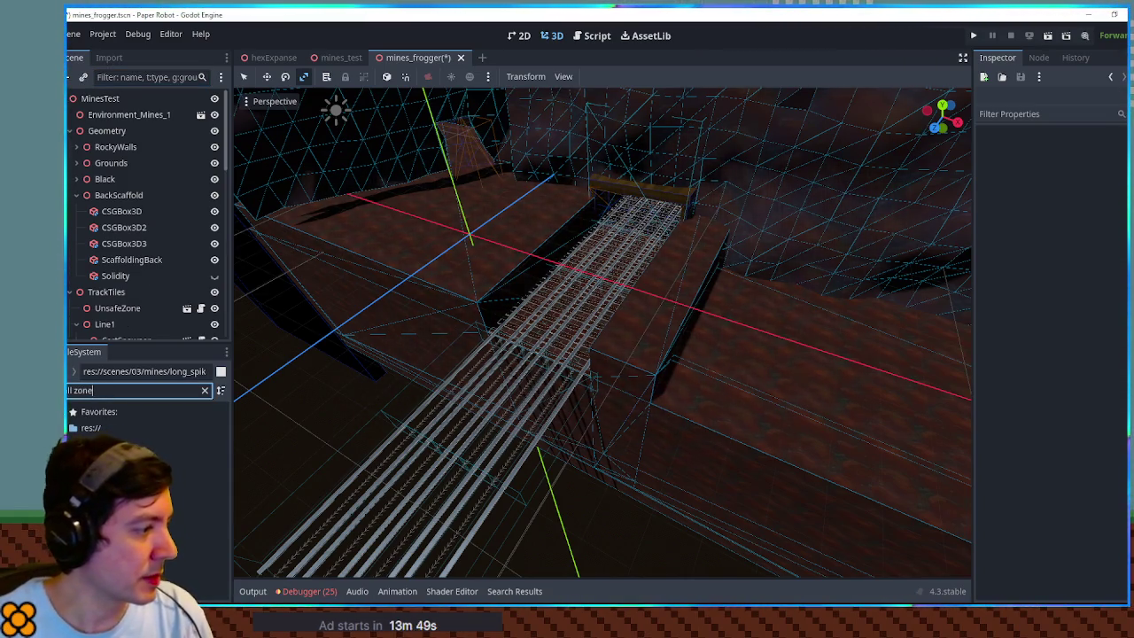
pyautogui.moveTo(141, 491)
pyautogui.mouseDown()
pyautogui.moveTo(142, 266)
pyautogui.moveTo(100, 99)
pyautogui.mouseUp()
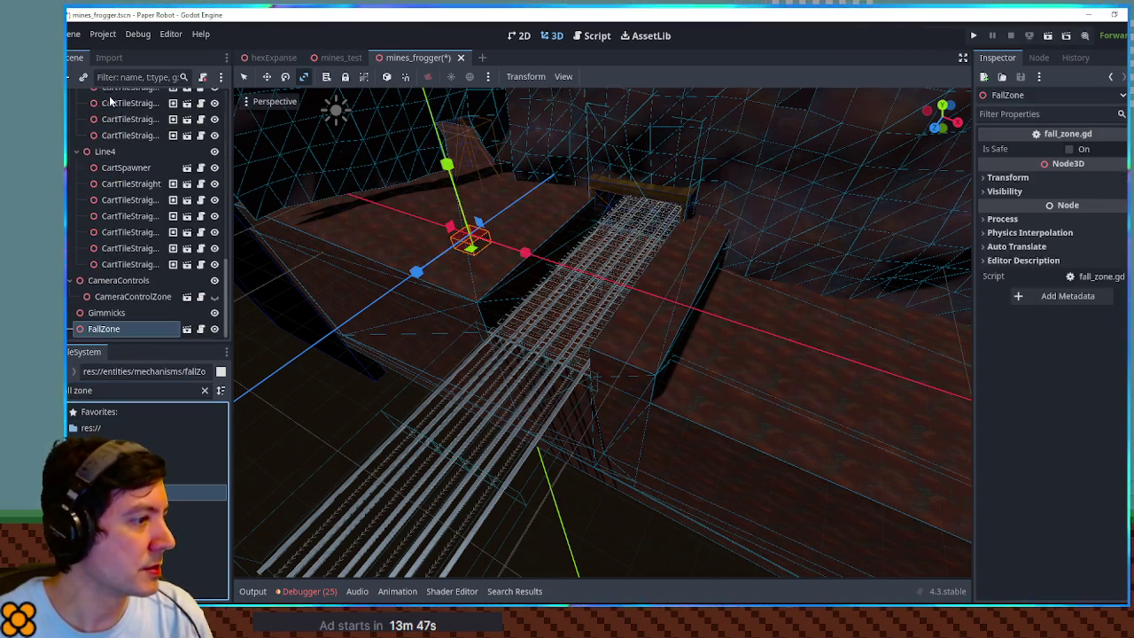
# - Place the FallZone beside the track and set its scale to 50 on all axes
pyautogui.scroll(-2, 499, 275)
pyautogui.moveTo(499, 276)
pyautogui.mouseDown()
pyautogui.moveTo(595, 319)
pyautogui.moveTo(562, 314)
pyautogui.mouseUp()
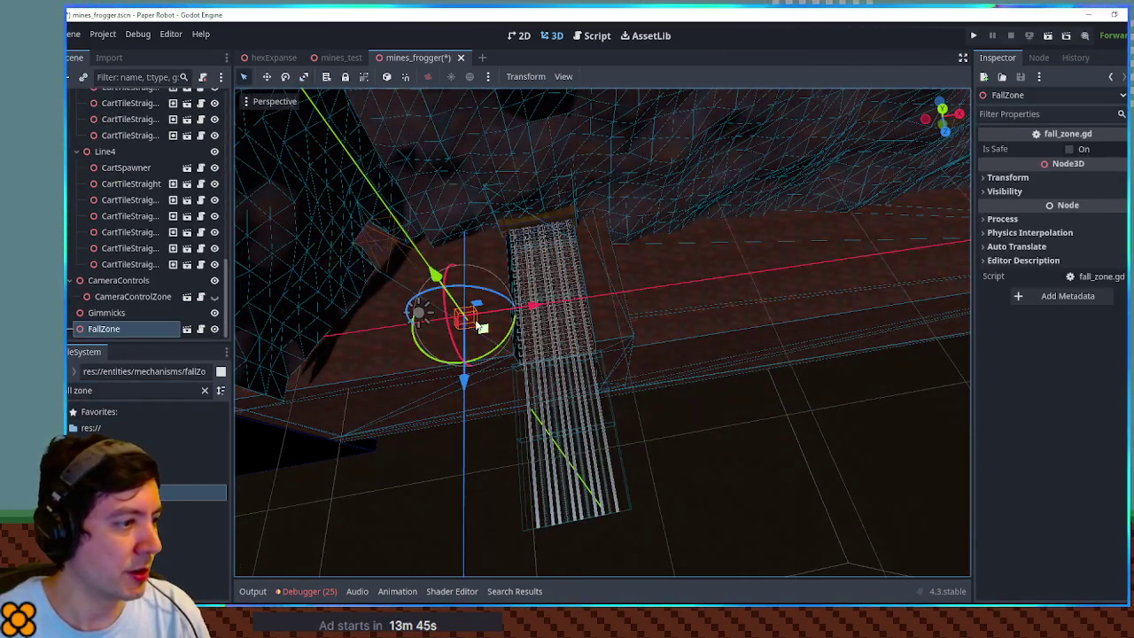
pyautogui.moveTo(488, 326); pyautogui.dragTo(747, 481)
pyautogui.click(1024, 181)
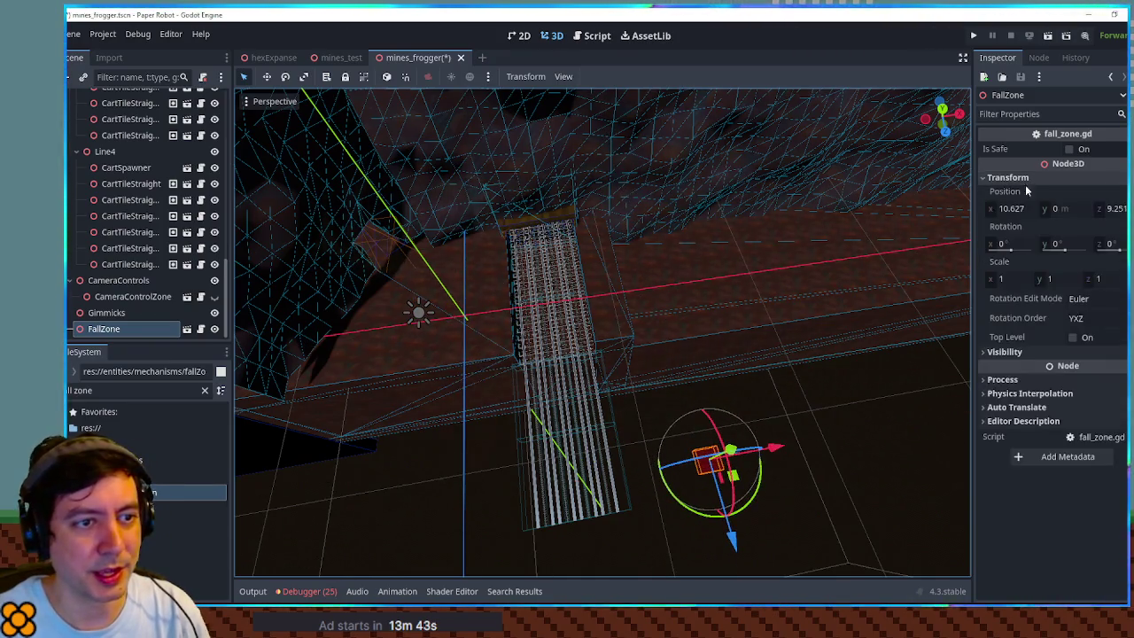
pyautogui.click(1017, 279)
pyautogui.write('50')
pyautogui.press('Return')
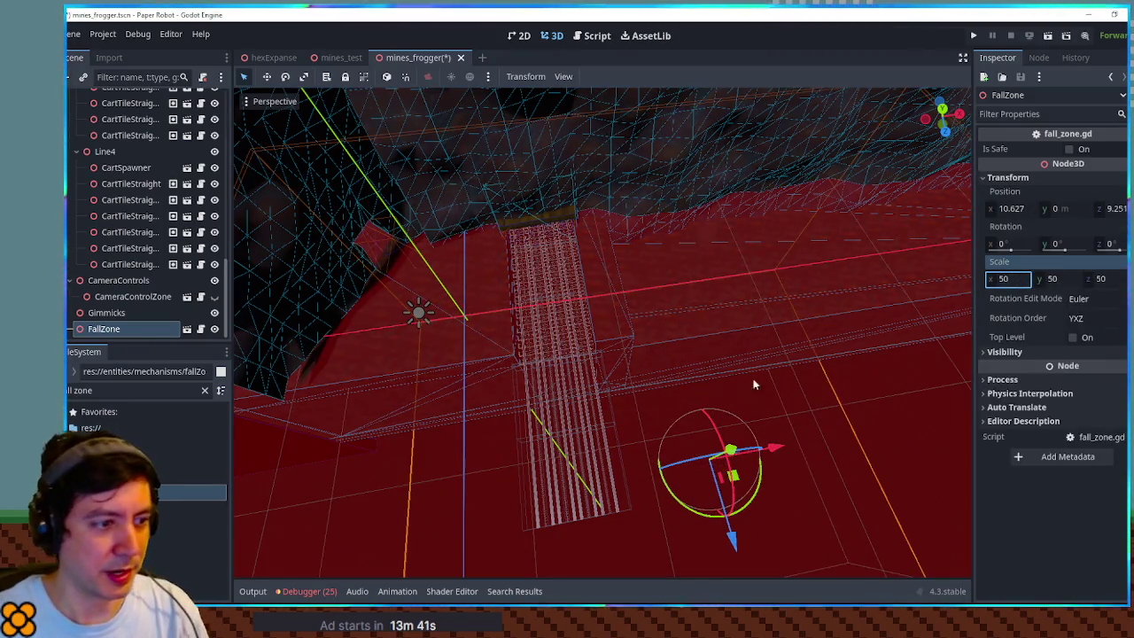
# - Position the FallZone along Z, Y and X, checking it from a top-down view
pyautogui.scroll(-5, 764, 383)
pyautogui.moveTo(749, 310)
pyautogui.mouseDown()
pyautogui.moveTo(831, 328)
pyautogui.moveTo(898, 320)
pyautogui.mouseUp()
pyautogui.moveTo(821, 241); pyautogui.dragTo(842, 211)
pyautogui.press('KP_7')
pyautogui.moveTo(697, 539); pyautogui.dragTo(762, 537)
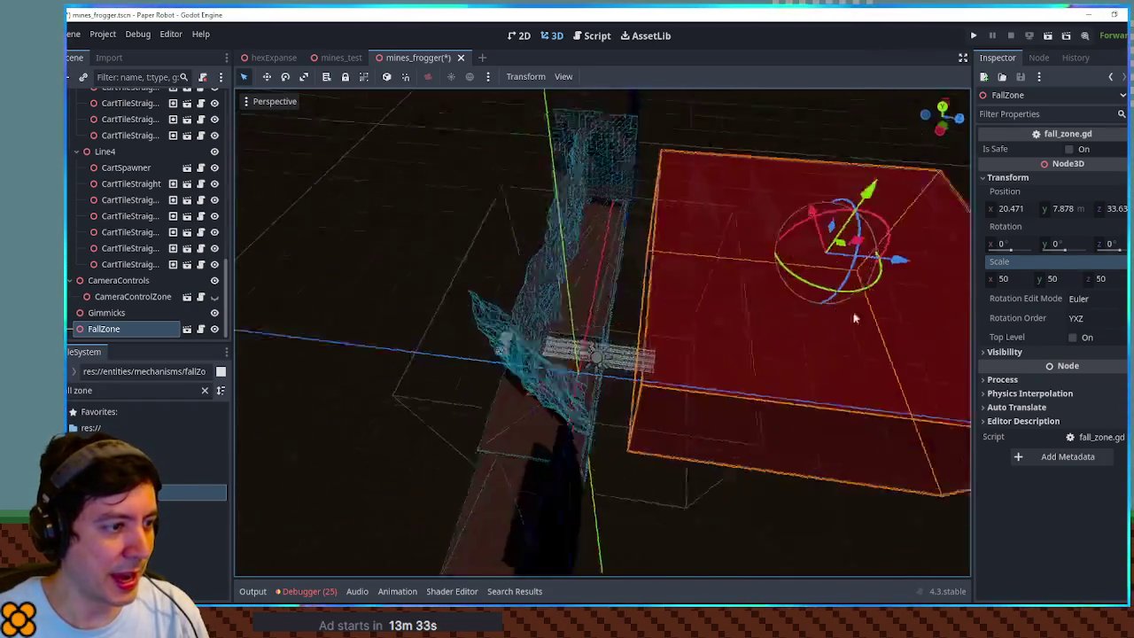
pyautogui.scroll(3, 902, 270)
pyautogui.moveTo(902, 270)
pyautogui.mouseDown()
pyautogui.moveTo(874, 269)
pyautogui.moveTo(711, 325)
pyautogui.mouseUp()
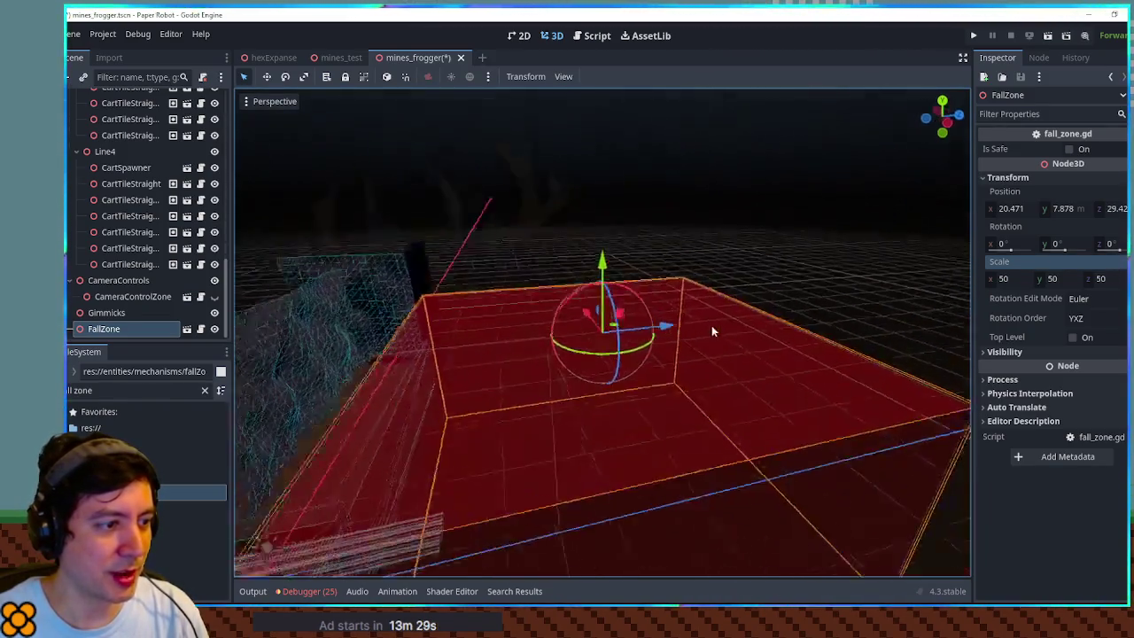
pyautogui.scroll(-4, 711, 331)
# - Turn on Is Safe for the FallZone, then hide it in the viewport
pyautogui.click(1072, 149)
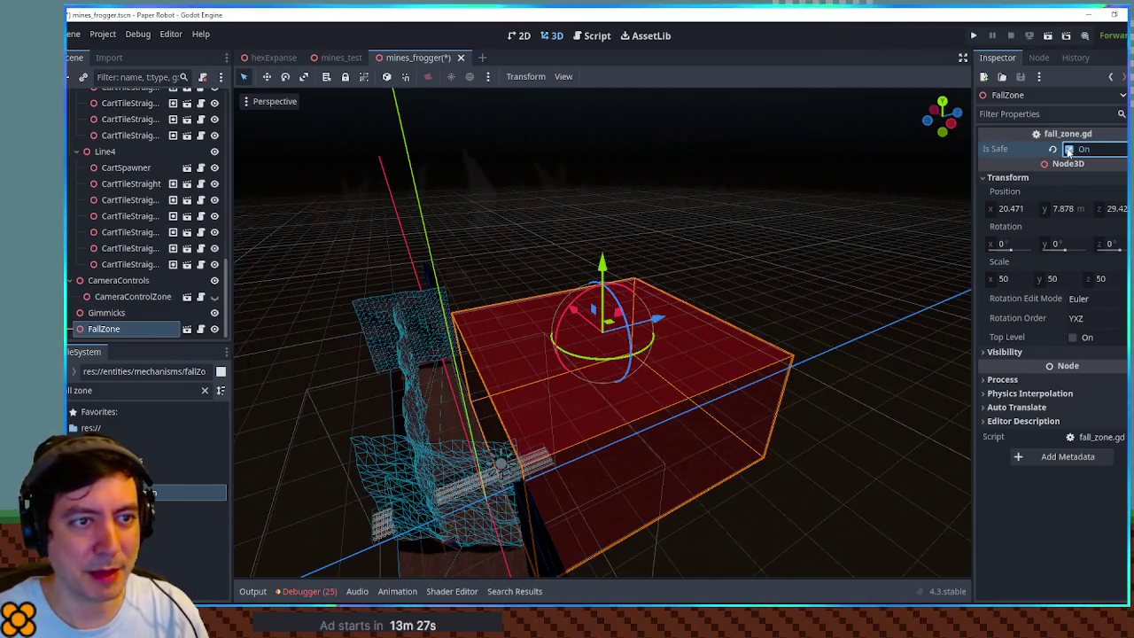
pyautogui.scroll(5, 708, 233)
pyautogui.moveTo(707, 233)
pyautogui.mouseDown()
pyautogui.moveTo(649, 266)
pyautogui.moveTo(498, 254)
pyautogui.mouseUp()
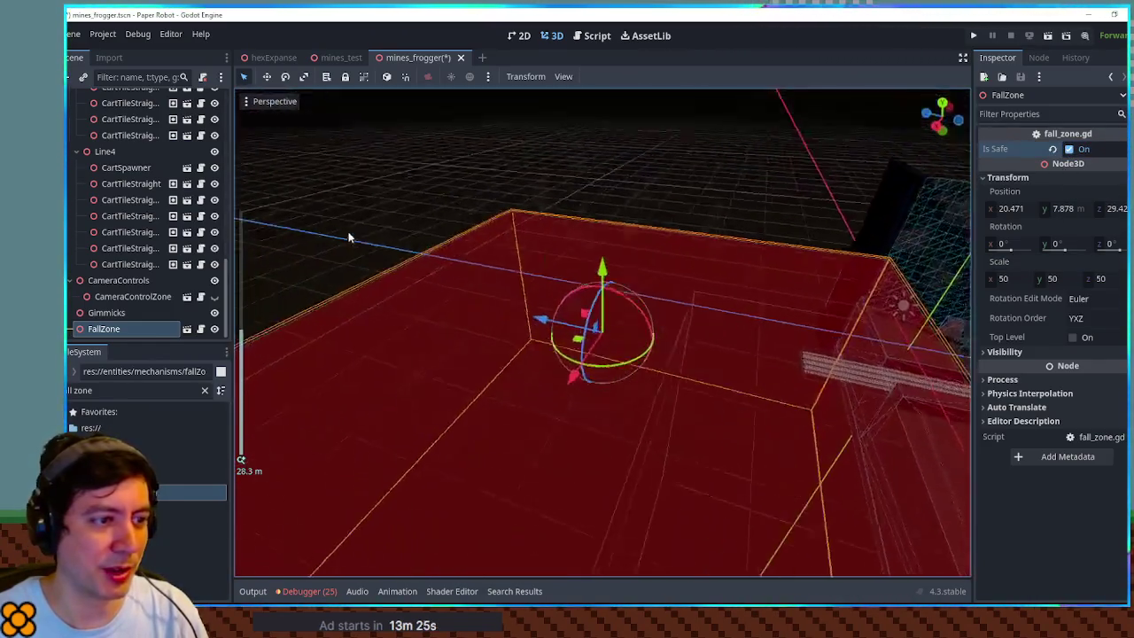
pyautogui.scroll(-6, 499, 253)
pyautogui.scroll(4, 643, 315)
pyautogui.moveTo(643, 315)
pyautogui.mouseDown()
pyautogui.moveTo(646, 377)
pyautogui.moveTo(620, 400)
pyautogui.moveTo(499, 340)
pyautogui.moveTo(590, 384)
pyautogui.moveTo(663, 366)
pyautogui.moveTo(922, 381)
pyautogui.mouseUp()
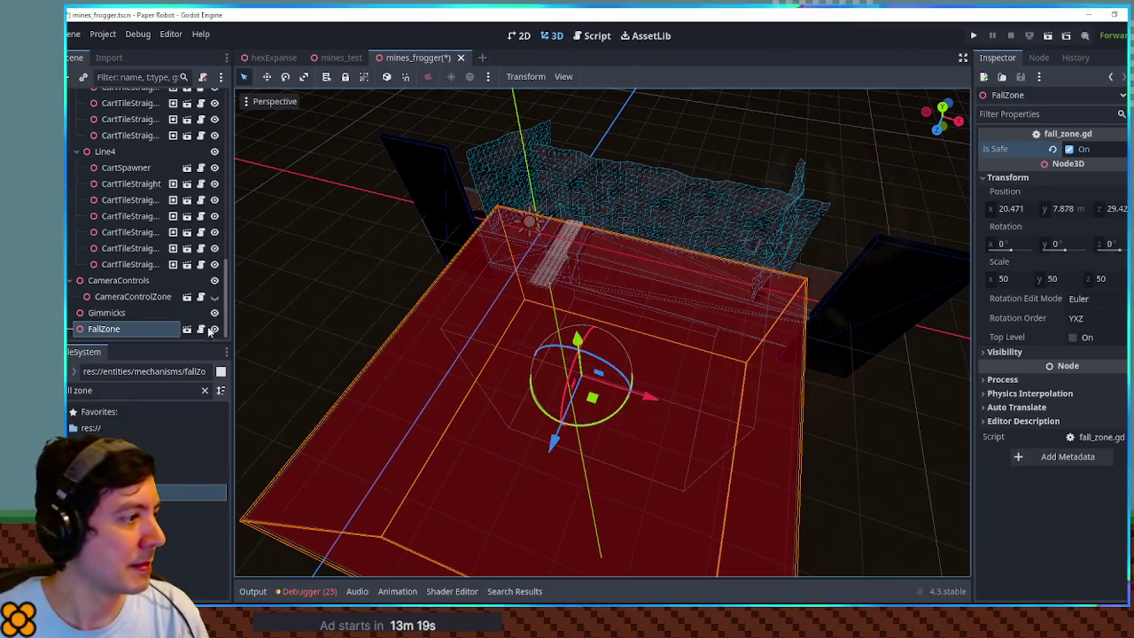
pyautogui.click(212, 329)
pyautogui.click(403, 271)
# - Widen the thin Floor3 box to 6 along X
pyautogui.scroll(5, 539, 209)
pyautogui.moveTo(614, 430)
pyautogui.mouseDown()
pyautogui.moveTo(588, 315)
pyautogui.moveTo(544, 266)
pyautogui.mouseUp()
pyautogui.click(540, 274)
pyautogui.click(541, 284)
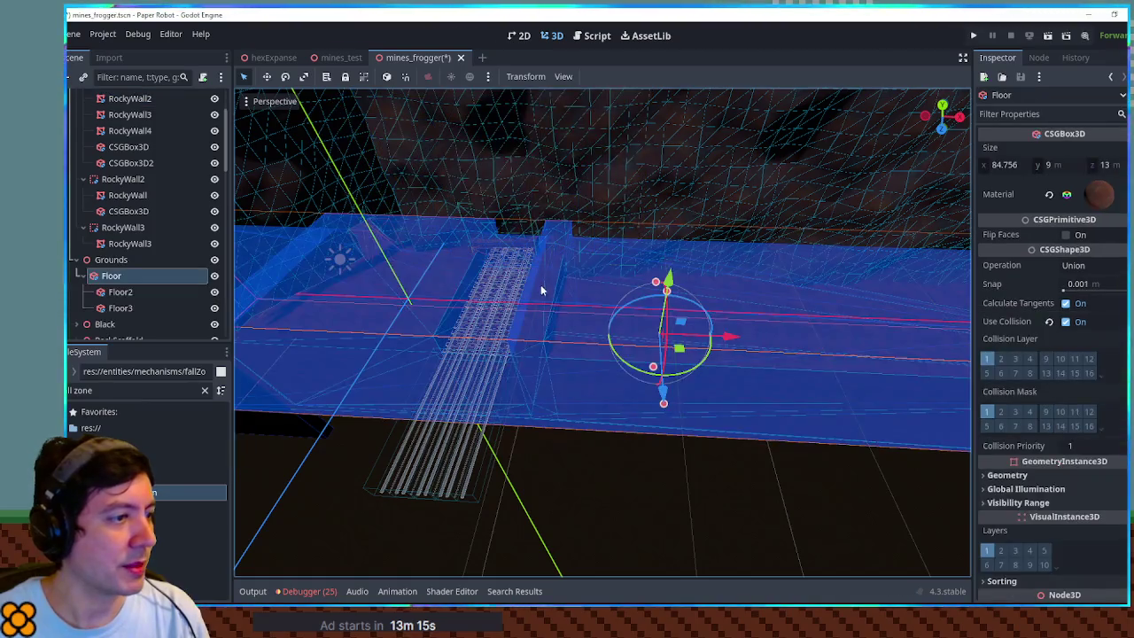
pyautogui.click(549, 315)
pyautogui.moveTo(566, 315); pyautogui.dragTo(616, 324)
# - Lower Floor2's height to 3
pyautogui.moveTo(594, 365)
pyautogui.mouseDown()
pyautogui.moveTo(594, 275)
pyautogui.moveTo(602, 417)
pyautogui.moveTo(603, 253)
pyautogui.moveTo(554, 293)
pyautogui.moveTo(177, 235)
pyautogui.mouseUp()
pyautogui.scroll(4, 602, 425)
pyautogui.click(120, 292)
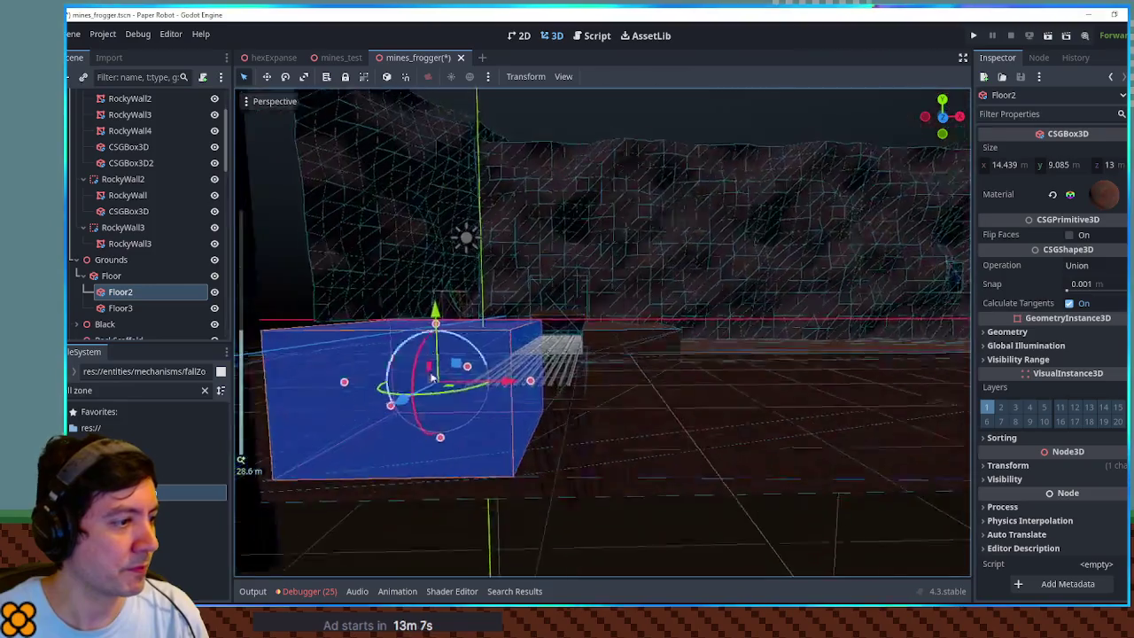
pyautogui.moveTo(419, 434)
pyautogui.mouseDown()
pyautogui.moveTo(446, 393)
pyautogui.moveTo(445, 365)
pyautogui.mouseUp()
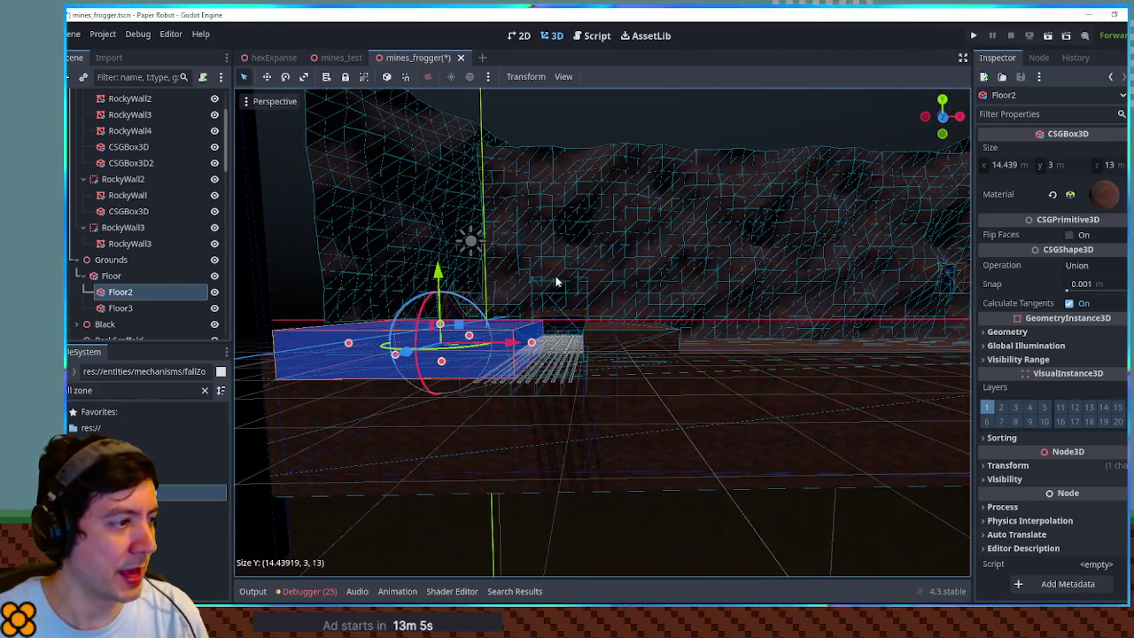
pyautogui.scroll(6, 550, 282)
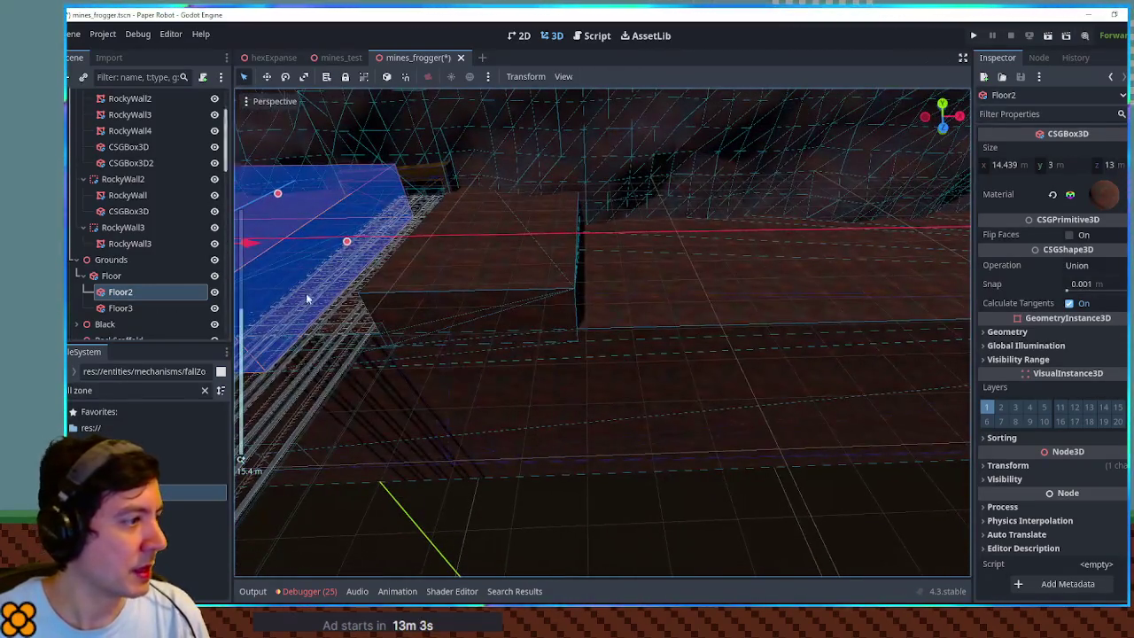
pyautogui.moveTo(497, 237)
pyautogui.mouseDown()
pyautogui.moveTo(498, 266)
pyautogui.moveTo(484, 222)
pyautogui.moveTo(617, 233)
pyautogui.moveTo(562, 249)
pyautogui.moveTo(366, 209)
pyautogui.mouseUp()
# - Duplicate the BackScaffold group as BackScaffold2 and move it about 10 along X
pyautogui.click(520, 194)
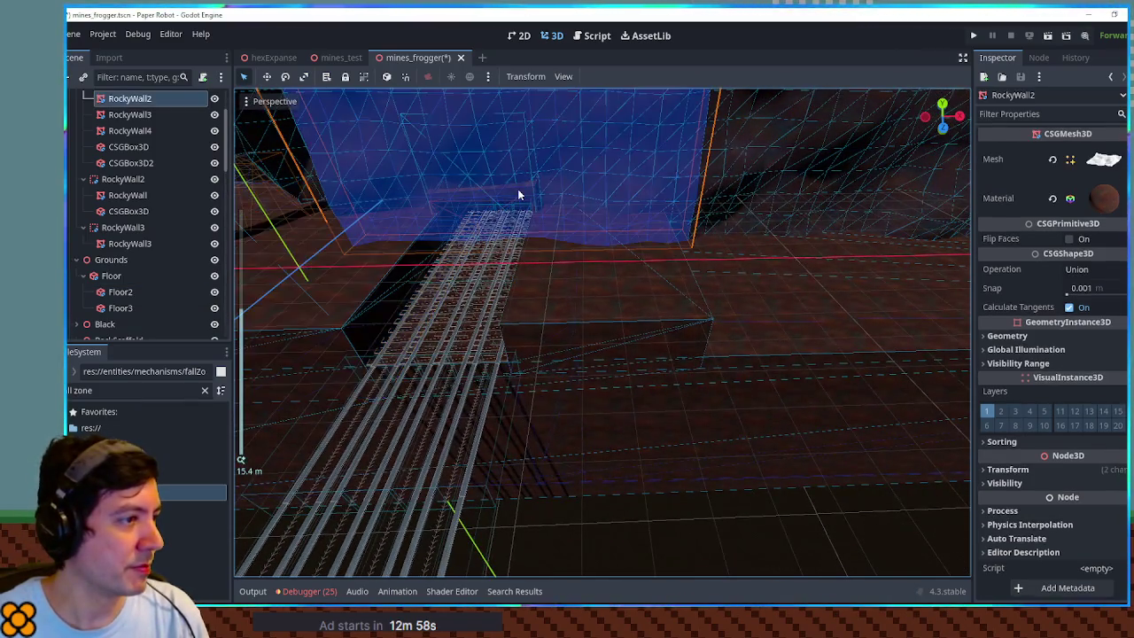
pyautogui.click(534, 195)
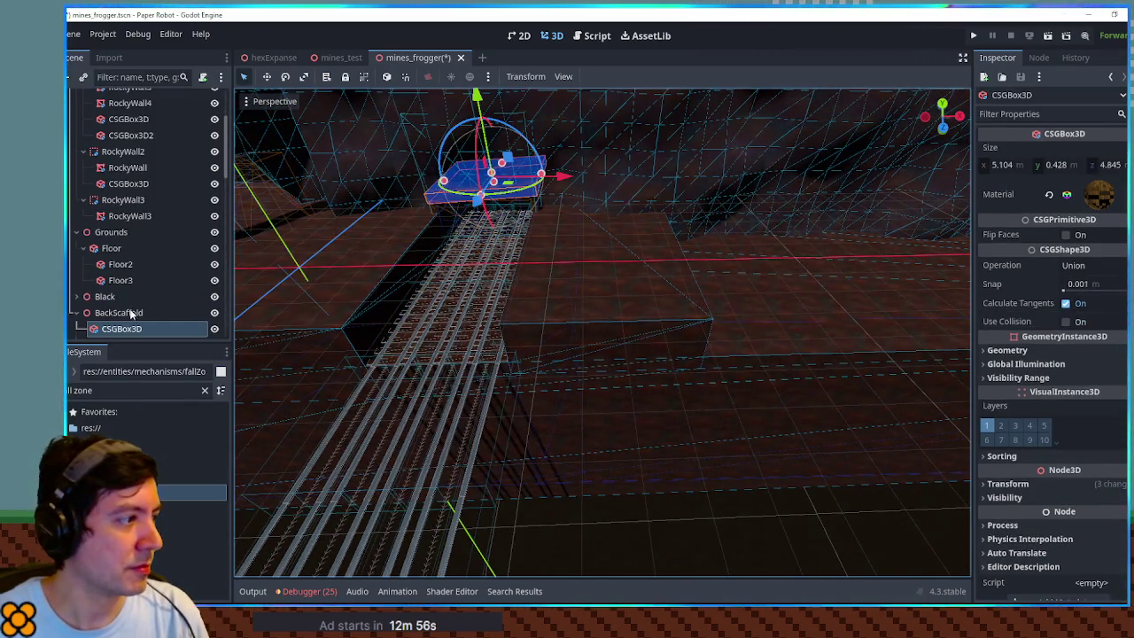
pyautogui.doubleClick(131, 313)
pyautogui.hotkey('ctrl', 'd')
pyautogui.moveTo(750, 310); pyautogui.dragTo(969, 298)
pyautogui.scroll(-5, 708, 257)
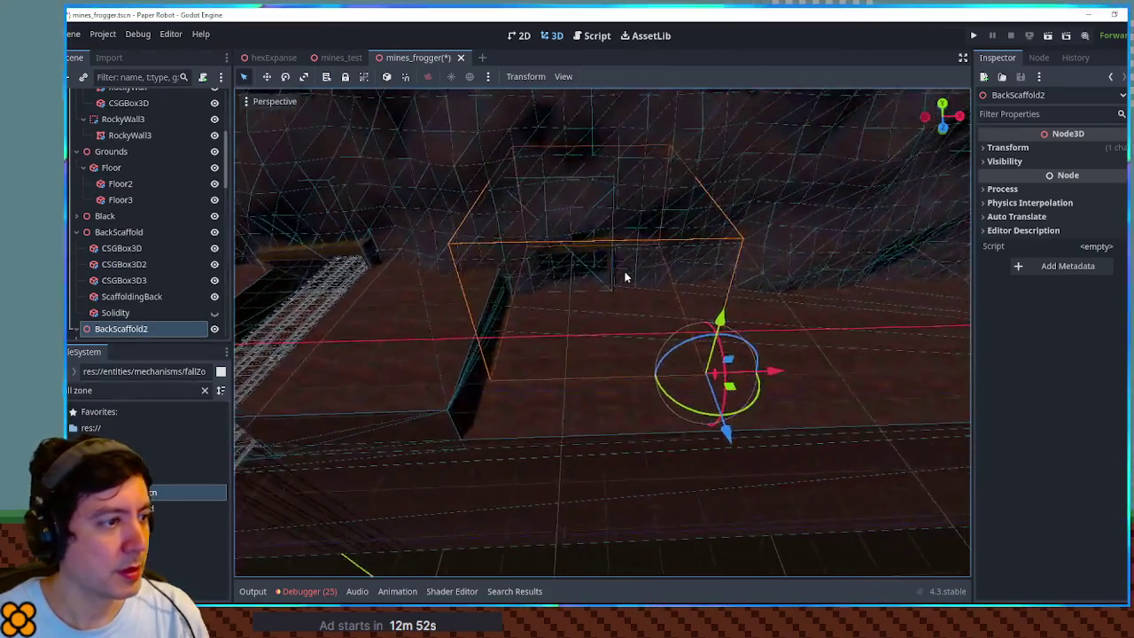
pyautogui.moveTo(753, 398); pyautogui.dragTo(744, 409)
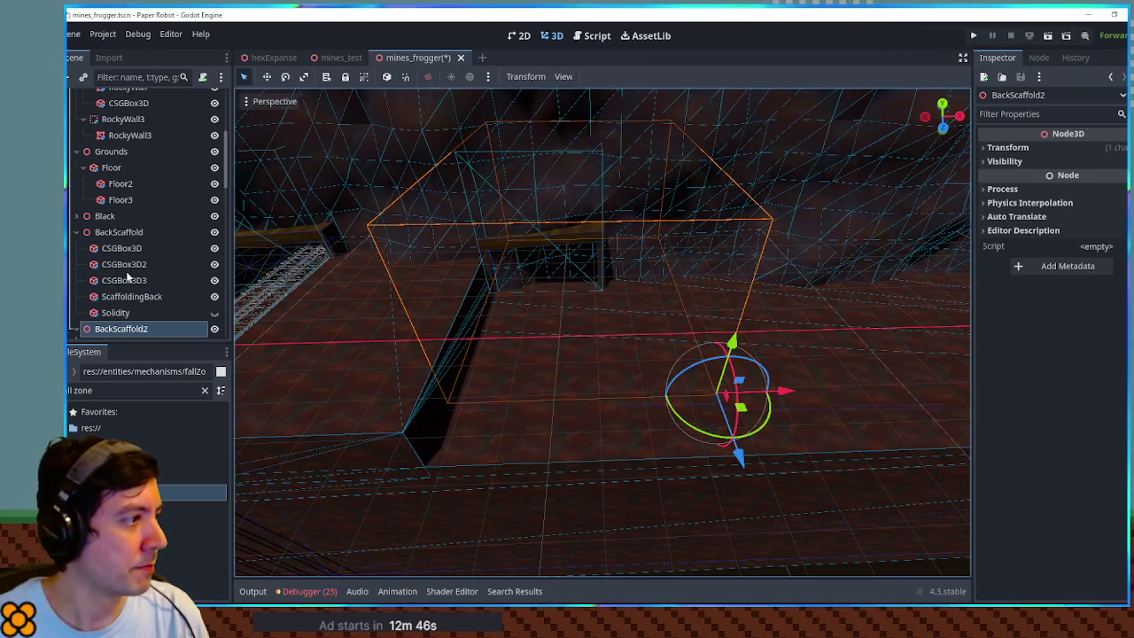
# - Move the selection from RockyWall2 and RockyWall3 to a straight cart track tile
pyautogui.scroll(3, 349, 241)
pyautogui.click(552, 178)
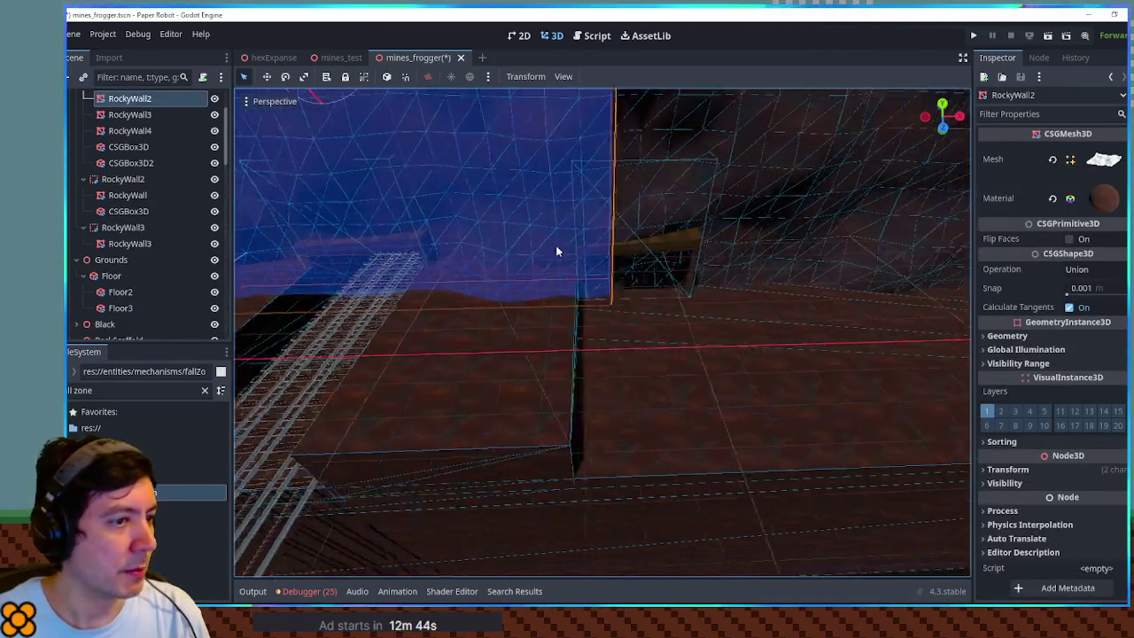
pyautogui.click(552, 239)
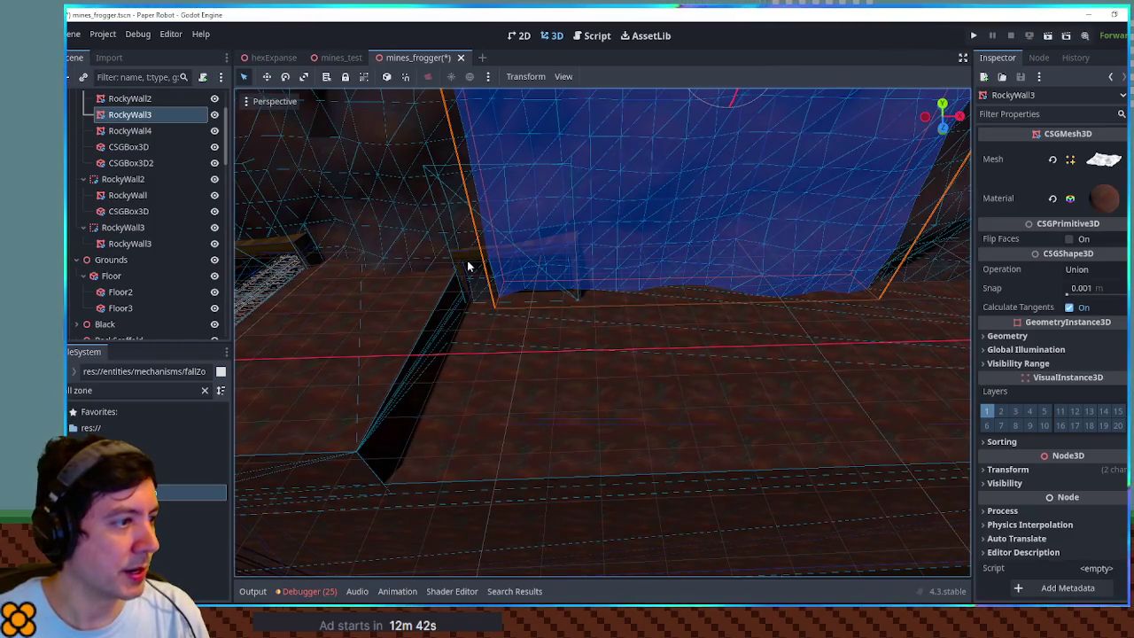
pyautogui.click(468, 267)
pyautogui.click(543, 326)
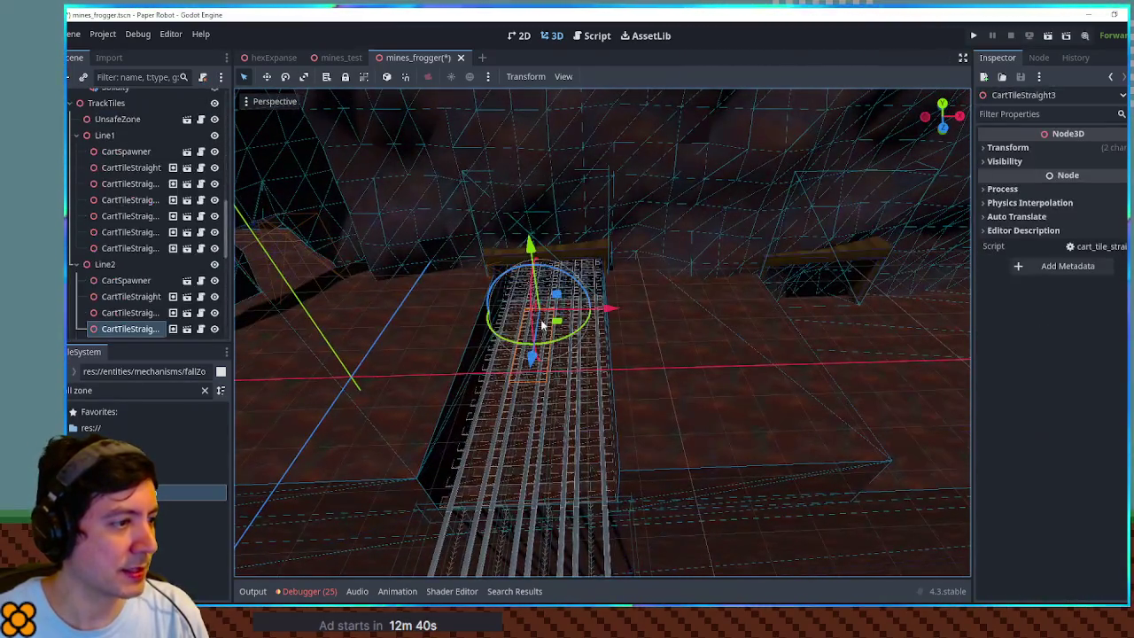
# - Duplicate lanes Line1–Line4 and shift the copies sideways along X
pyautogui.click(112, 265)
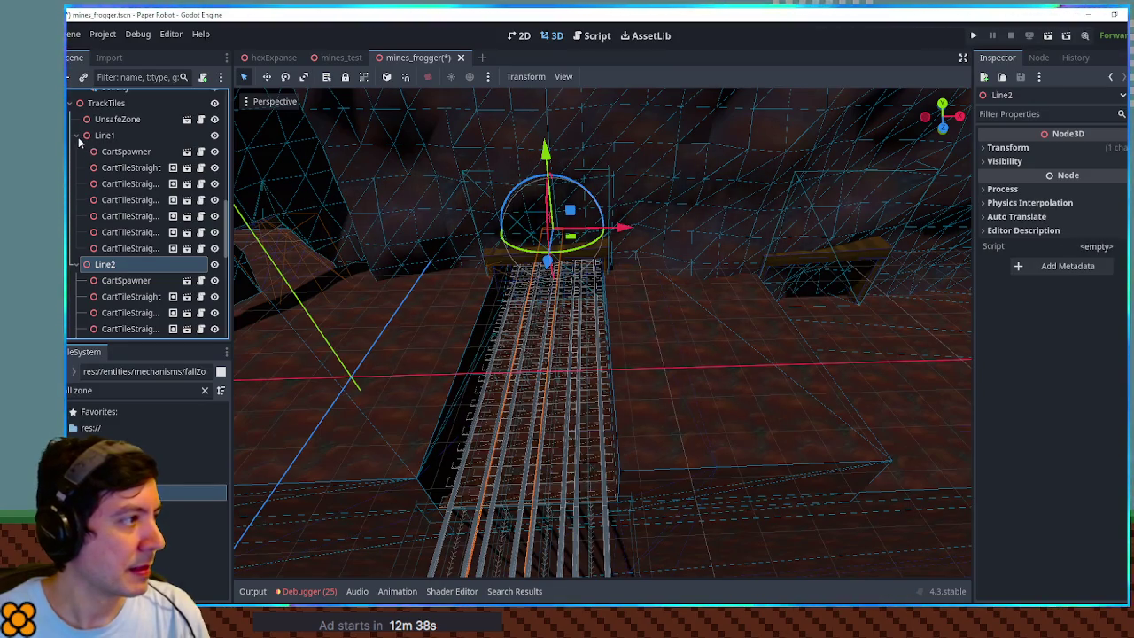
pyautogui.click(77, 135)
pyautogui.click(77, 152)
pyautogui.click(77, 183)
pyautogui.click(115, 216)
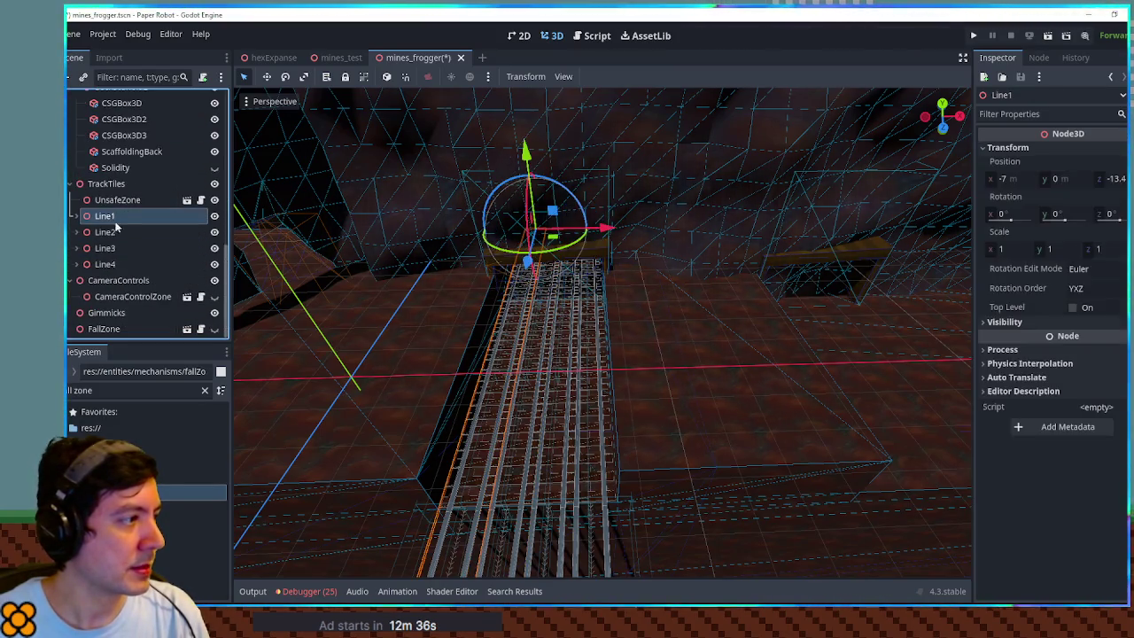
pyautogui.keyDown('shift'); pyautogui.click(105, 264); pyautogui.keyUp('shift')
pyautogui.scroll(-3, 424, 249)
pyautogui.hotkey('ctrl', 'd')
pyautogui.moveTo(650, 270); pyautogui.dragTo(748, 271)
# - Duplicate the lane copies again and move them a further 5 m along X
pyautogui.press('f')
pyautogui.scroll(5, 628, 273)
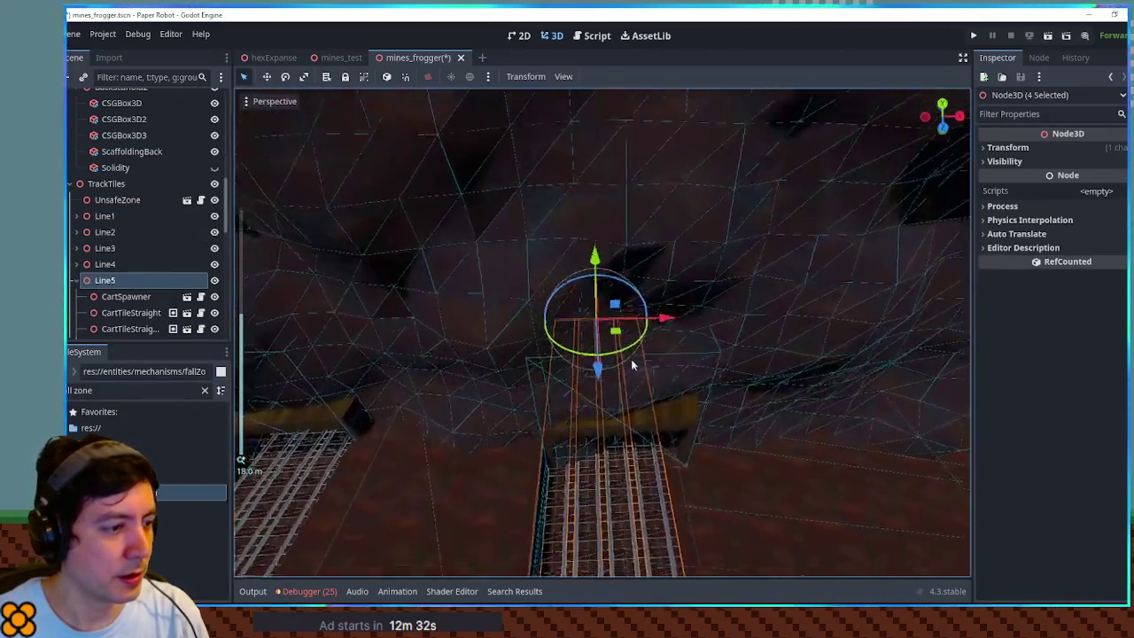
pyautogui.moveTo(660, 256); pyautogui.dragTo(584, 278)
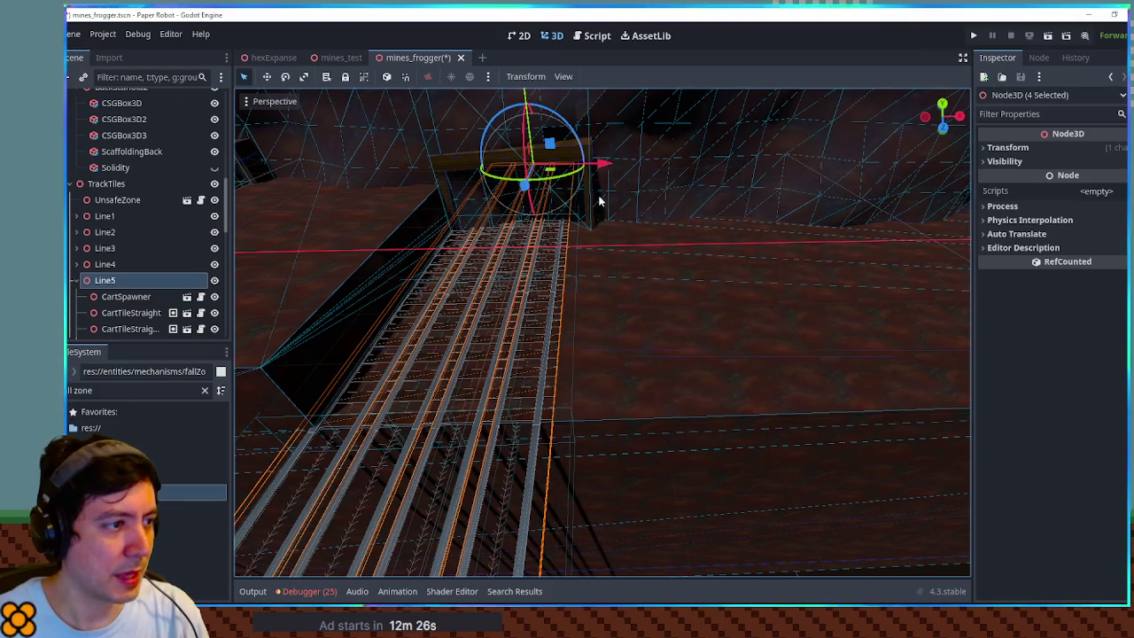
pyautogui.hotkey('ctrl', 'd')
pyautogui.moveTo(612, 171)
pyautogui.mouseDown()
pyautogui.moveTo(795, 161)
pyautogui.moveTo(683, 165)
pyautogui.mouseUp()
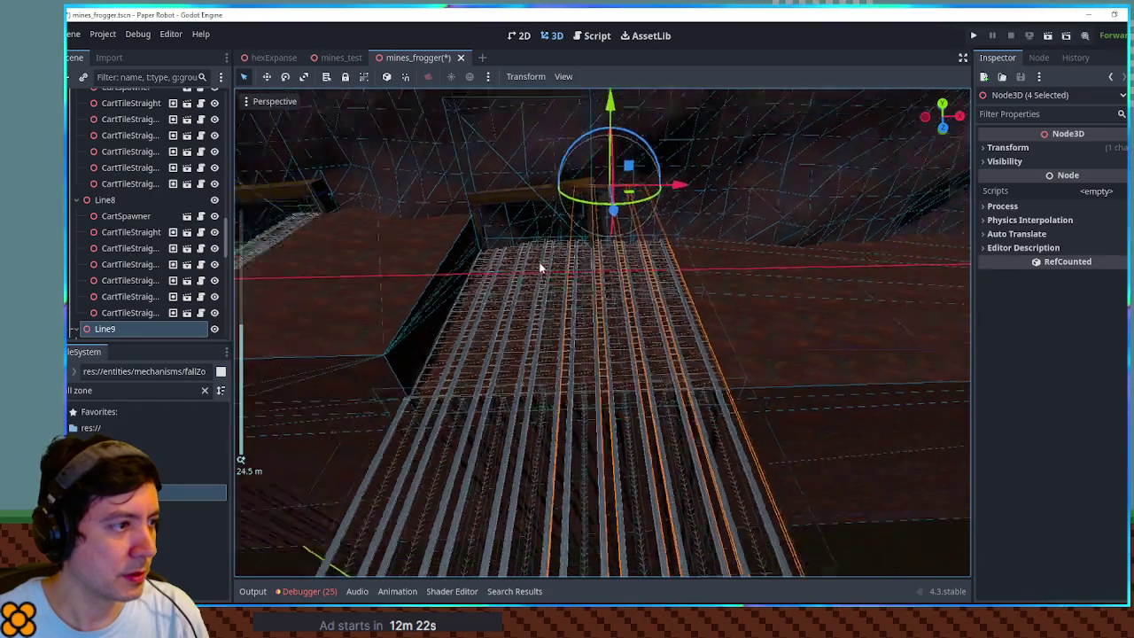
pyautogui.click(435, 324)
# - Narrow Floor3 from 6 m to 5.7 m wide in the front orthographic view
pyautogui.click(132, 130)
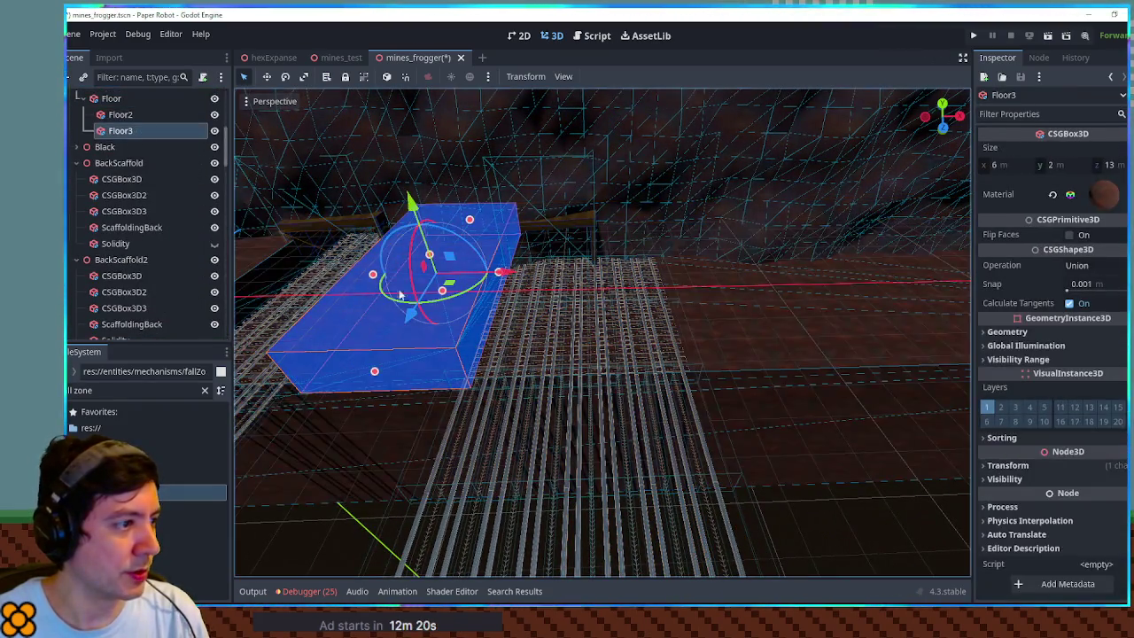
pyautogui.press('KP_7')
pyautogui.press('KP_1')
pyautogui.scroll(5, 520, 228)
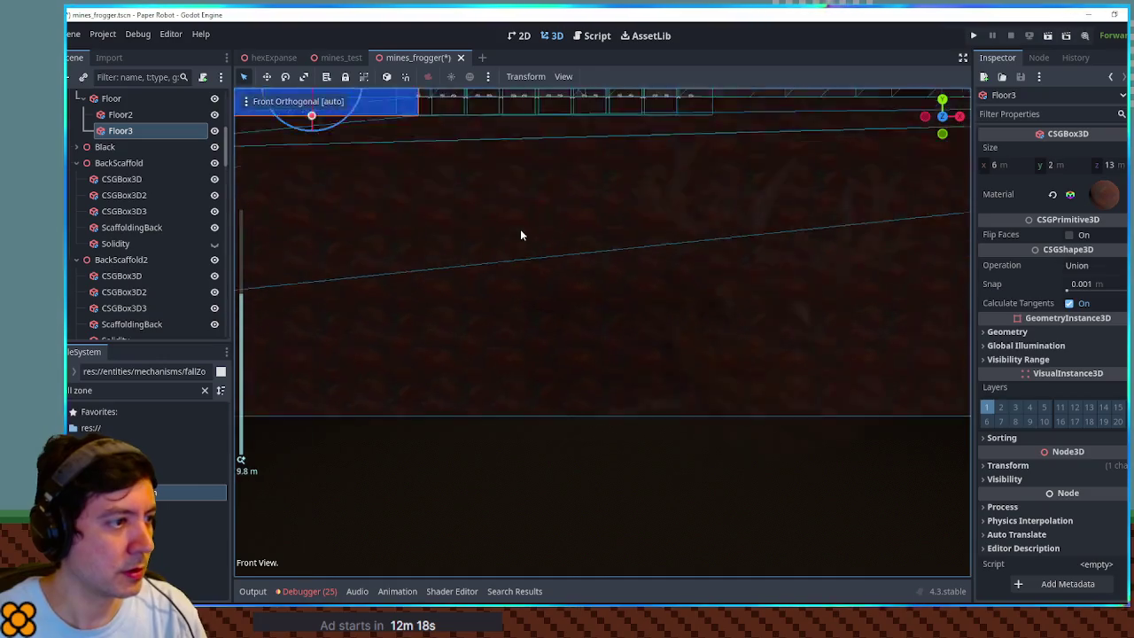
pyautogui.press('f')
pyautogui.scroll(8, 699, 399)
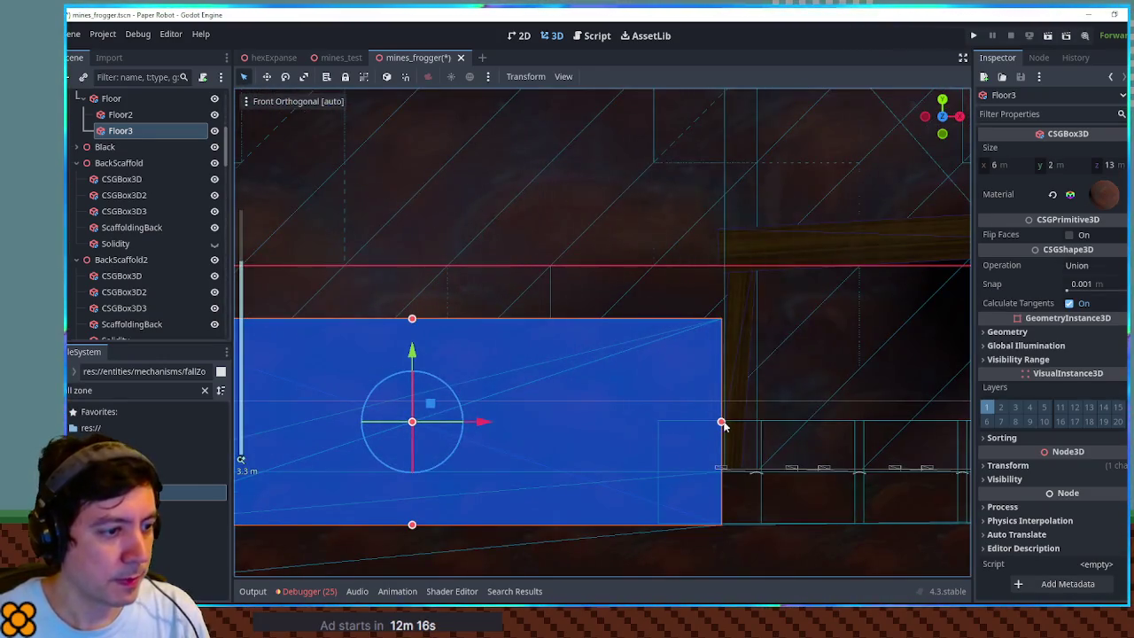
pyautogui.moveTo(720, 423); pyautogui.dragTo(711, 423)
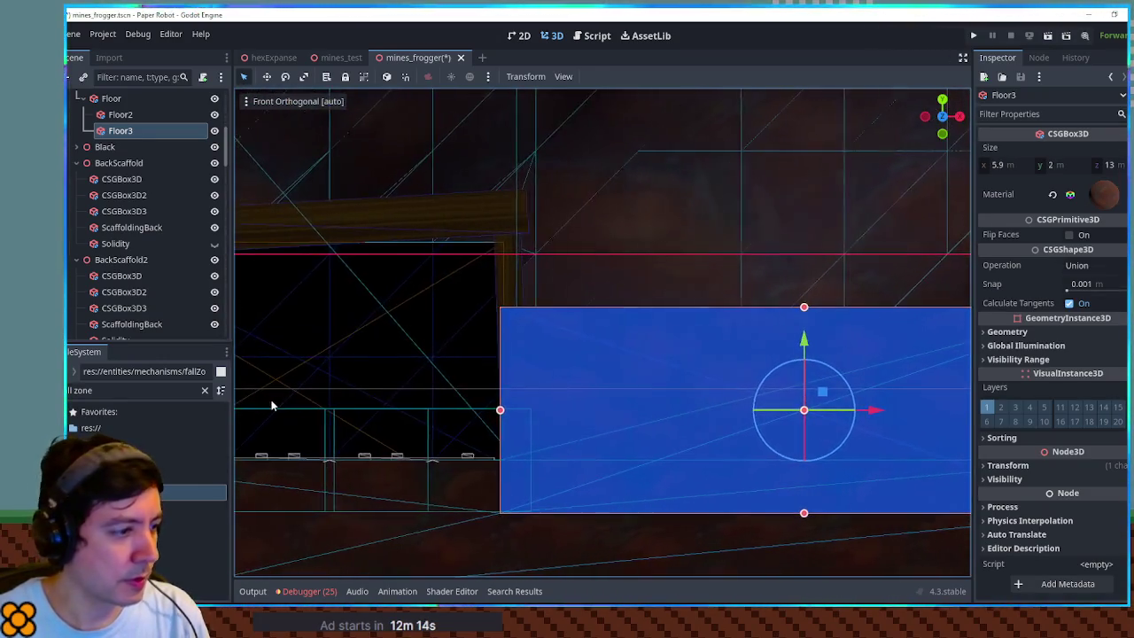
pyautogui.moveTo(270, 405); pyautogui.dragTo(163, 395)
pyautogui.moveTo(683, 381); pyautogui.dragTo(258, 322)
pyautogui.moveTo(694, 364); pyautogui.dragTo(683, 363)
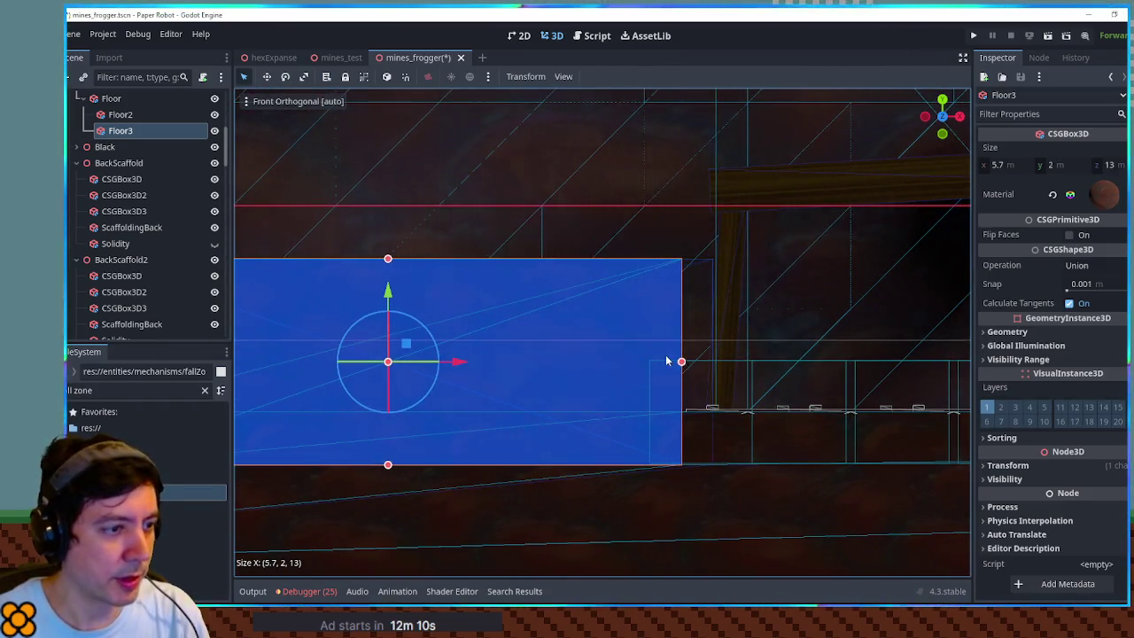
pyautogui.scroll(-5, 658, 354)
pyautogui.click(750, 502)
# - Duplicate Floor3 as Floor4, move it 14 m along X and shrink it to 3 m wide
pyautogui.moveTo(749, 501)
pyautogui.mouseDown()
pyautogui.moveTo(667, 307)
pyautogui.moveTo(666, 340)
pyautogui.moveTo(487, 322)
pyautogui.mouseUp()
pyautogui.click(475, 325)
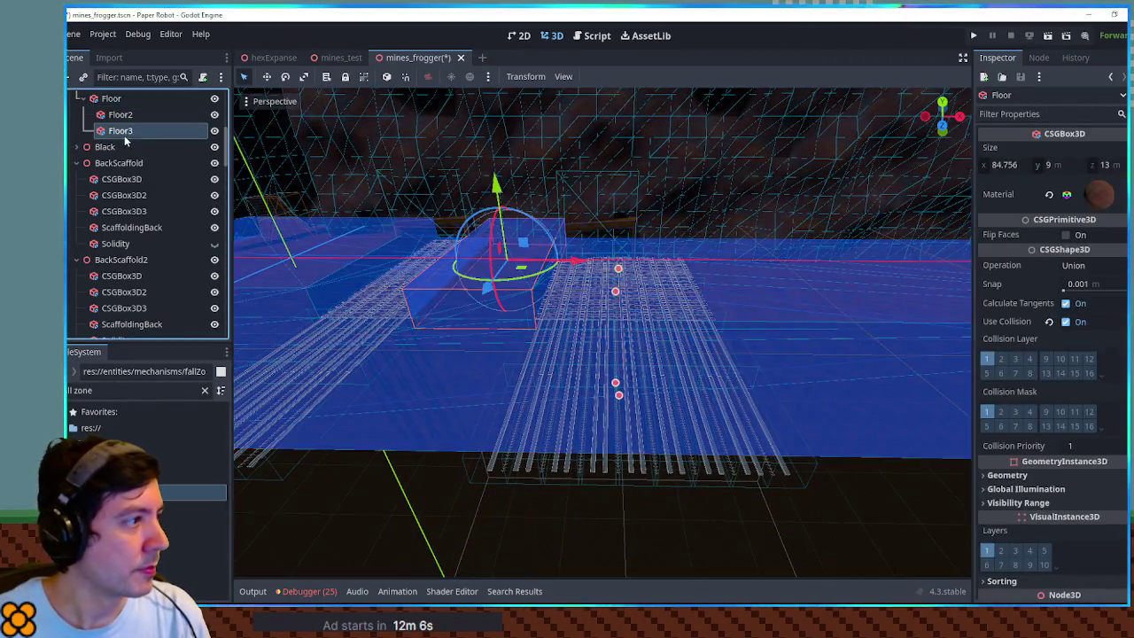
pyautogui.hotkey('ctrl', 'd')
pyautogui.moveTo(574, 261)
pyautogui.mouseDown()
pyautogui.moveTo(864, 261)
pyautogui.moveTo(820, 266)
pyautogui.mouseUp()
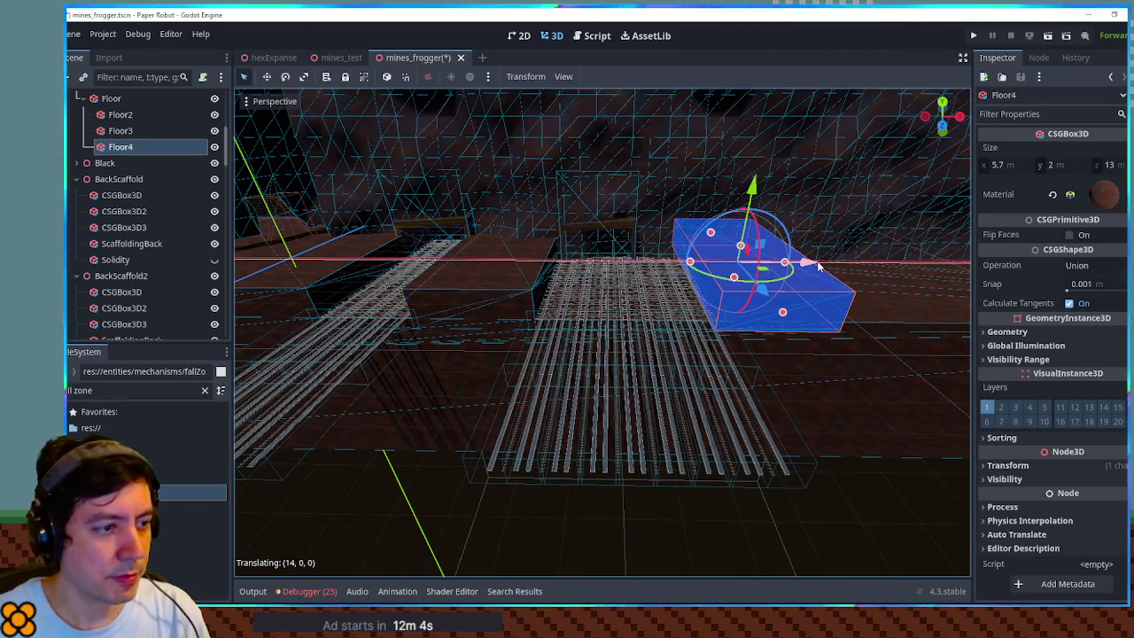
pyautogui.press('f')
pyautogui.scroll(5, 711, 322)
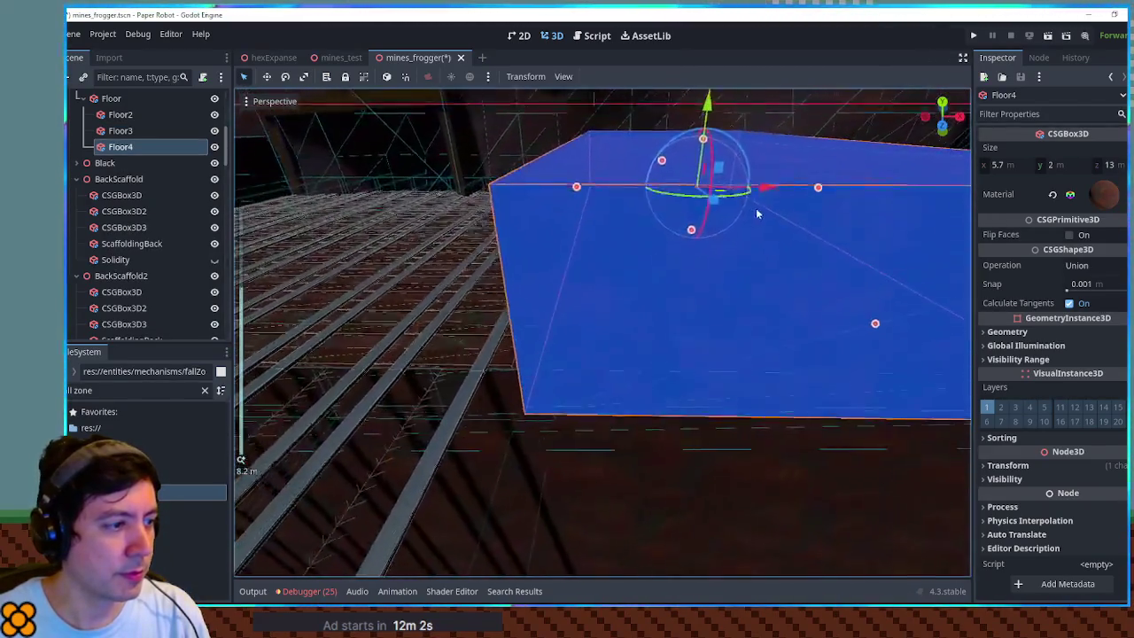
pyautogui.scroll(-8, 767, 231)
pyautogui.moveTo(705, 267)
pyautogui.mouseDown()
pyautogui.moveTo(634, 266)
pyautogui.moveTo(655, 268)
pyautogui.mouseUp()
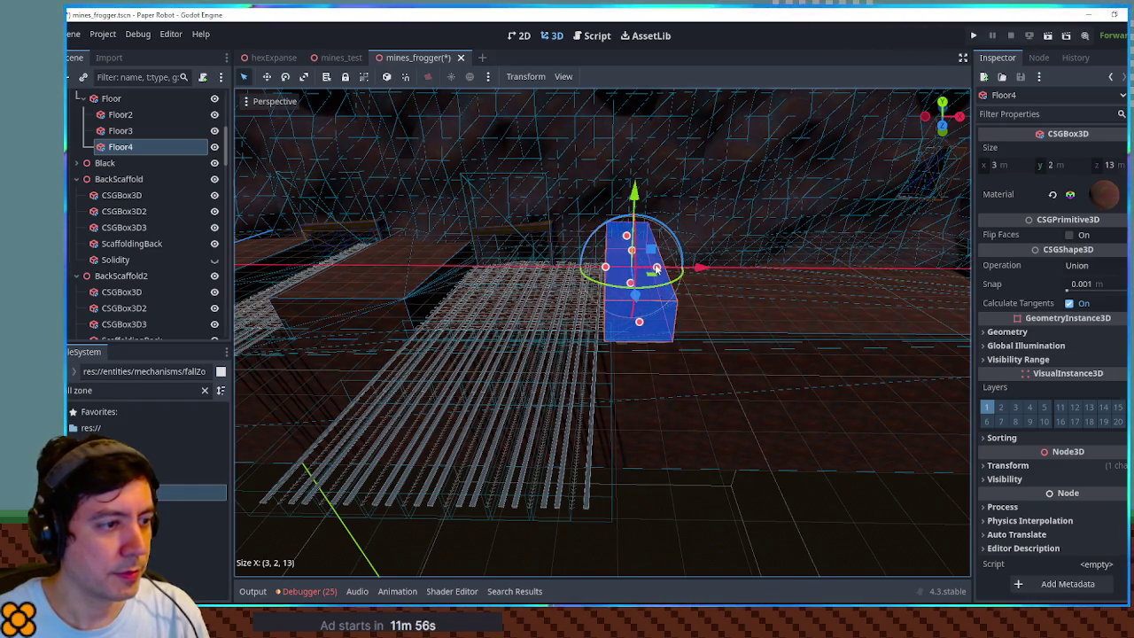
pyautogui.click(690, 533)
pyautogui.moveTo(690, 533); pyautogui.dragTo(586, 328)
pyautogui.scroll(3, 568, 286)
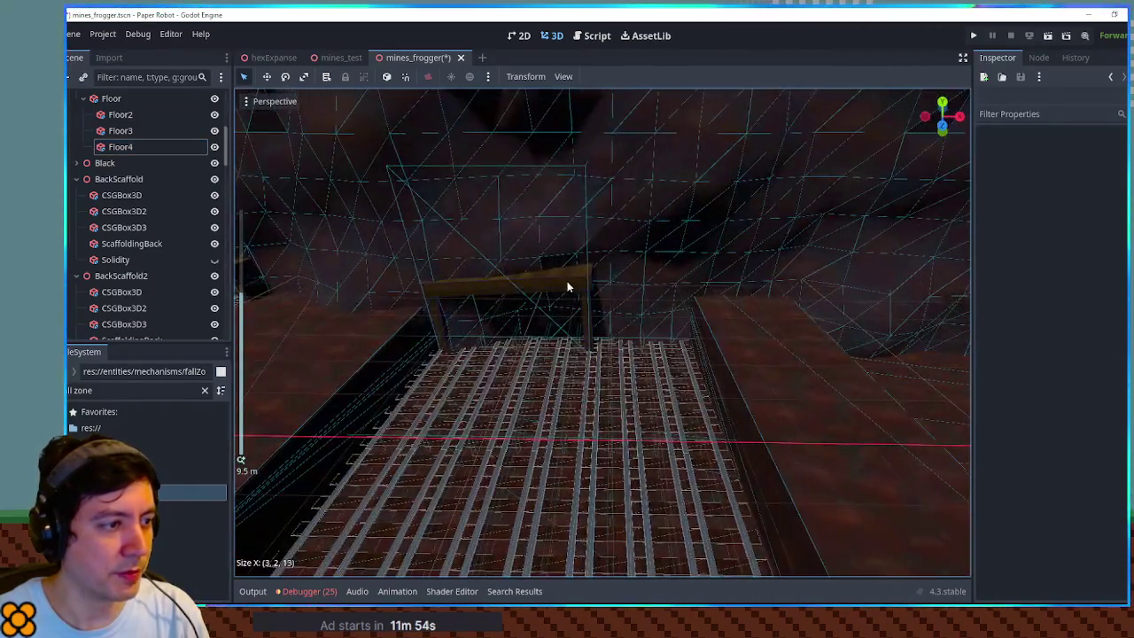
# - Lengthen BackScaffold2's top plank to about 8.2 m, level it and lower it along Y
pyautogui.click(568, 286)
pyautogui.click(444, 289)
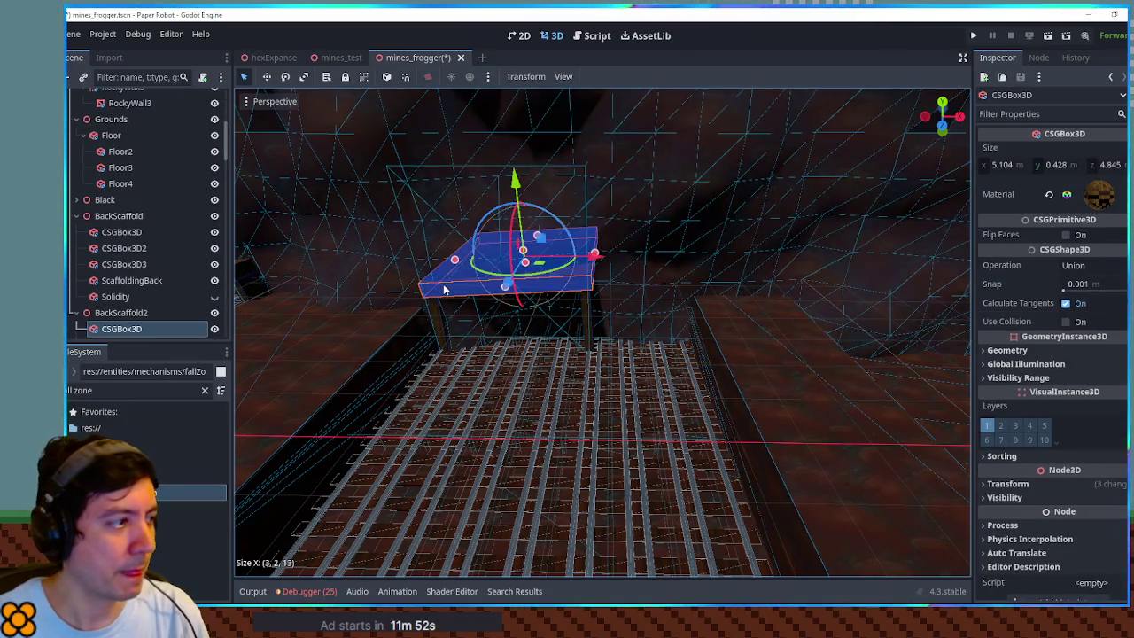
pyautogui.press('KP_1')
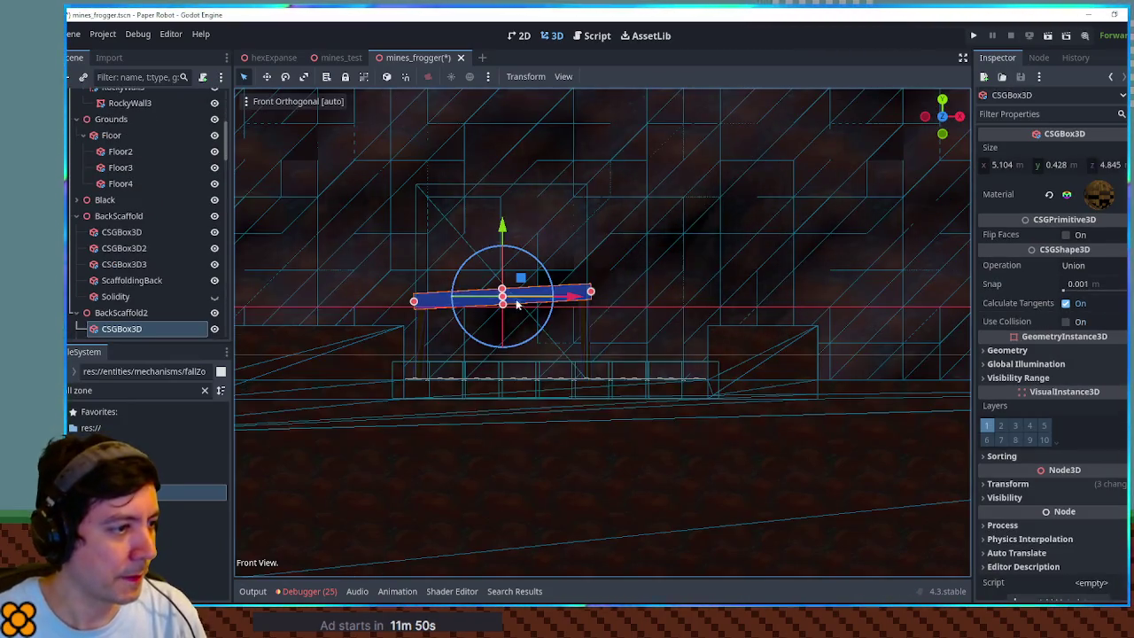
pyautogui.scroll(3, 517, 304)
pyautogui.moveTo(577, 247)
pyautogui.mouseDown()
pyautogui.moveTo(831, 232)
pyautogui.moveTo(848, 249)
pyautogui.mouseUp()
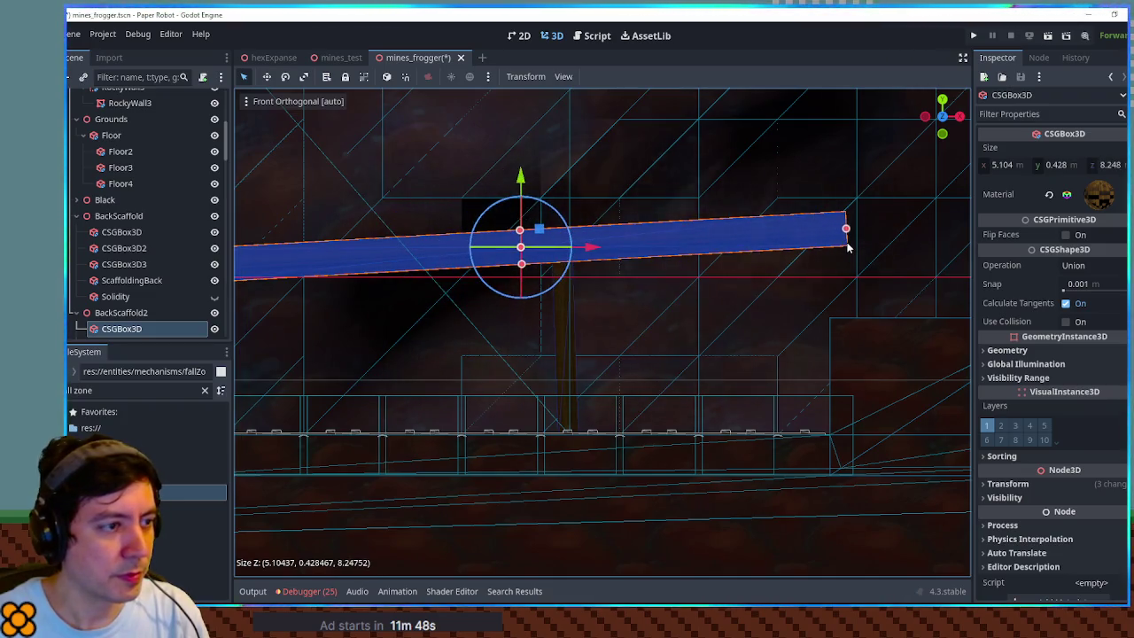
pyautogui.moveTo(570, 228); pyautogui.dragTo(574, 239)
pyautogui.moveTo(520, 177)
pyautogui.mouseDown()
pyautogui.moveTo(521, 202)
pyautogui.moveTo(895, 226)
pyautogui.moveTo(683, 229)
pyautogui.mouseUp()
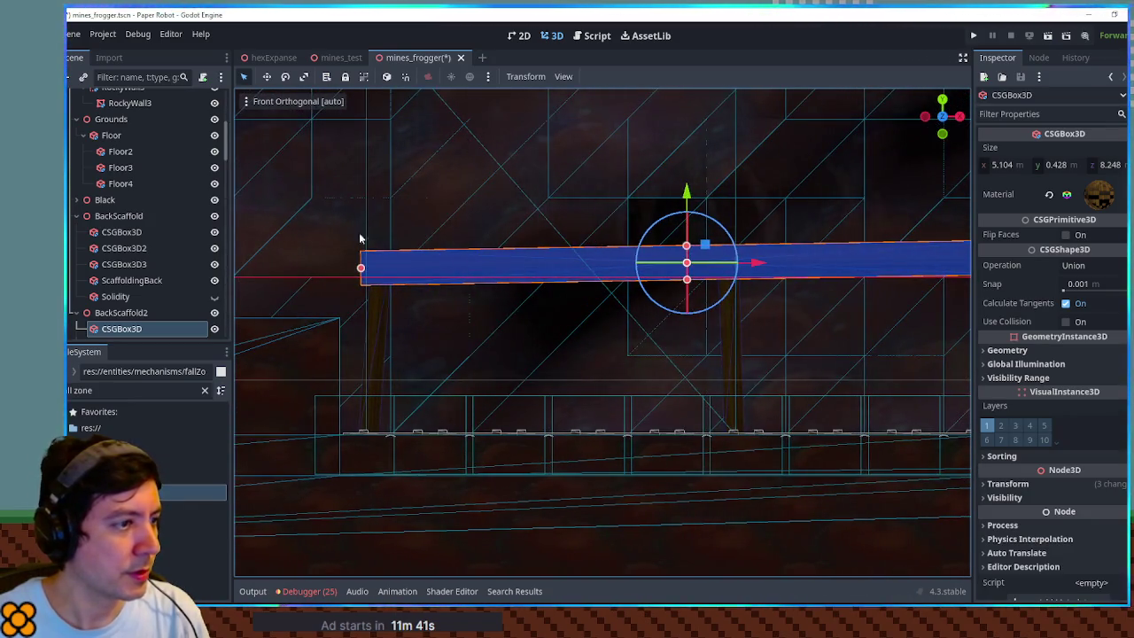
# - Shift BackScaffold2 slightly left and reposition its CSGBox3D3 post along X
pyautogui.click(124, 313)
pyautogui.scroll(-2, 709, 337)
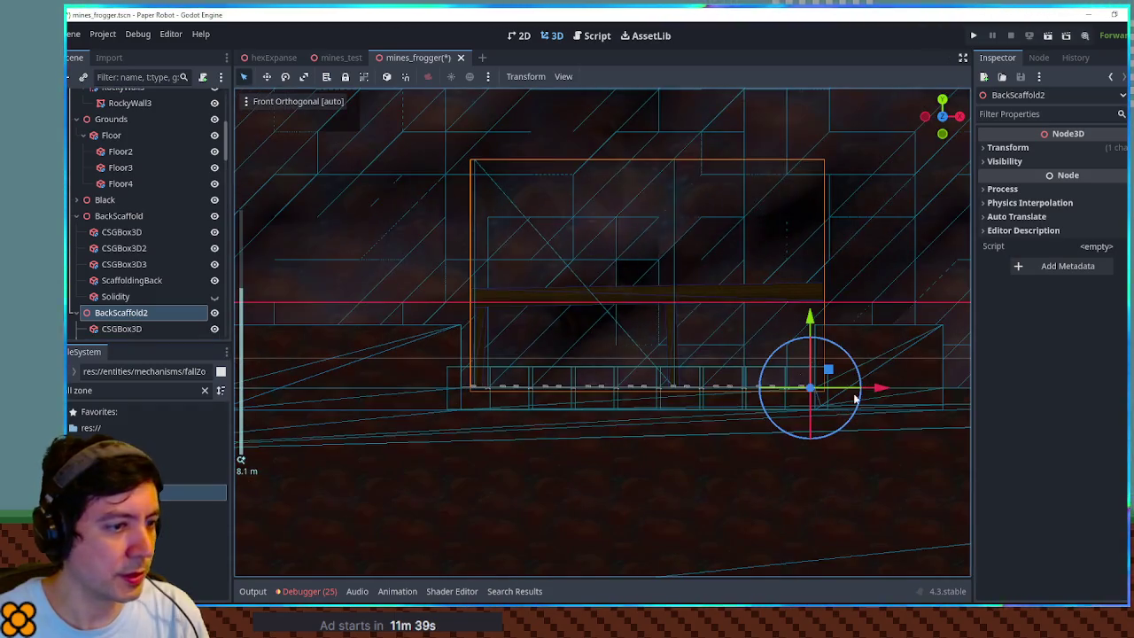
pyautogui.moveTo(879, 388); pyautogui.dragTo(864, 388)
pyautogui.scroll(3, 864, 388)
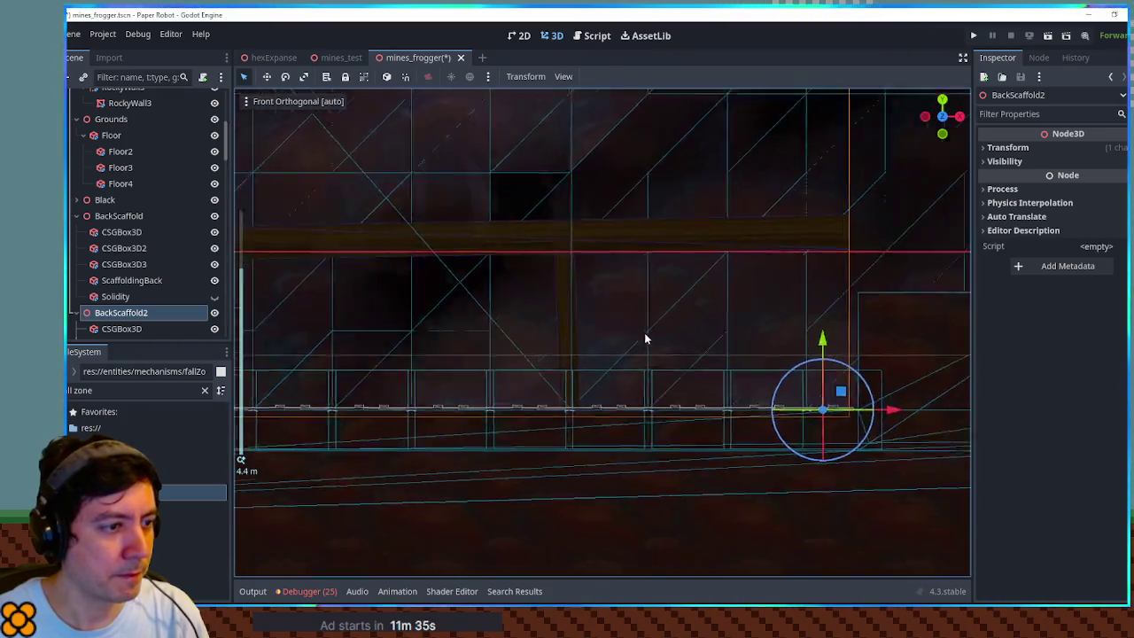
pyautogui.click(475, 298)
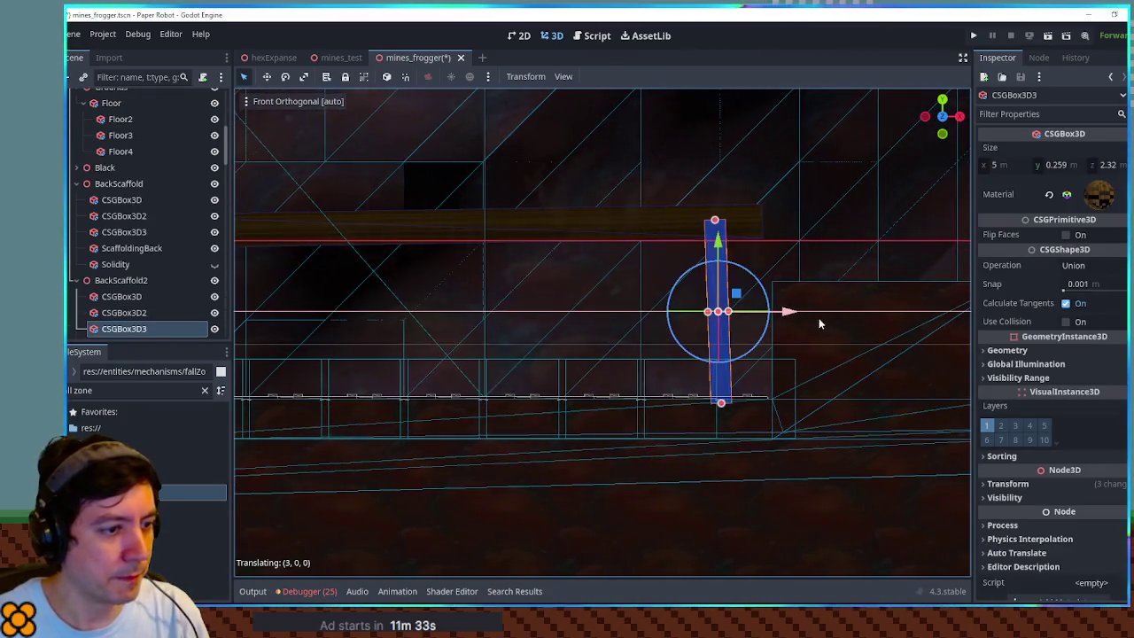
pyautogui.click(832, 318)
pyautogui.moveTo(867, 315); pyautogui.dragTo(836, 316)
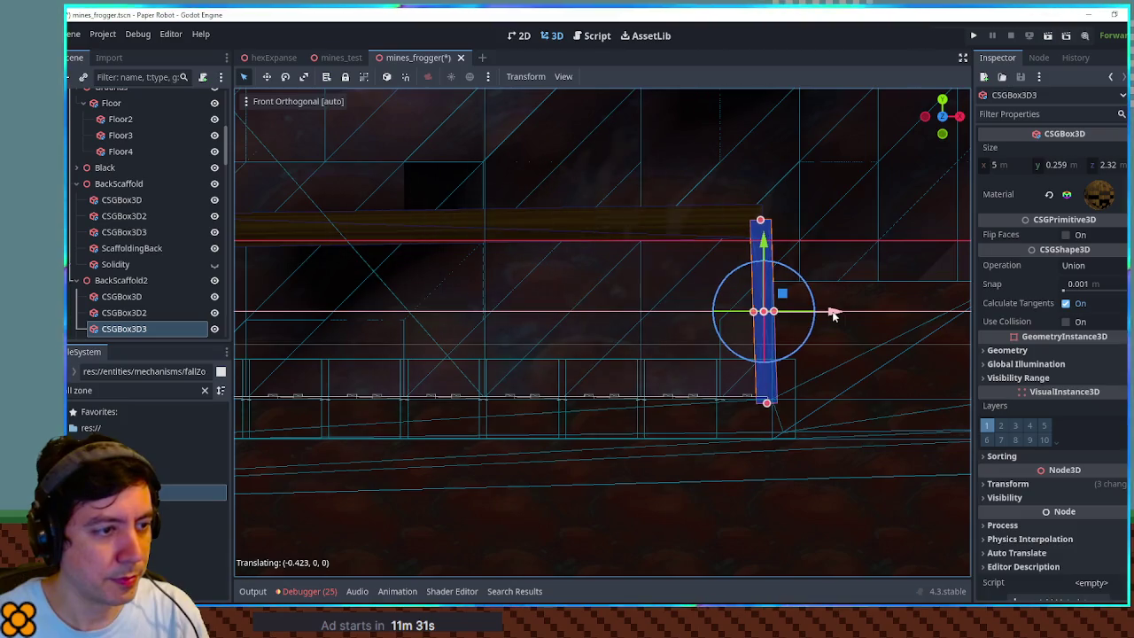
# - Stretch the top plank to 8.4 m, ScaffoldingBack to 8.119 m and Solidity to 8.34 m, then hide Solidity
pyautogui.click(700, 218)
pyautogui.moveTo(760, 221); pyautogui.dragTo(774, 223)
pyautogui.moveTo(608, 211); pyautogui.dragTo(767, 224)
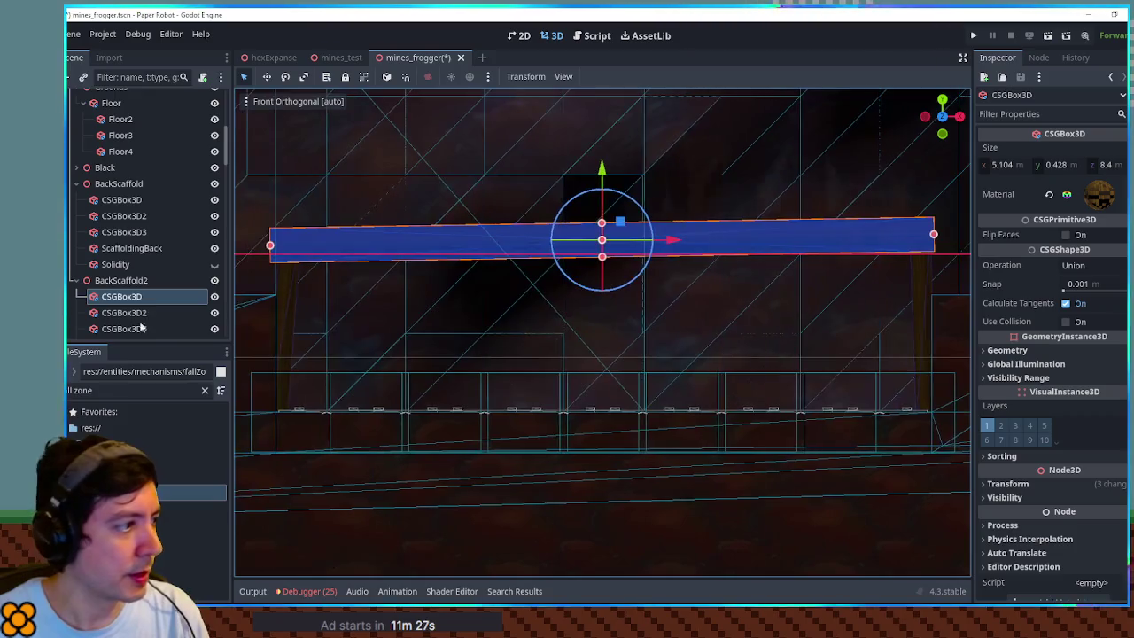
pyautogui.scroll(-2, 141, 295)
pyautogui.click(133, 283)
pyautogui.moveTo(642, 328); pyautogui.dragTo(933, 331)
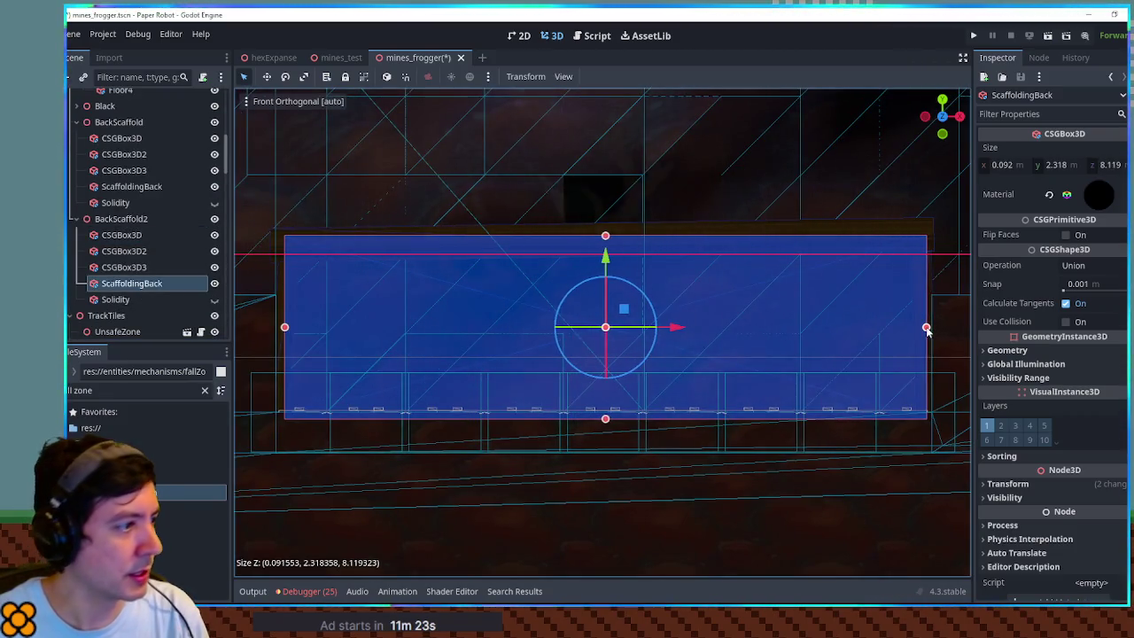
pyautogui.click(116, 299)
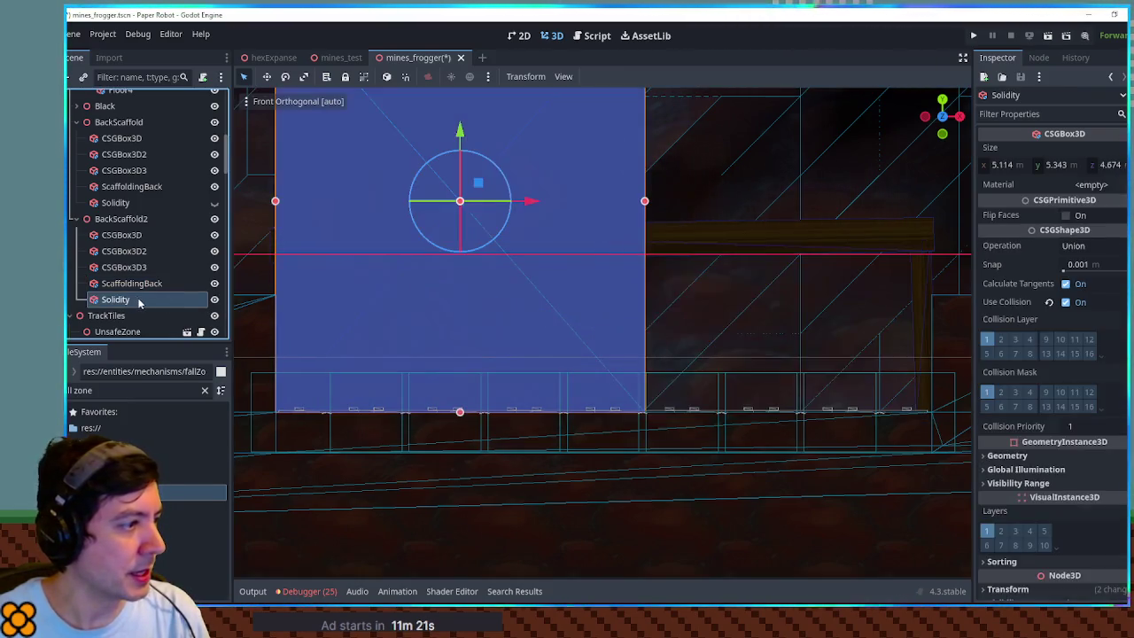
pyautogui.moveTo(642, 201); pyautogui.dragTo(937, 207)
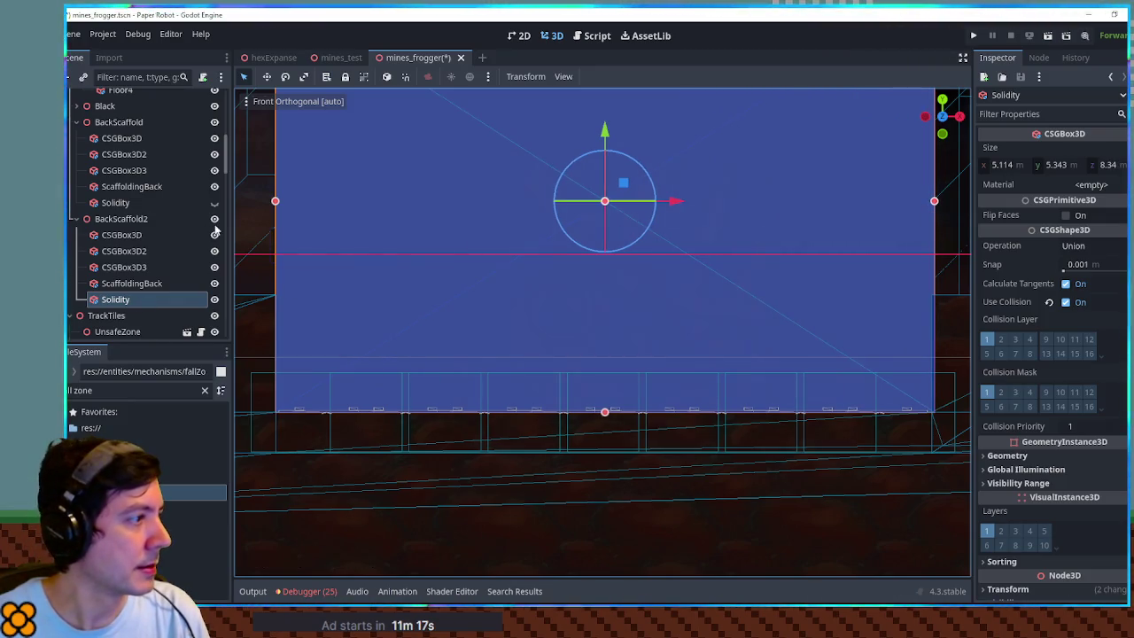
pyautogui.click(214, 299)
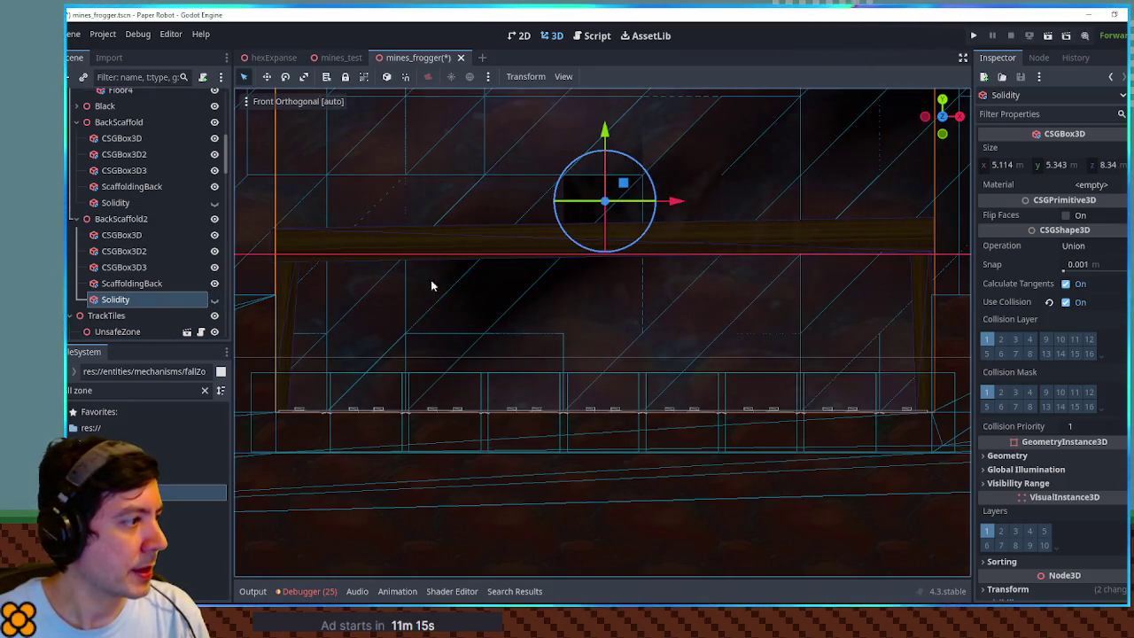
pyautogui.click(425, 147)
pyautogui.moveTo(425, 147)
pyautogui.mouseDown()
pyautogui.moveTo(478, 163)
pyautogui.moveTo(423, 182)
pyautogui.mouseUp()
pyautogui.click(479, 169)
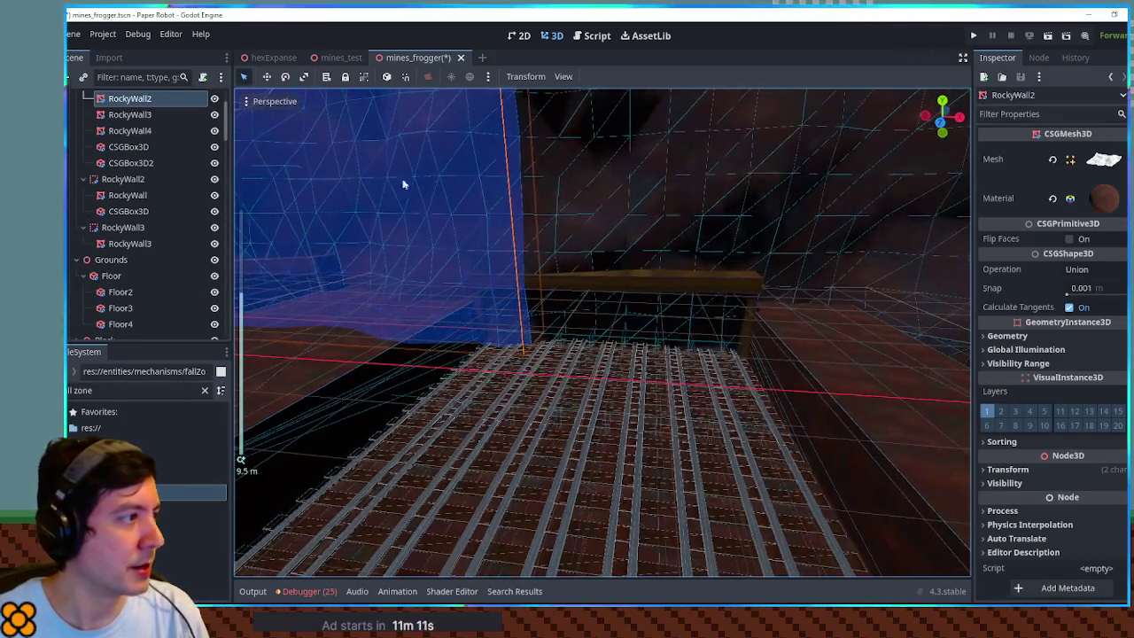
# - Duplicate RockyWall2's CSGBox3D2 cut-out box and move the copy 10 m right along X
pyautogui.click(125, 165)
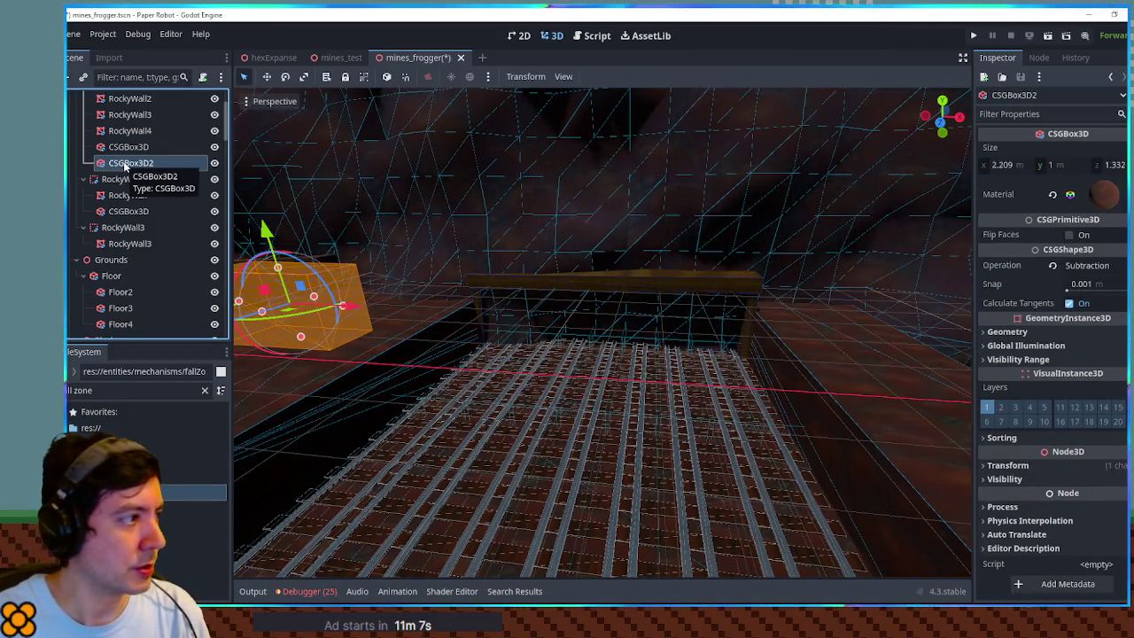
pyautogui.press('f')
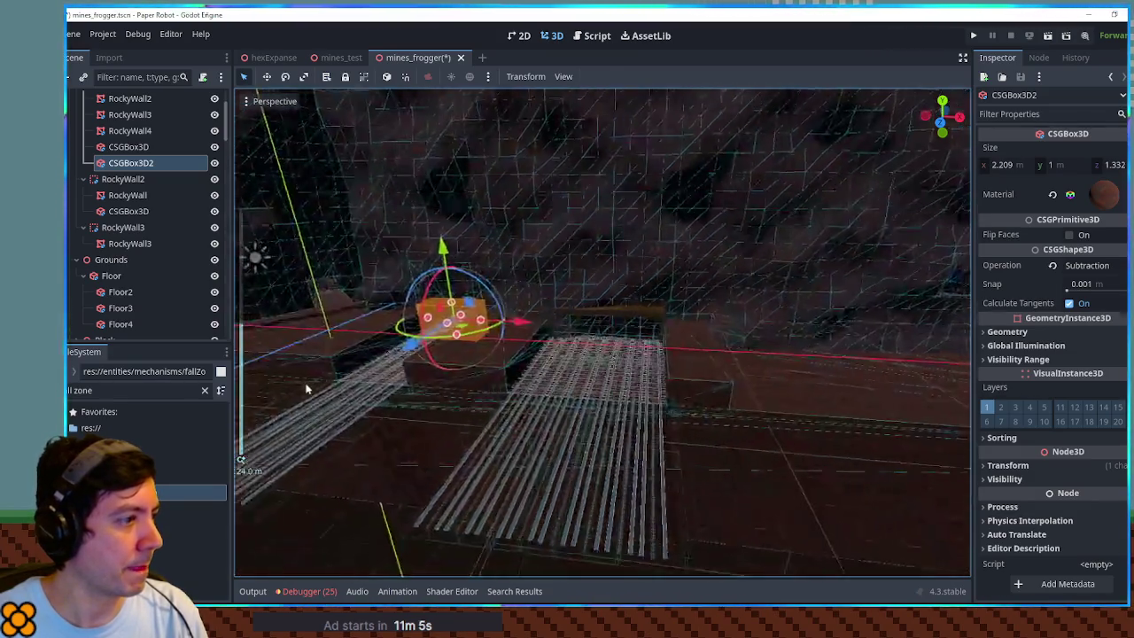
pyautogui.scroll(-5, 403, 473)
pyautogui.click(404, 474)
pyautogui.press('KP_1')
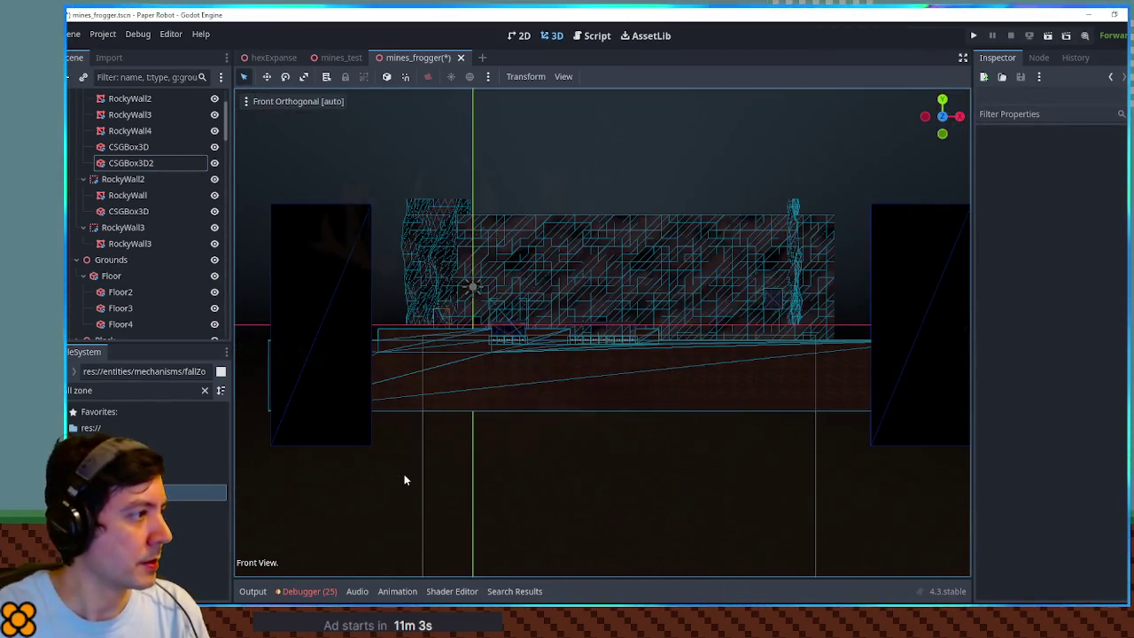
pyautogui.click(502, 325)
pyautogui.scroll(3, 571, 268)
pyautogui.scroll(4, 540, 282)
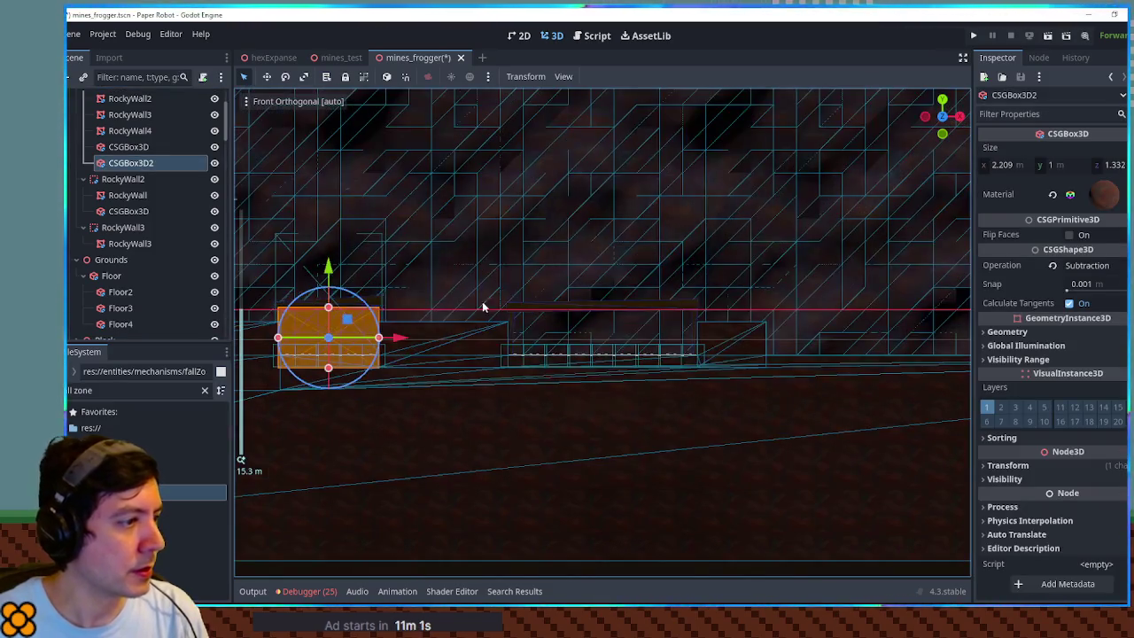
pyautogui.hotkey('ctrl', 'd')
pyautogui.moveTo(395, 338); pyautogui.dragTo(693, 342)
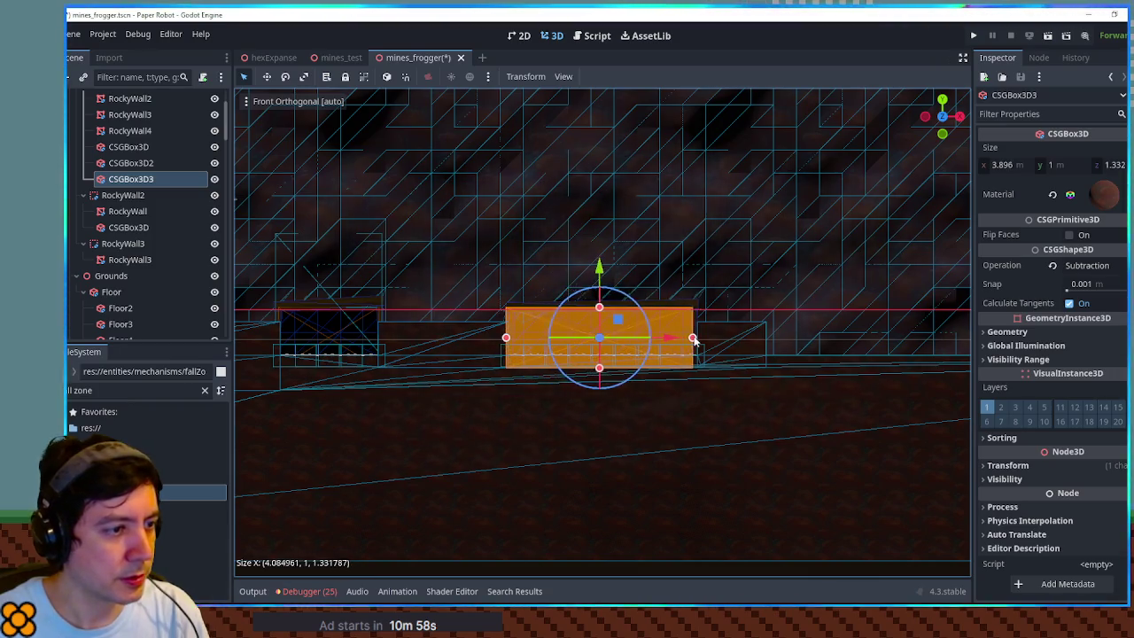
# - Narrow the new cut-out box to about 4.06 m wide and save mines_frogger
pyautogui.scroll(4, 675, 328)
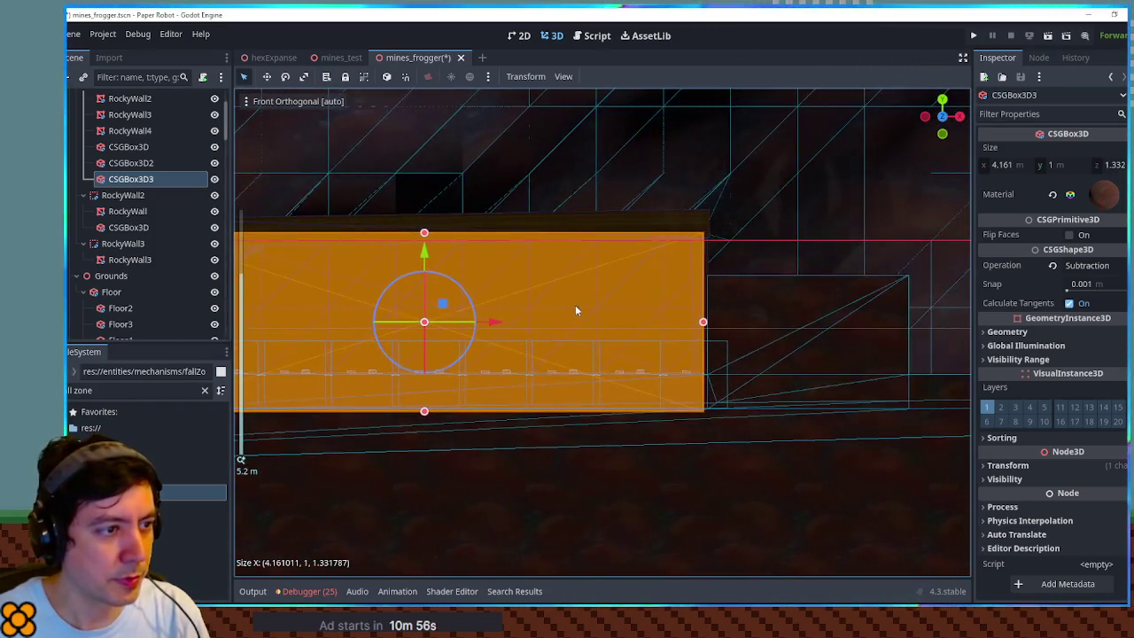
pyautogui.hscroll(-5, 275, 330)
pyautogui.hscroll(-3, 275, 331)
pyautogui.moveTo(625, 341)
pyautogui.mouseDown()
pyautogui.moveTo(647, 347)
pyautogui.moveTo(636, 343)
pyautogui.mouseUp()
pyautogui.scroll(-5, 622, 338)
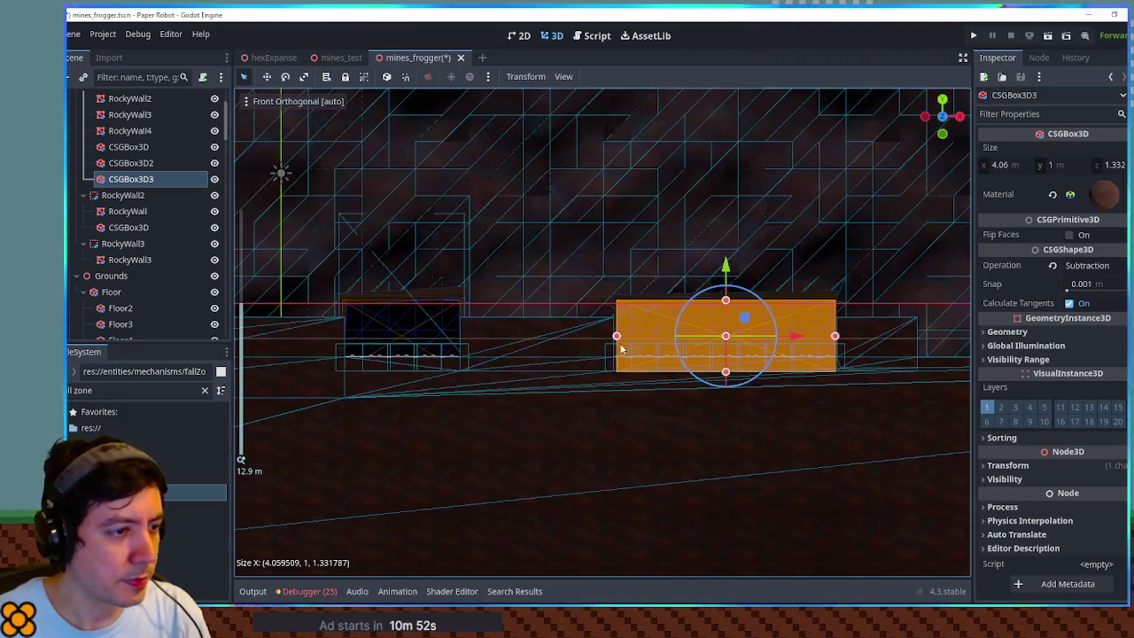
pyautogui.click(525, 345)
pyautogui.moveTo(524, 345)
pyautogui.mouseDown()
pyautogui.moveTo(526, 443)
pyautogui.moveTo(602, 435)
pyautogui.moveTo(620, 413)
pyautogui.moveTo(508, 365)
pyautogui.mouseUp()
pyautogui.hotkey('ctrl', 's')
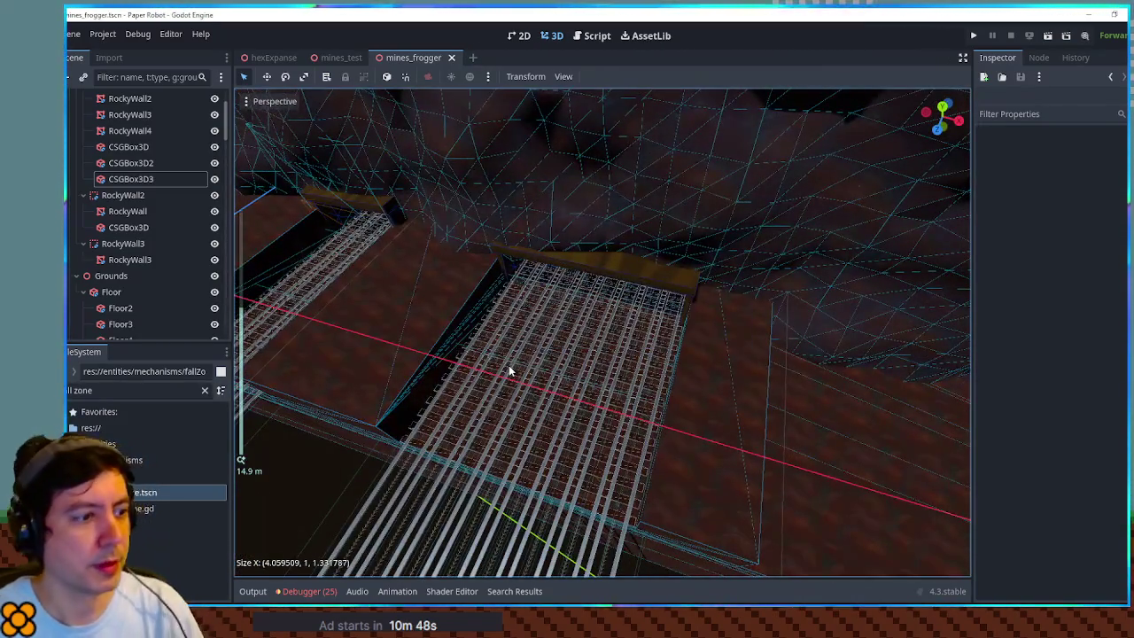
# - Playtest the level, jumping the robot onto a mine cart and back off, then stop the game
pyautogui.press('F6')
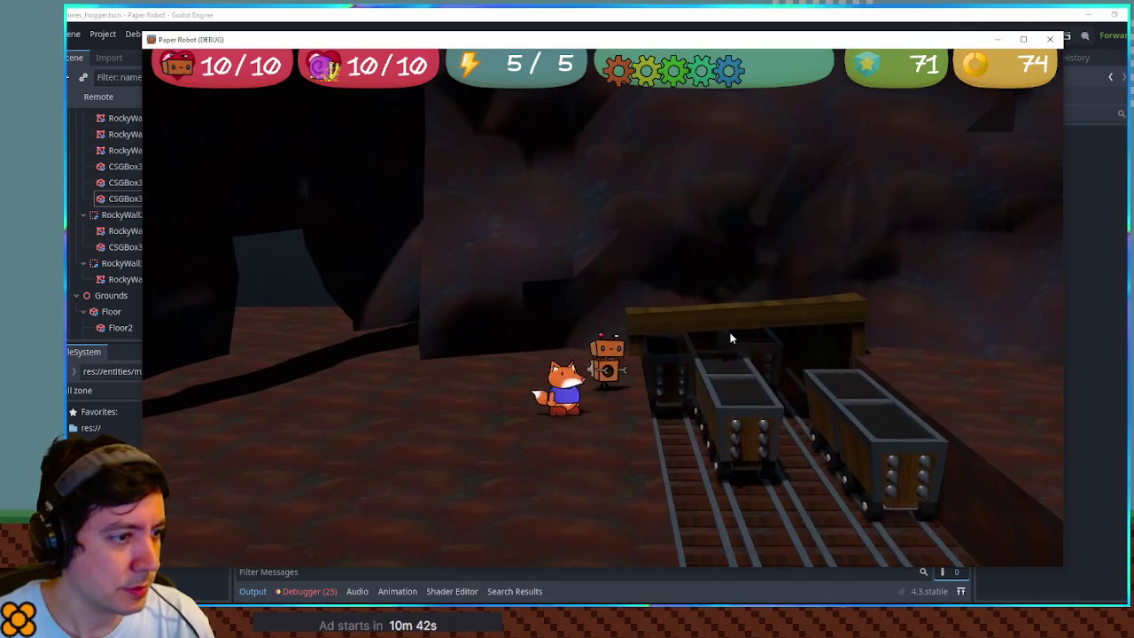
pyautogui.press('d')
pyautogui.press('space')
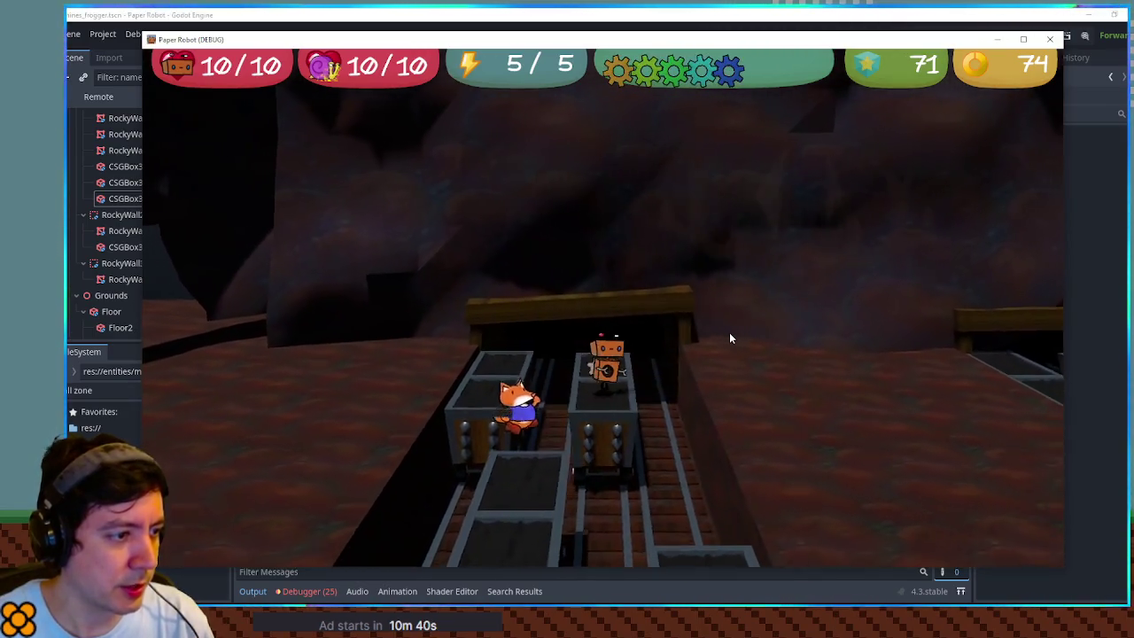
pyautogui.press('a')
pyautogui.press('space')
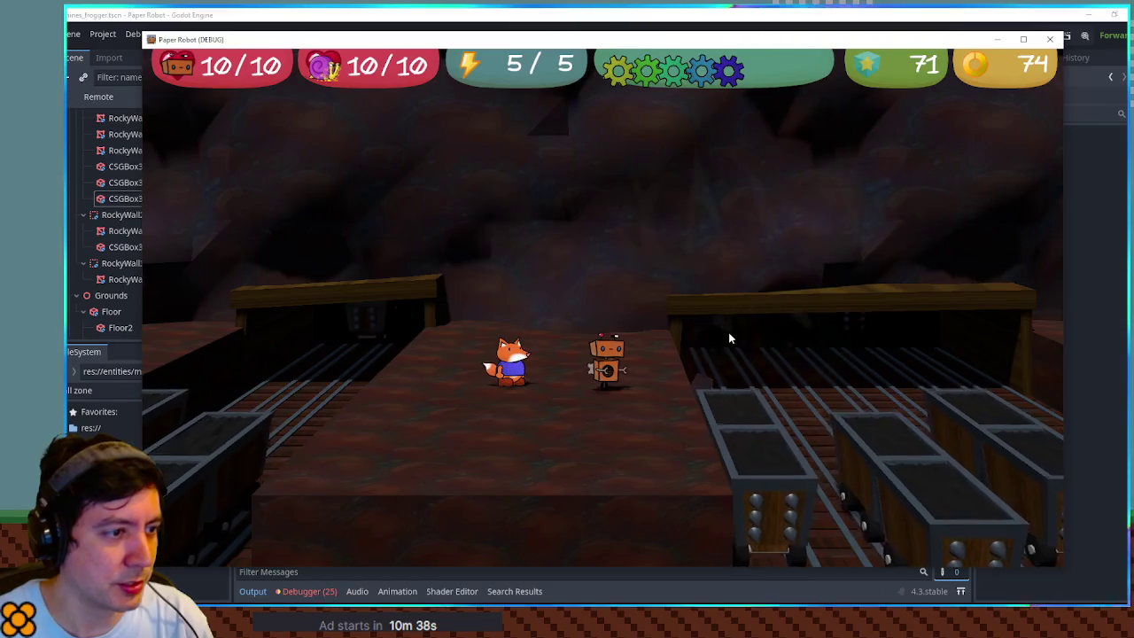
pyautogui.press('F8')
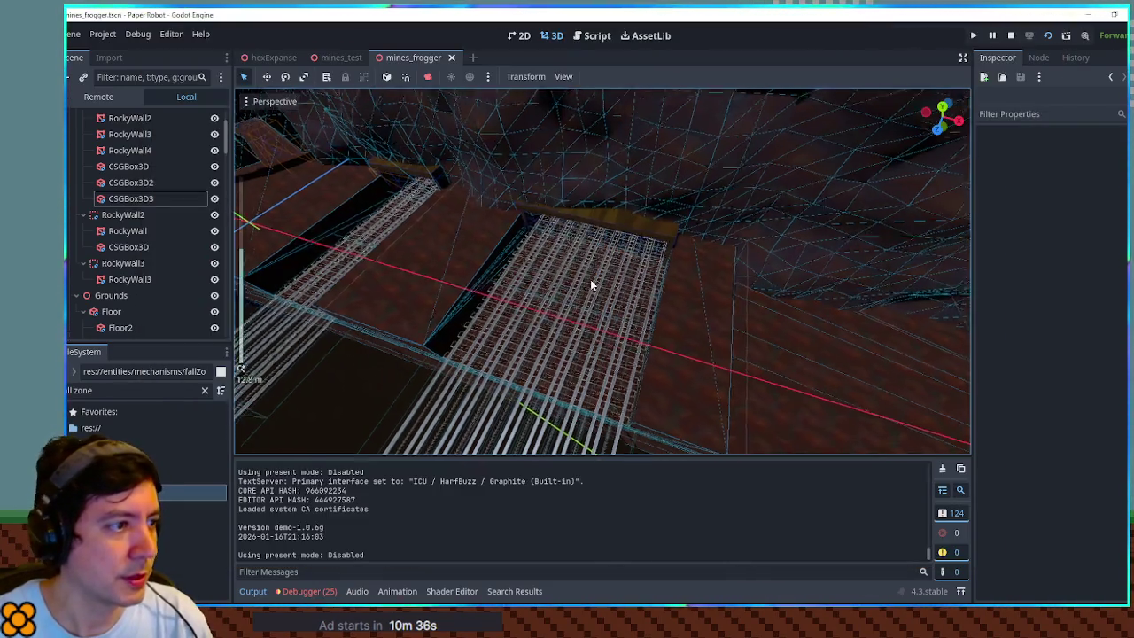
# - Select the CSGBox3D3 notch box and playtest the level twice to check it
pyautogui.click(133, 199)
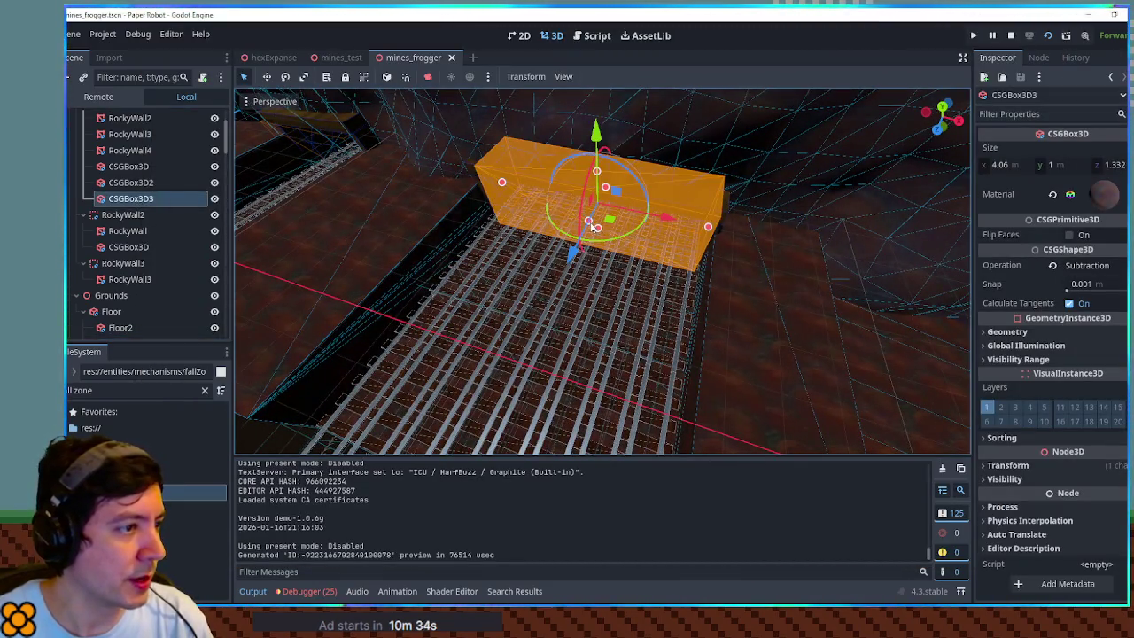
pyautogui.press('F6')
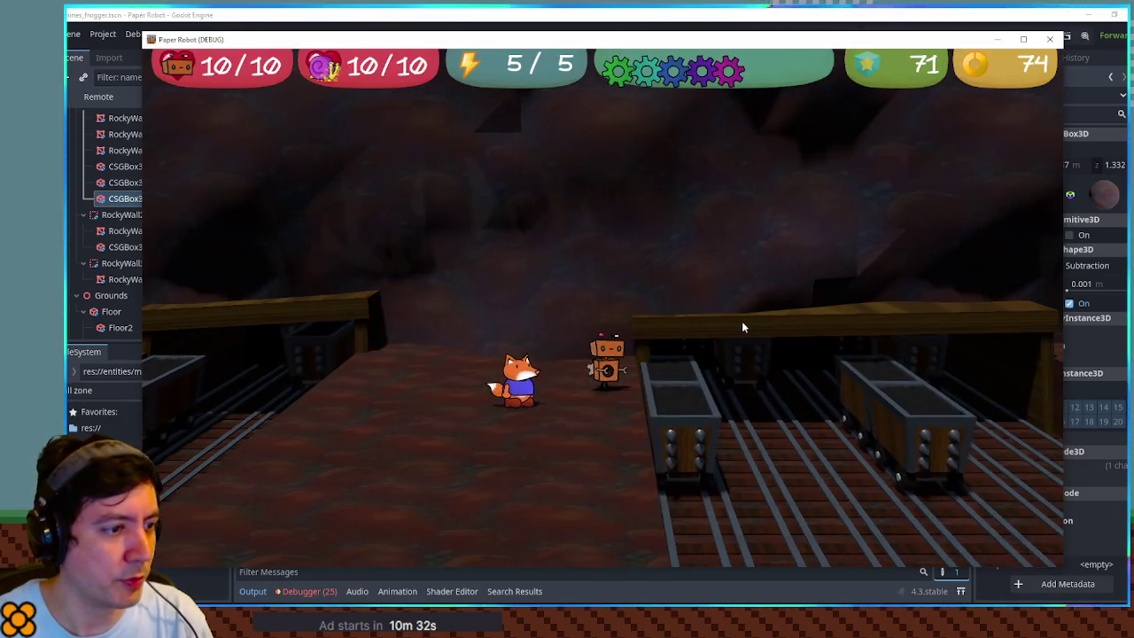
pyautogui.press('Right')
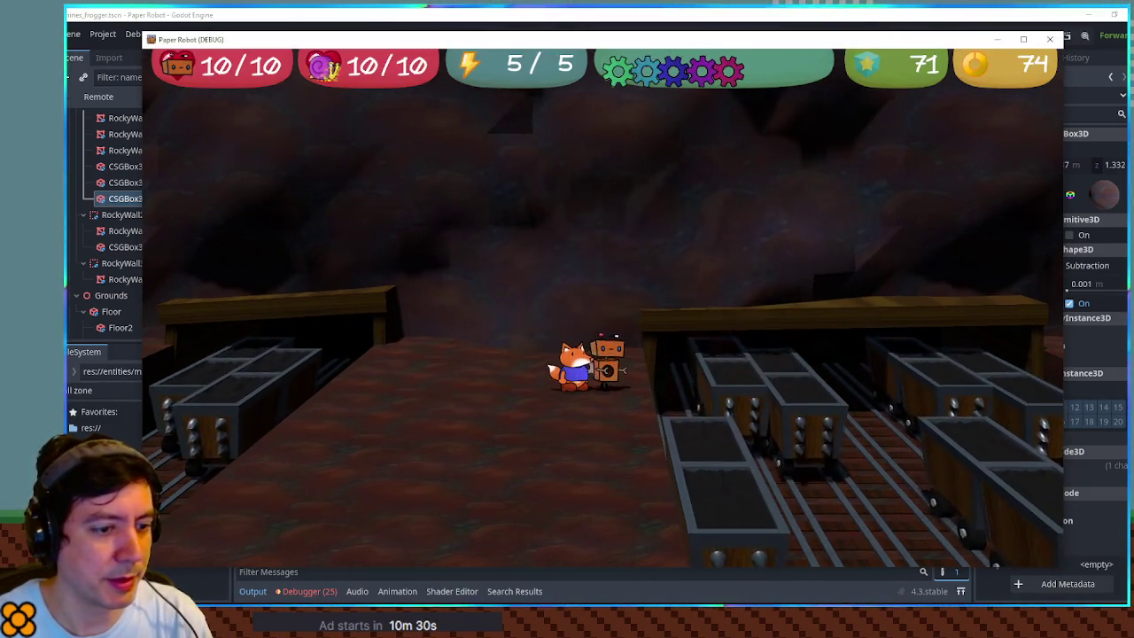
pyautogui.press('F8')
pyautogui.scroll(3, 530, 232)
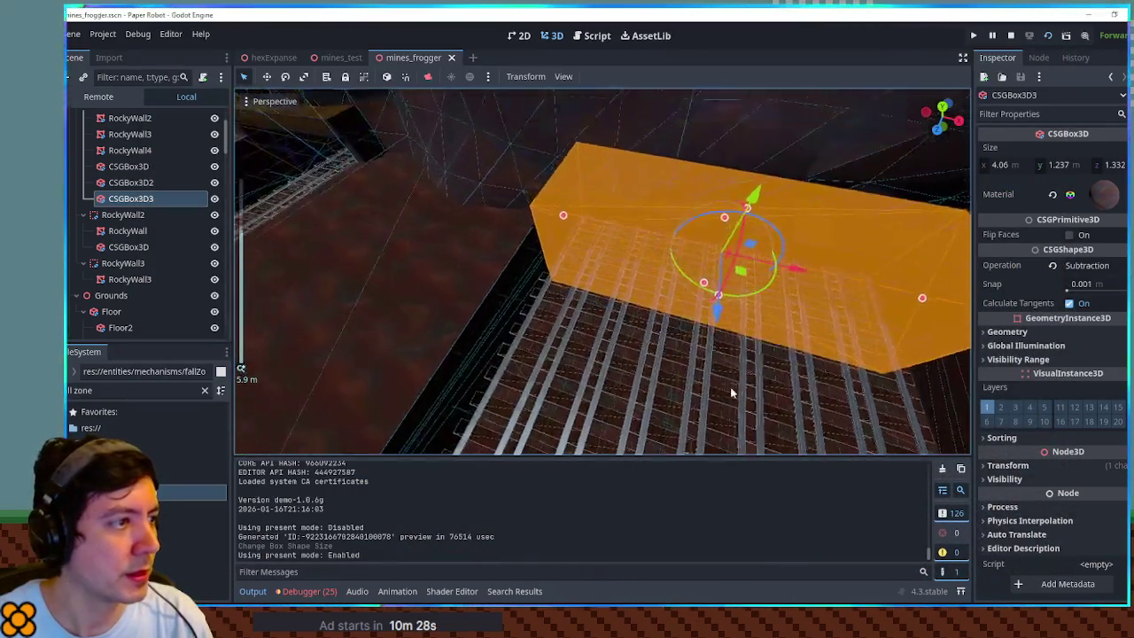
pyautogui.click(507, 229)
pyautogui.moveTo(508, 230)
pyautogui.mouseDown()
pyautogui.moveTo(478, 245)
pyautogui.moveTo(584, 322)
pyautogui.moveTo(688, 375)
pyautogui.moveTo(667, 316)
pyautogui.moveTo(555, 256)
pyautogui.moveTo(697, 347)
pyautogui.moveTo(782, 347)
pyautogui.moveTo(700, 296)
pyautogui.moveTo(665, 315)
pyautogui.mouseUp()
pyautogui.press('F6')
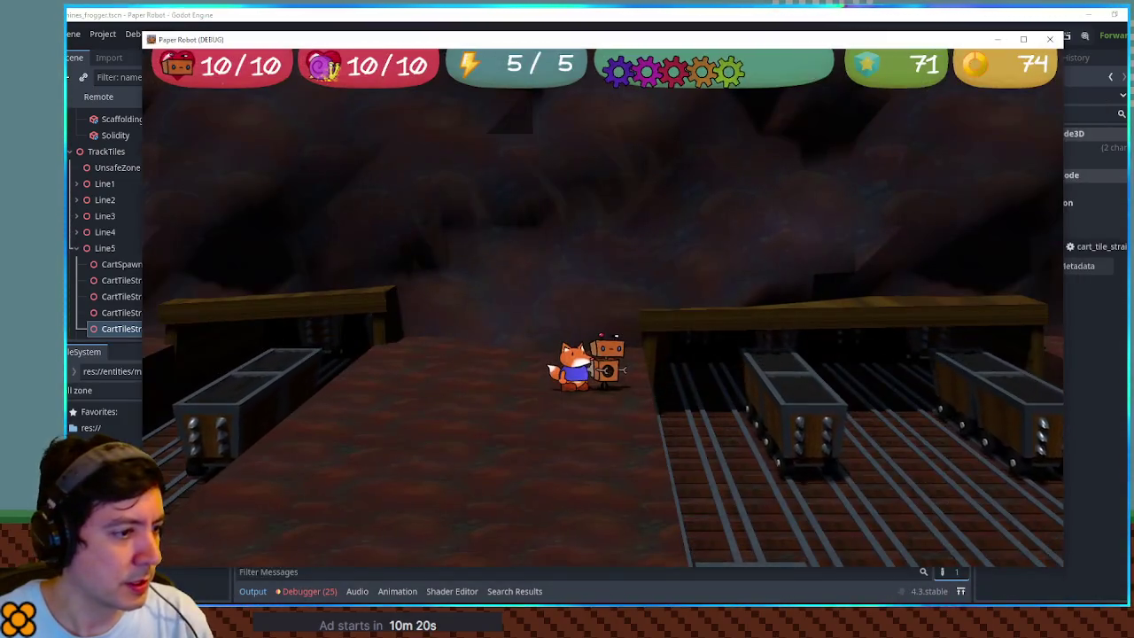
pyautogui.press('F8')
# - Nudge the CSGBox3D2 scaffold plank along X and run a fresh playtest
pyautogui.moveTo(762, 386); pyautogui.dragTo(729, 216)
pyautogui.click(582, 266)
pyautogui.moveTo(660, 284); pyautogui.dragTo(665, 284)
pyautogui.press('F6')
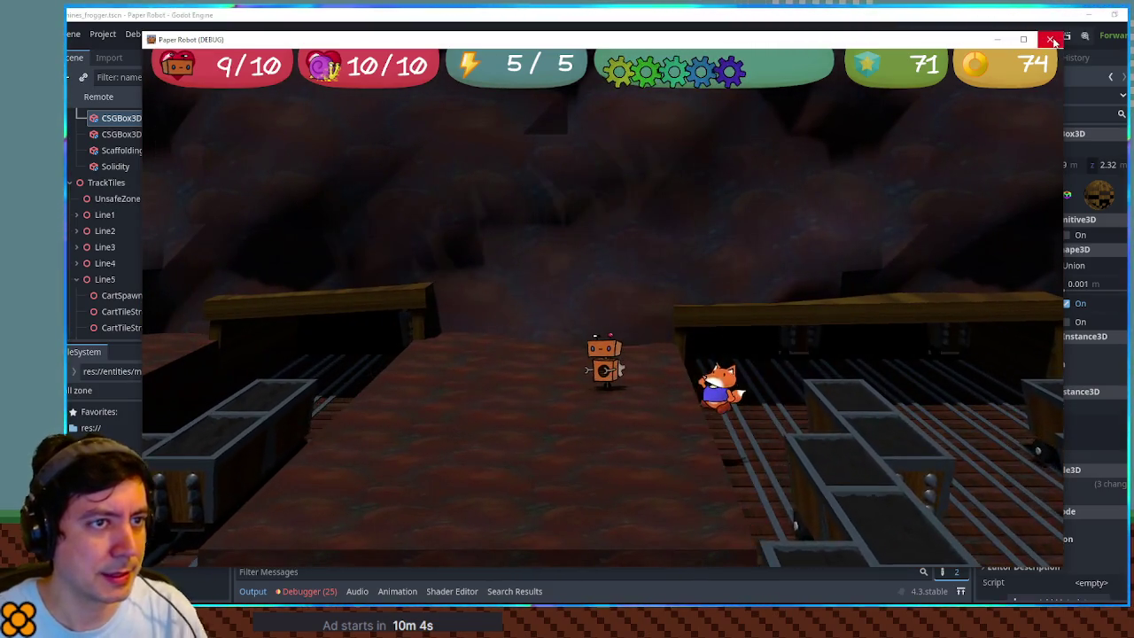
pyautogui.press('F8')
# - Filter the FileSystem for 'spik' and open the long_spiky_minecart and spiky_minecart scenes
pyautogui.tripleClick(165, 384)
pyautogui.write('spik')
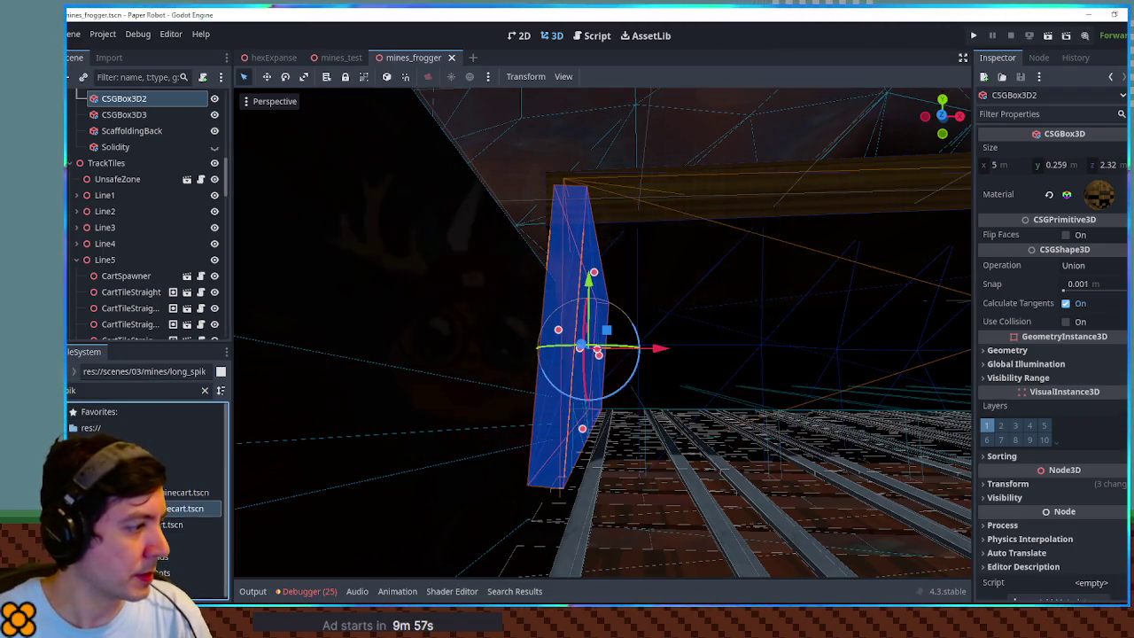
pyautogui.doubleClick(206, 508)
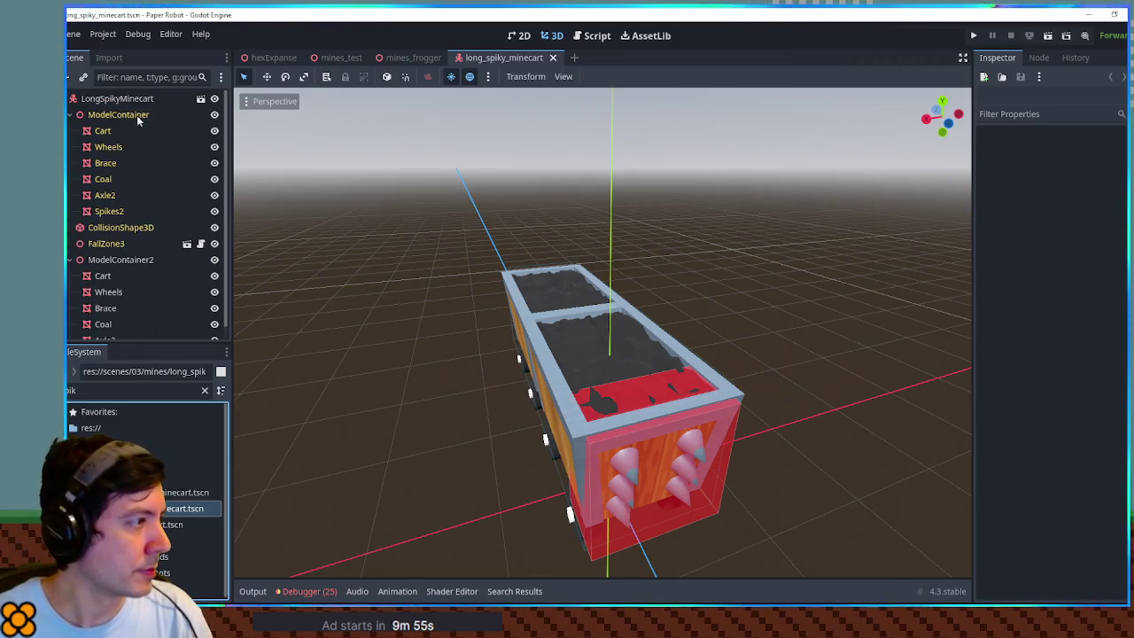
pyautogui.click(199, 100)
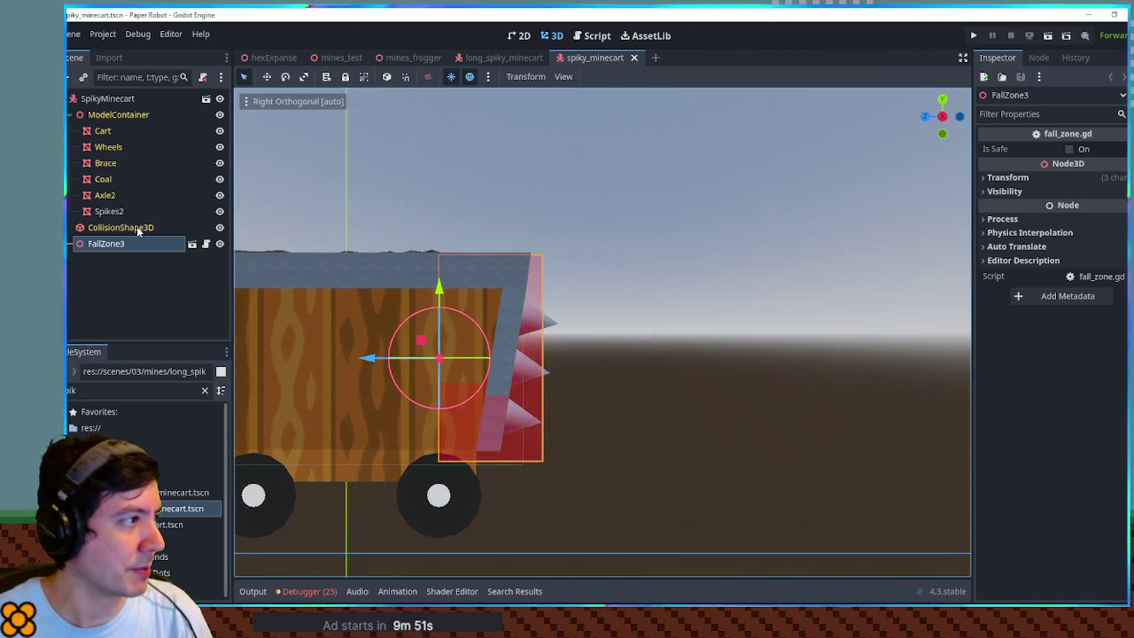
# - Make FallZone3's children editable and hide its red fall-zone mesh
pyautogui.click(137, 227)
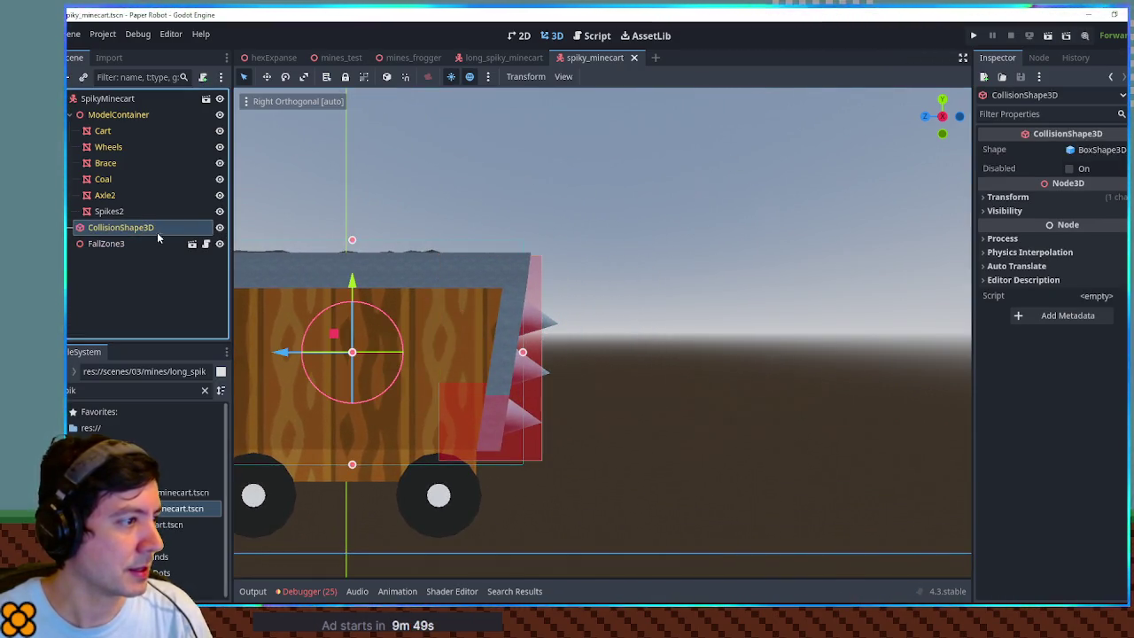
pyautogui.click(694, 179)
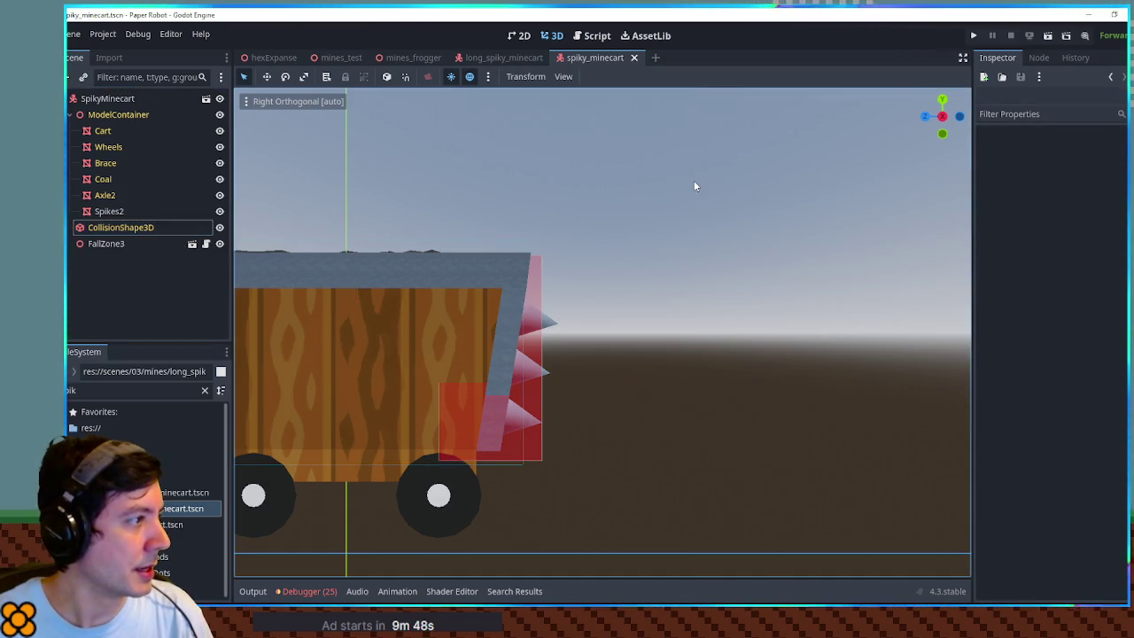
pyautogui.click(106, 244)
pyautogui.moveTo(621, 277); pyautogui.dragTo(575, 272)
pyautogui.rightClick(118, 248)
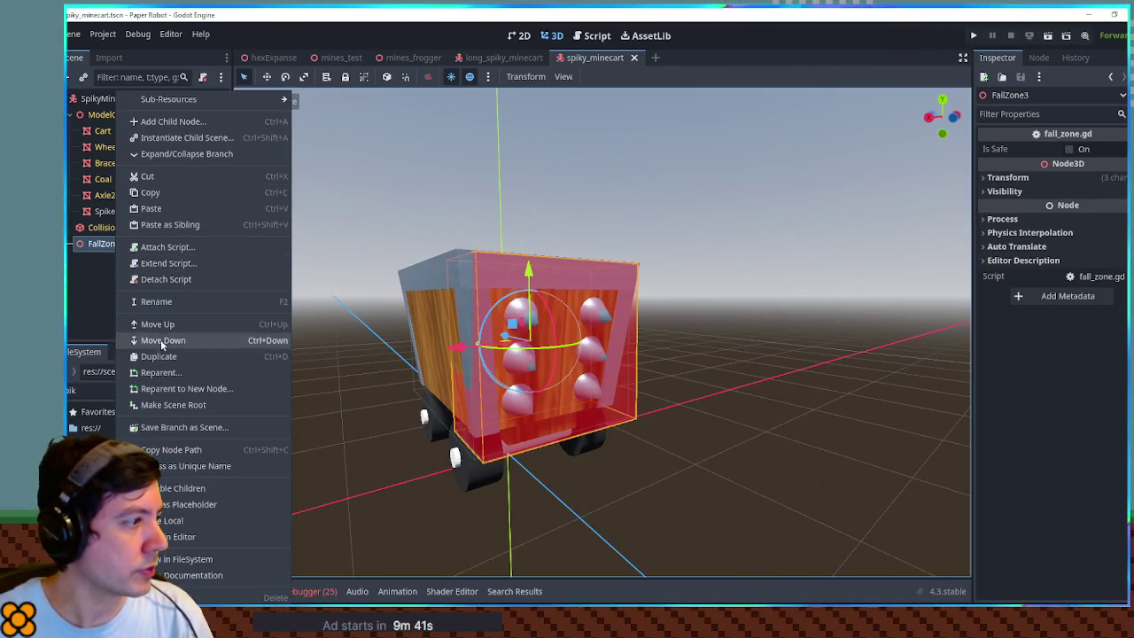
pyautogui.click(182, 488)
pyautogui.scroll(2, 653, 385)
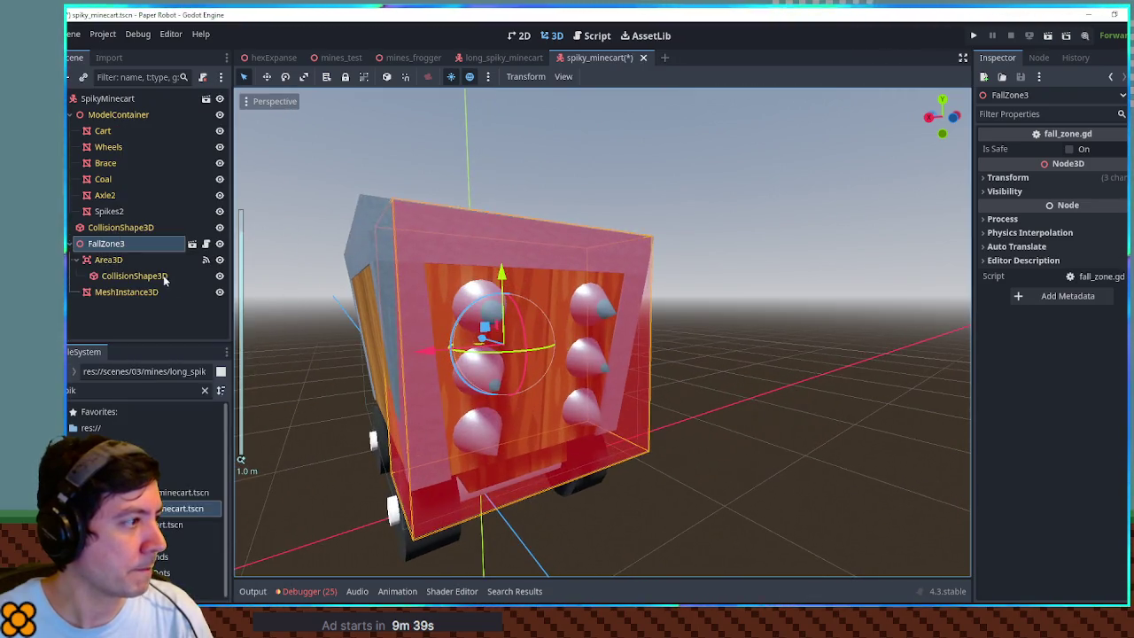
pyautogui.click(220, 292)
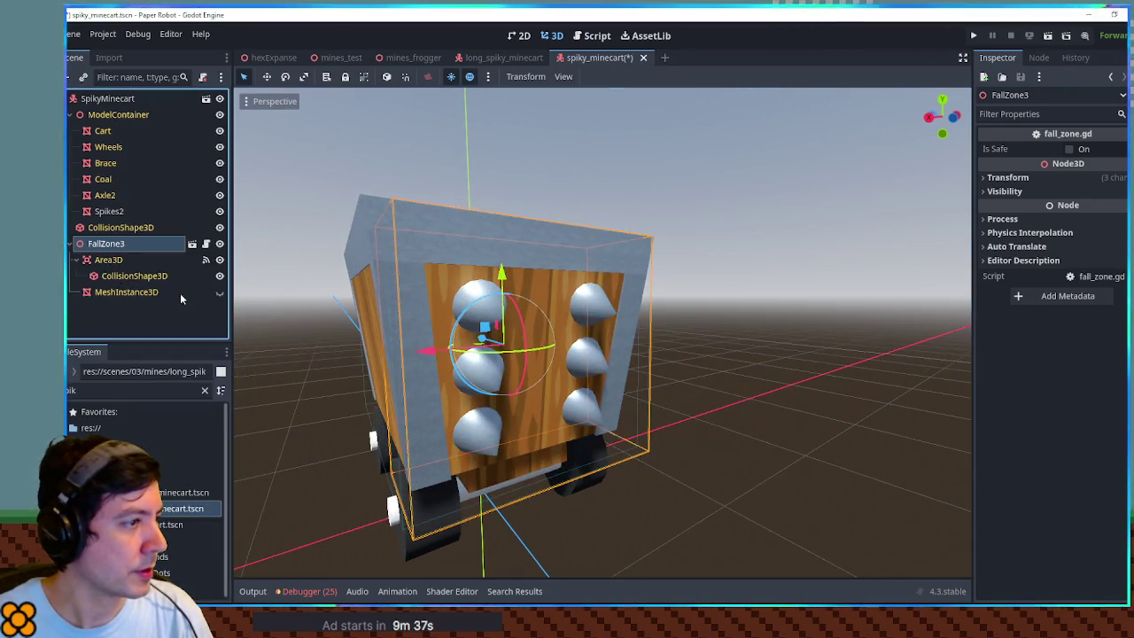
# - In front view, shrink FallZone3's collision box from the top to about 0.89 m
pyautogui.click(128, 277)
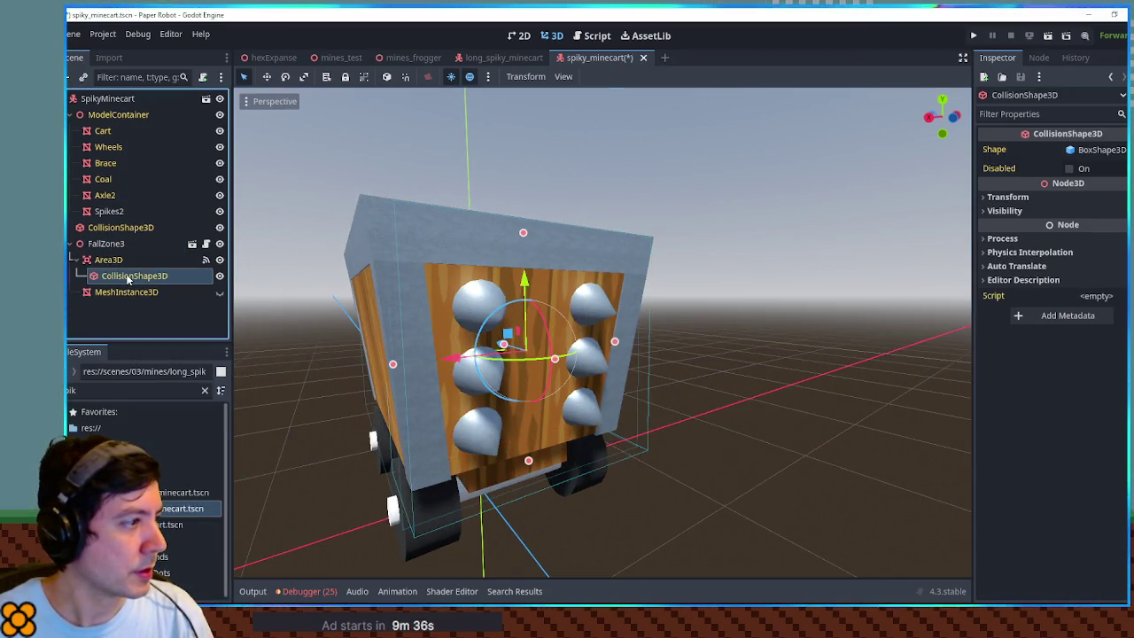
pyautogui.rightClick(1099, 154)
pyautogui.click(1058, 375)
pyautogui.press('KP_1')
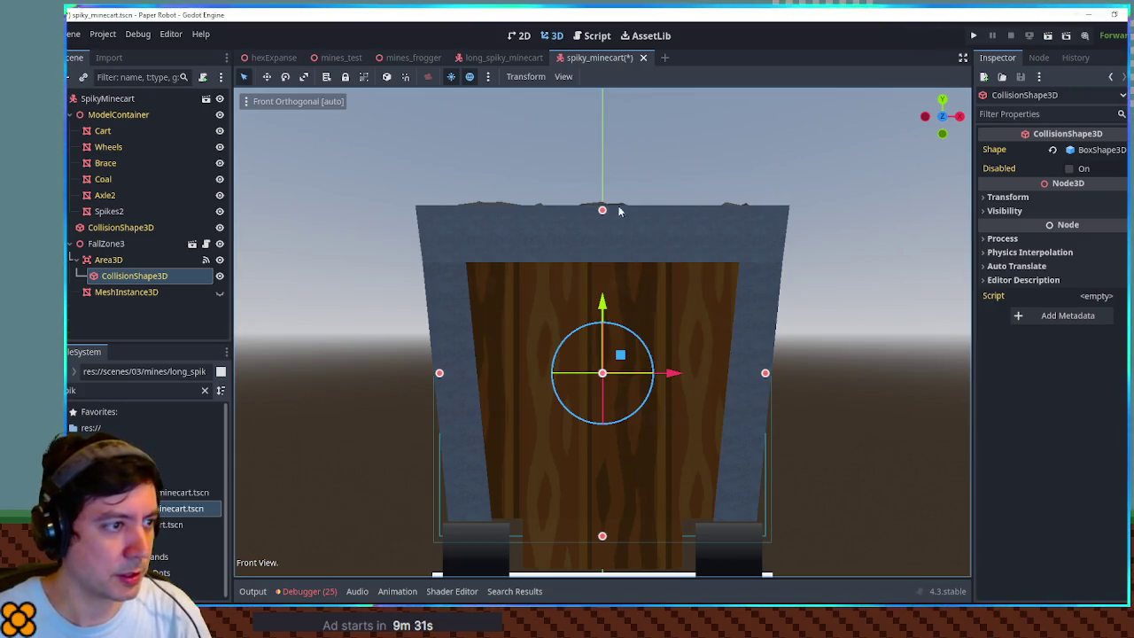
pyautogui.moveTo(603, 212)
pyautogui.mouseDown()
pyautogui.moveTo(602, 240)
pyautogui.moveTo(729, 234)
pyautogui.moveTo(567, 243)
pyautogui.mouseUp()
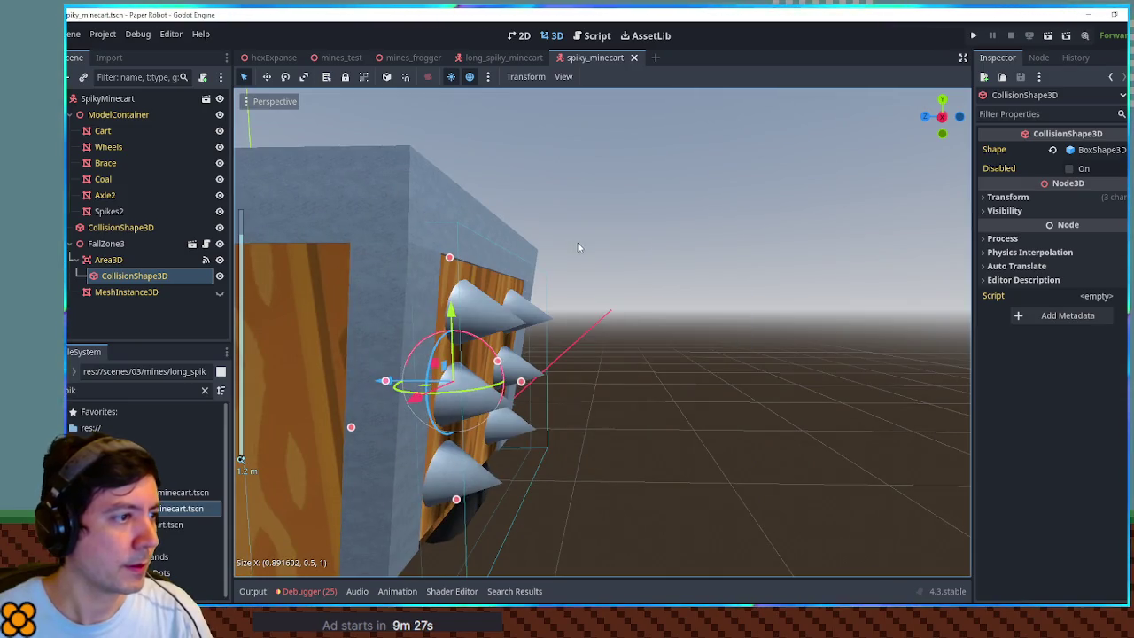
# - Look over the long spiky minecart, close its scene, and return to mines_frogger
pyautogui.click(536, 64)
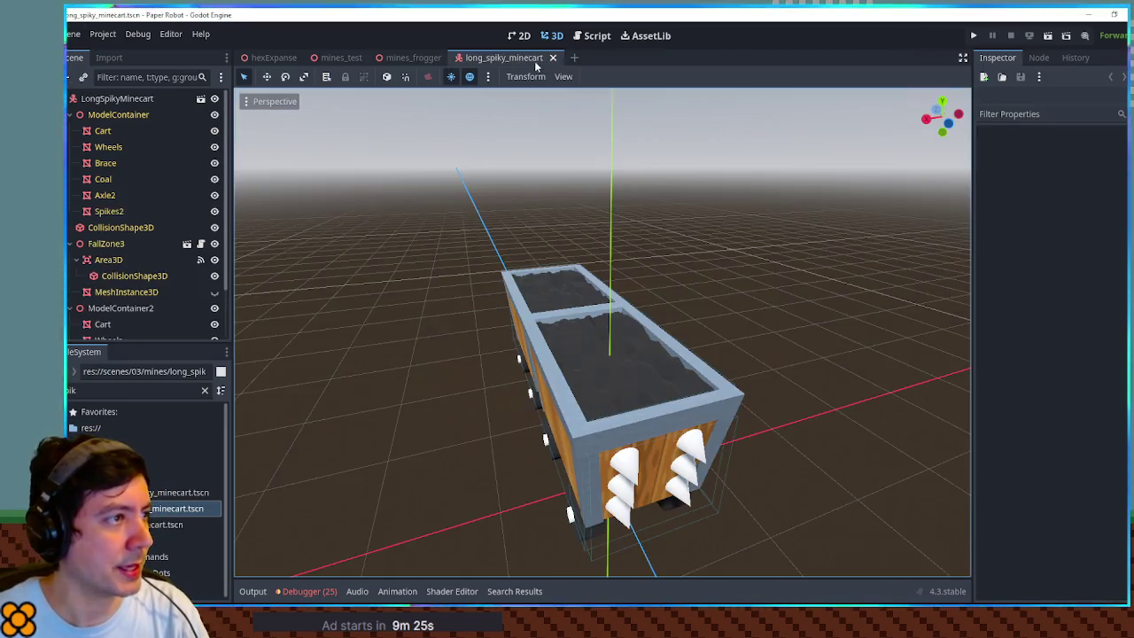
pyautogui.moveTo(637, 230)
pyautogui.mouseDown()
pyautogui.moveTo(658, 196)
pyautogui.moveTo(539, 149)
pyautogui.moveTo(499, 63)
pyautogui.mouseUp()
pyautogui.click(553, 58)
pyautogui.click(422, 60)
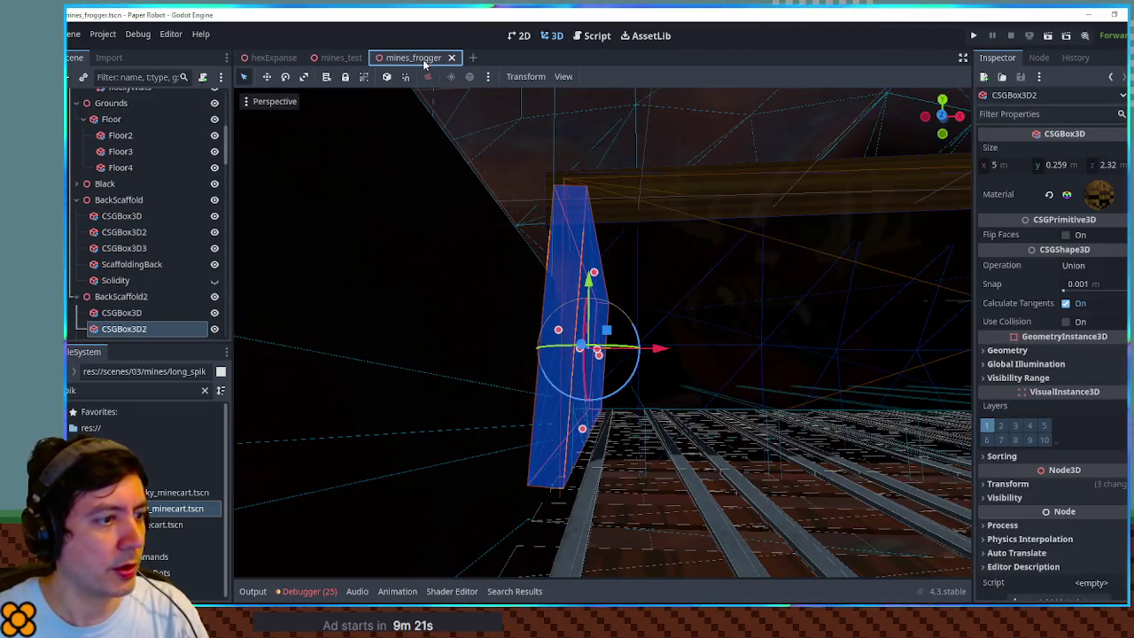
pyautogui.press('F6')
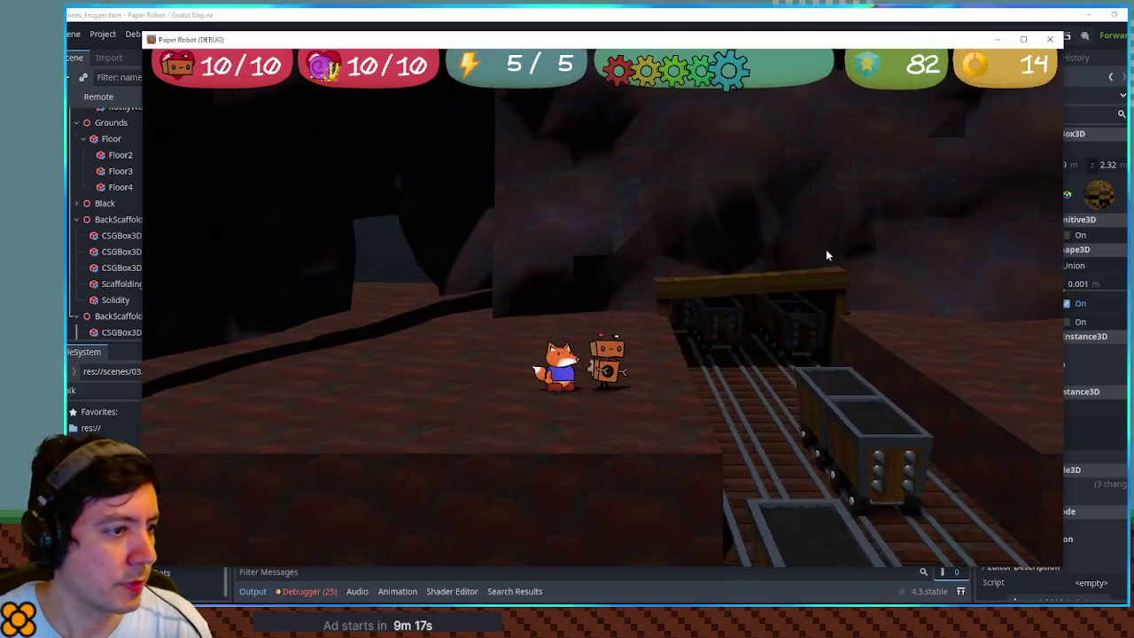
pyautogui.press('Down')
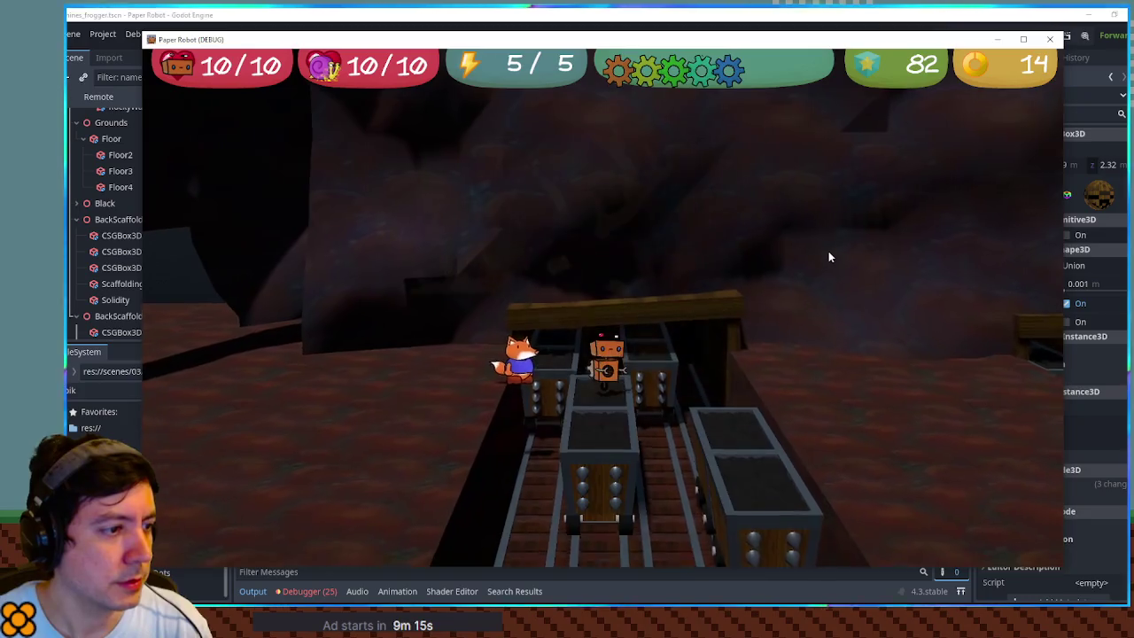
pyautogui.press('Up')
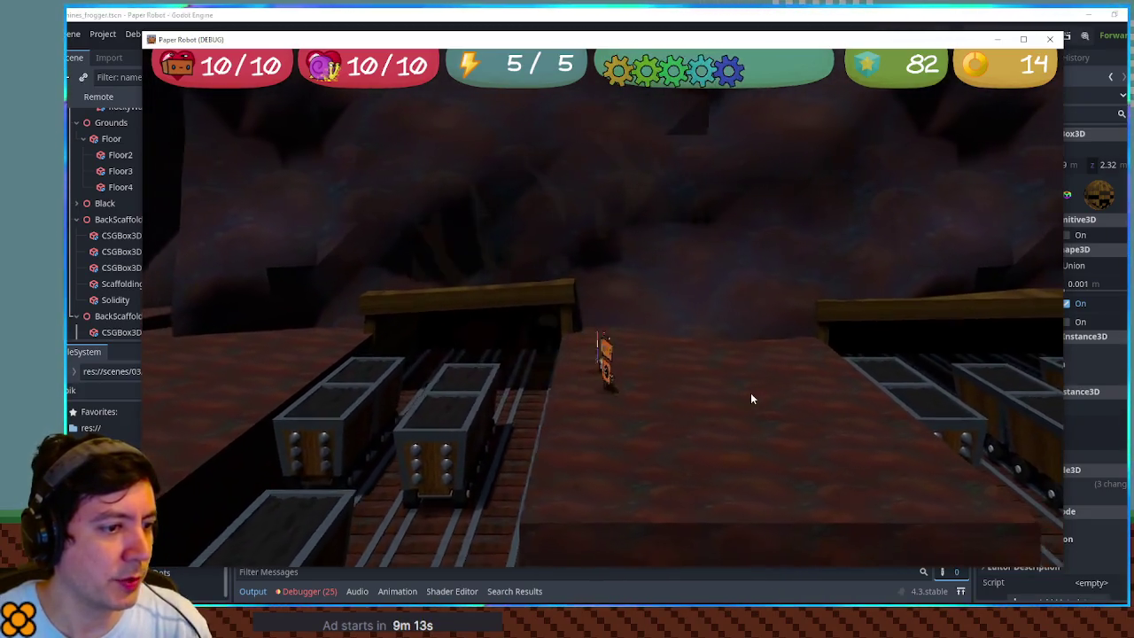
pyautogui.press('Down')
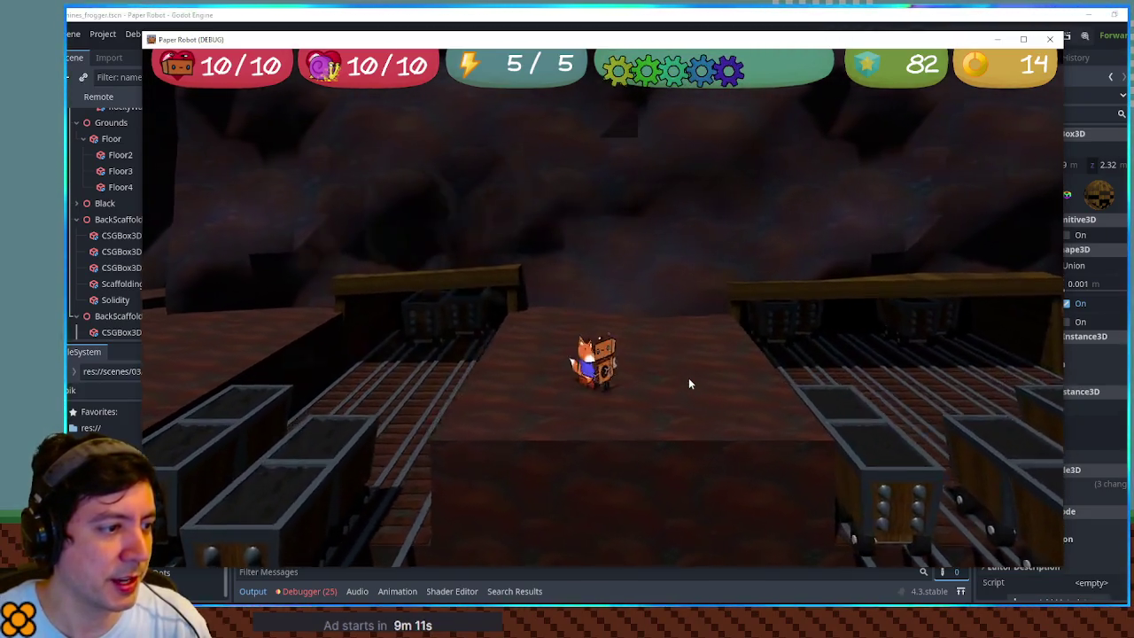
pyautogui.press('Right')
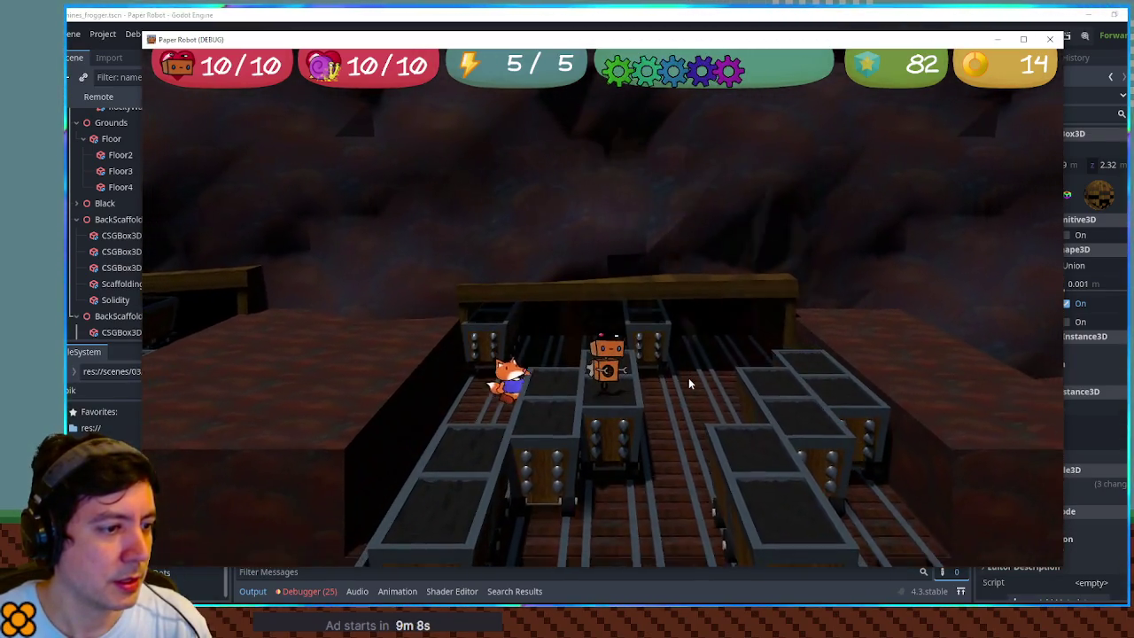
pyautogui.press('Up')
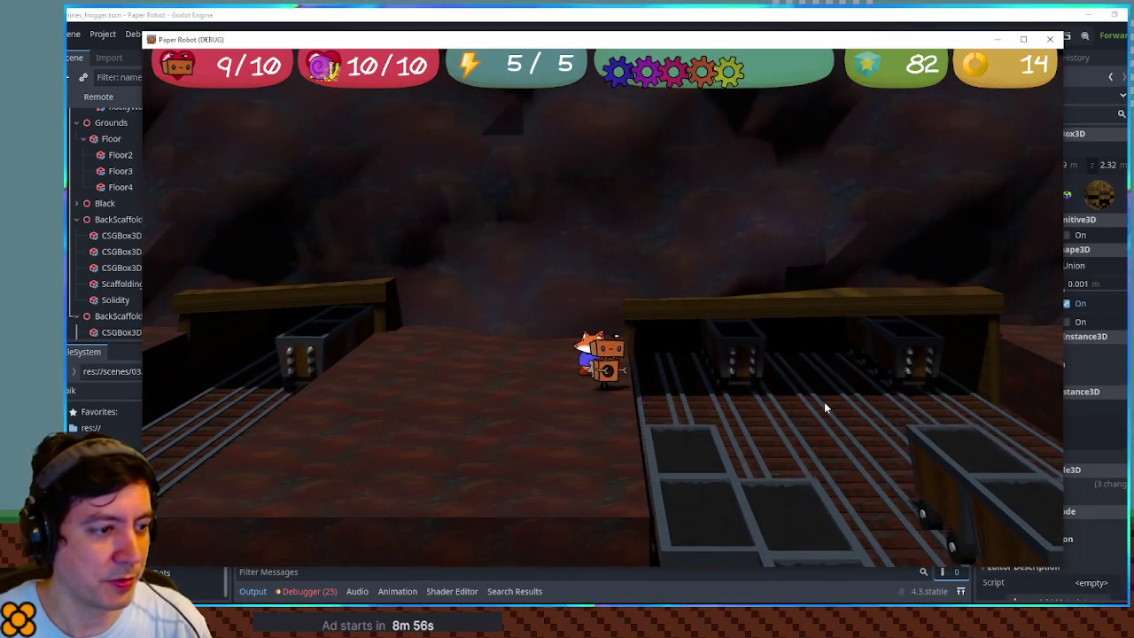
pyautogui.press('Right')
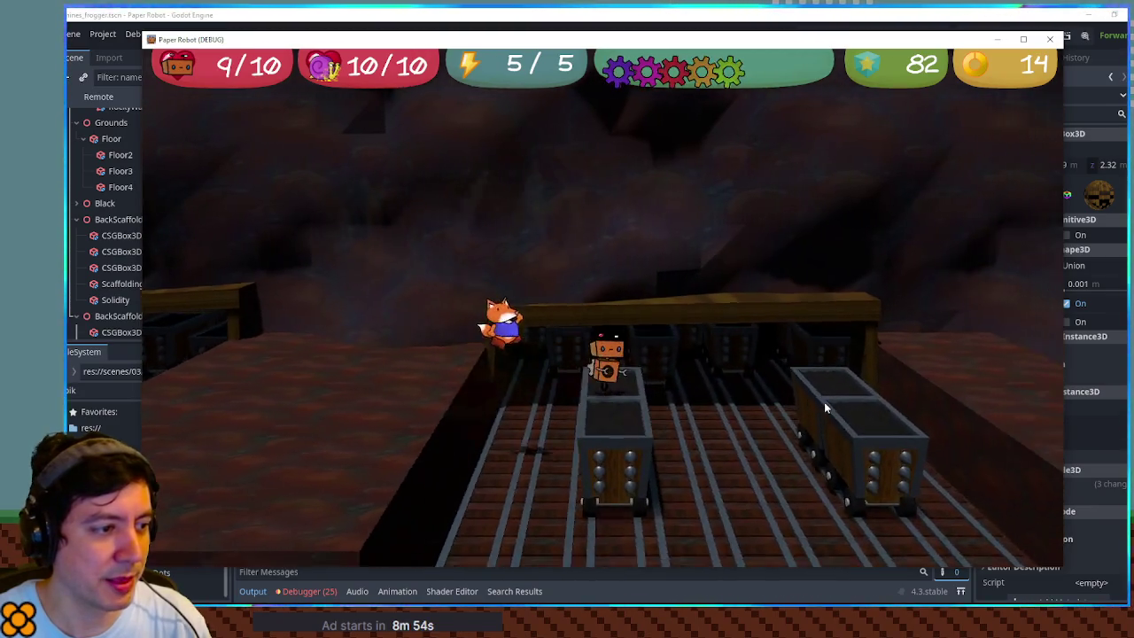
pyautogui.press('Up')
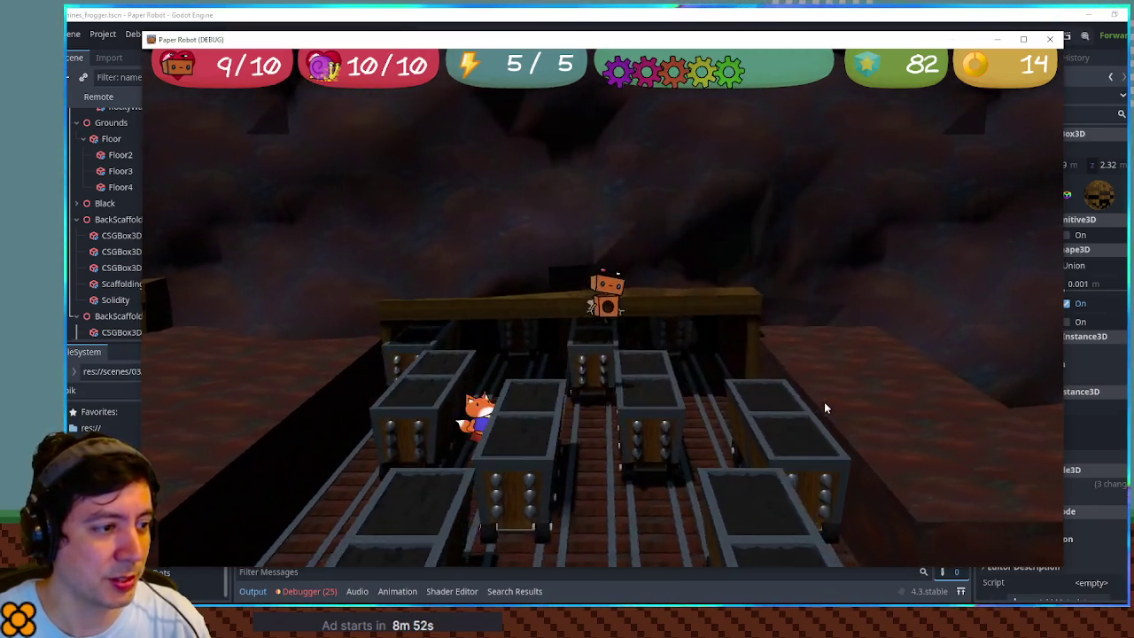
pyautogui.press('Up')
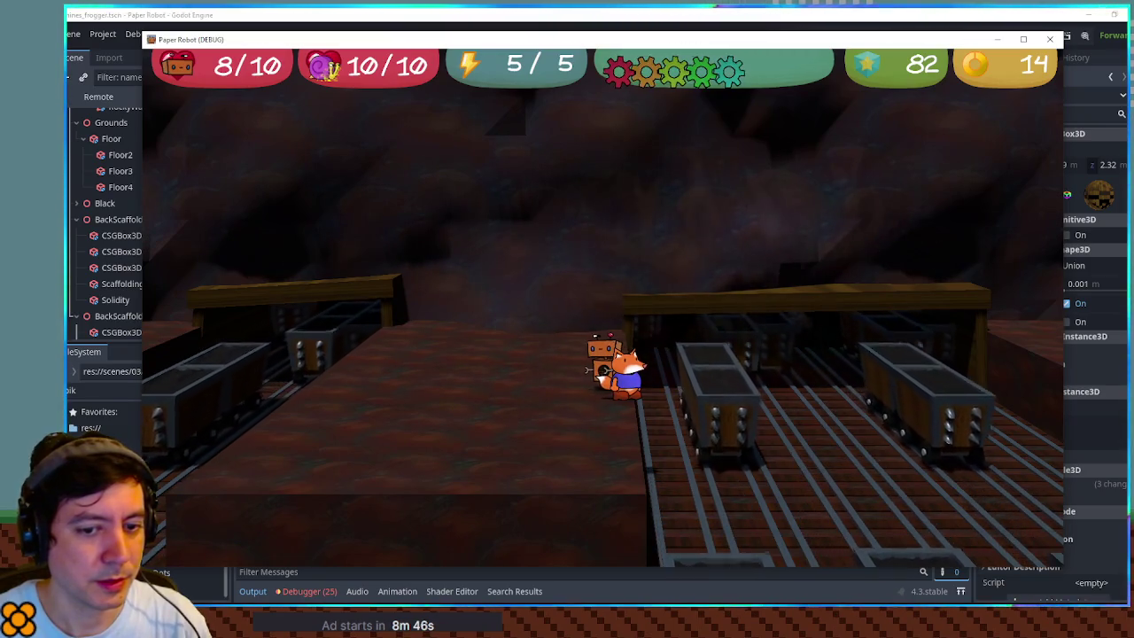
pyautogui.press('Right')
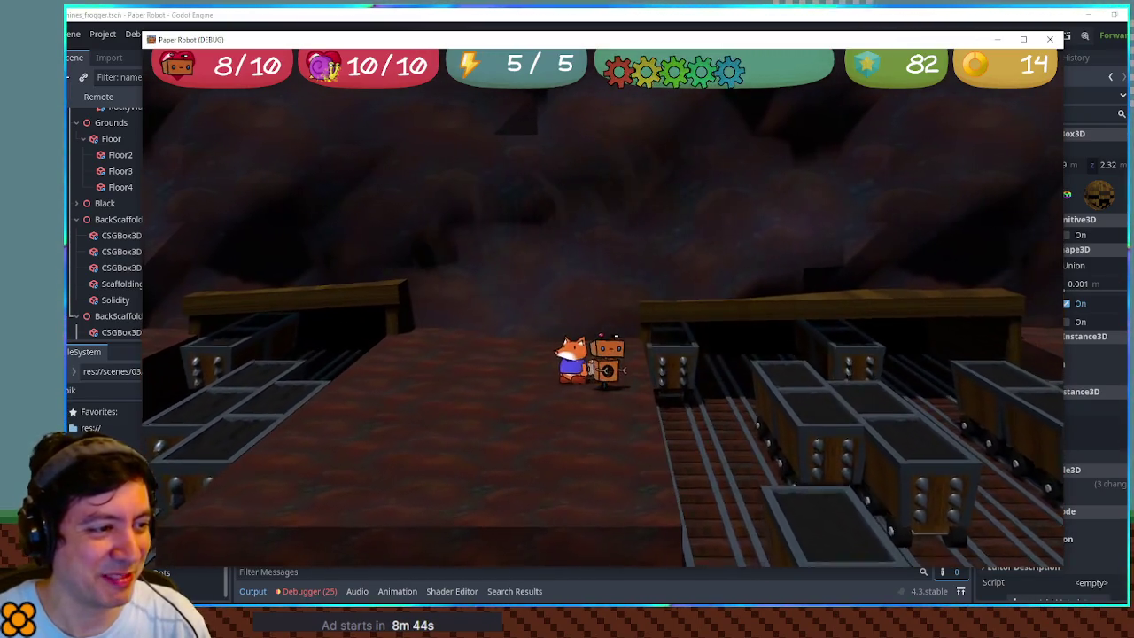
pyautogui.press('Right')
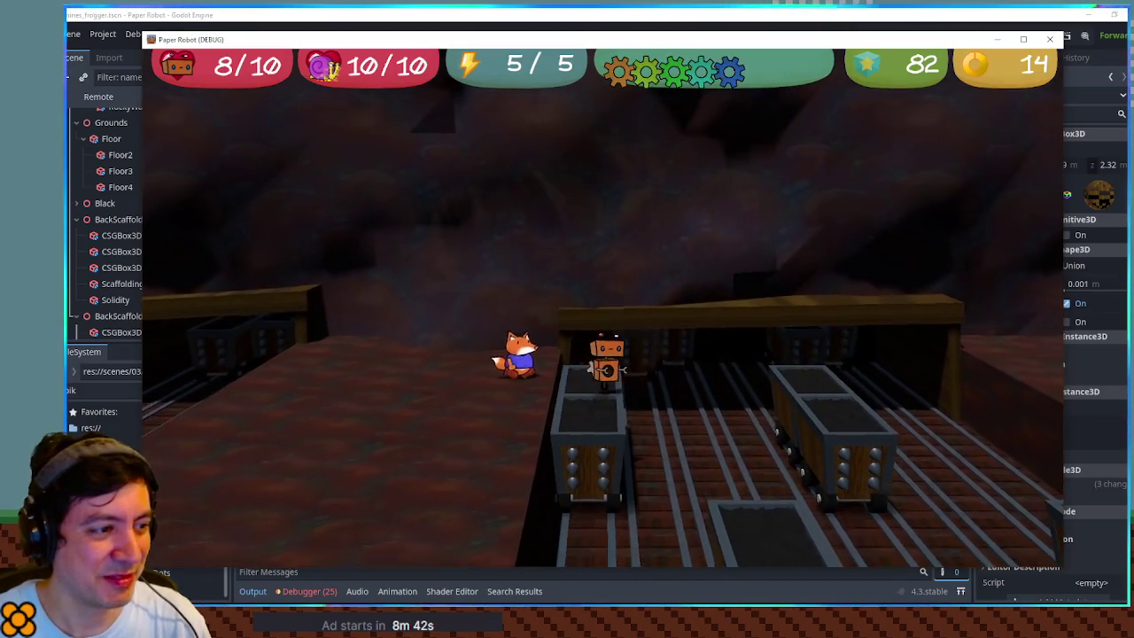
pyautogui.press('space')
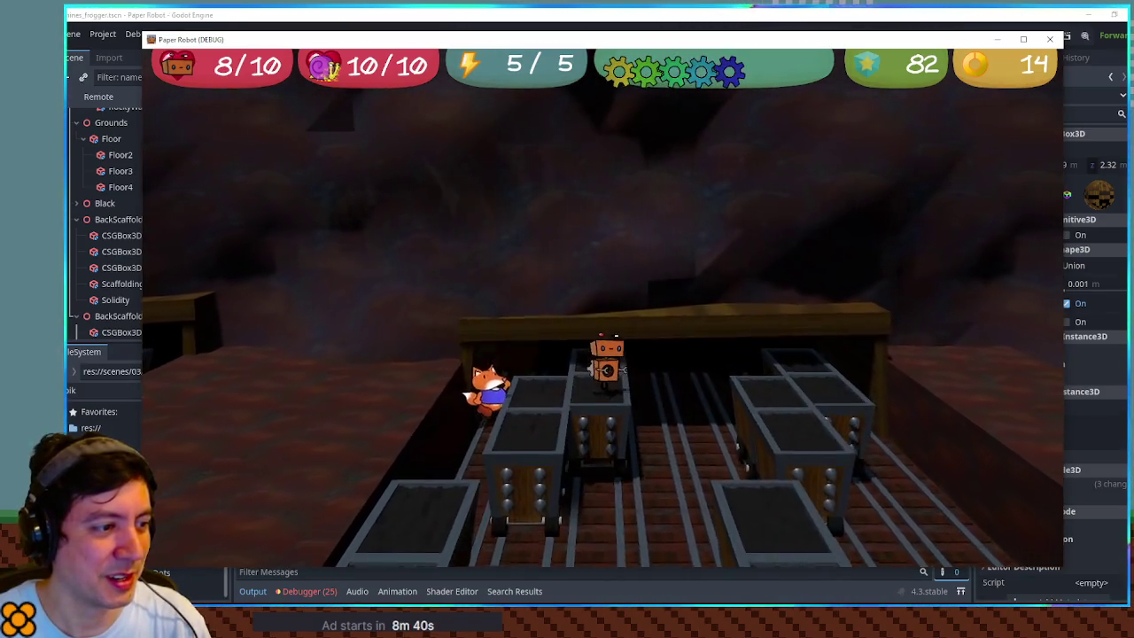
pyautogui.press('Up')
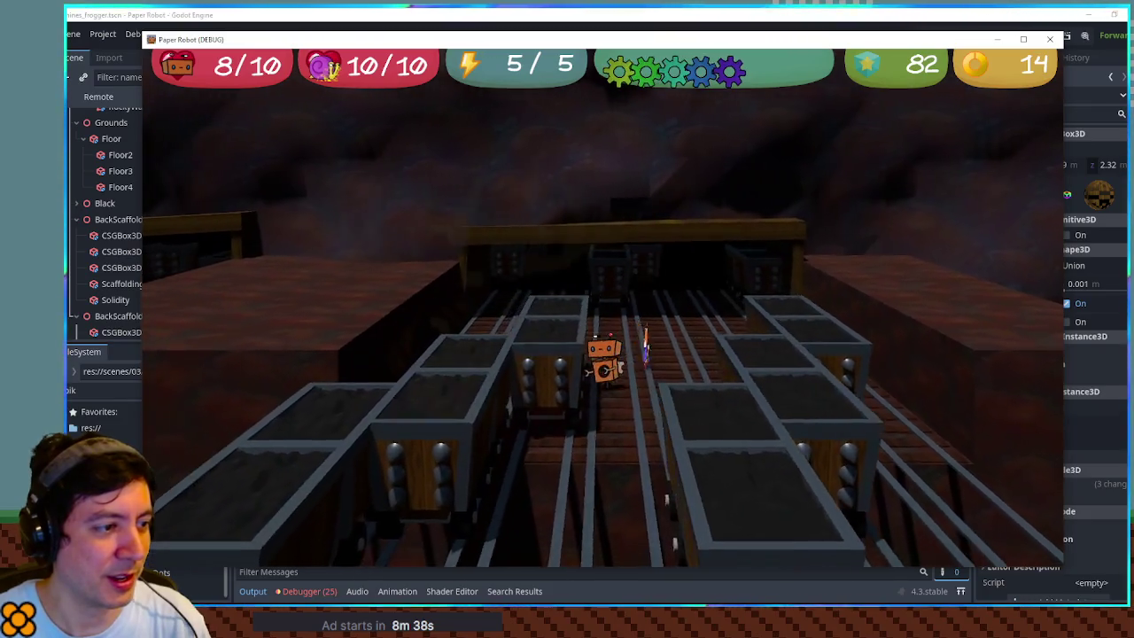
pyautogui.press('Up')
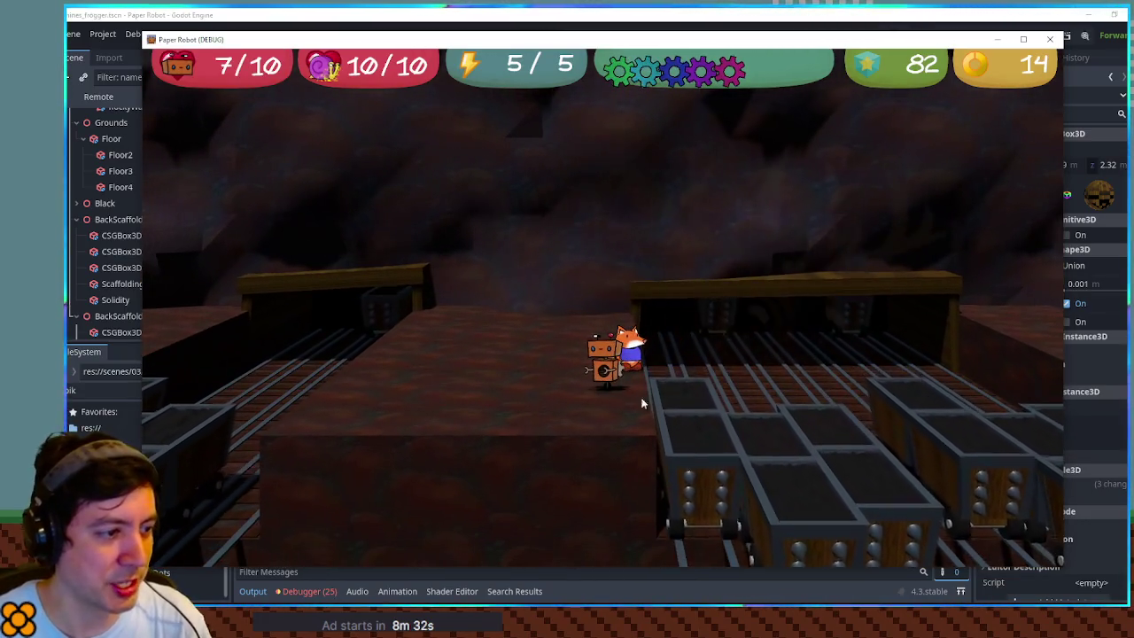
pyautogui.click(1050, 39)
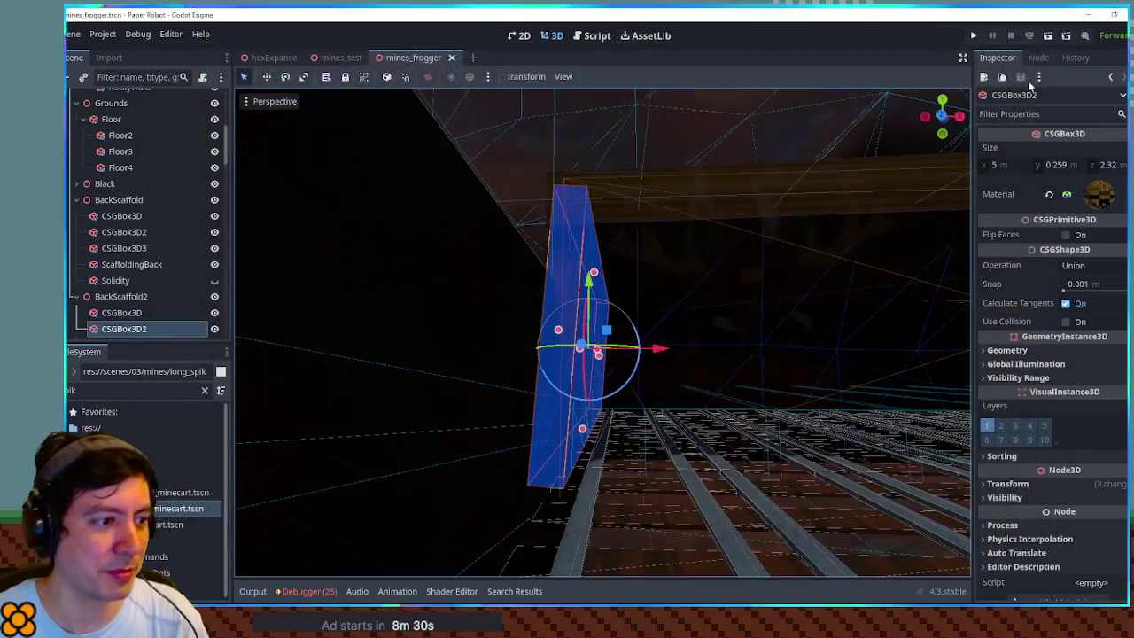
# - Duplicate the Floor4 piece into a new floor box and move it beside the tracks
pyautogui.scroll(-5, 754, 334)
pyautogui.moveTo(692, 359); pyautogui.dragTo(584, 339)
pyautogui.scroll(-3, 126, 282)
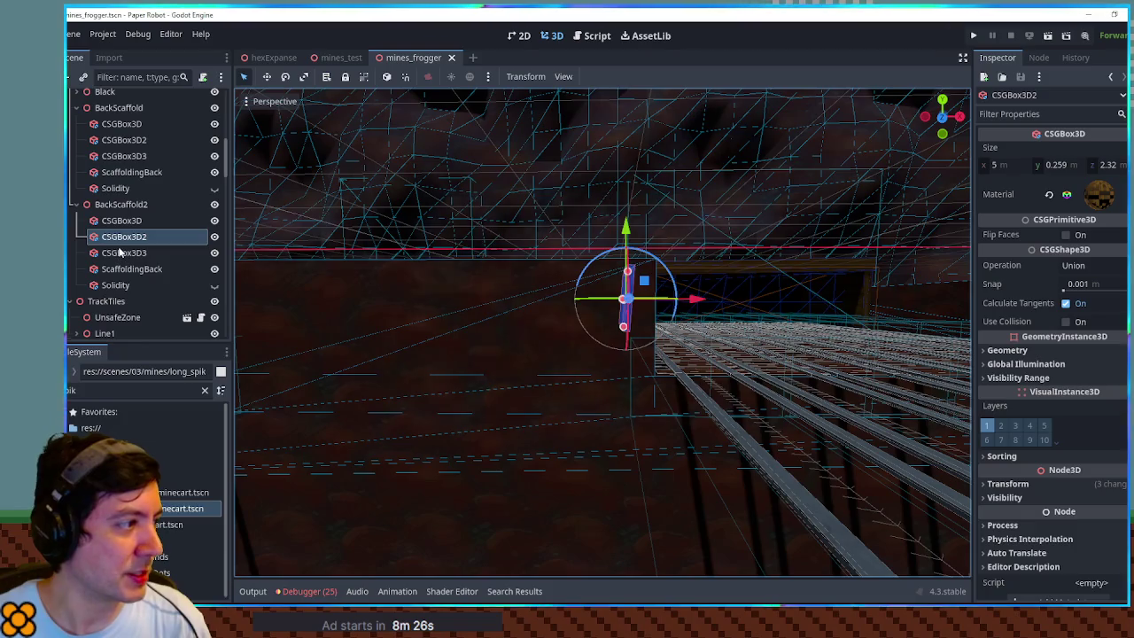
pyautogui.click(407, 287)
pyautogui.press('f')
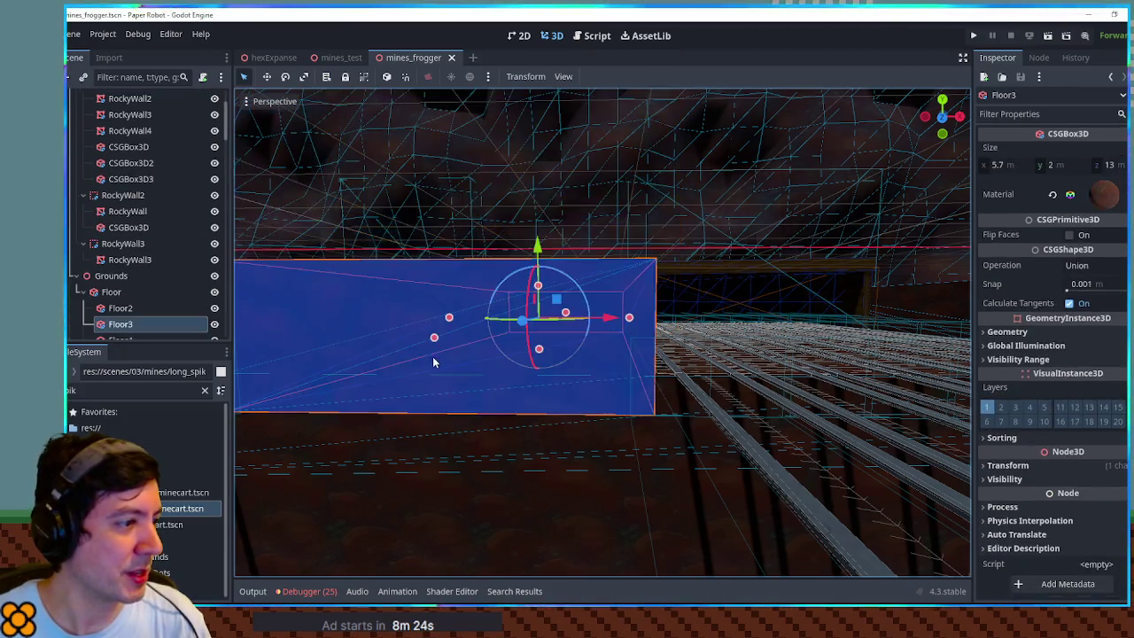
pyautogui.doubleClick(129, 248)
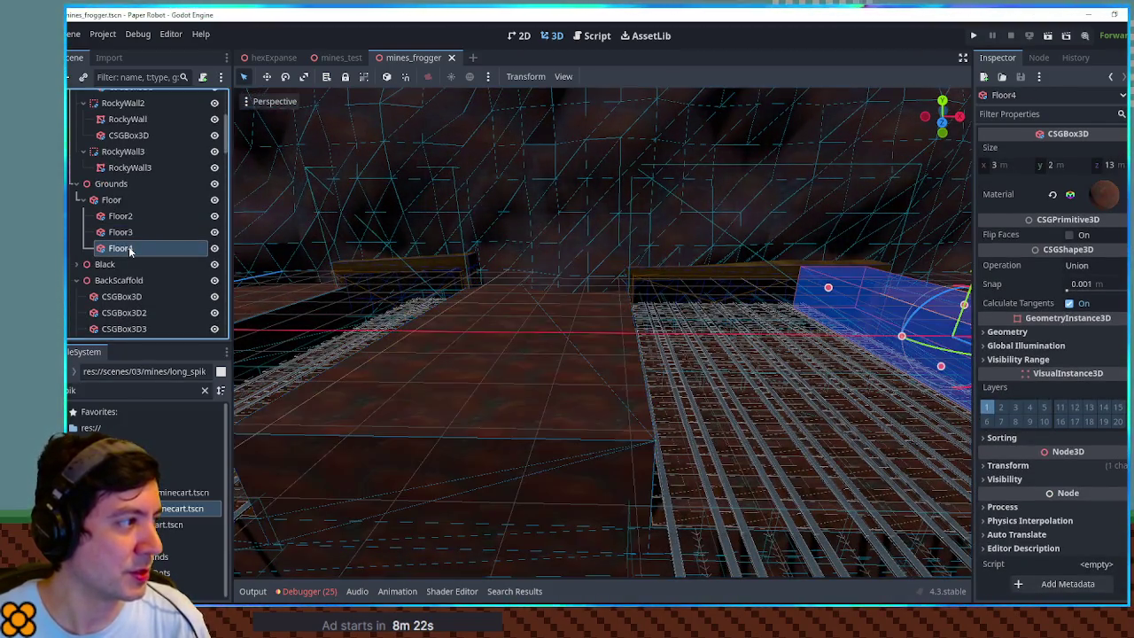
pyautogui.scroll(-5, 478, 285)
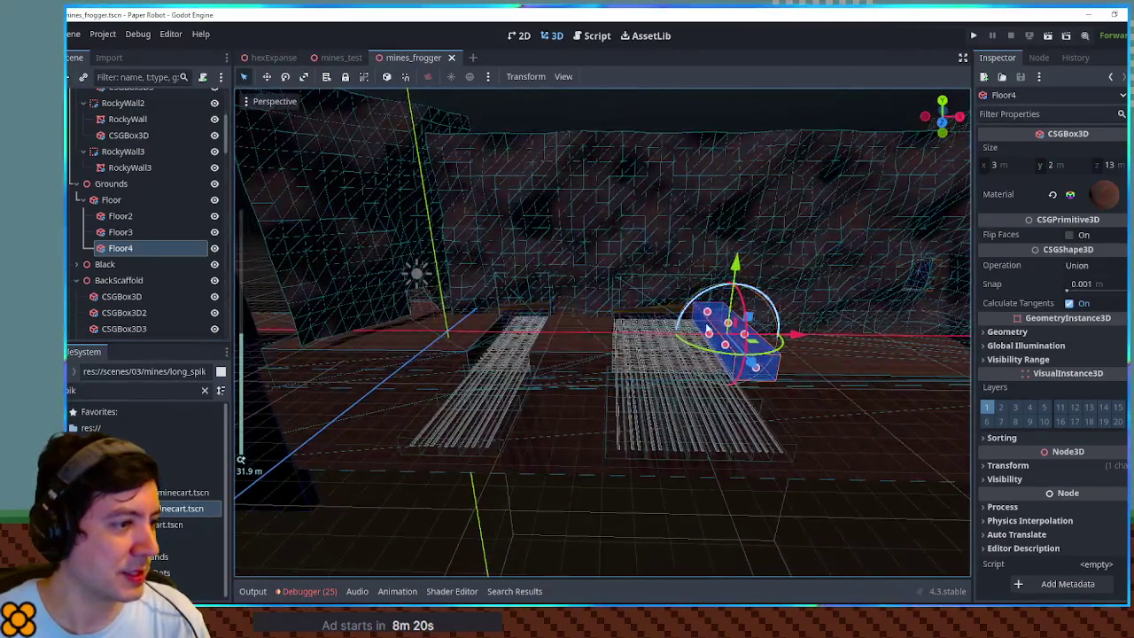
pyautogui.hotkey('ctrl', 'd')
pyautogui.moveTo(582, 355); pyautogui.dragTo(494, 328)
pyautogui.press('f')
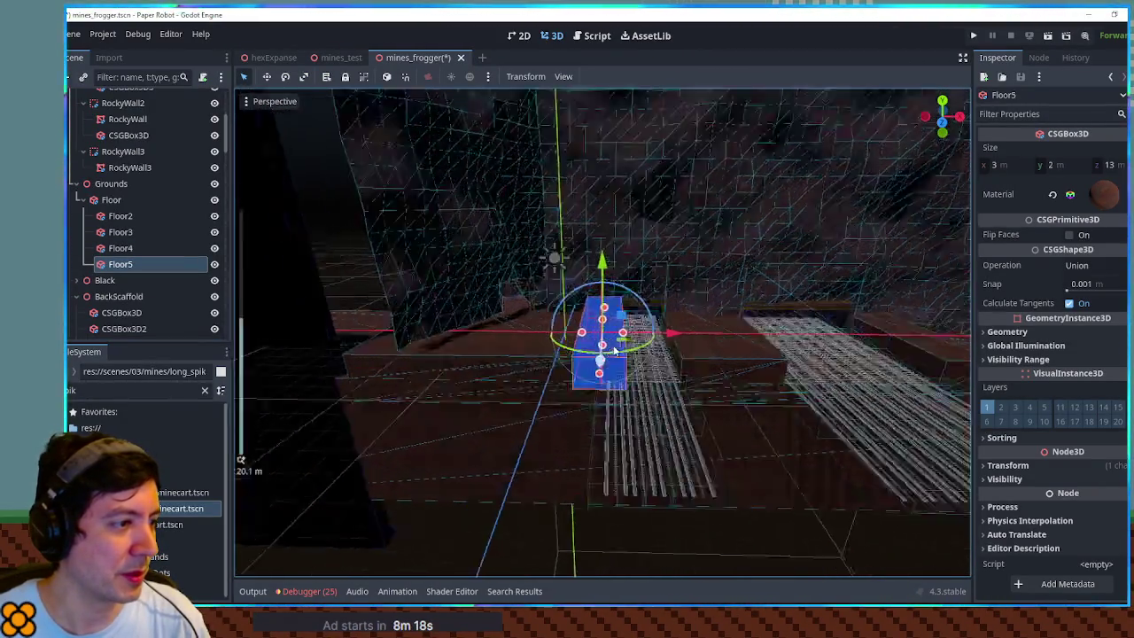
# - Flatten the new box to a low height and set it to Subtraction to carve a notch
pyautogui.moveTo(563, 346)
pyautogui.mouseDown()
pyautogui.moveTo(707, 320)
pyautogui.moveTo(425, 390)
pyautogui.moveTo(672, 409)
pyautogui.moveTo(599, 400)
pyautogui.moveTo(663, 398)
pyautogui.mouseUp()
pyautogui.scroll(4, 656, 397)
pyautogui.scroll(-5, 656, 395)
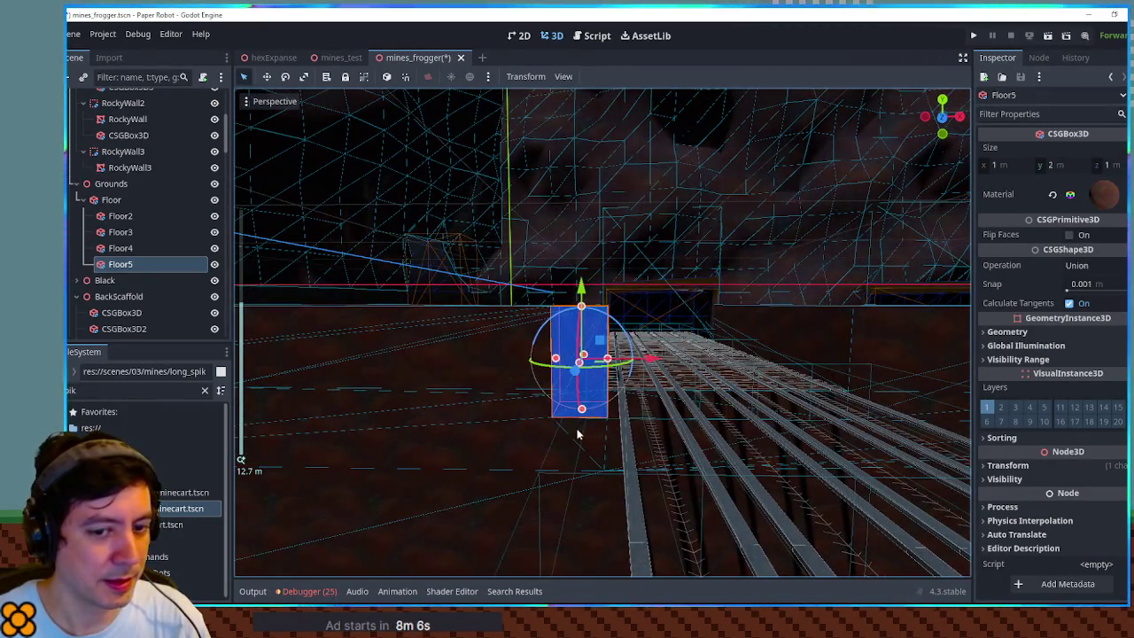
pyautogui.scroll(3, 583, 430)
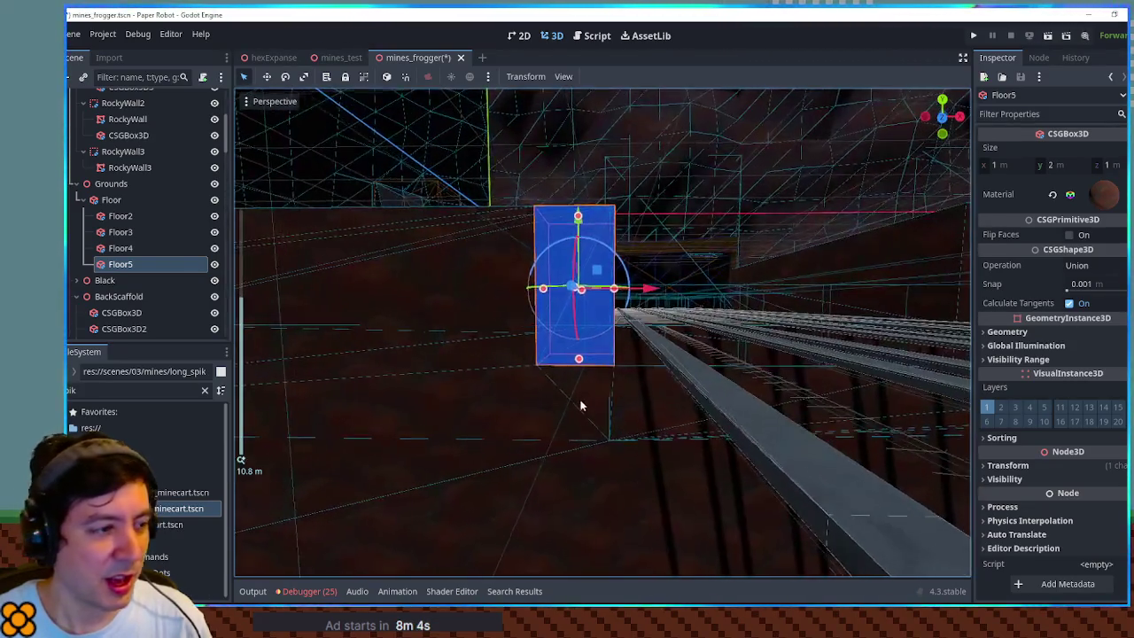
pyautogui.moveTo(574, 406); pyautogui.dragTo(574, 254)
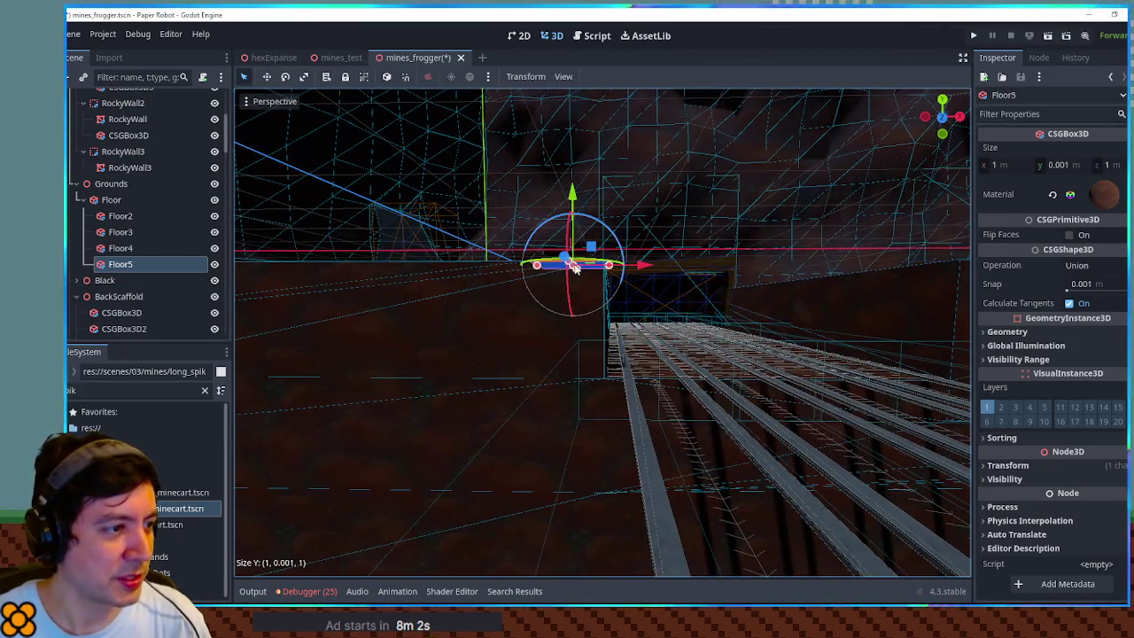
pyautogui.moveTo(578, 293); pyautogui.dragTo(579, 308)
pyautogui.moveTo(659, 308); pyautogui.dragTo(940, 401)
pyautogui.click(1083, 317)
# - Widen the notch-cutting box to 1.158 m at the floor edge
pyautogui.scroll(3, 544, 425)
pyautogui.scroll(2, 545, 423)
pyautogui.press('f')
pyautogui.moveTo(566, 411); pyautogui.dragTo(611, 372)
pyautogui.scroll(2, 626, 357)
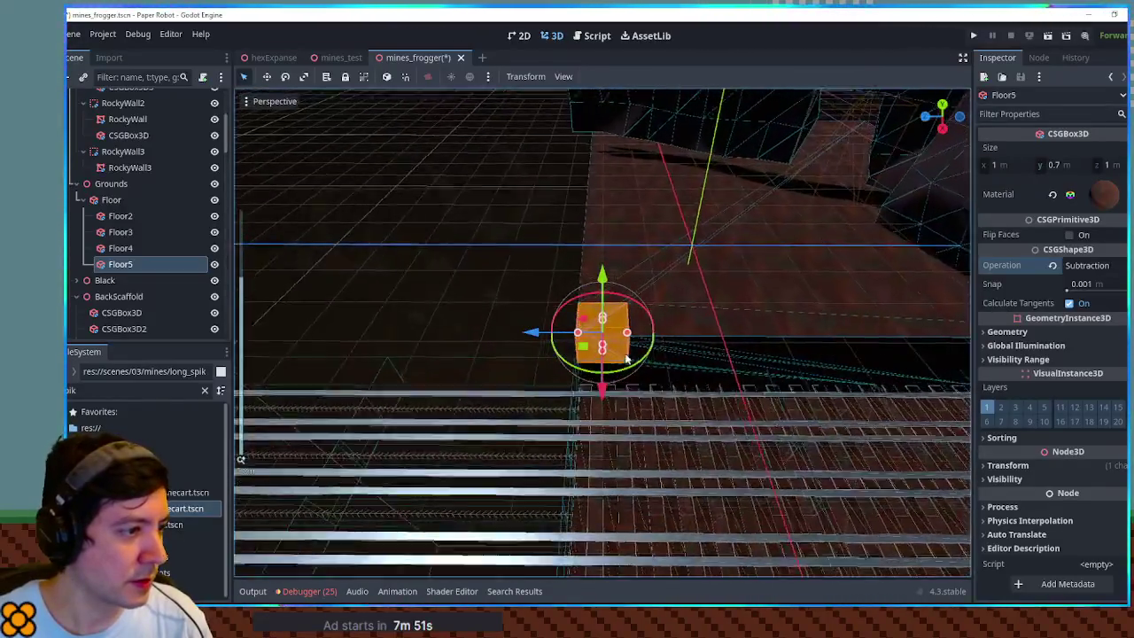
pyautogui.scroll(2, 561, 336)
pyautogui.moveTo(595, 382)
pyautogui.mouseDown()
pyautogui.moveTo(717, 363)
pyautogui.moveTo(673, 354)
pyautogui.moveTo(688, 355)
pyautogui.moveTo(898, 405)
pyautogui.moveTo(674, 367)
pyautogui.mouseUp()
pyautogui.scroll(-3, 602, 386)
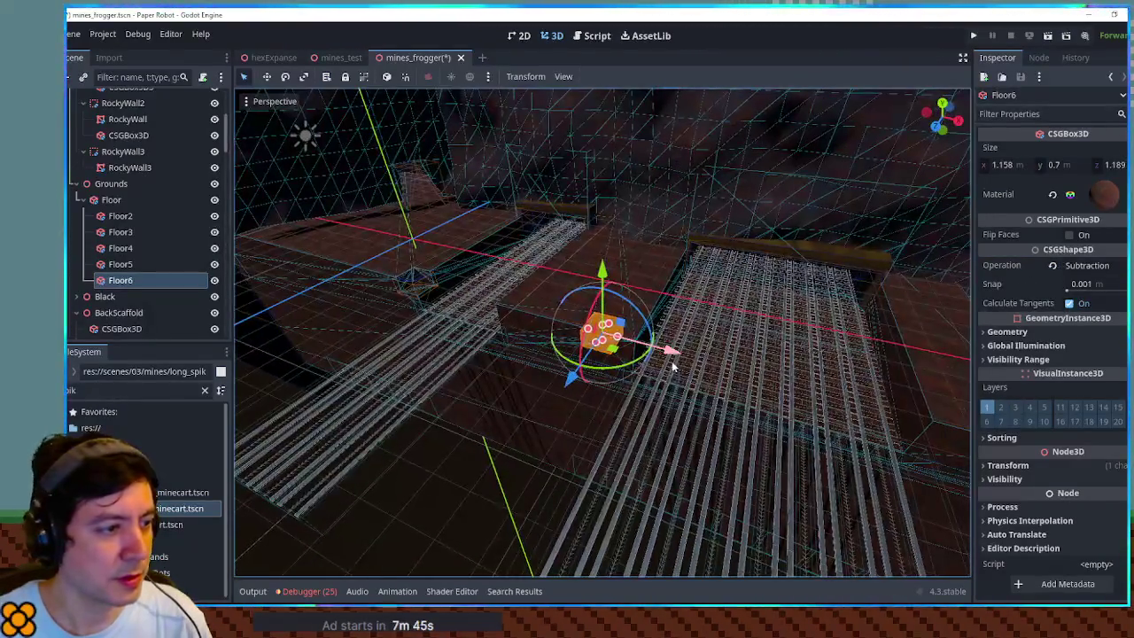
pyautogui.scroll(2, 689, 359)
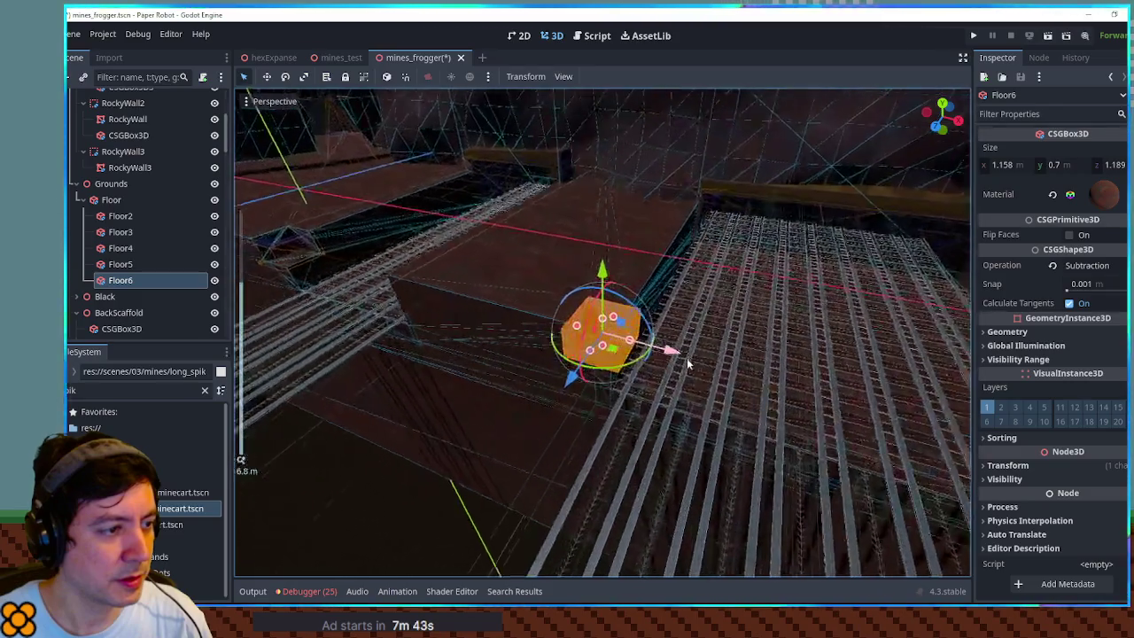
# - Check the notch from a low angle and launch the level playtest with F6
pyautogui.click(469, 549)
pyautogui.moveTo(468, 552); pyautogui.dragTo(549, 383)
pyautogui.scroll(1, 549, 384)
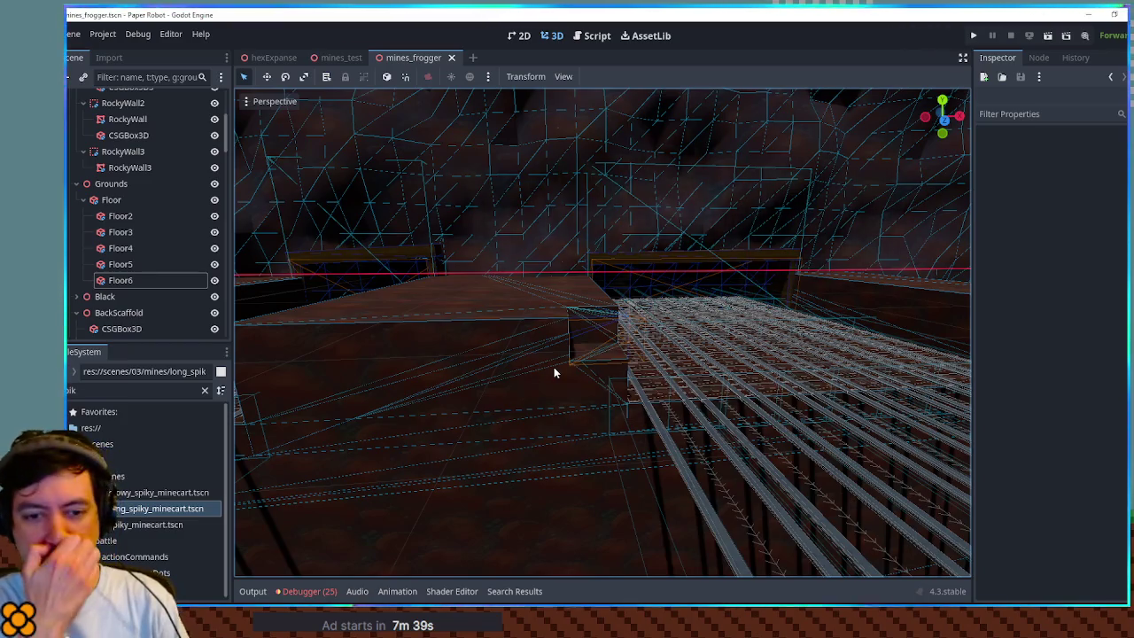
pyautogui.press('F6')
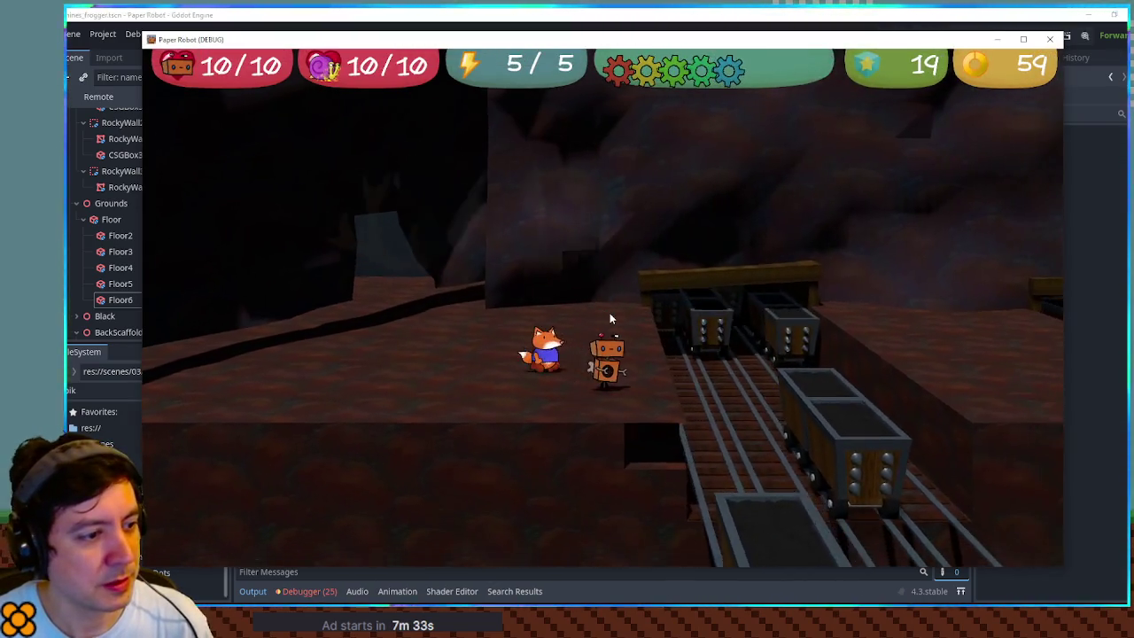
pyautogui.press('F8')
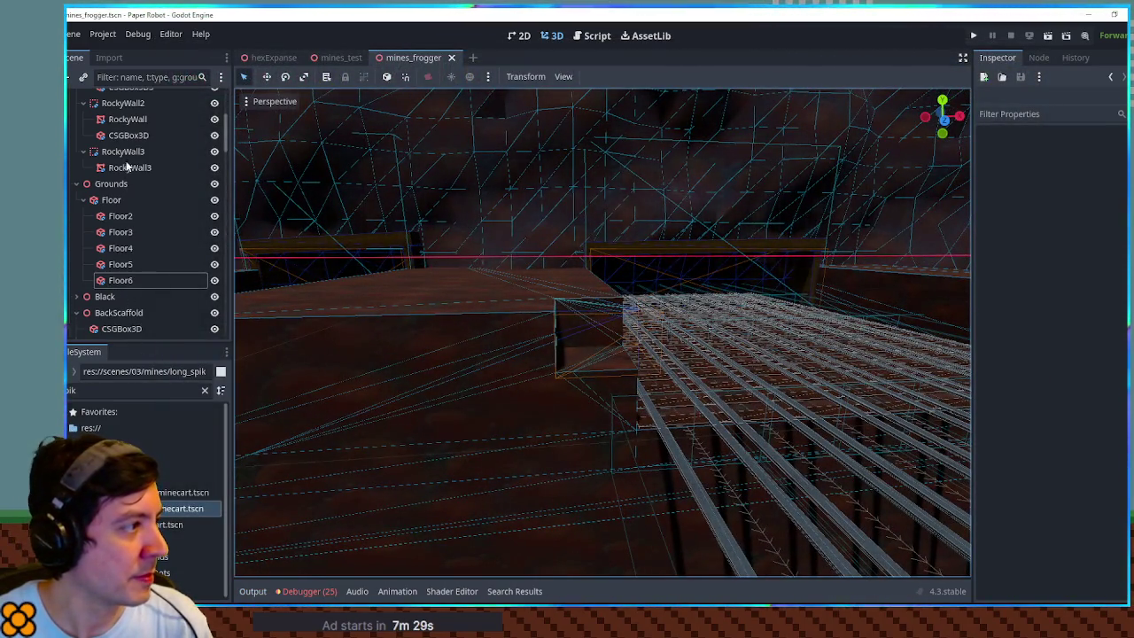
pyautogui.click(390, 336)
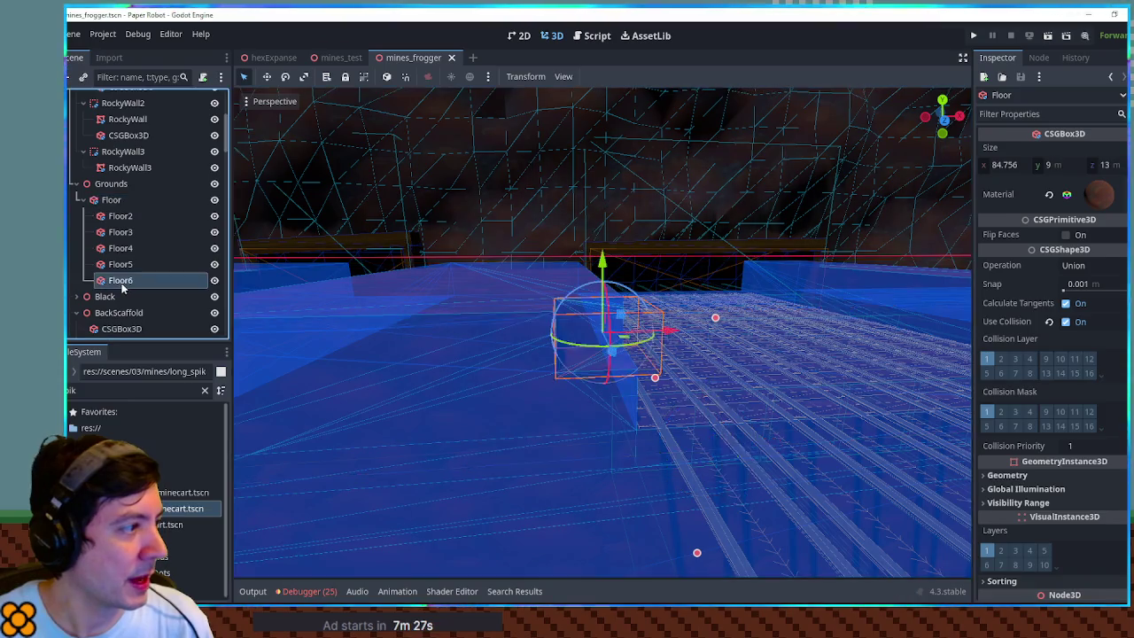
# - Rename Floor6 to notch and Floor5 to notch2
pyautogui.click(121, 281)
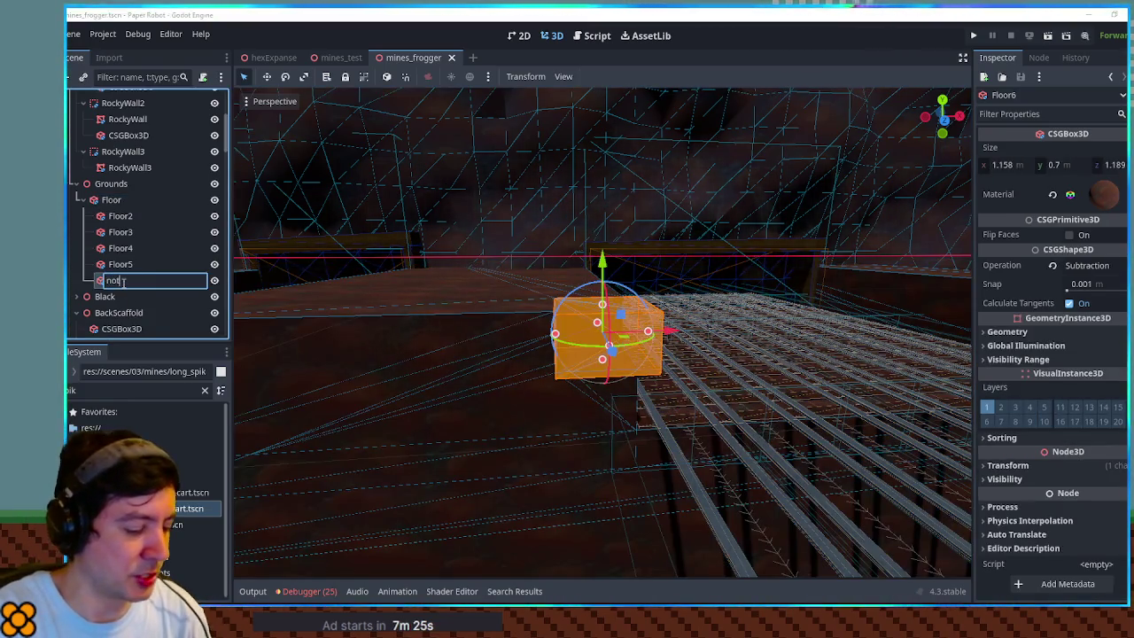
pyautogui.press('F2')
pyautogui.write('notch')
pyautogui.press('Return')
pyautogui.press('Up')
pyautogui.press('F2')
pyautogui.write('notch')
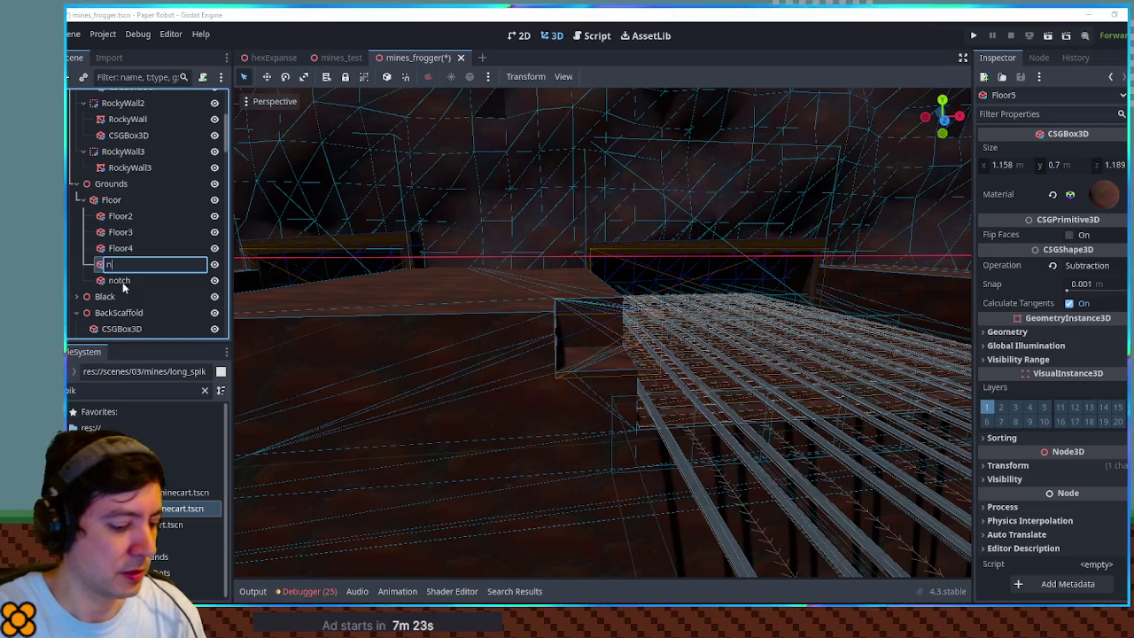
pyautogui.press('Return')
# - Lengthen notch2 along Z to 2 m
pyautogui.scroll(-3, 634, 299)
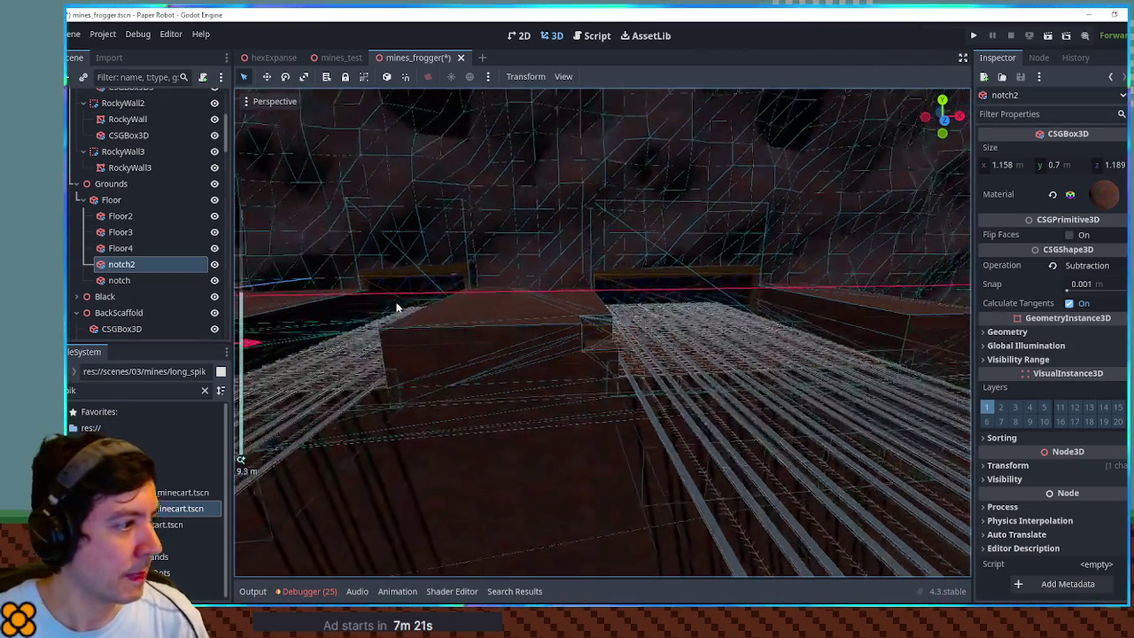
pyautogui.press('f')
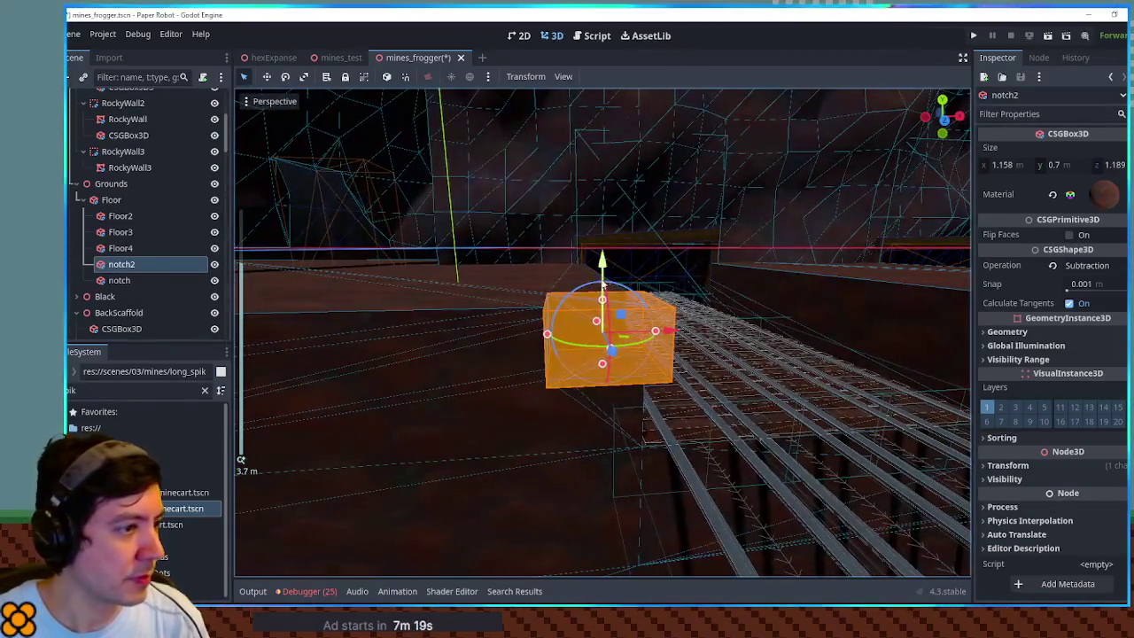
pyautogui.doubleClick(139, 280)
pyautogui.scroll(-10, 139, 280)
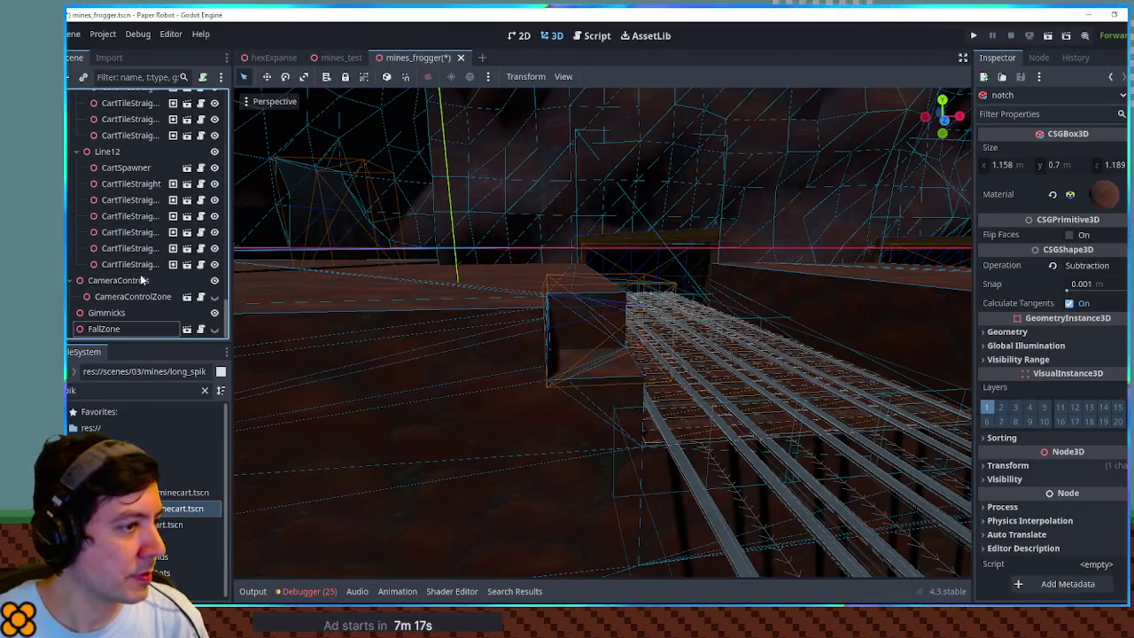
pyautogui.scroll(-3, 425, 340)
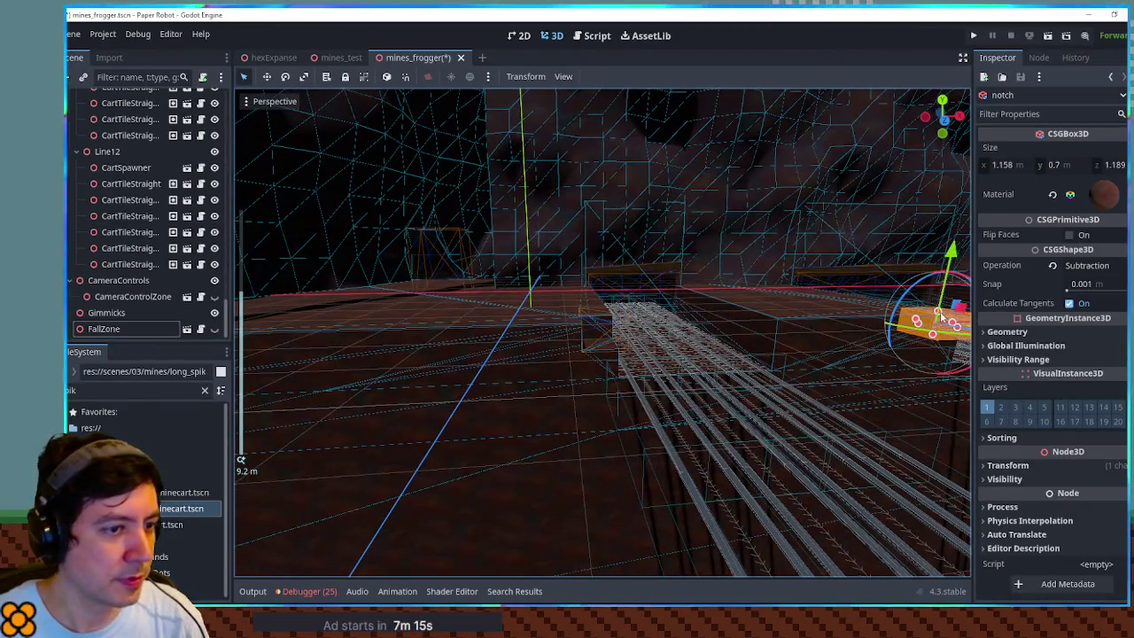
pyautogui.scroll(5, 523, 367)
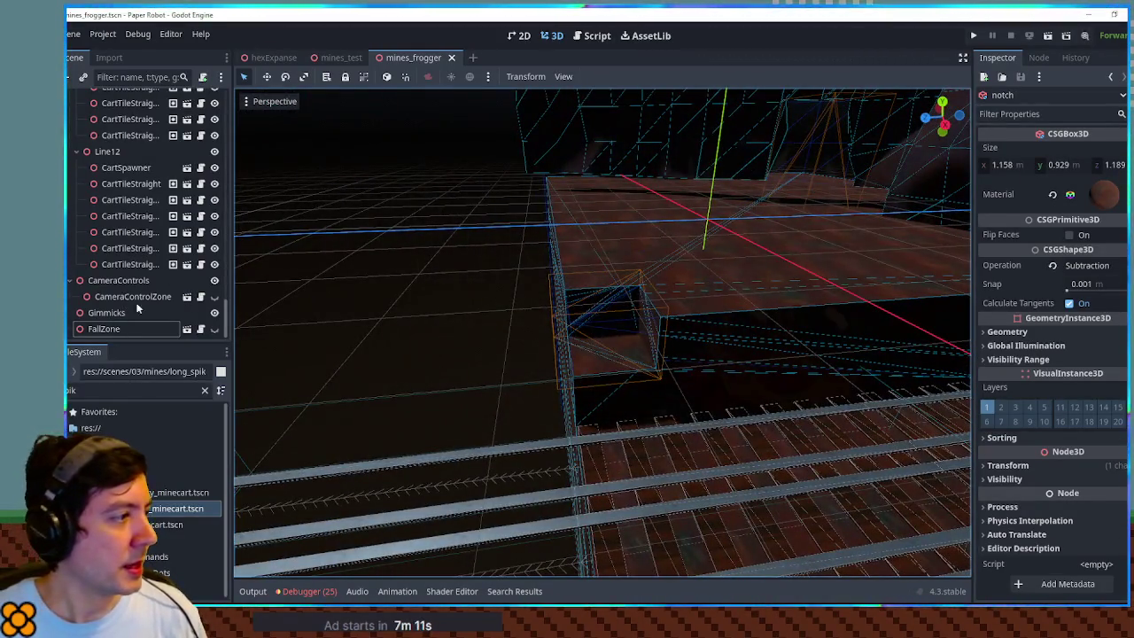
pyautogui.click(620, 231)
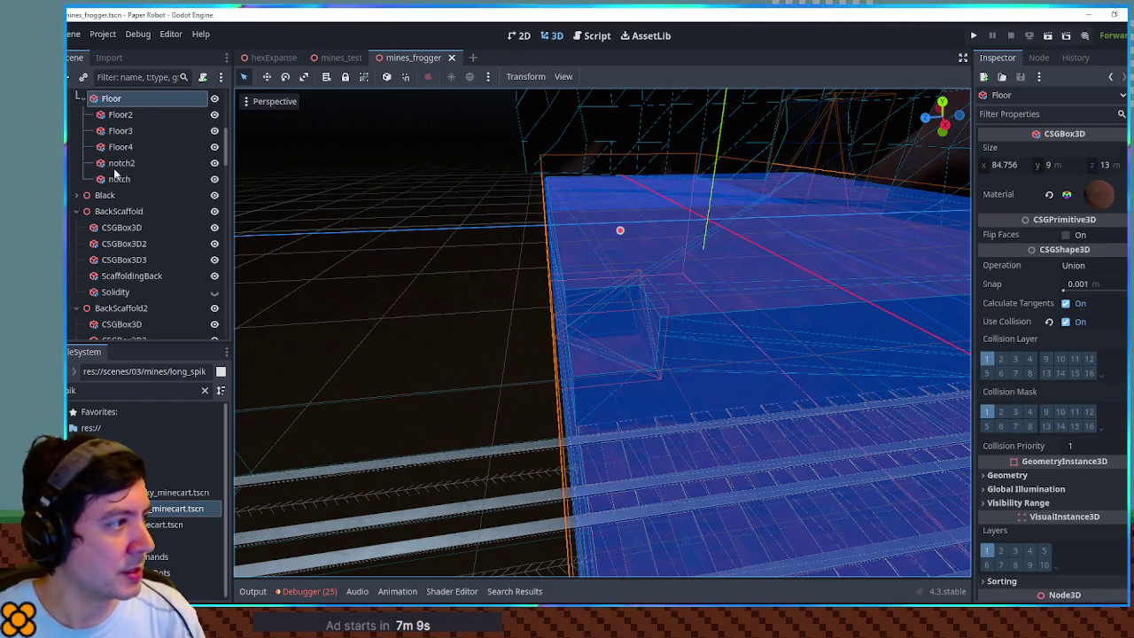
pyautogui.click(115, 165)
pyautogui.moveTo(651, 322); pyautogui.dragTo(699, 325)
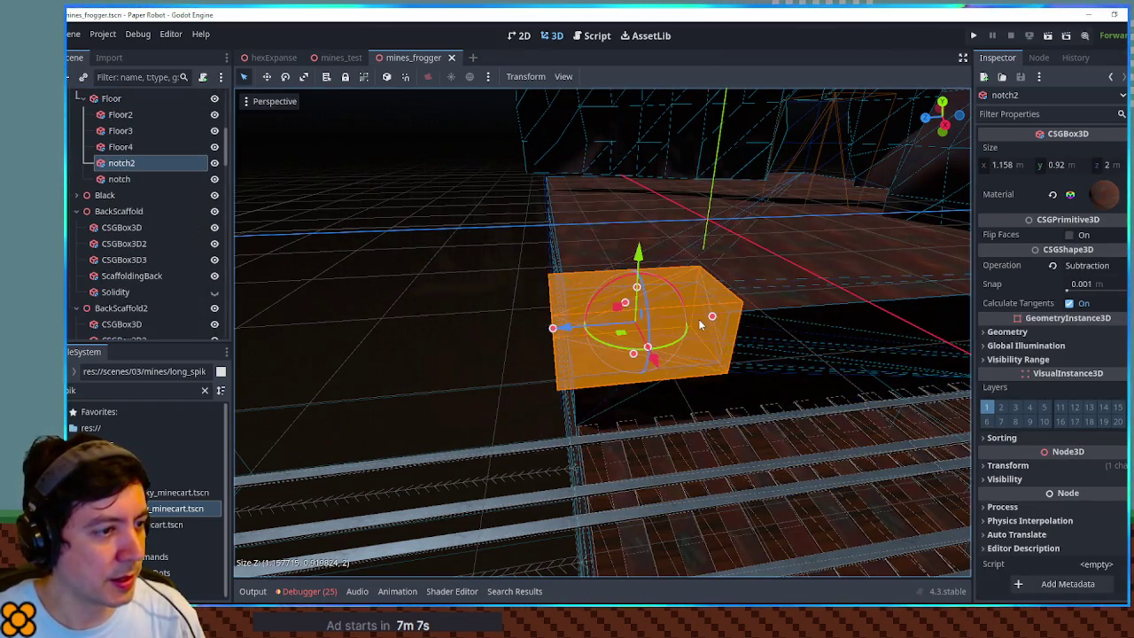
# - Save the mines_frogger scene and select a scaffold plank box to reuse
pyautogui.scroll(-5, 700, 325)
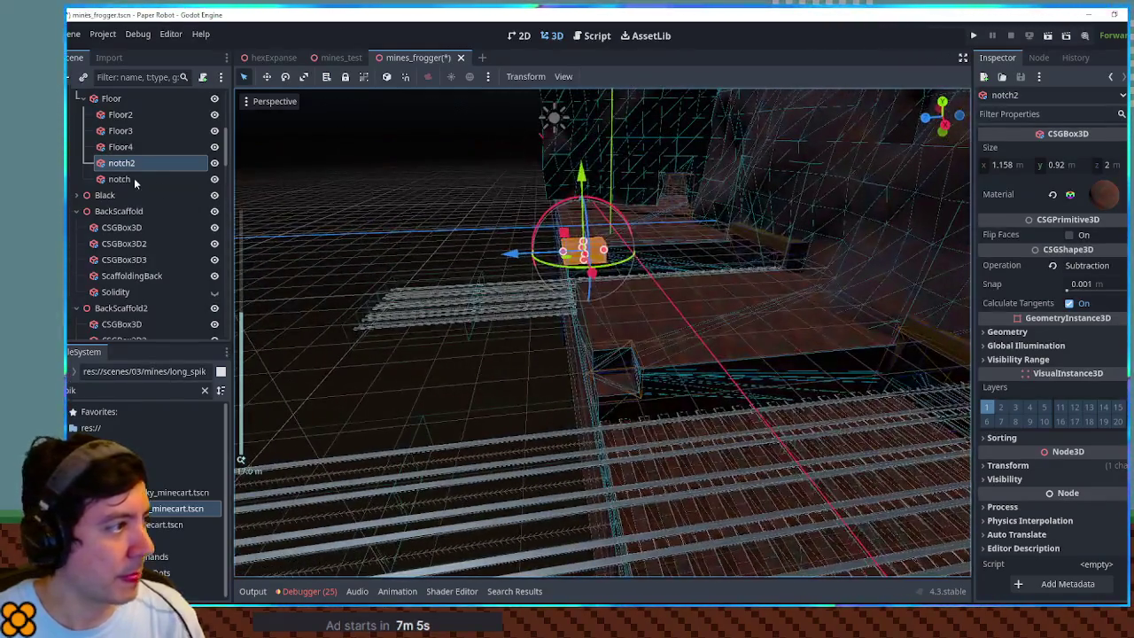
pyautogui.click(119, 179)
pyautogui.press('f')
pyautogui.hotkey('ctrl', 's')
pyautogui.click(478, 369)
pyautogui.scroll(10, 572, 371)
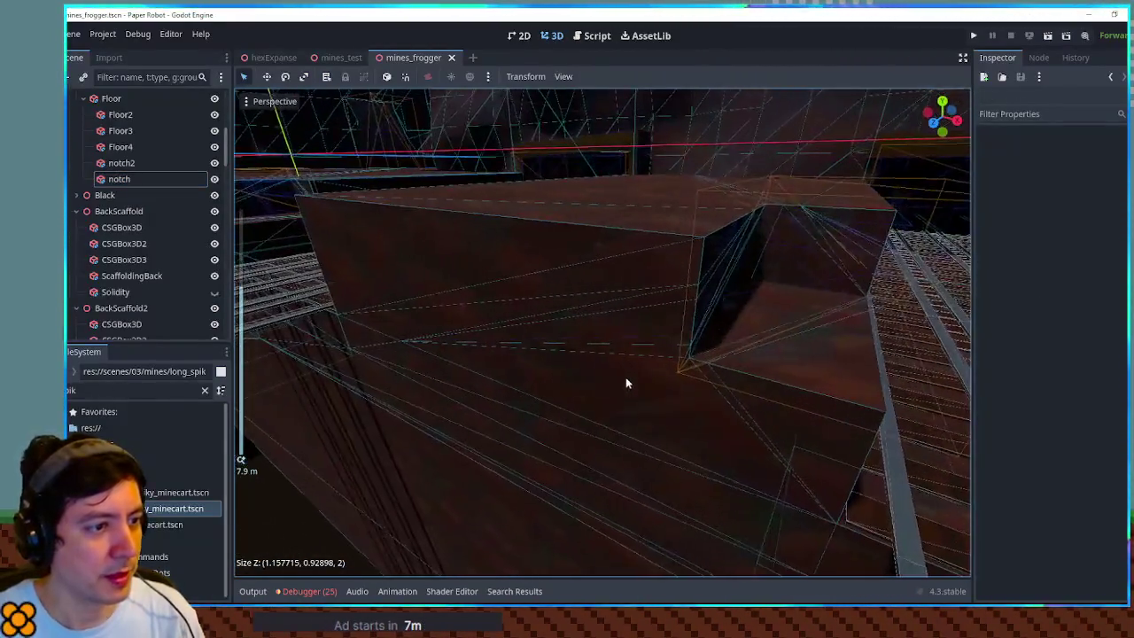
pyautogui.scroll(-8, 626, 379)
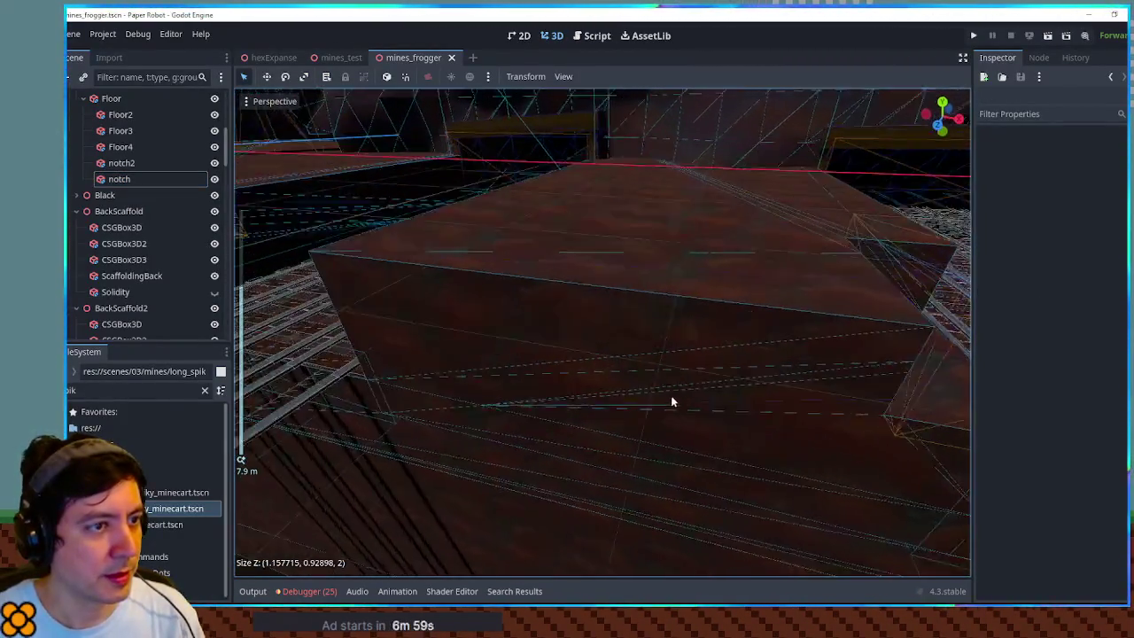
pyautogui.click(567, 216)
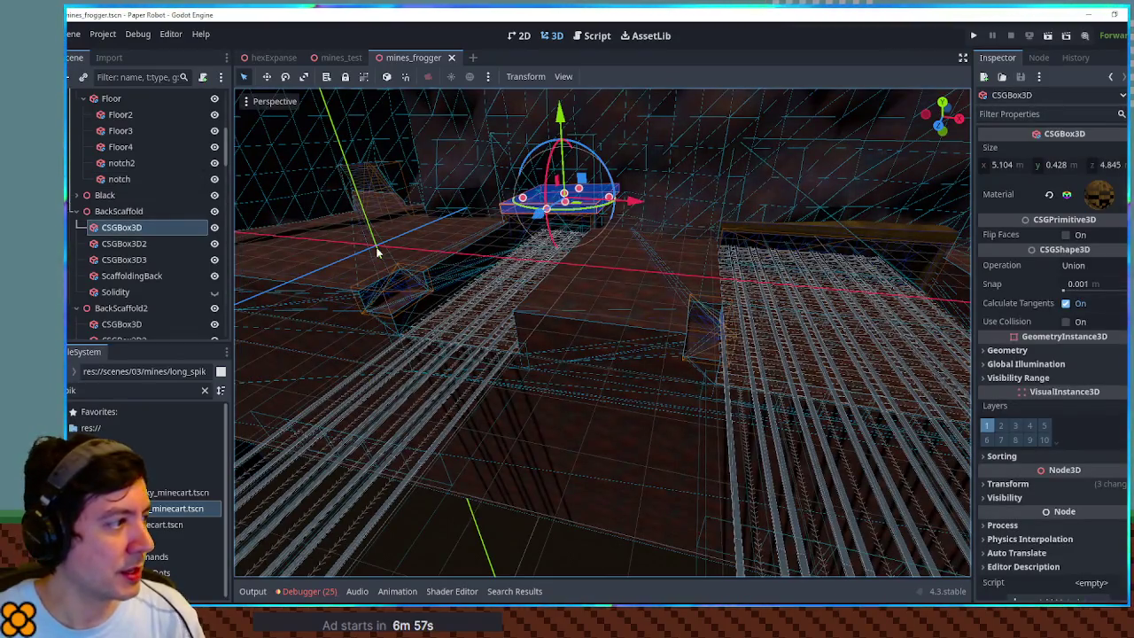
# - Add a Node3D under notch2 and paste the plank box into it at its origin
pyautogui.doubleClick(134, 167)
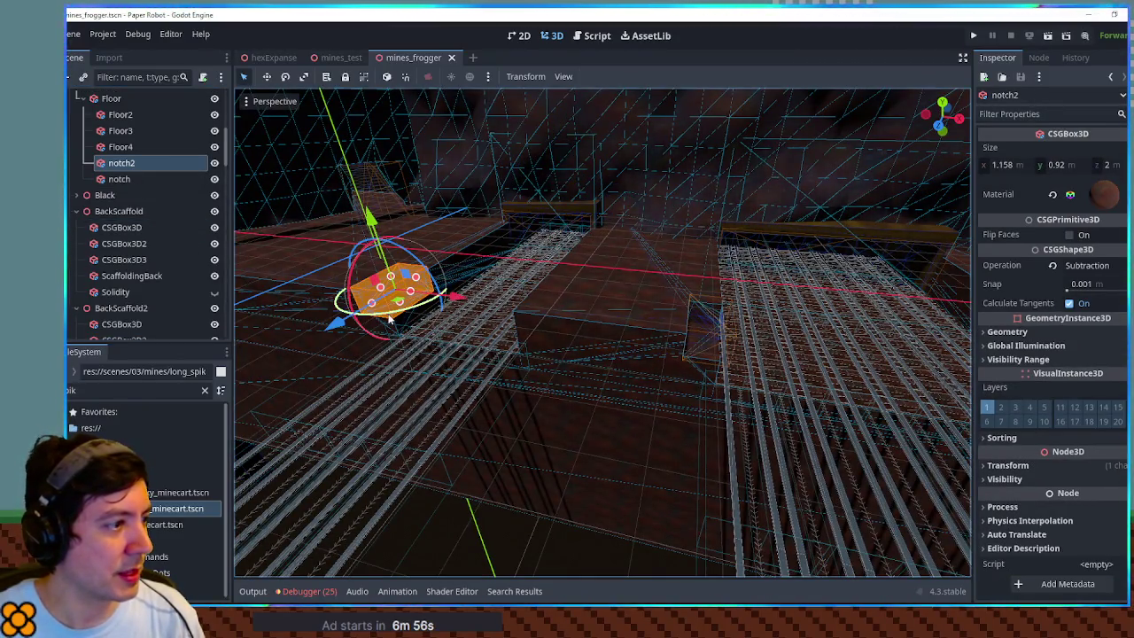
pyautogui.scroll(3, 254, 276)
pyautogui.hotkey('ctrl', 'a')
pyautogui.write('node3d')
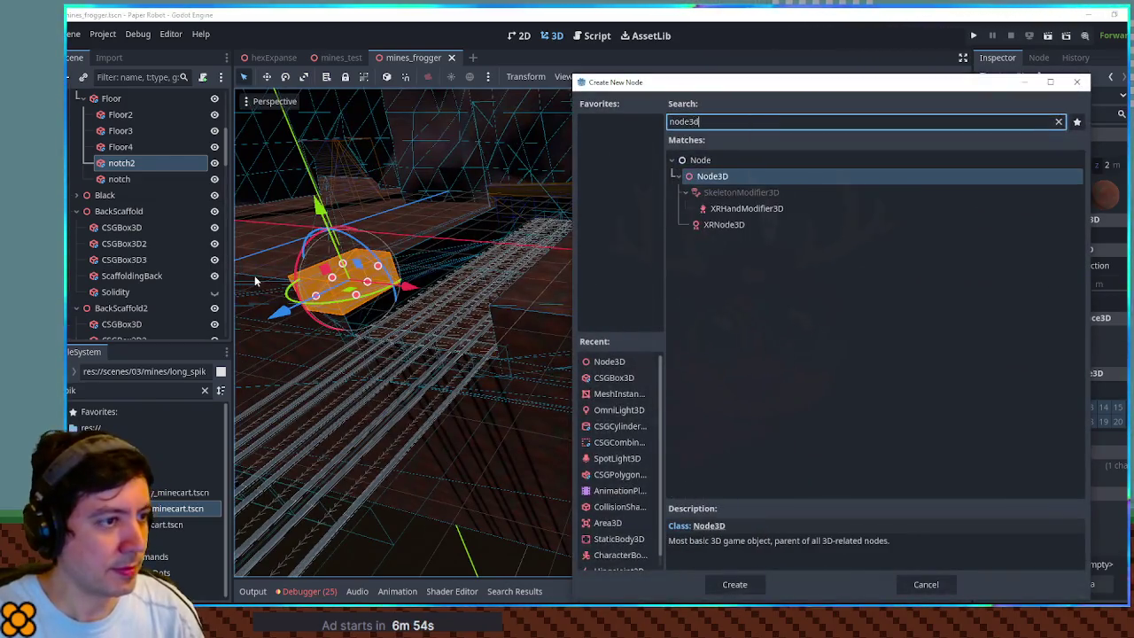
pyautogui.press('Return')
pyautogui.hotkey('ctrl', 'v')
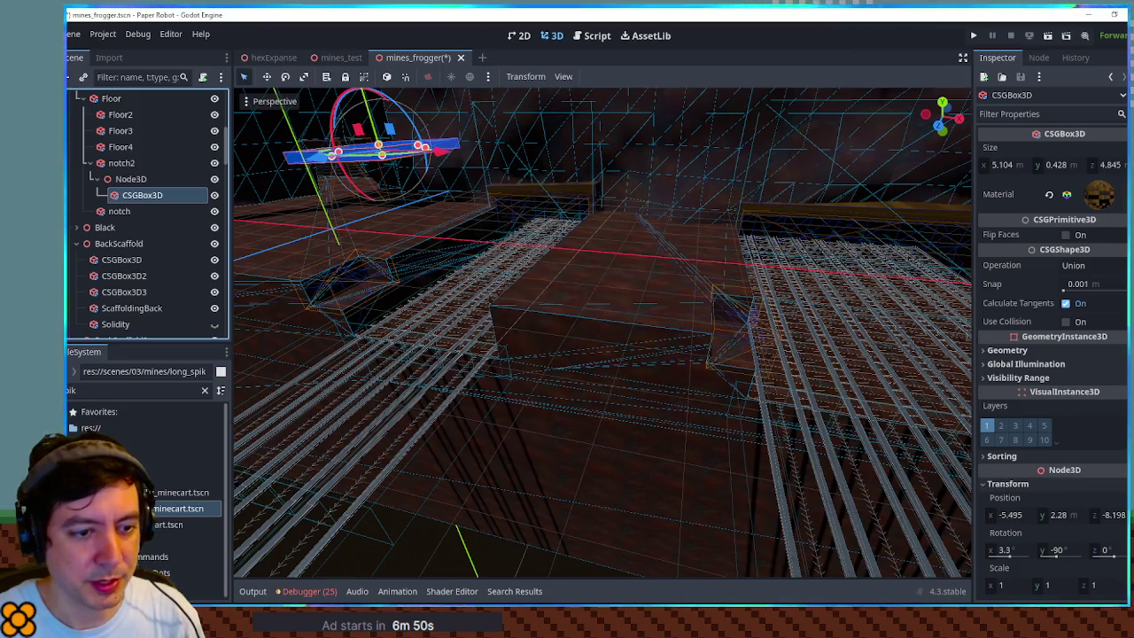
pyautogui.click(1063, 503)
pyautogui.press('f')
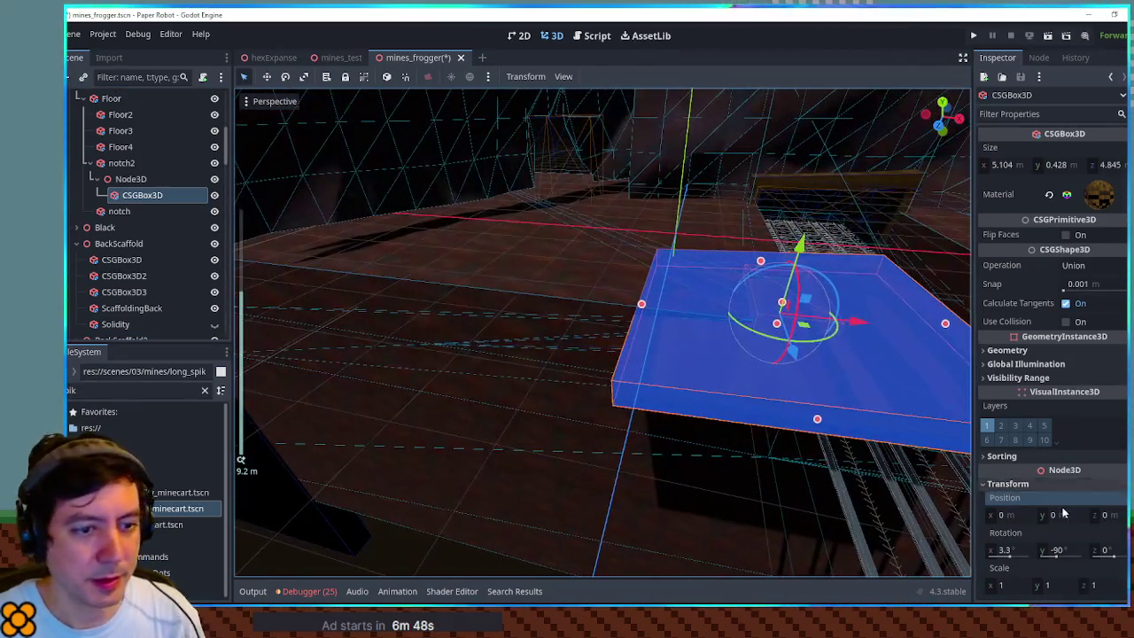
# - Resize the plank to fit the notch (about 1.936 m) and lower it into place
pyautogui.click(1010, 551)
pyautogui.write('0')
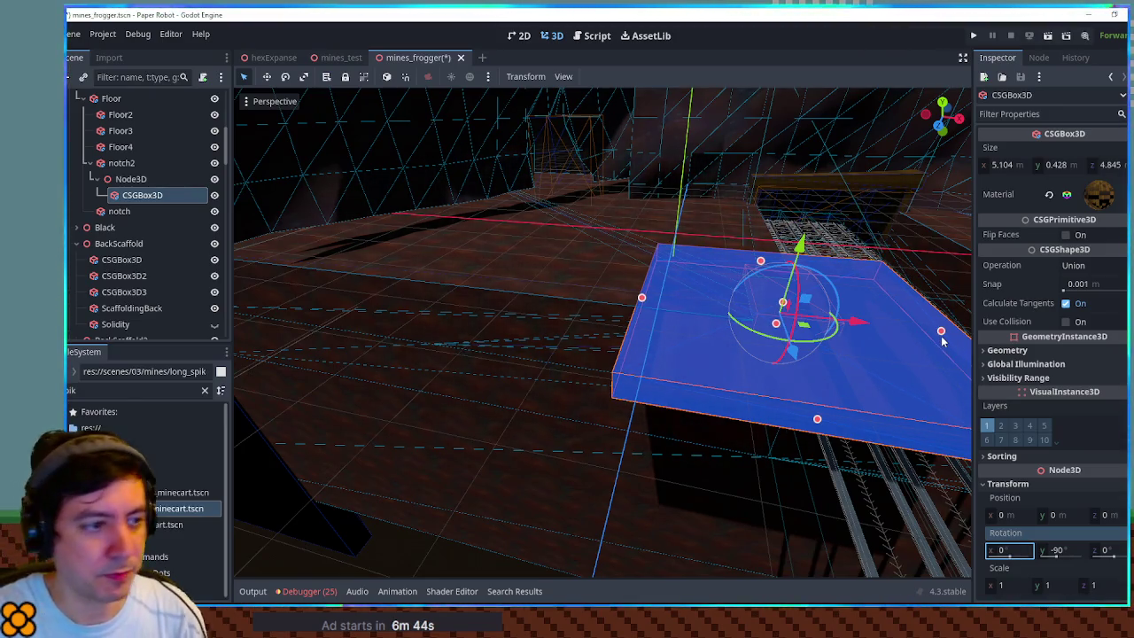
pyautogui.moveTo(642, 302); pyautogui.dragTo(752, 315)
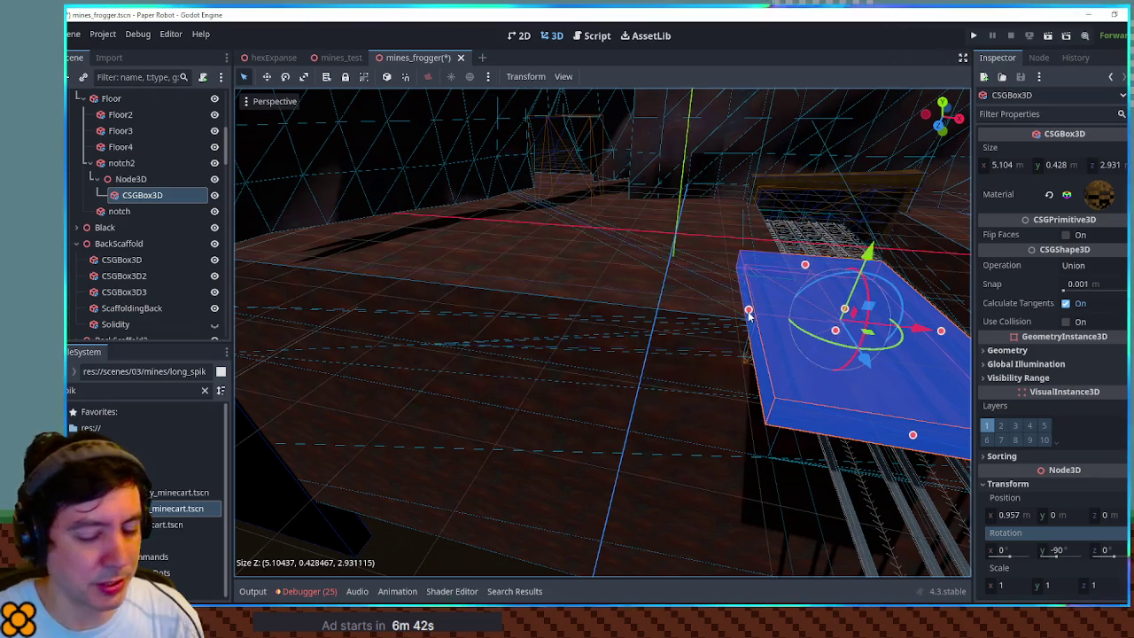
pyautogui.press('KP_7')
pyautogui.moveTo(830, 394); pyautogui.dragTo(788, 396)
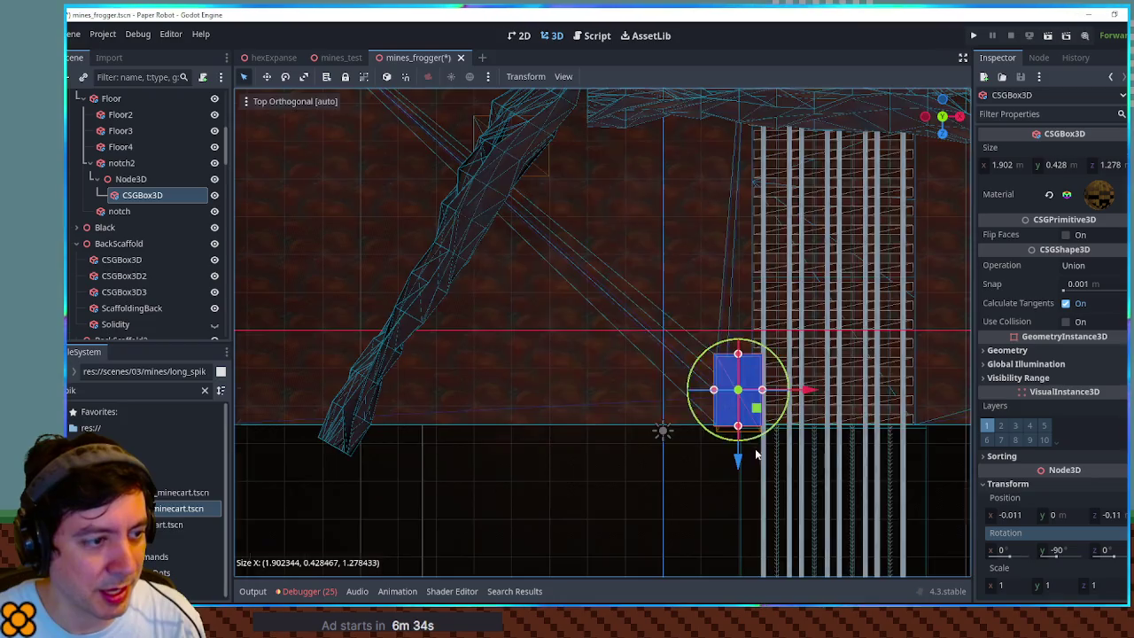
pyautogui.press('KP_7')
pyautogui.press('KP_1')
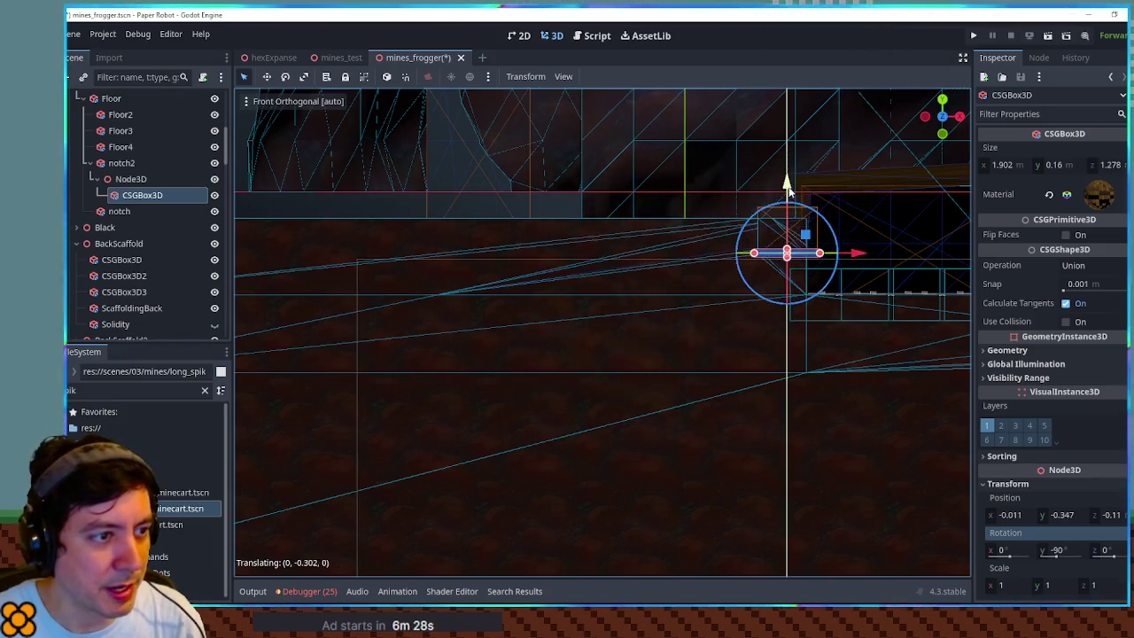
pyautogui.moveTo(788, 182)
pyautogui.mouseDown()
pyautogui.moveTo(793, 258)
pyautogui.moveTo(744, 340)
pyautogui.mouseUp()
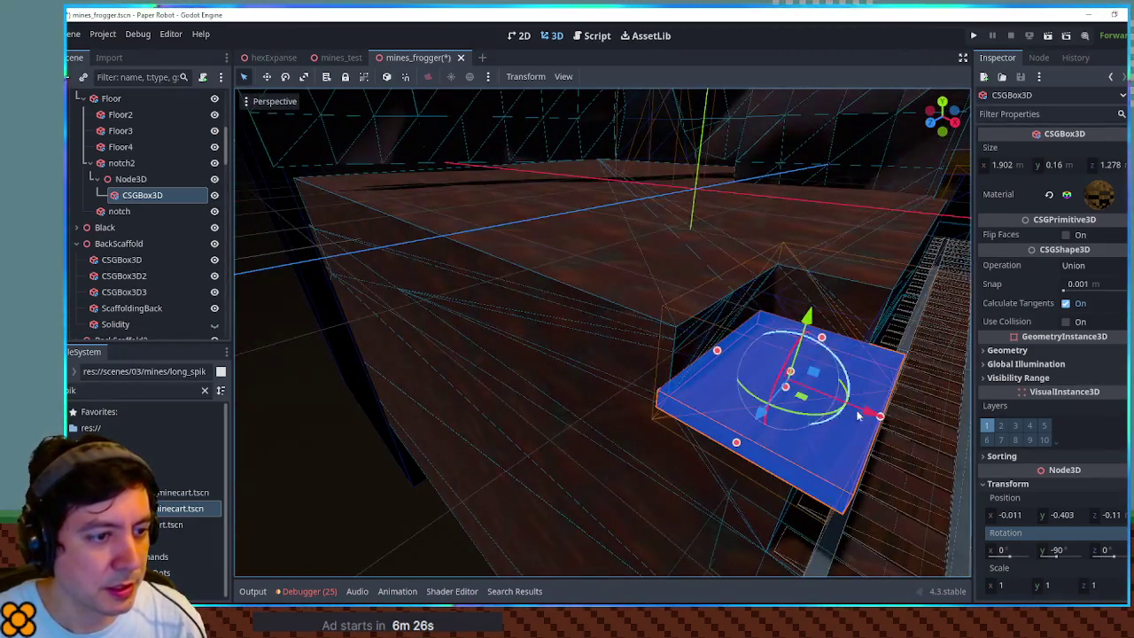
pyautogui.moveTo(878, 417)
pyautogui.mouseDown()
pyautogui.moveTo(847, 400)
pyautogui.moveTo(853, 355)
pyautogui.moveTo(823, 155)
pyautogui.moveTo(821, 170)
pyautogui.mouseUp()
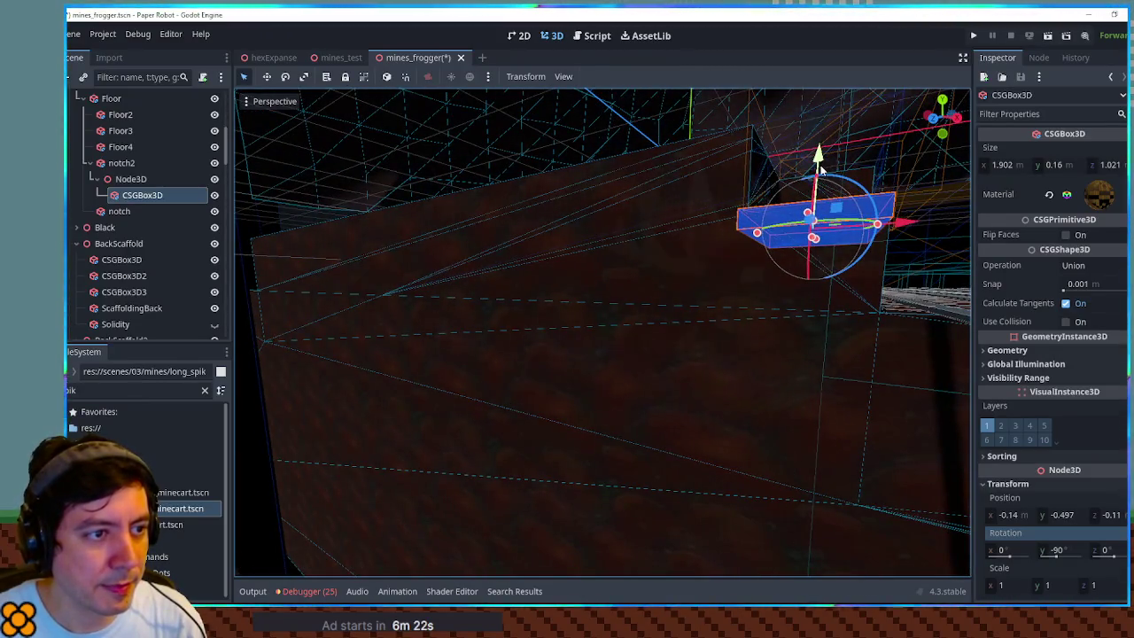
pyautogui.press('KP_1')
pyautogui.scroll(3, 830, 177)
pyautogui.press('f')
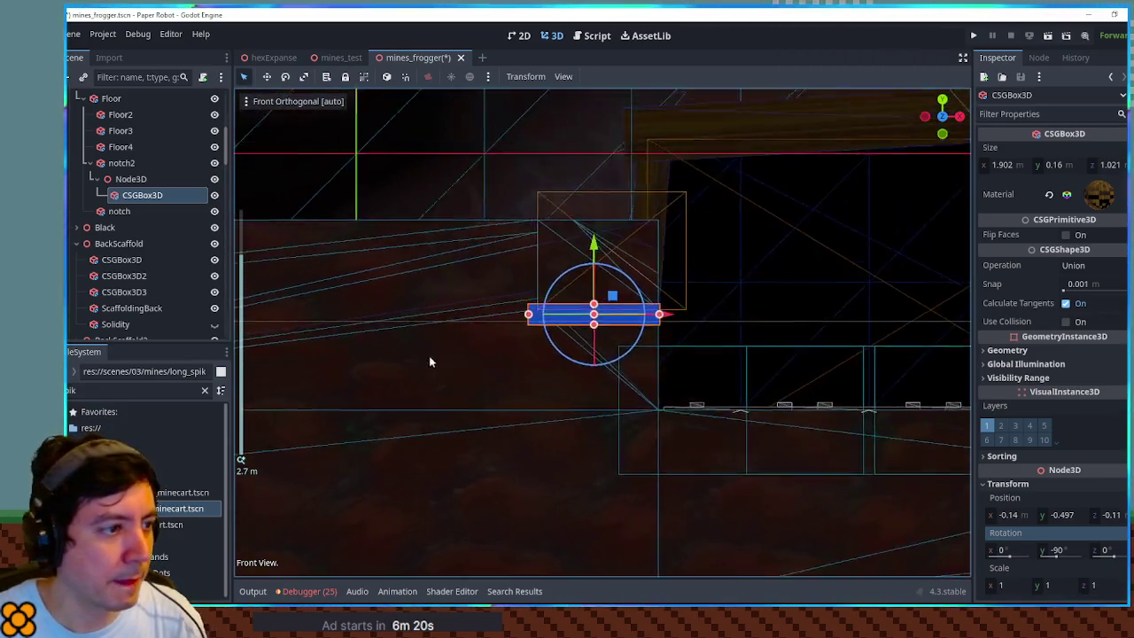
pyautogui.moveTo(623, 274)
pyautogui.mouseDown()
pyautogui.moveTo(430, 576)
pyautogui.moveTo(557, 380)
pyautogui.moveTo(643, 375)
pyautogui.moveTo(612, 342)
pyautogui.moveTo(518, 424)
pyautogui.mouseUp()
# - Paste a copy of notch2's plank ledge Node3D into notch, then playtest with F6
pyautogui.click(393, 562)
pyautogui.scroll(4, 395, 567)
pyautogui.click(513, 430)
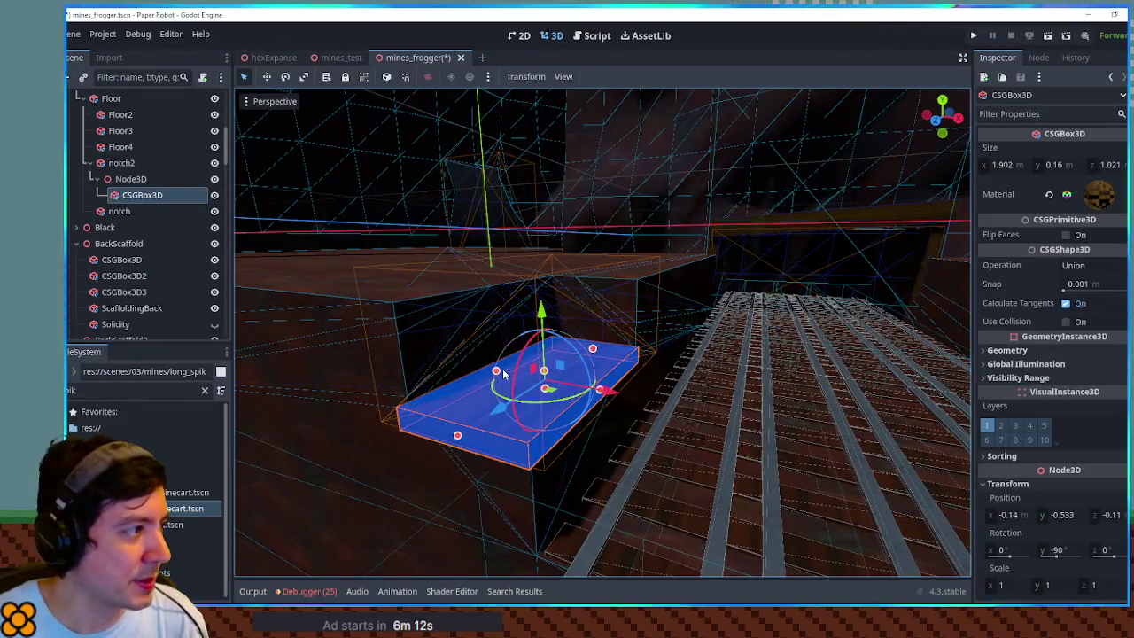
pyautogui.scroll(-5, 503, 374)
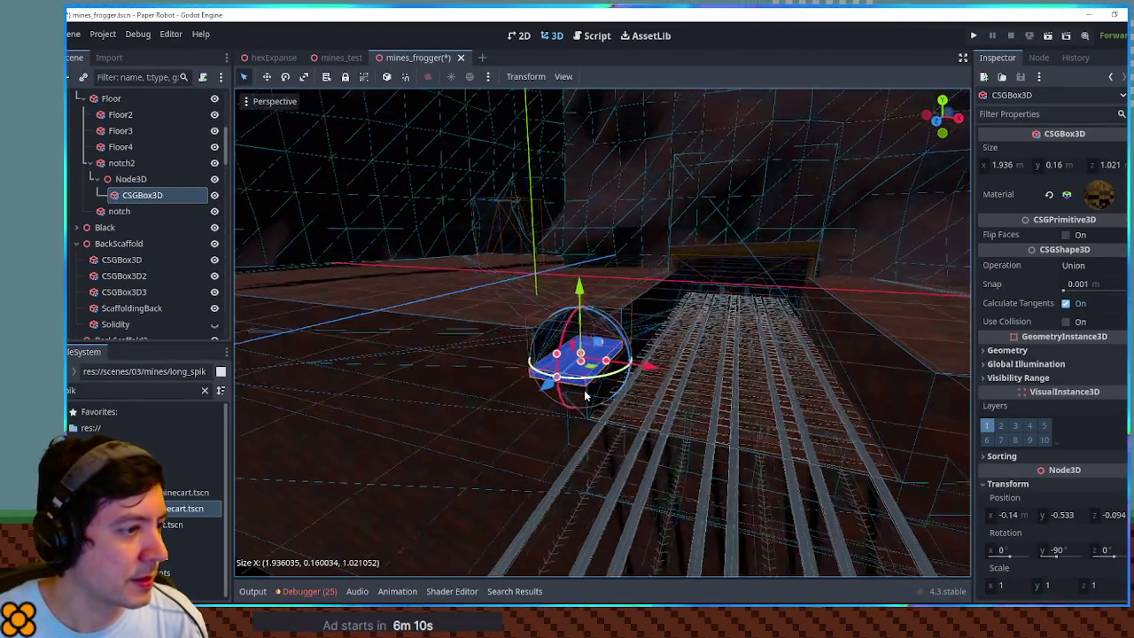
pyautogui.click(133, 180)
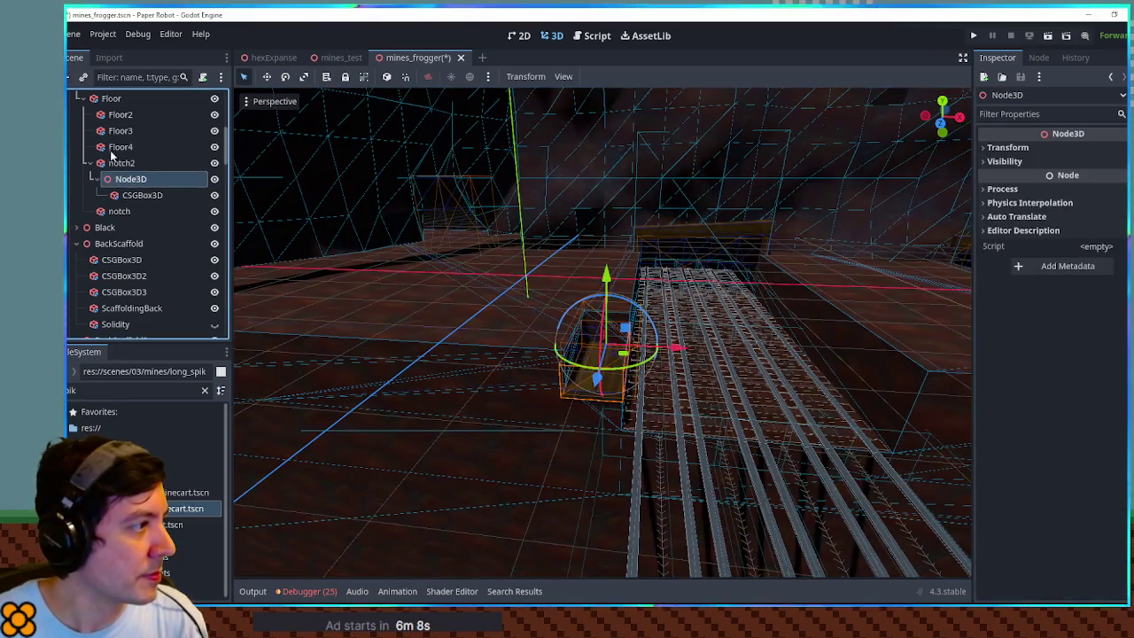
pyautogui.click(125, 211)
pyautogui.hotkey('ctrl', 'v')
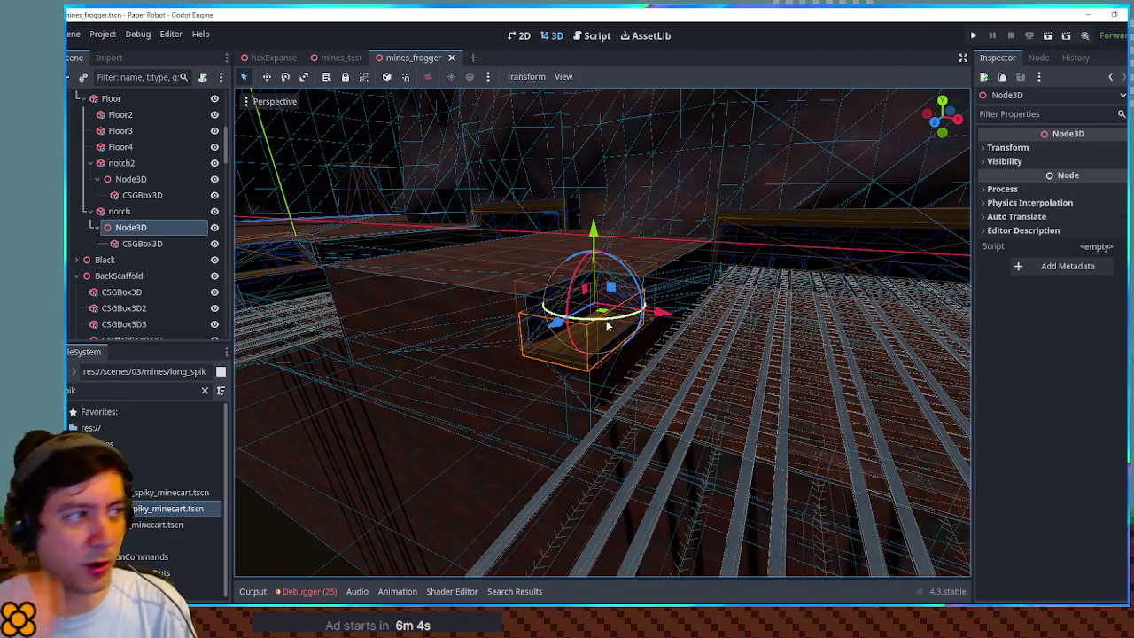
pyautogui.press('F6')
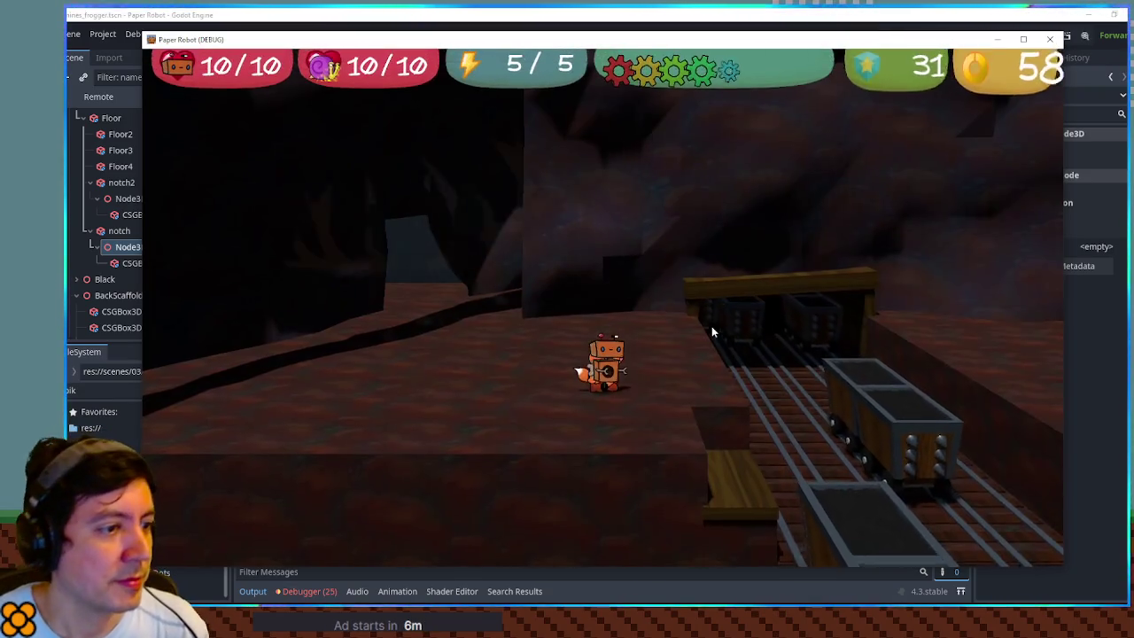
# - Jump onto the moving mine carts and across to the rock ledges
pyautogui.press('space')
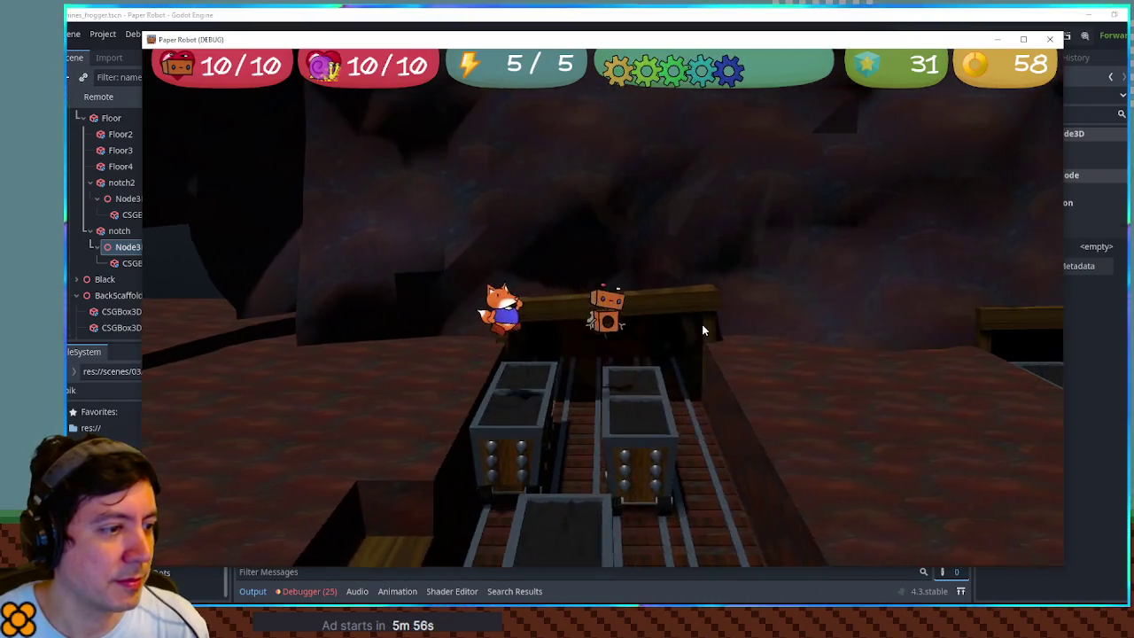
pyautogui.press('space')
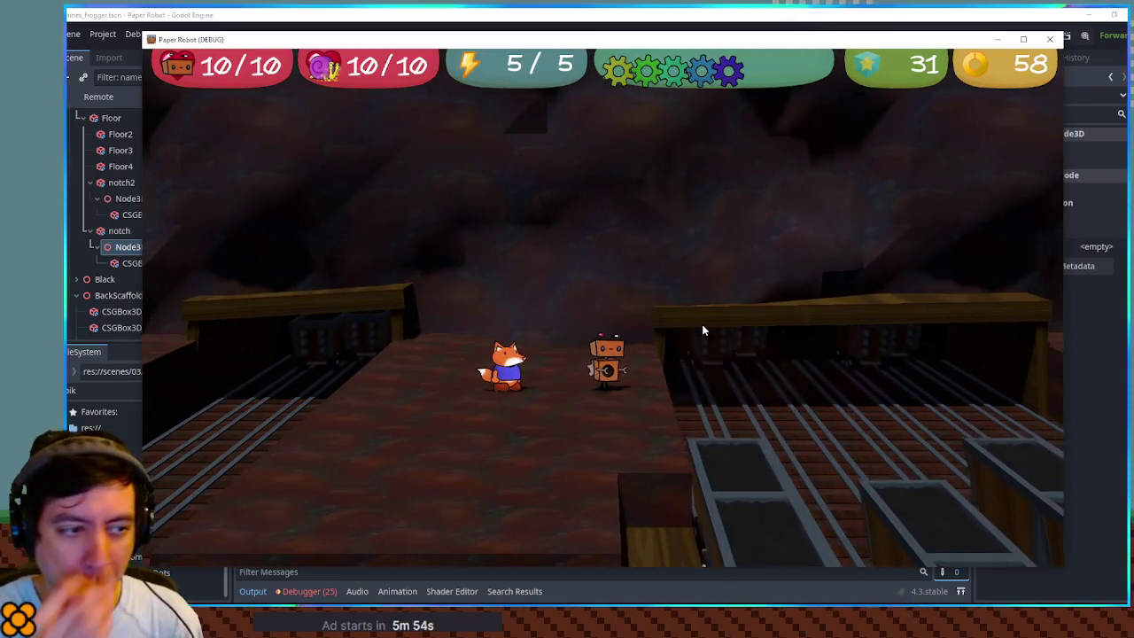
pyautogui.press('space')
pyautogui.press('space')
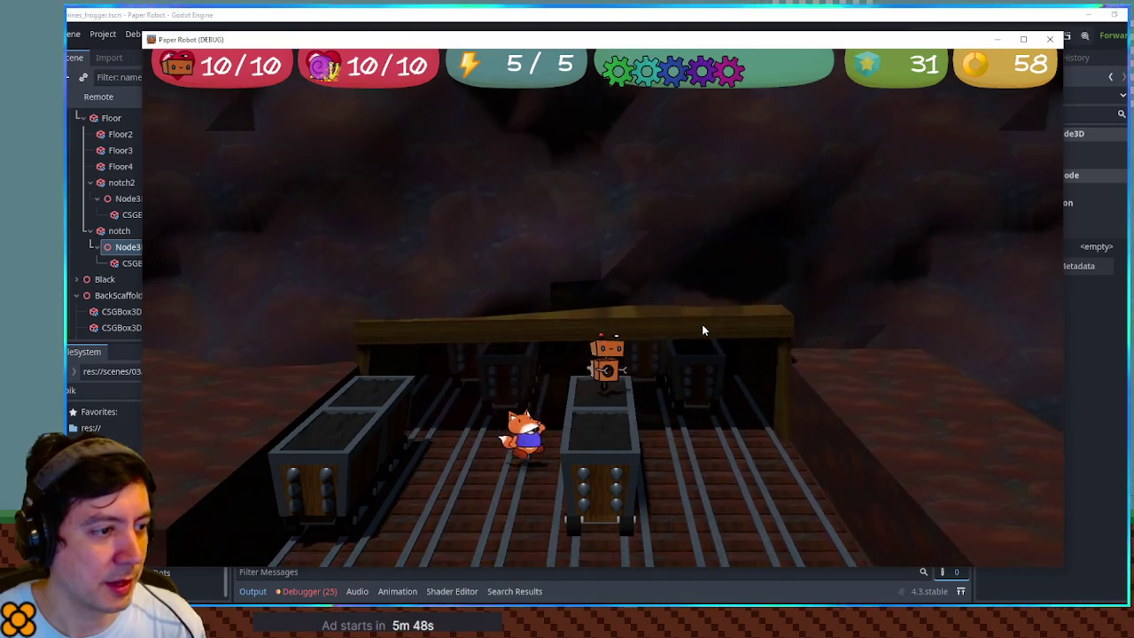
pyautogui.press('space')
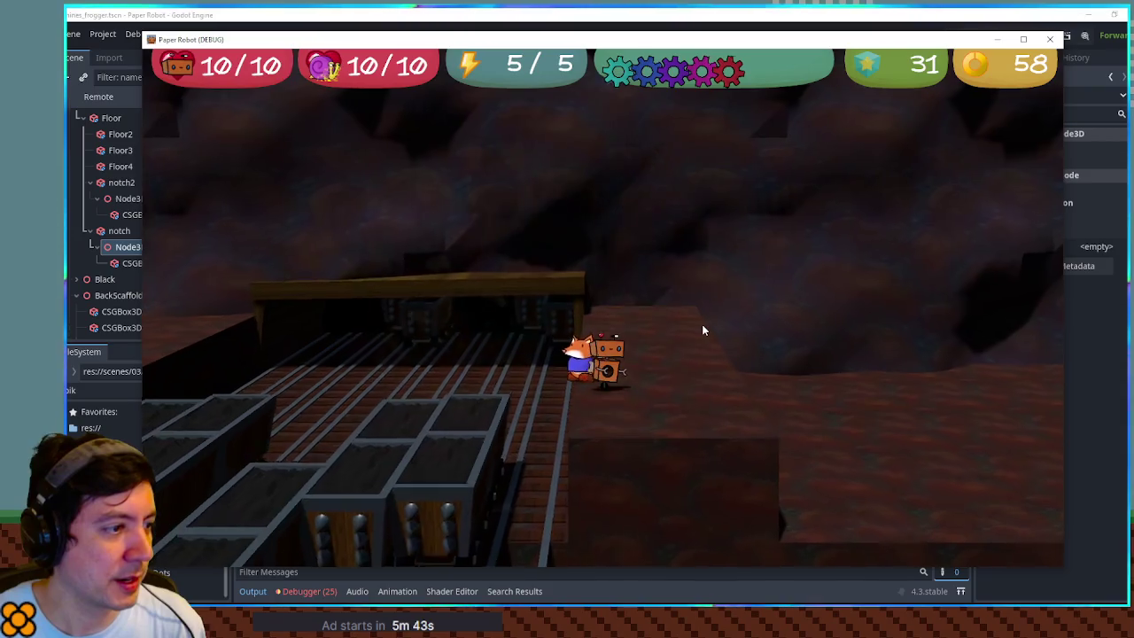
pyautogui.press('space')
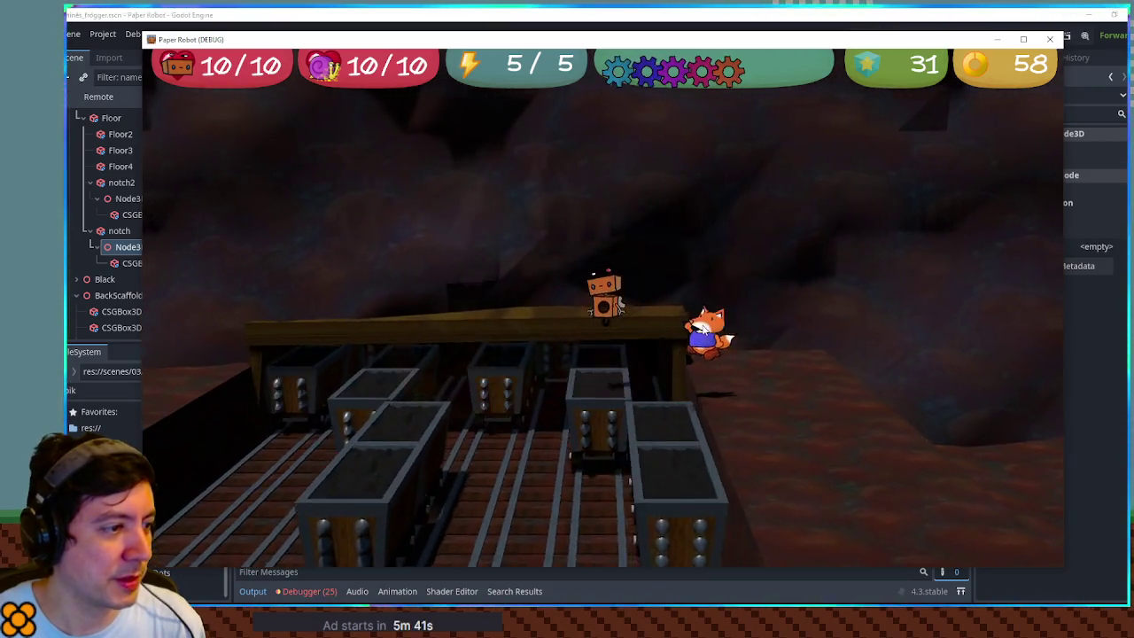
pyautogui.press('a')
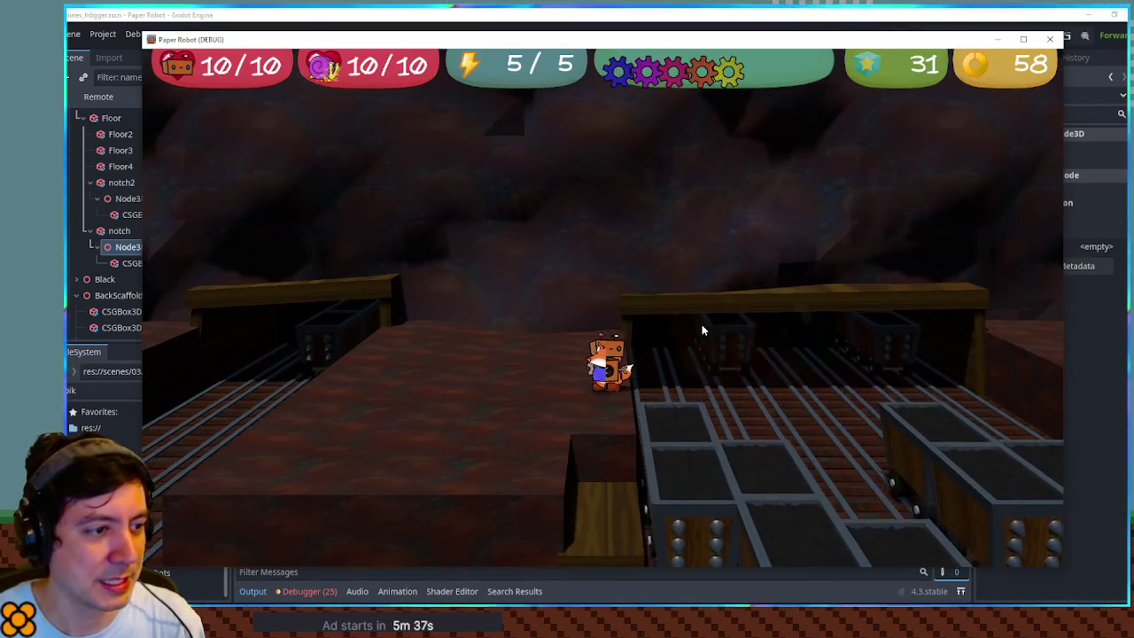
# - Weave back and forth across the cart tracks, take a cart hit (health 9/10), and close the game
pyautogui.press('d')
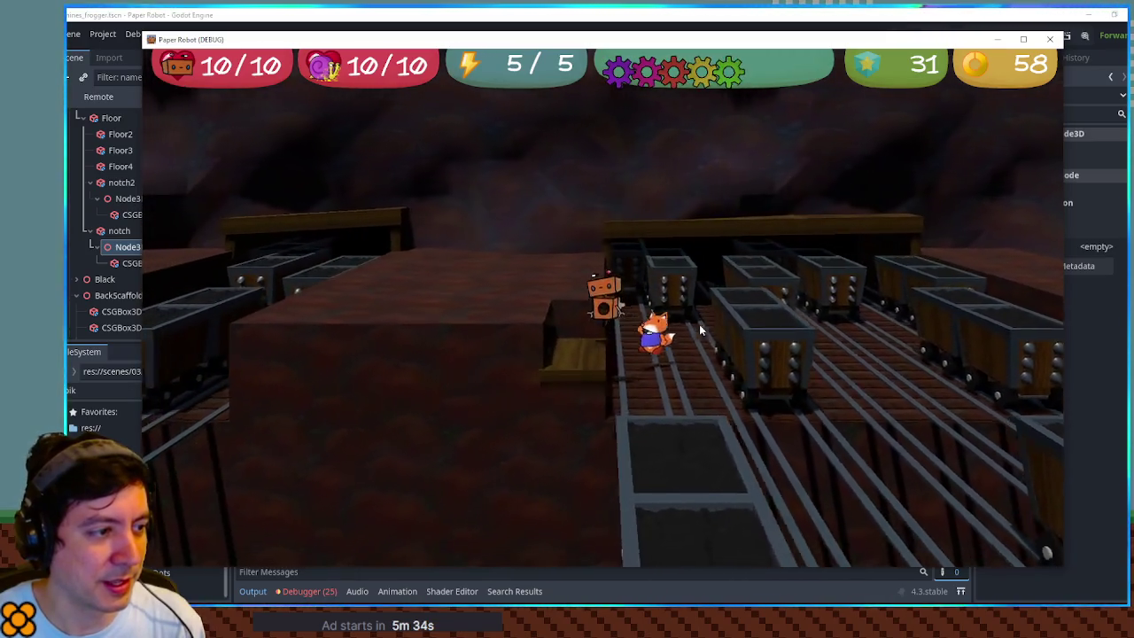
pyautogui.press('s')
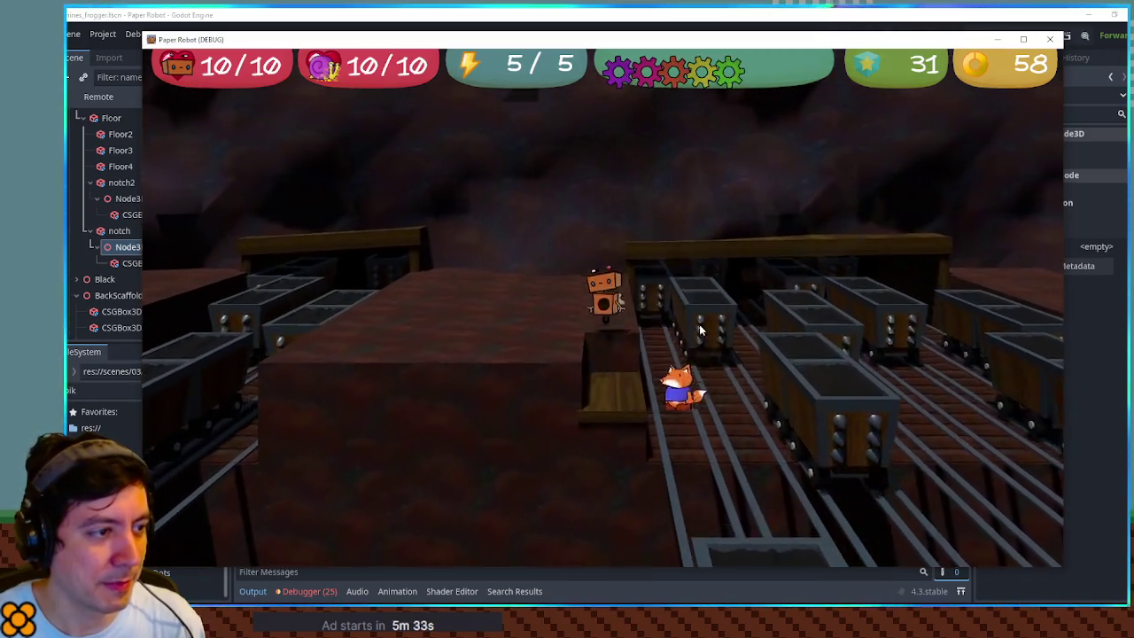
pyautogui.press('a')
pyautogui.press('w')
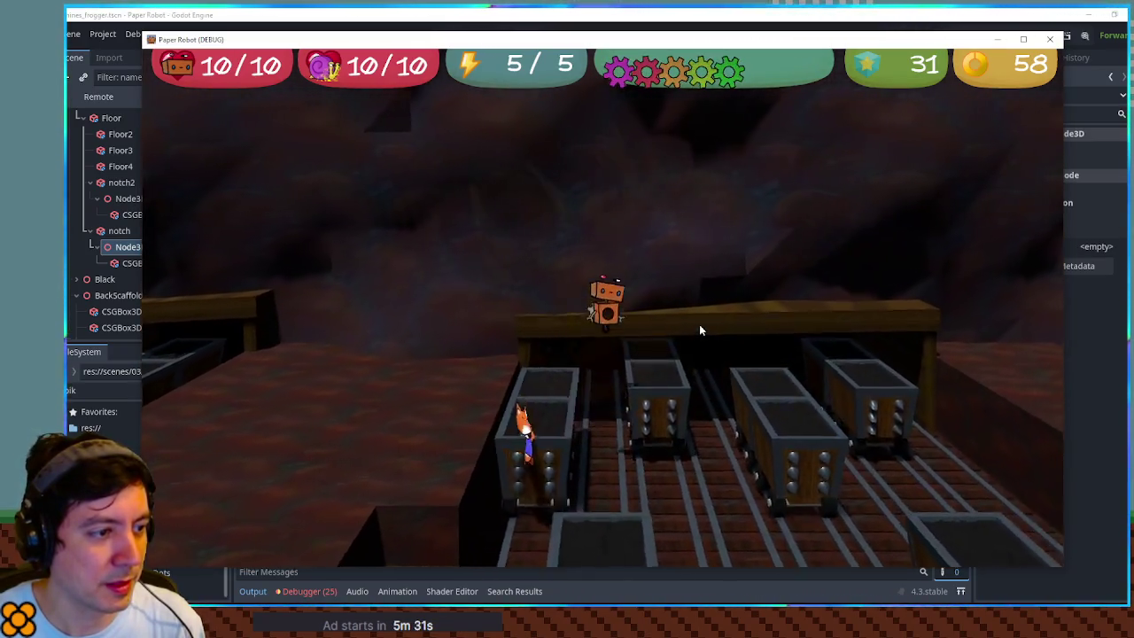
pyautogui.press('d')
pyautogui.press('s')
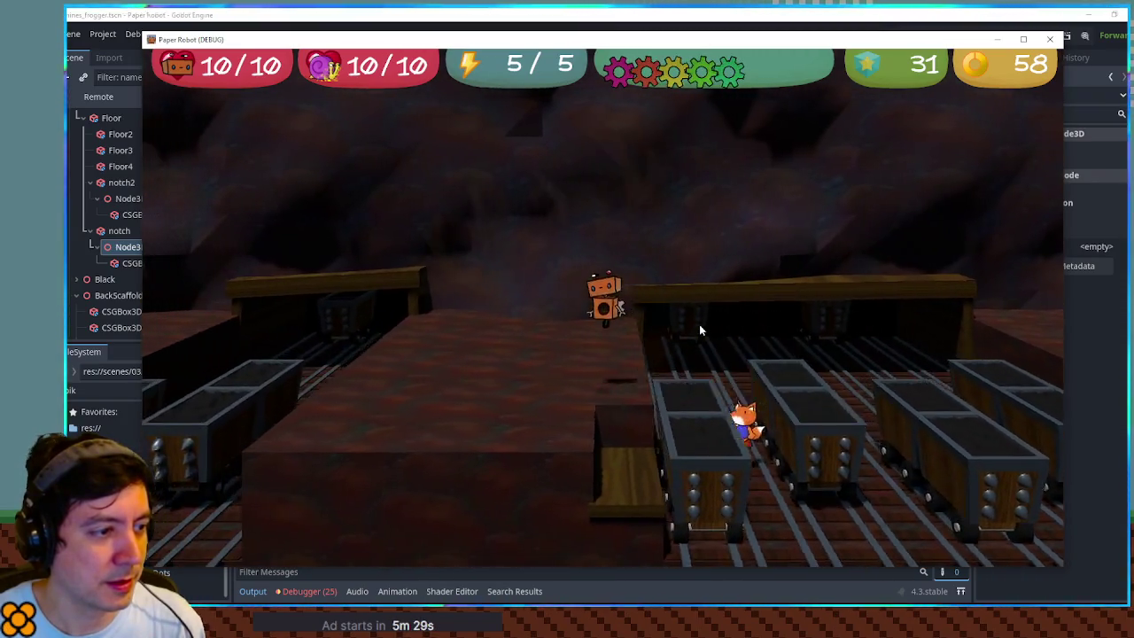
pyautogui.press('a')
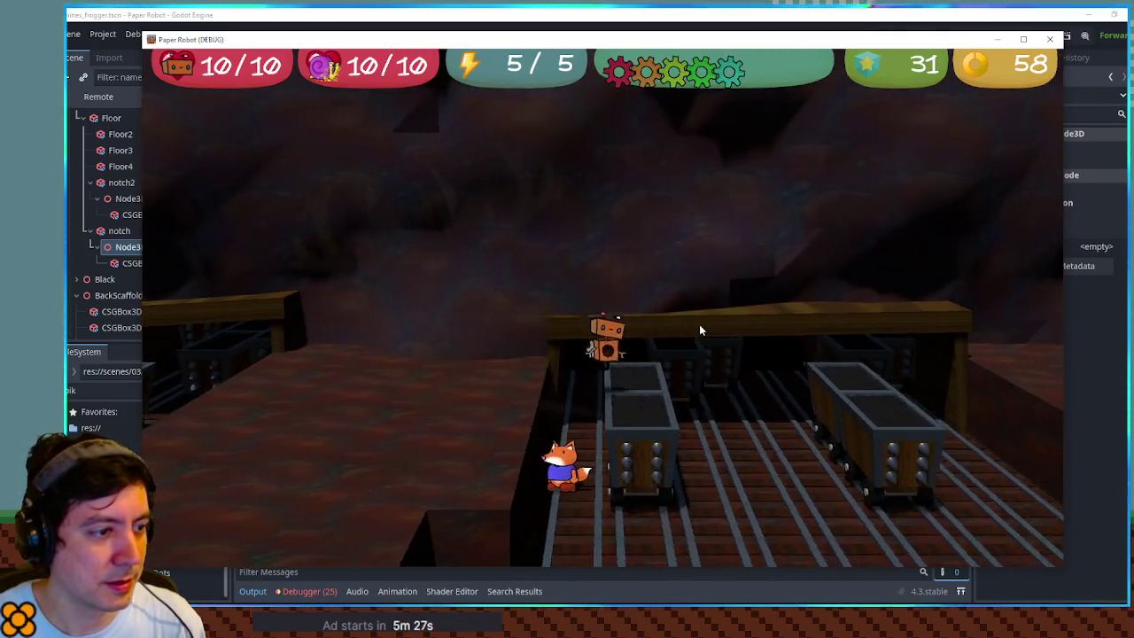
pyautogui.press('s')
pyautogui.press('w')
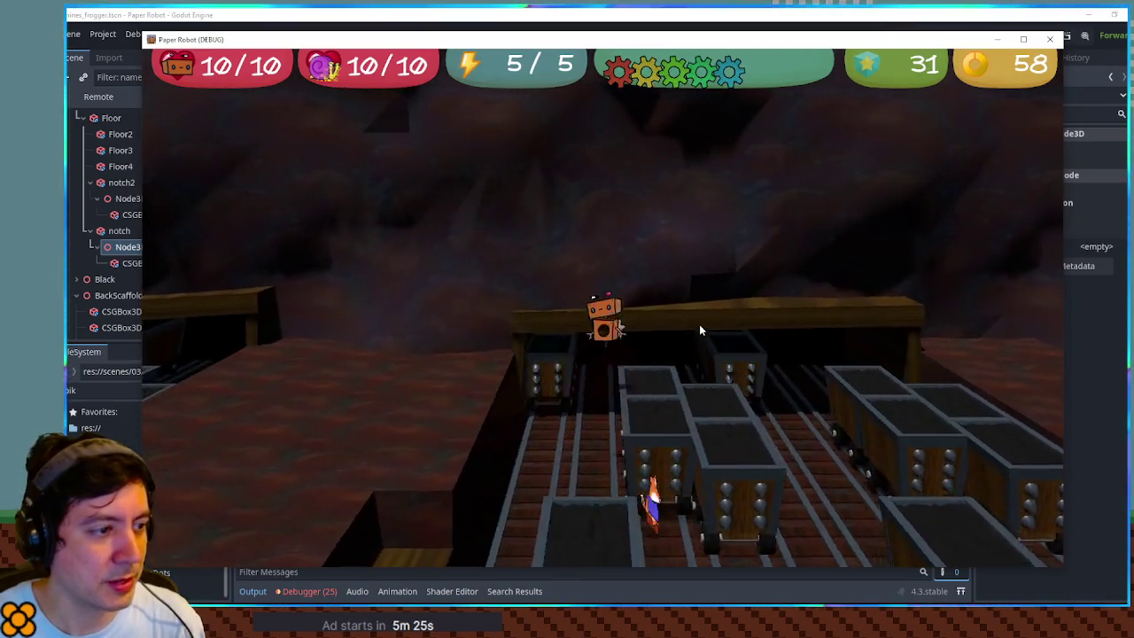
pyautogui.press('d')
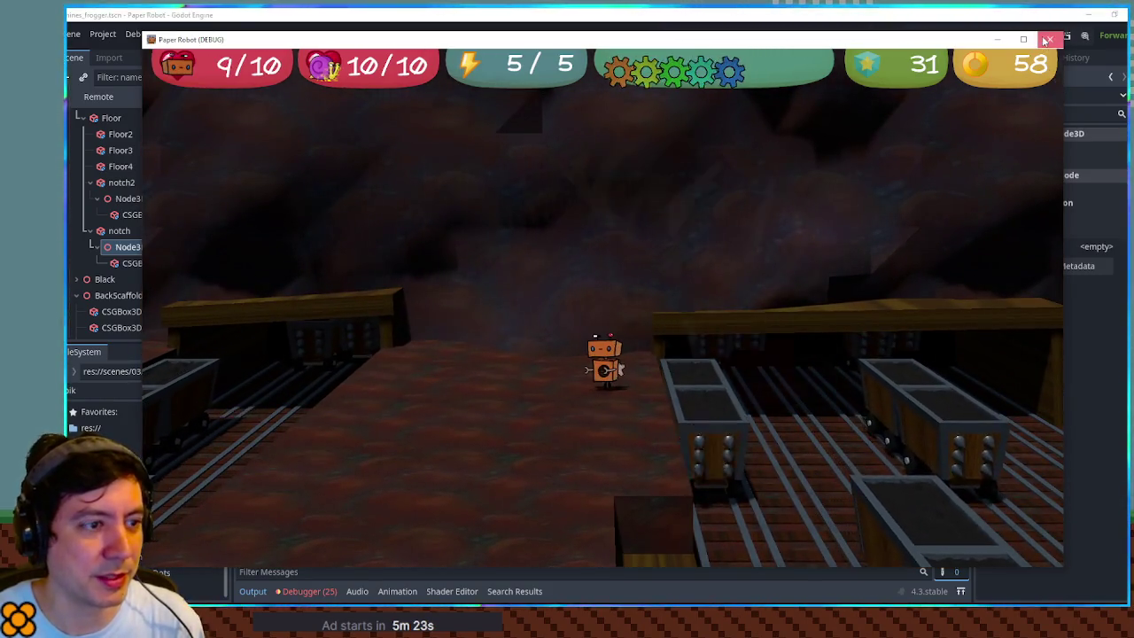
pyautogui.click(1050, 39)
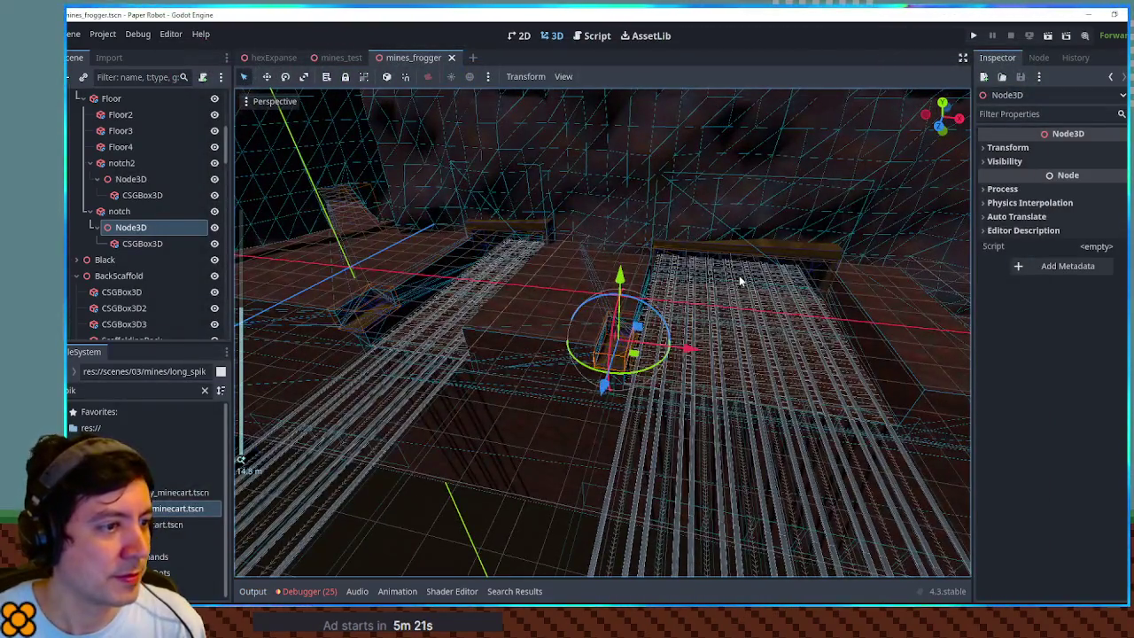
# - Set Seconds Per Cart to 5 on the Line8 and Line9 cart spawners, save, and rerun the game
pyautogui.click(739, 276)
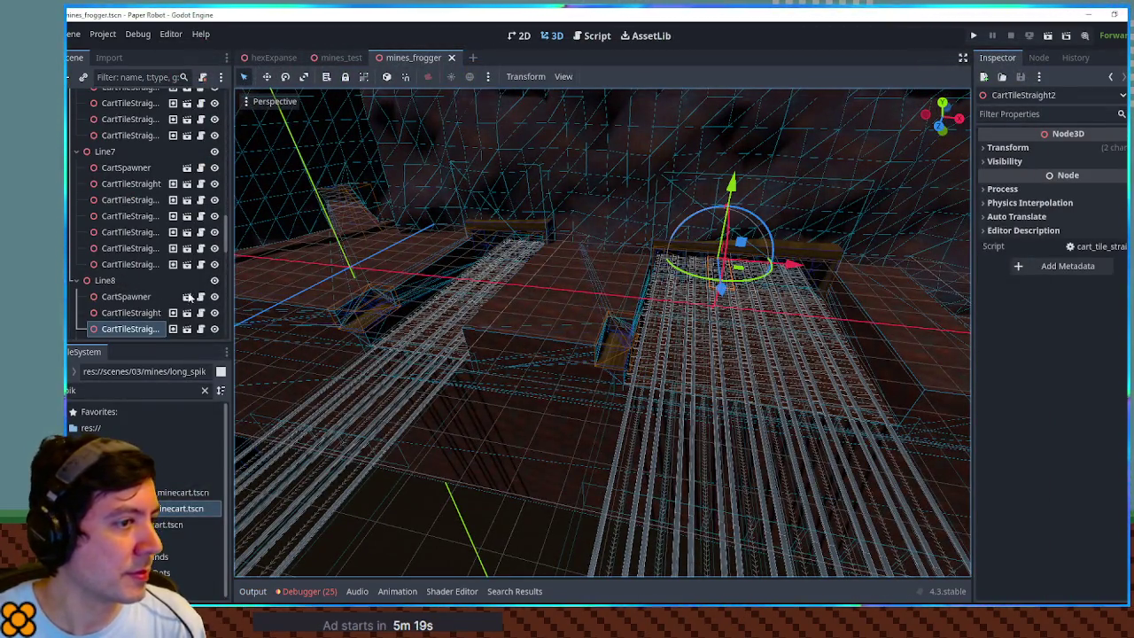
pyautogui.scroll(-2, 146, 297)
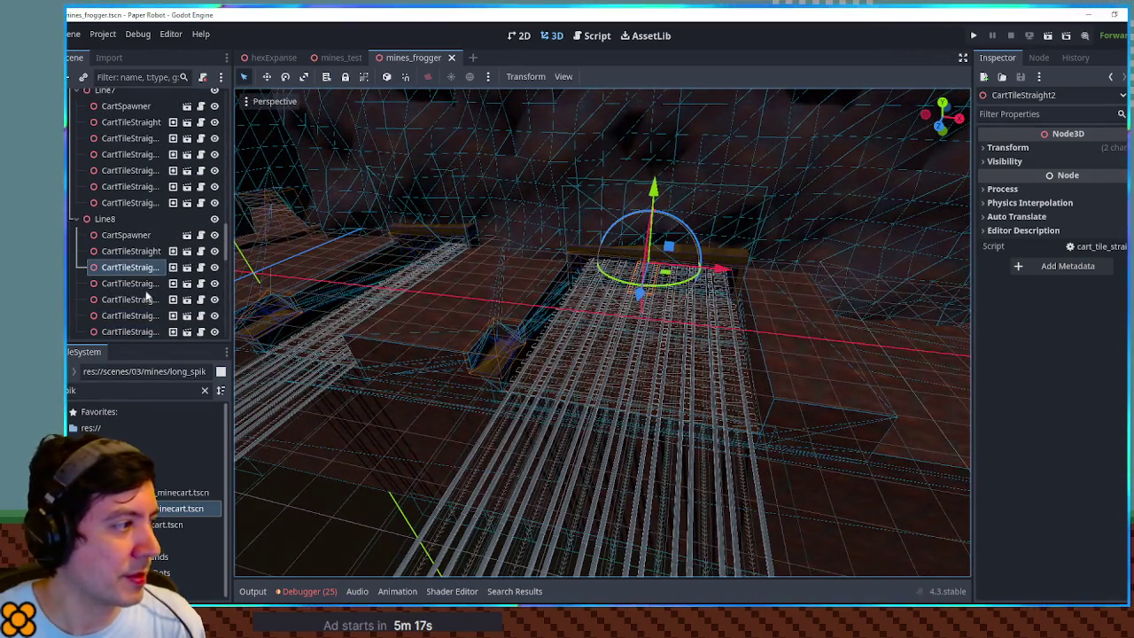
pyautogui.scroll(3, 142, 254)
pyautogui.click(126, 142)
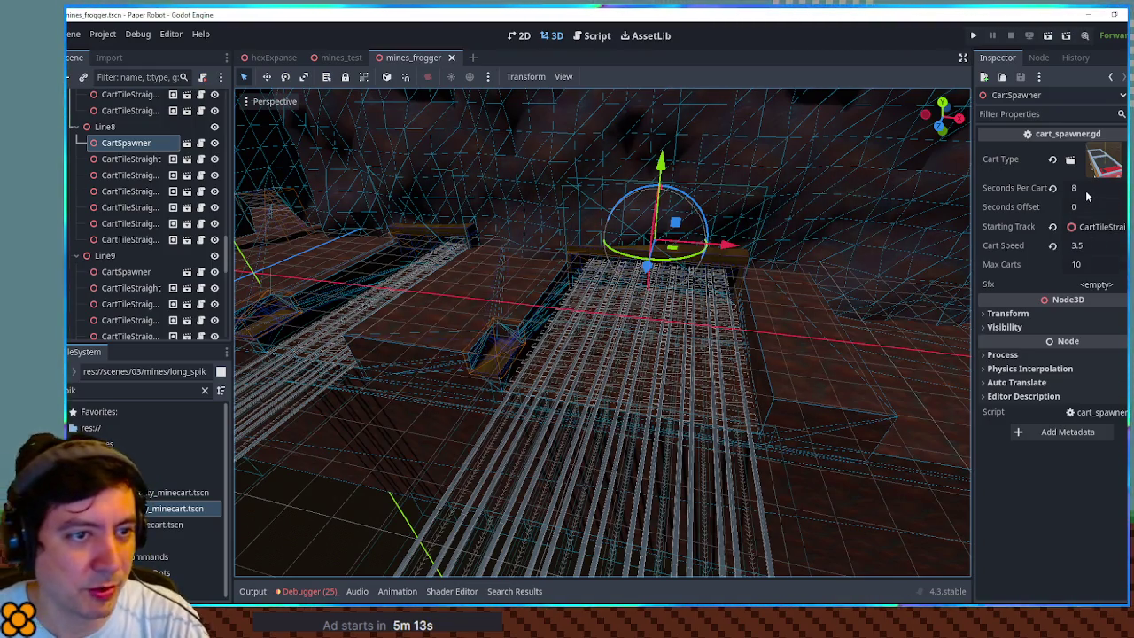
pyautogui.click(1082, 190)
pyautogui.write('5')
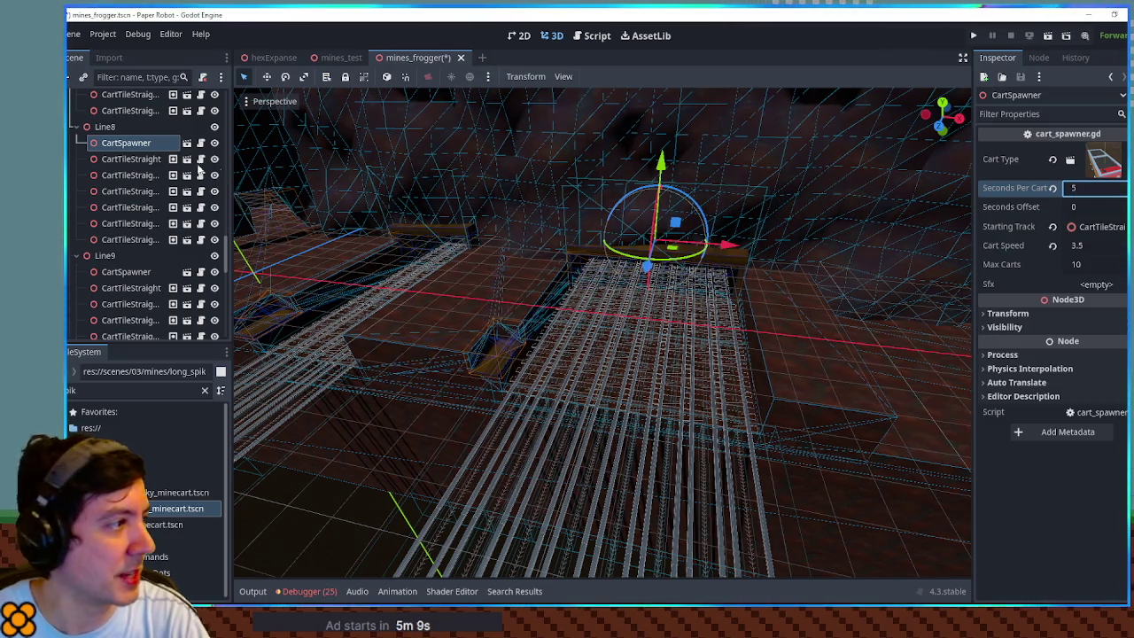
pyautogui.click(115, 272)
pyautogui.click(1095, 190)
pyautogui.write('5')
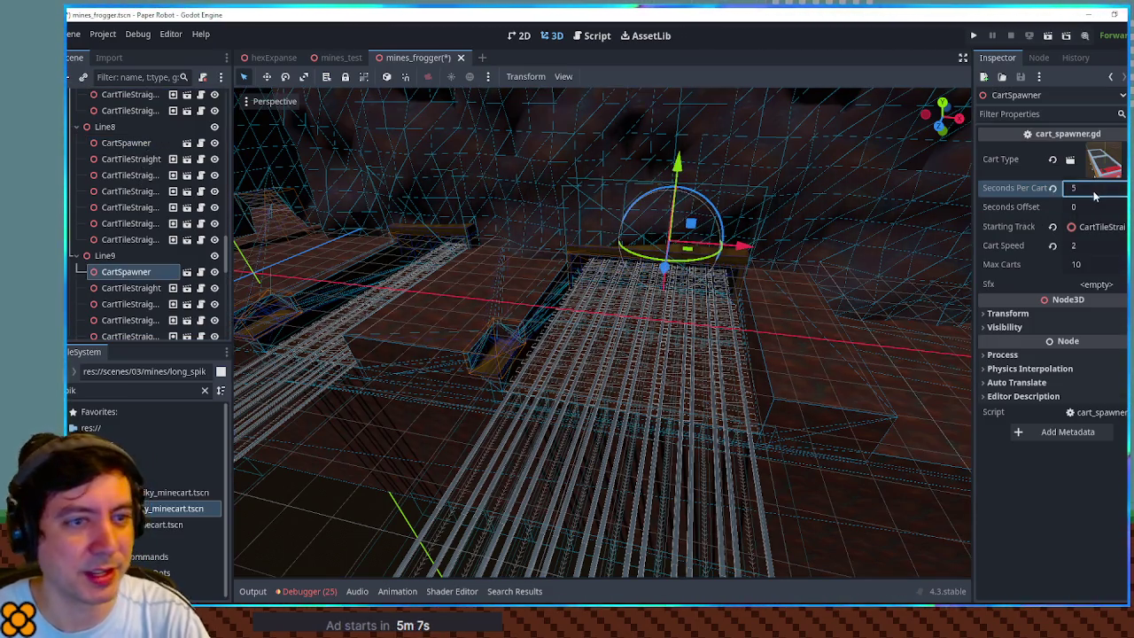
pyautogui.hotkey('ctrl', 's')
pyautogui.press('F5')
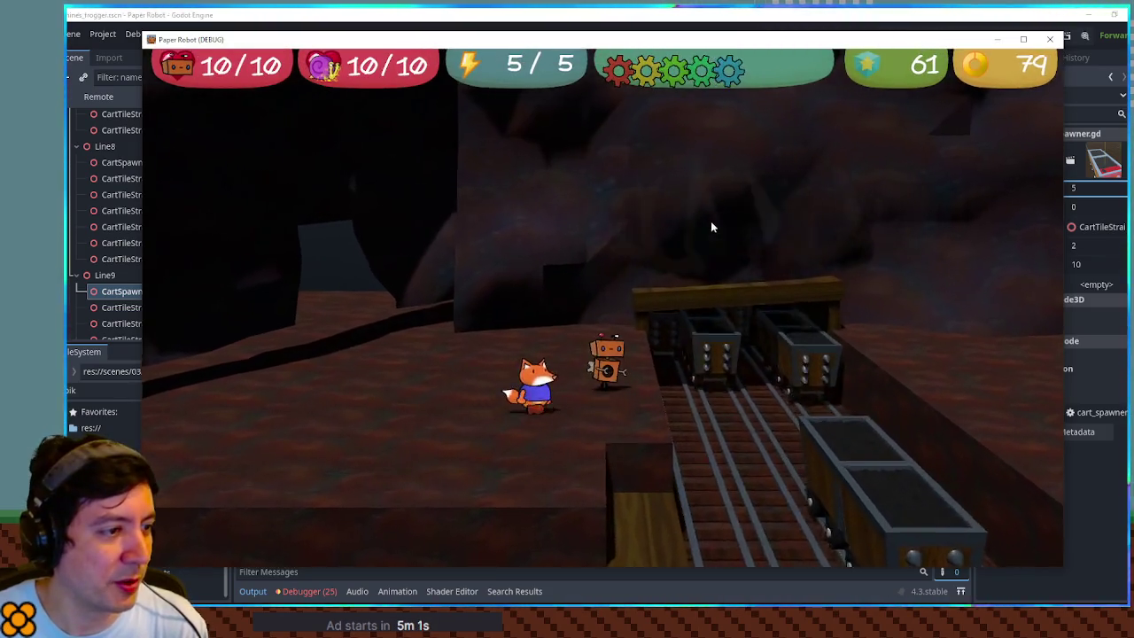
# - Playtest by walking the robot across the mine-cart tracks and jumping onto the wooden beam
pyautogui.press('s')
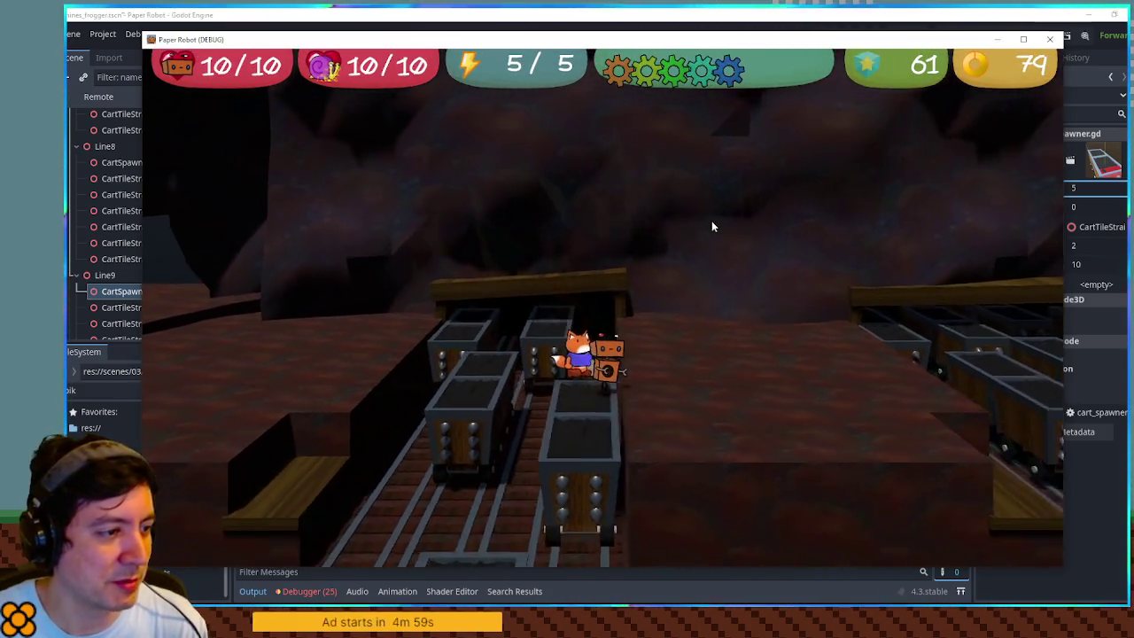
pyautogui.press('d')
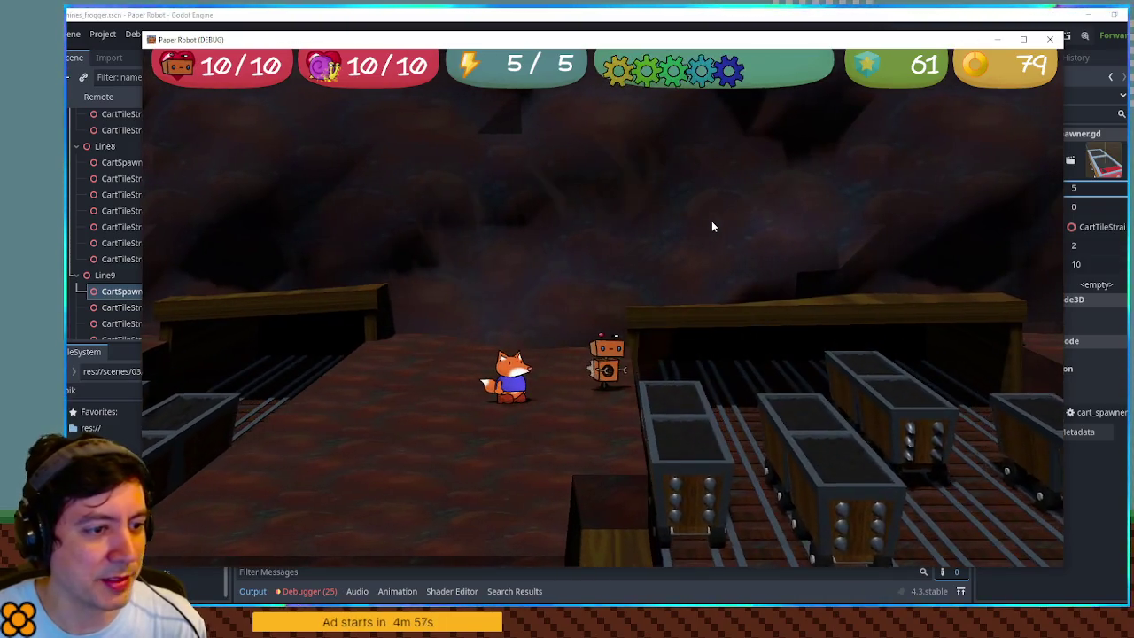
pyautogui.press('d')
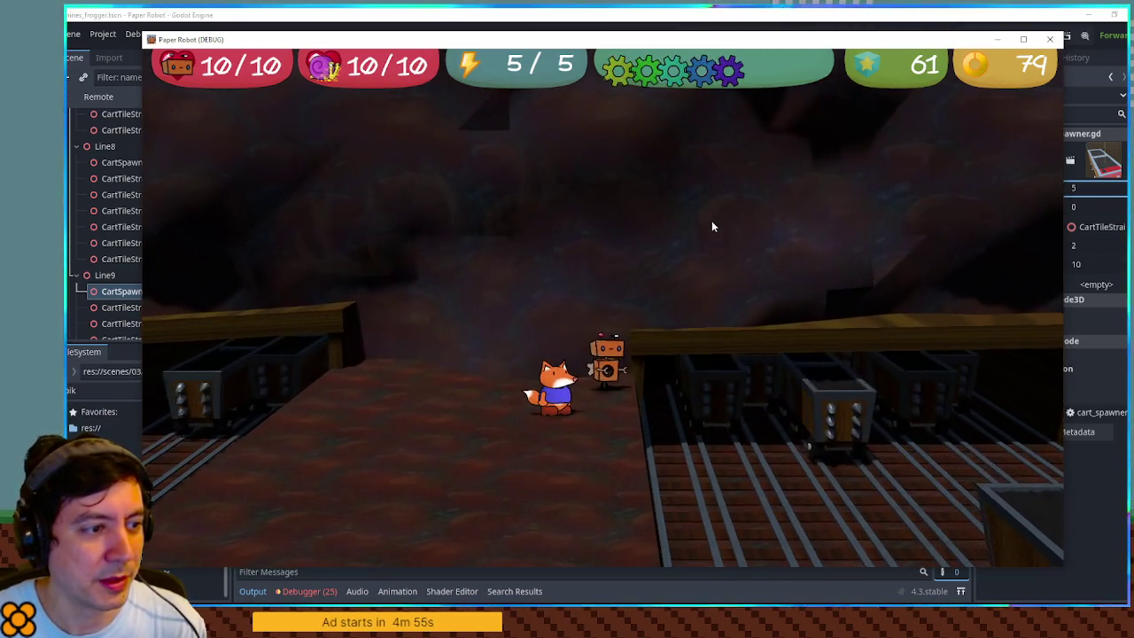
pyautogui.press('d')
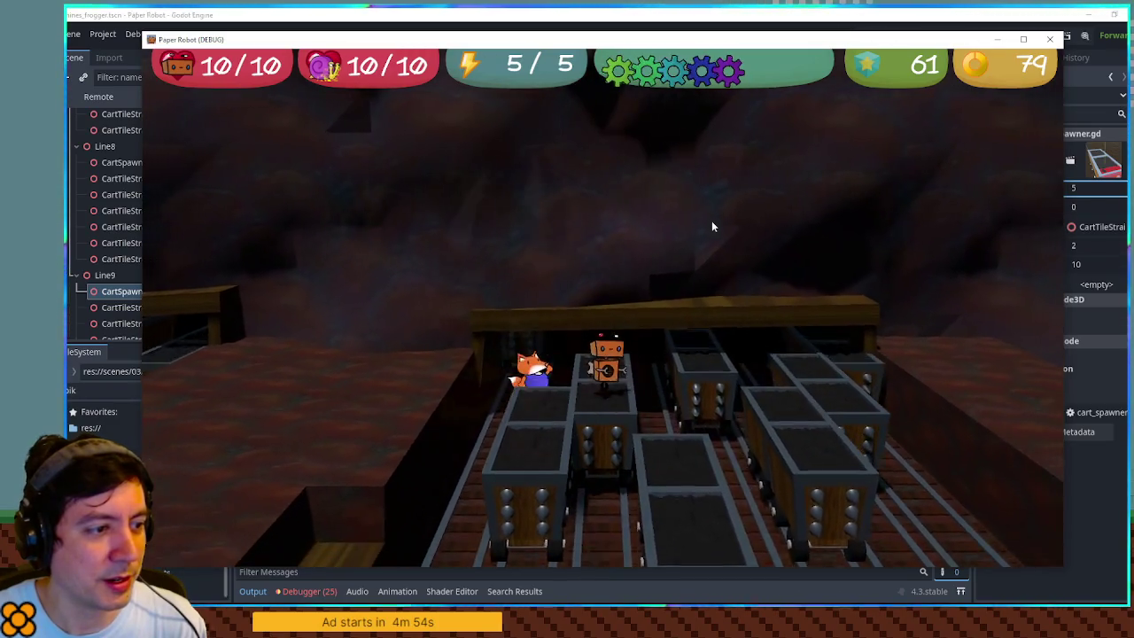
pyautogui.press('d')
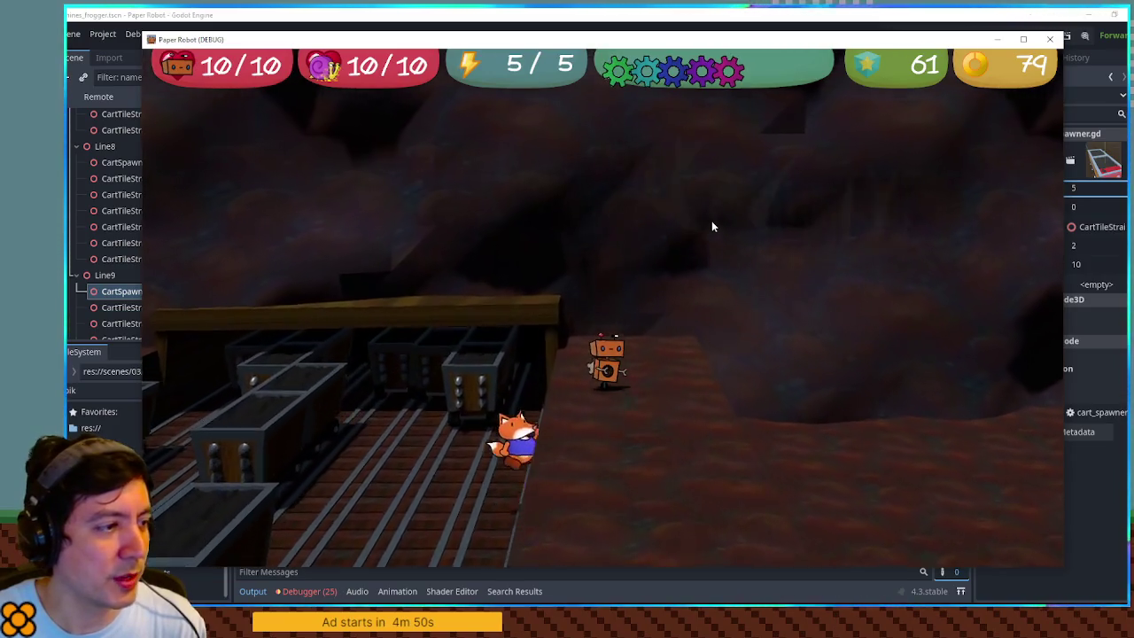
pyautogui.press('space')
pyautogui.press('a')
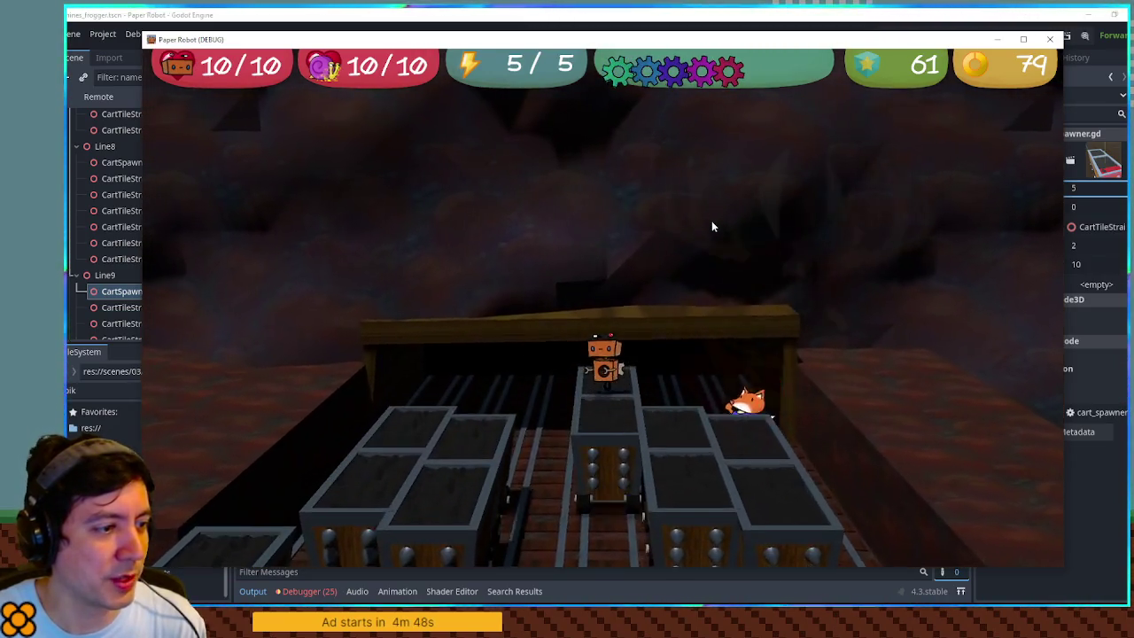
pyautogui.press('w')
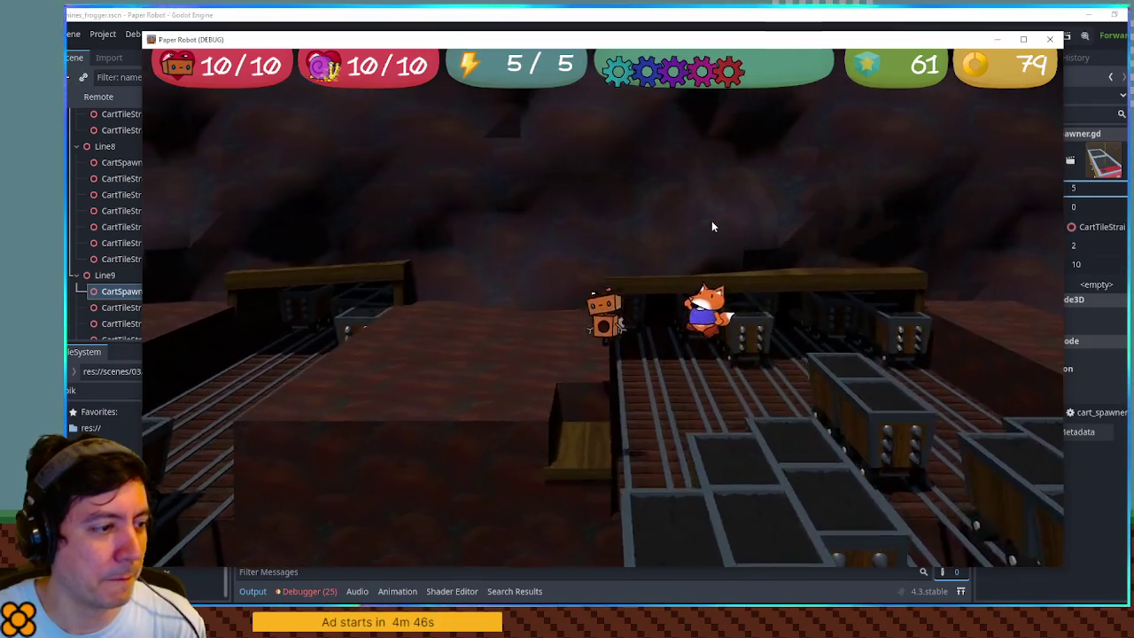
pyautogui.press('w')
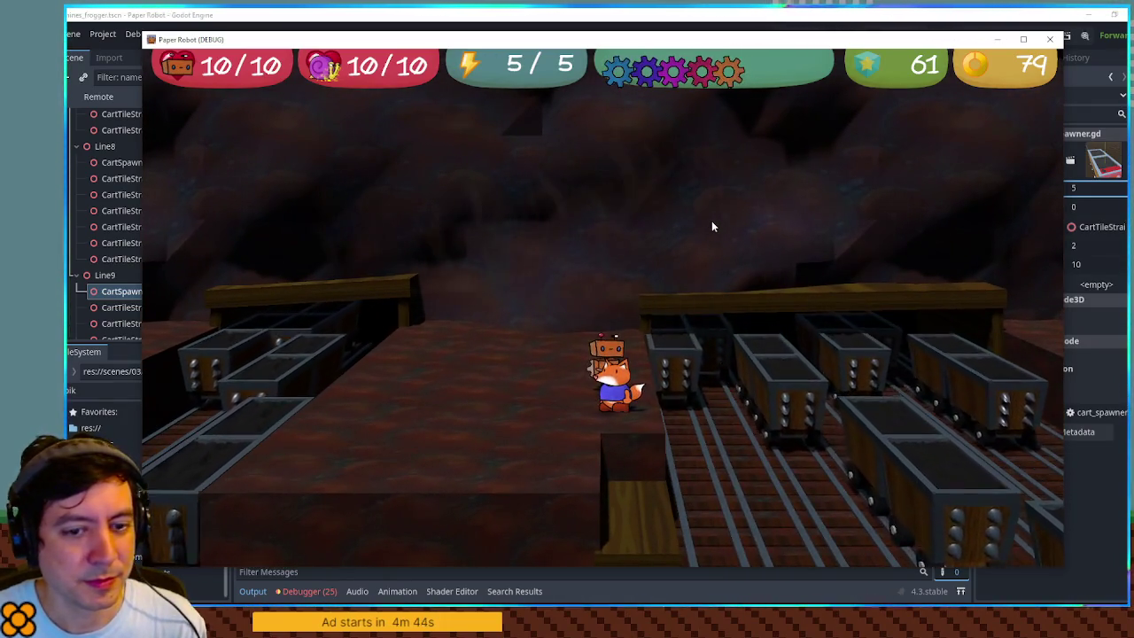
pyautogui.press('space')
pyautogui.press('w')
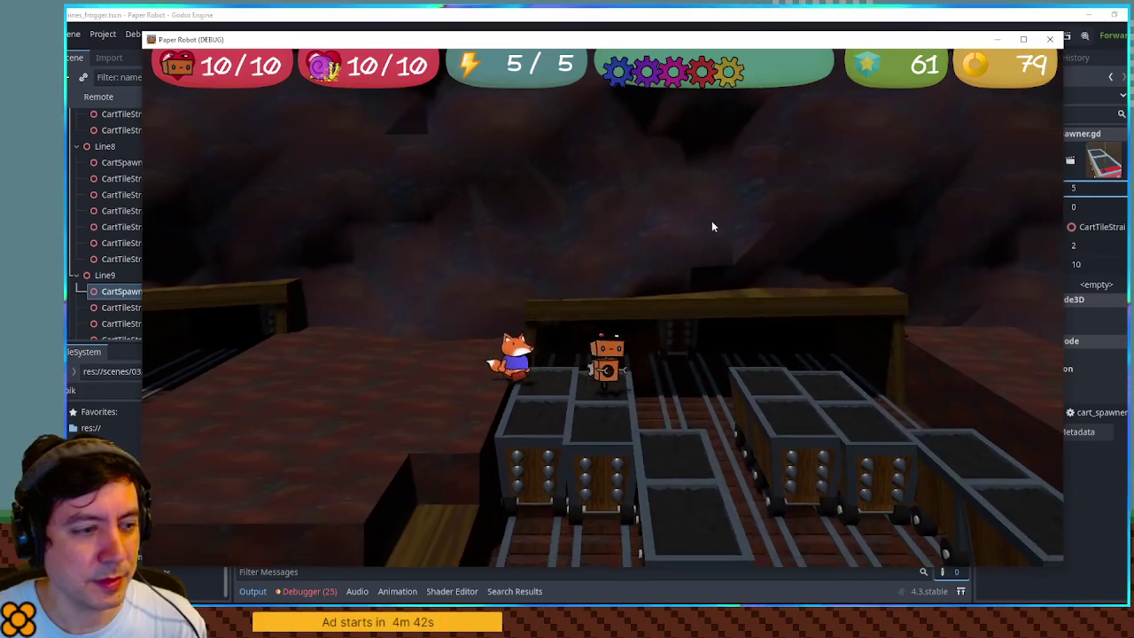
pyautogui.press('w')
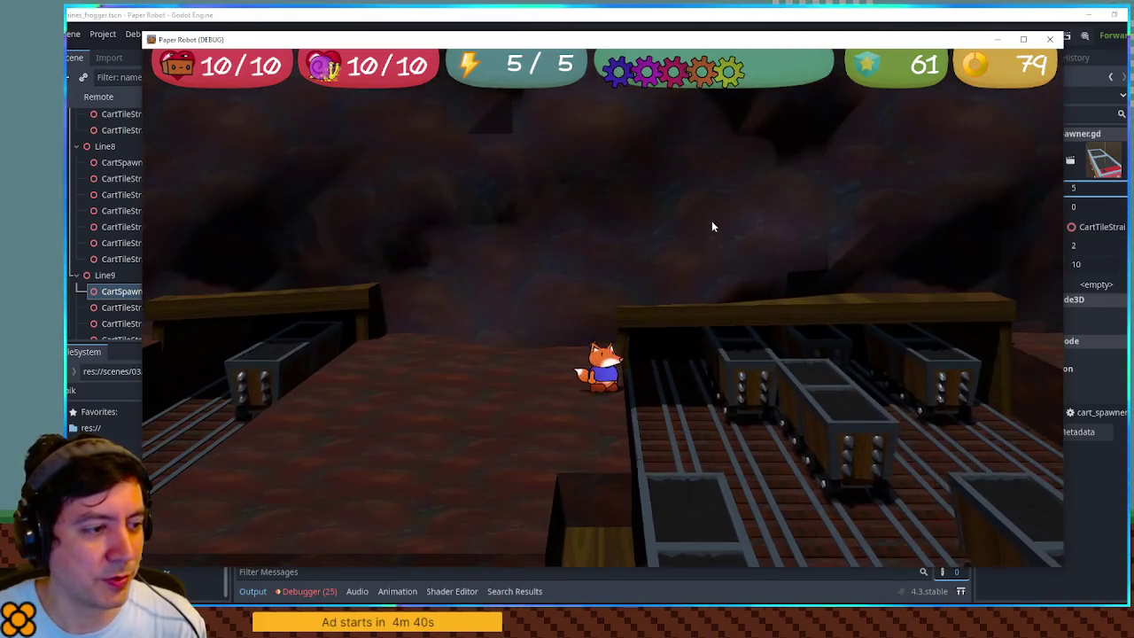
pyautogui.press('w')
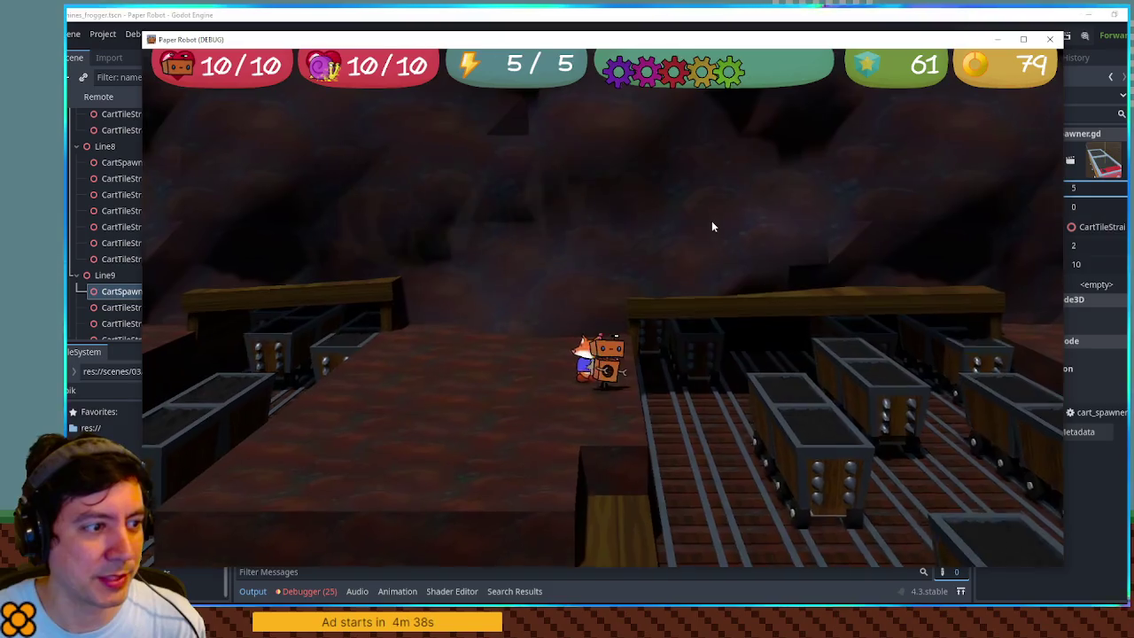
pyautogui.press('space')
# - Hop the robot between moving mine carts, beams, ledges and ground to finish crossing the lanes
pyautogui.press('s')
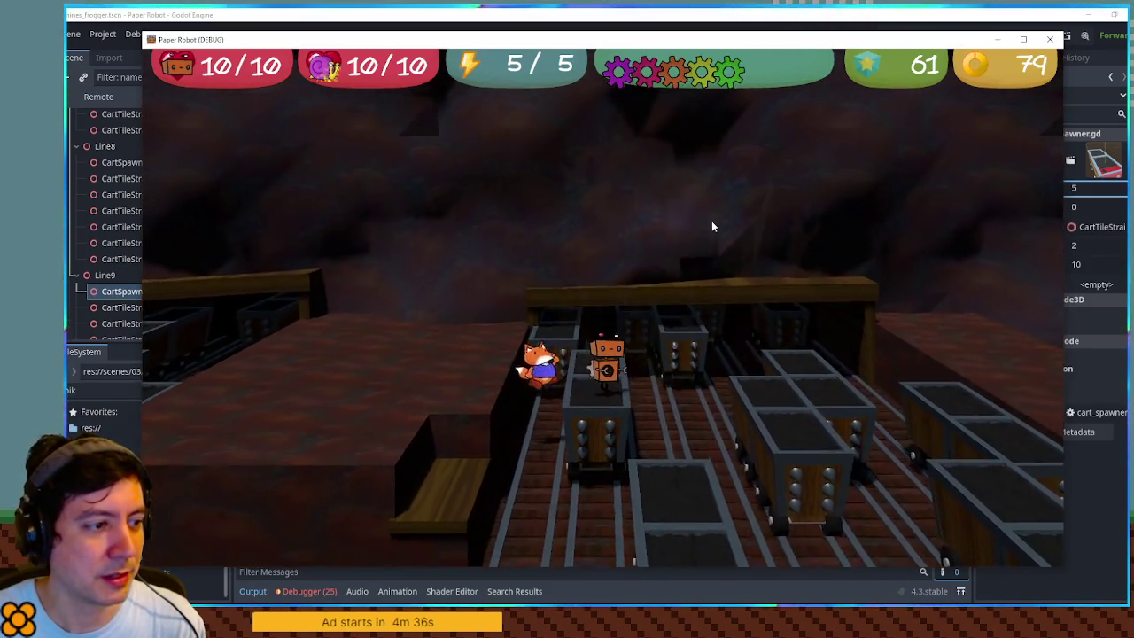
pyautogui.press('a')
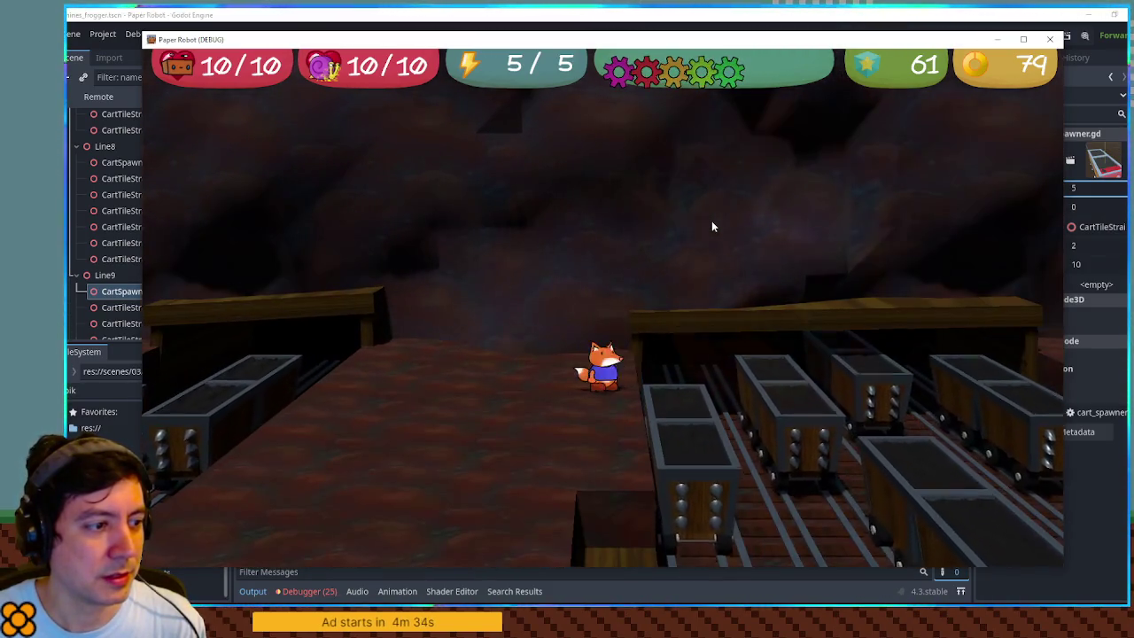
pyautogui.press('d')
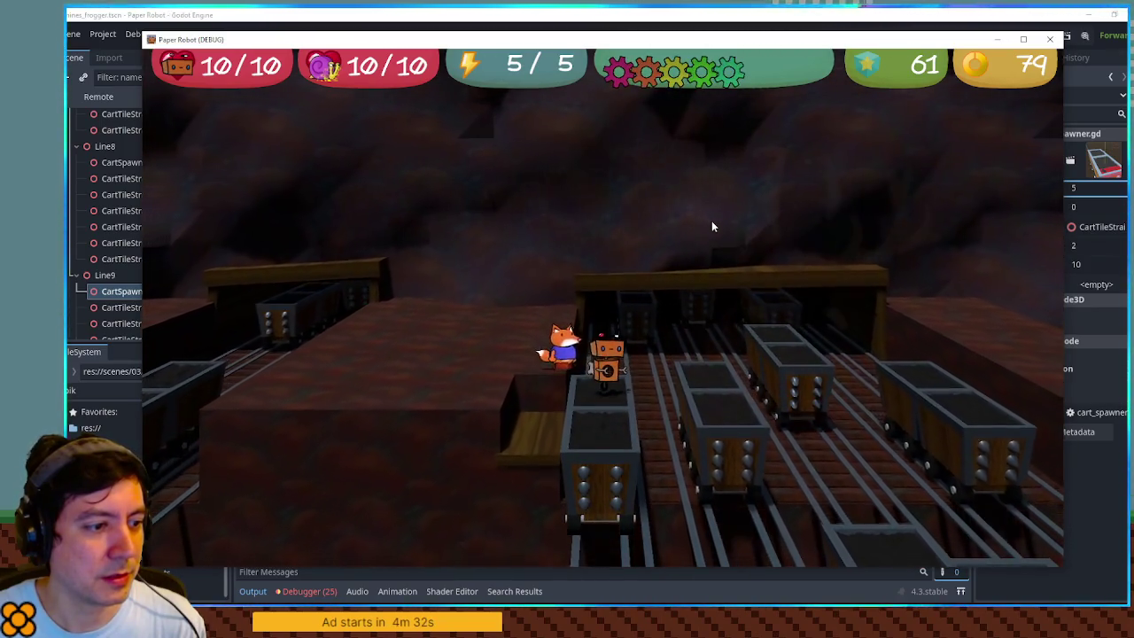
pyautogui.press('a')
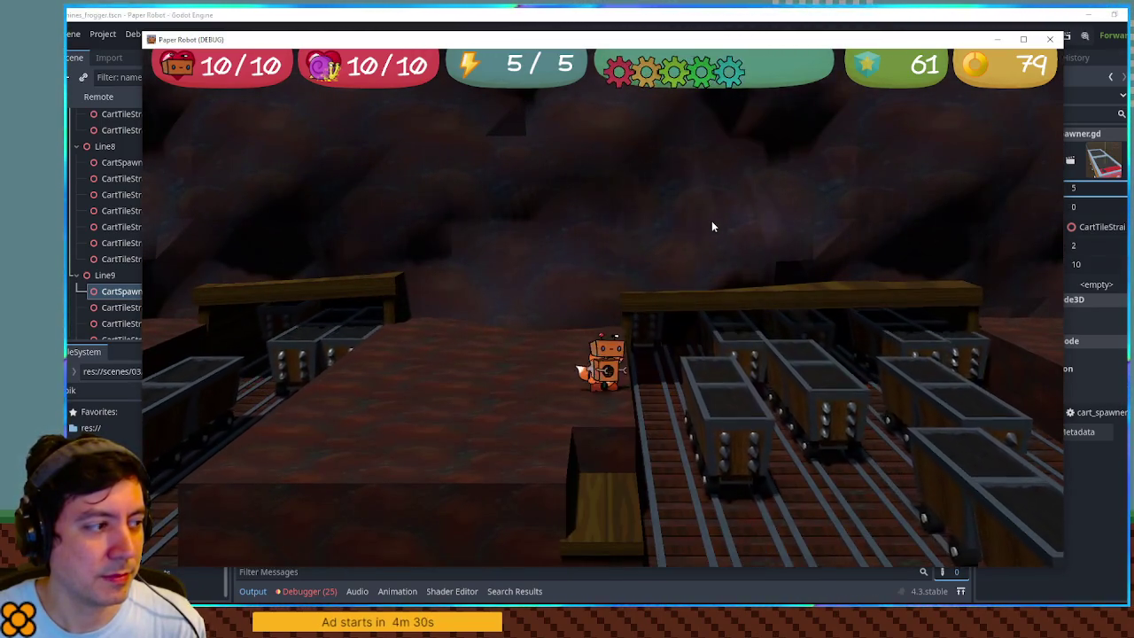
pyautogui.press('d')
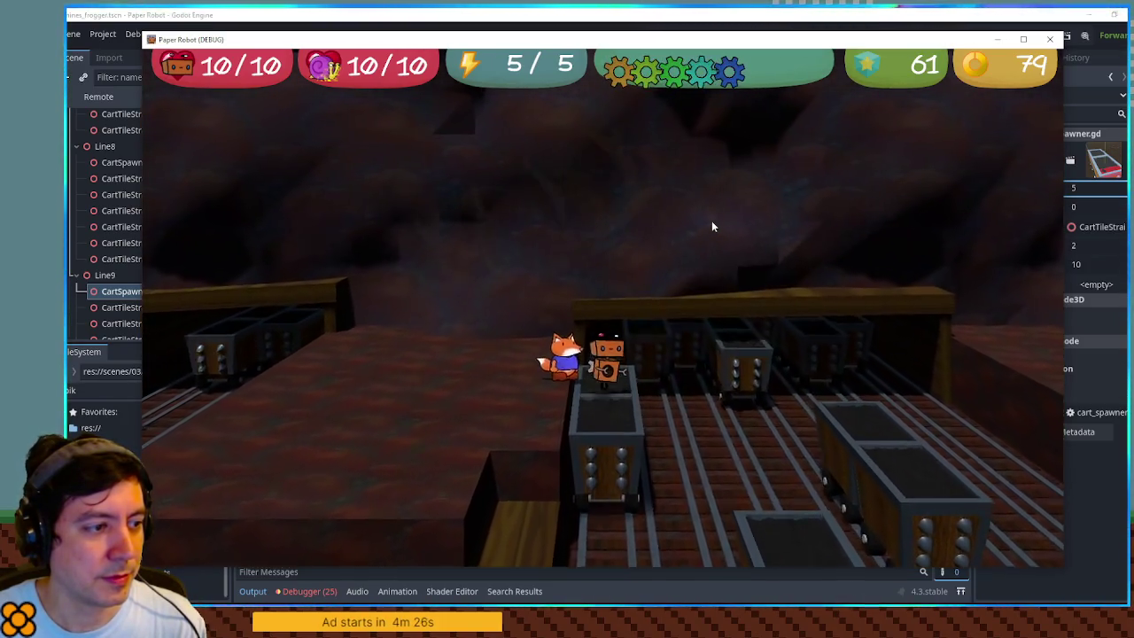
pyautogui.press('w')
pyautogui.press('s')
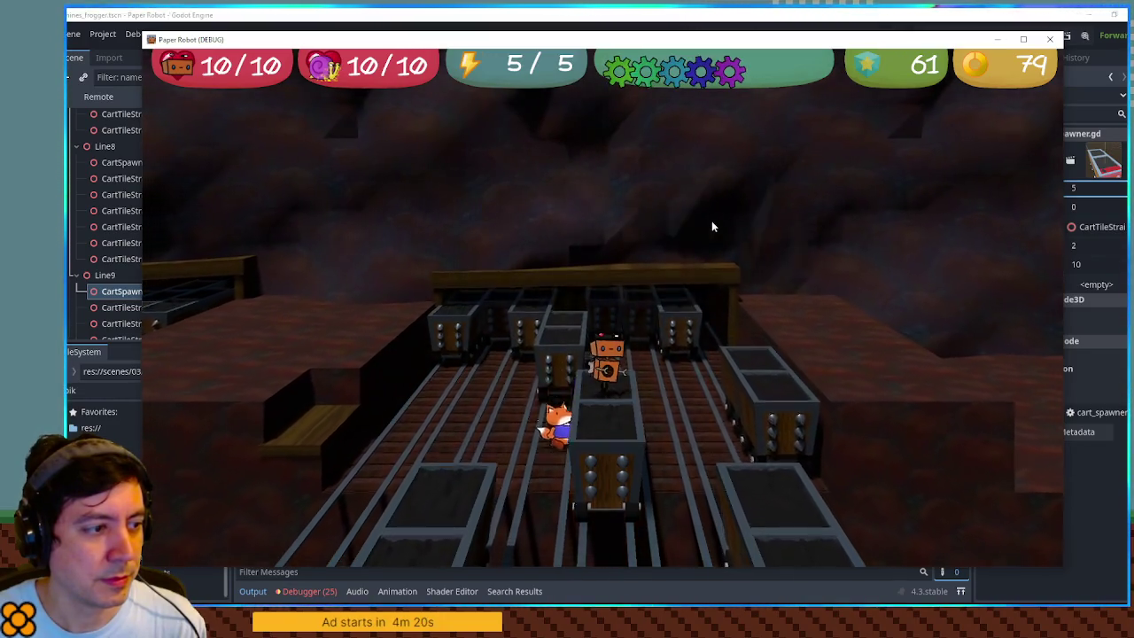
pyautogui.press('w')
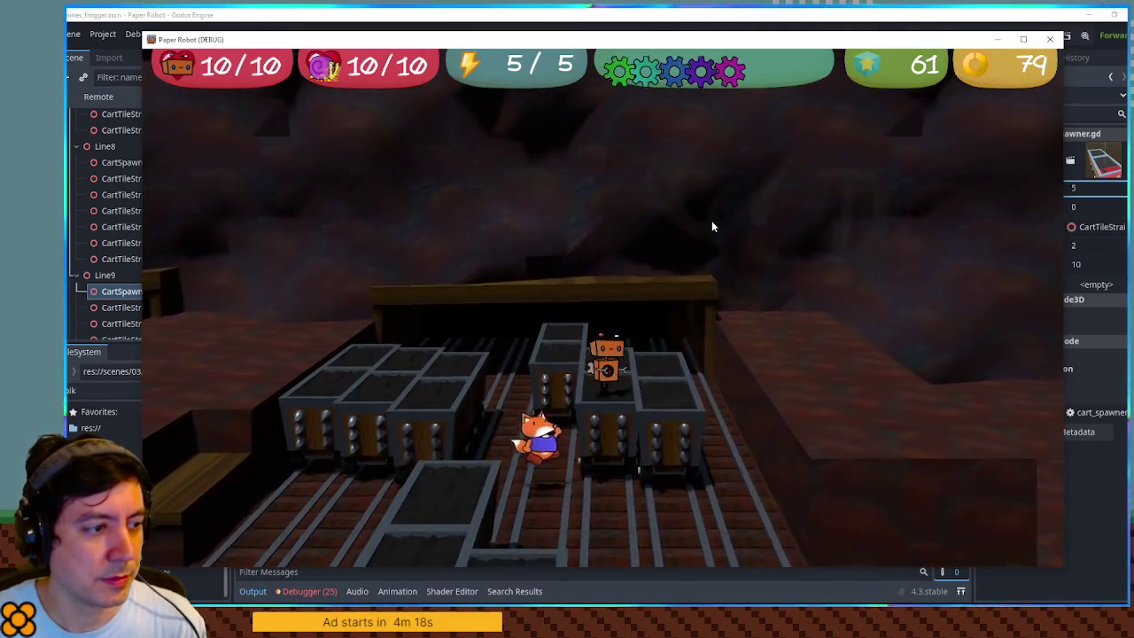
pyautogui.press('w')
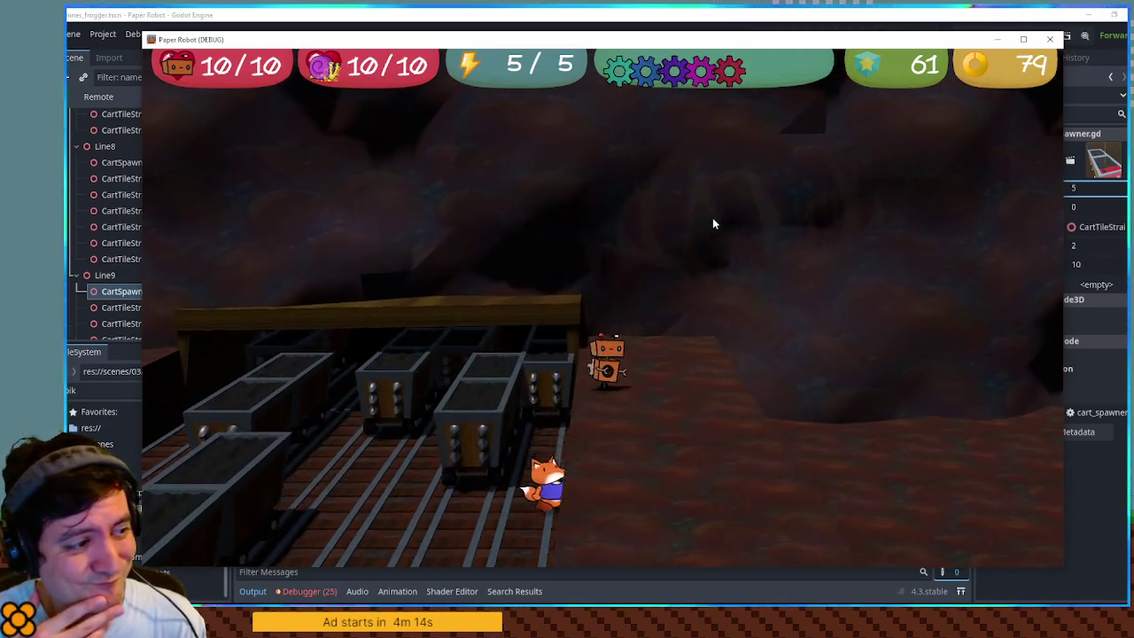
pyautogui.press('w')
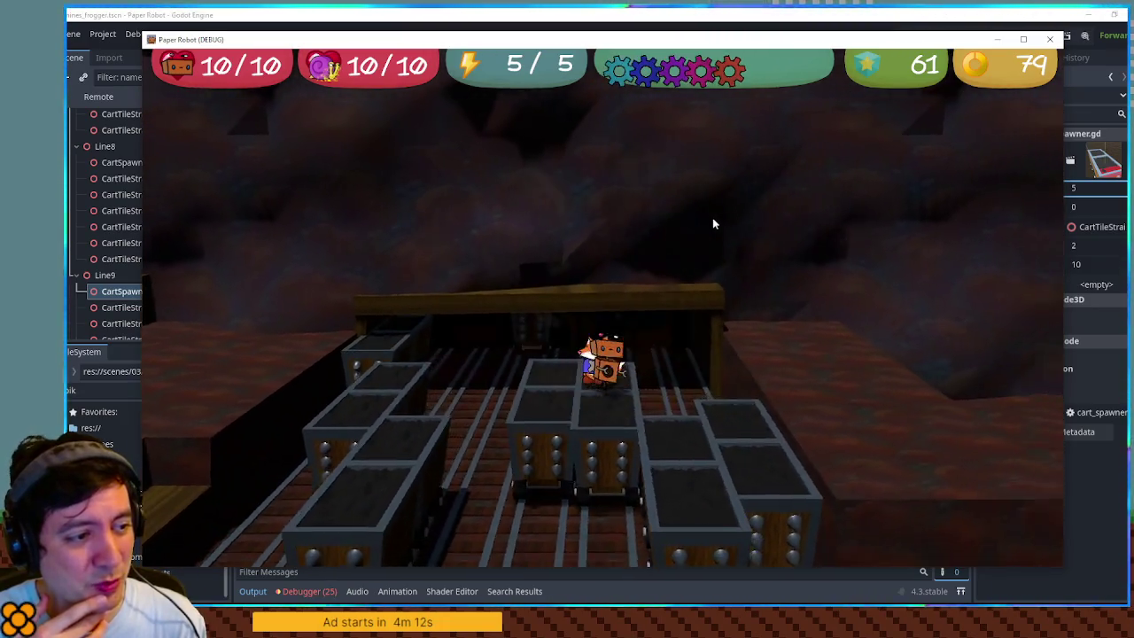
pyautogui.press('w')
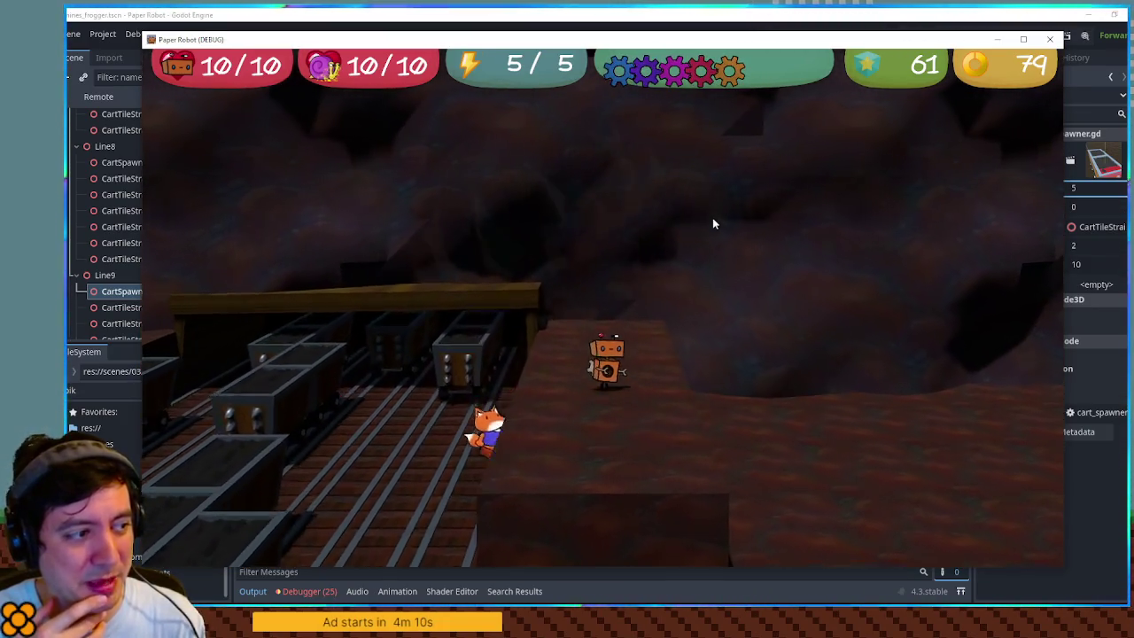
pyautogui.press('s')
pyautogui.press('s')
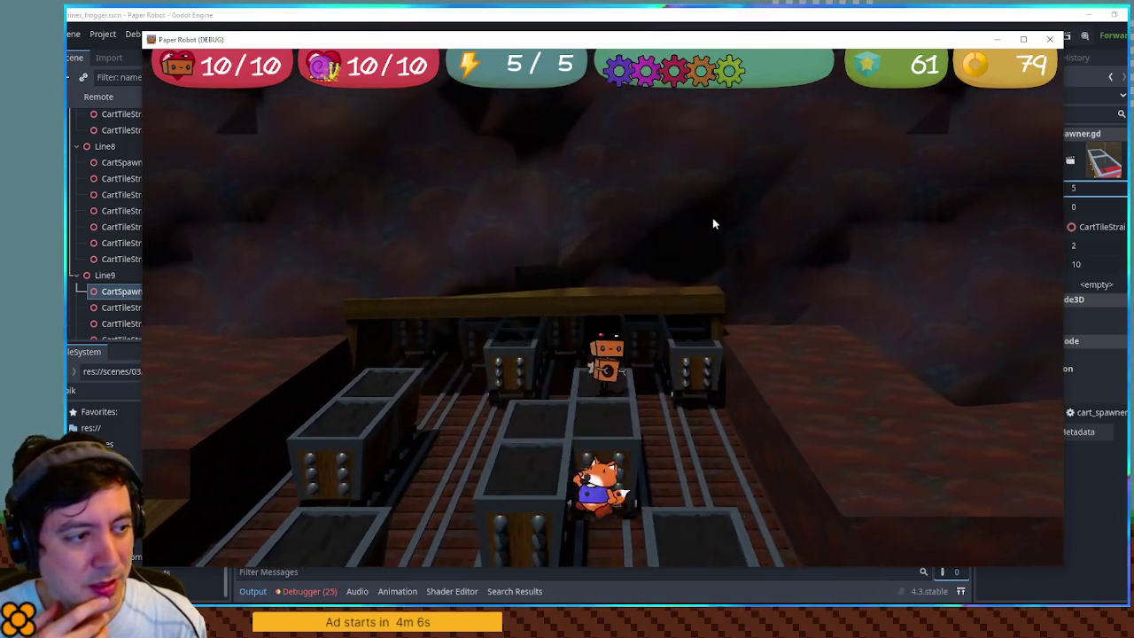
pyautogui.press('d')
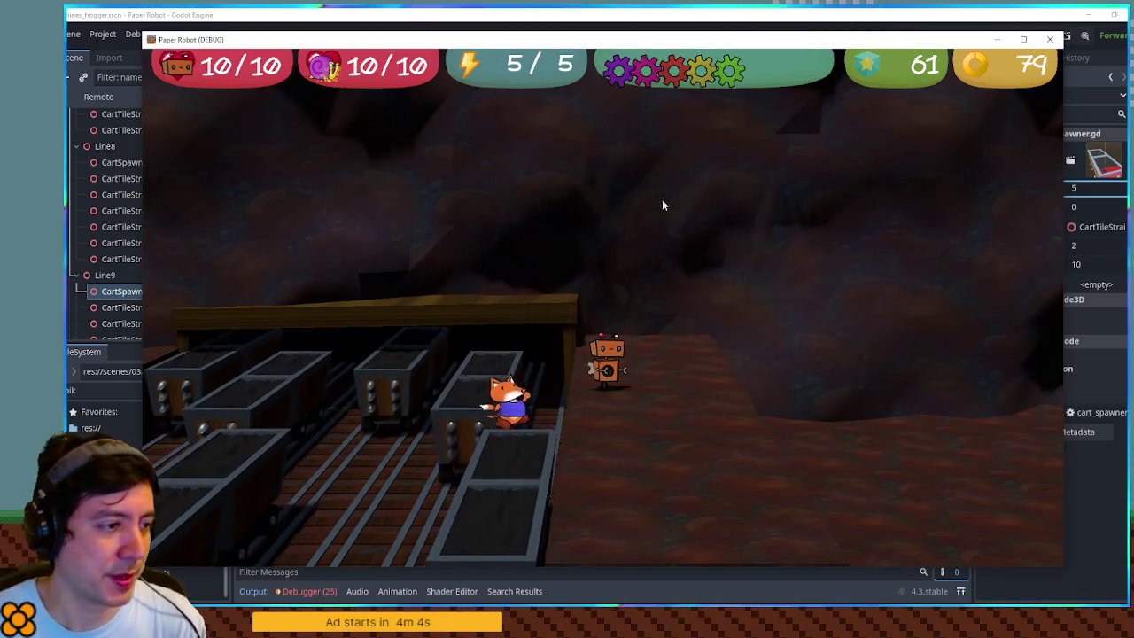
# - Stop the game, shift the blue CSGBox3D along X, then rerun the level and close it
pyautogui.press('F8')
pyautogui.moveTo(784, 137)
pyautogui.mouseDown()
pyautogui.moveTo(646, 278)
pyautogui.moveTo(765, 271)
pyautogui.moveTo(823, 247)
pyautogui.moveTo(842, 199)
pyautogui.moveTo(828, 165)
pyautogui.moveTo(813, 181)
pyautogui.moveTo(823, 177)
pyautogui.mouseUp()
pyautogui.click(823, 247)
pyautogui.press('F6')
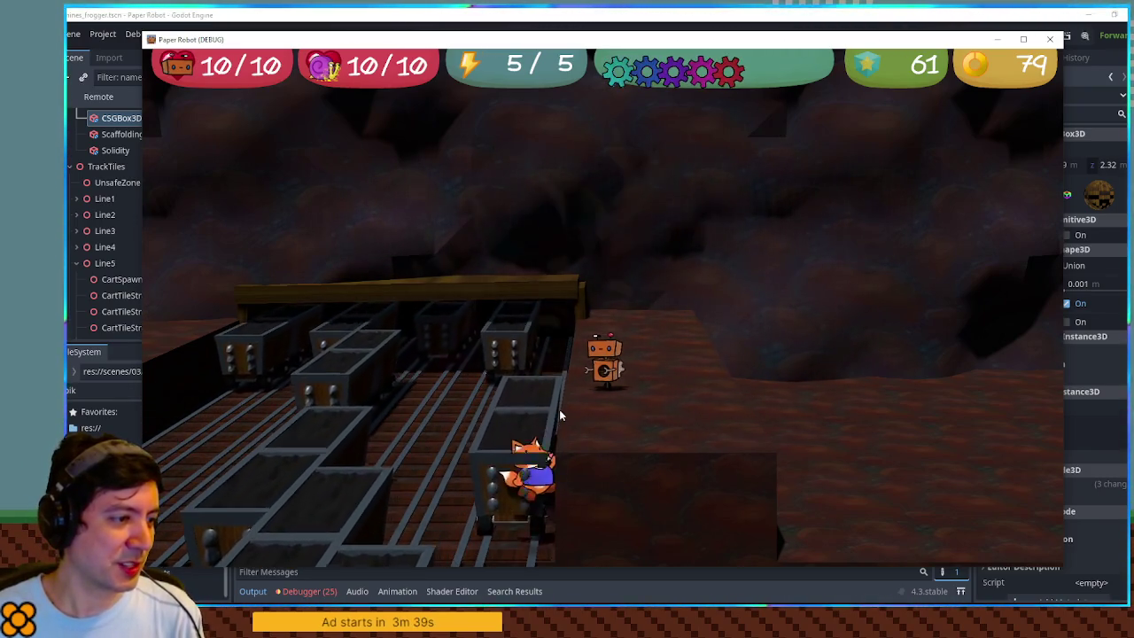
pyautogui.click(1050, 39)
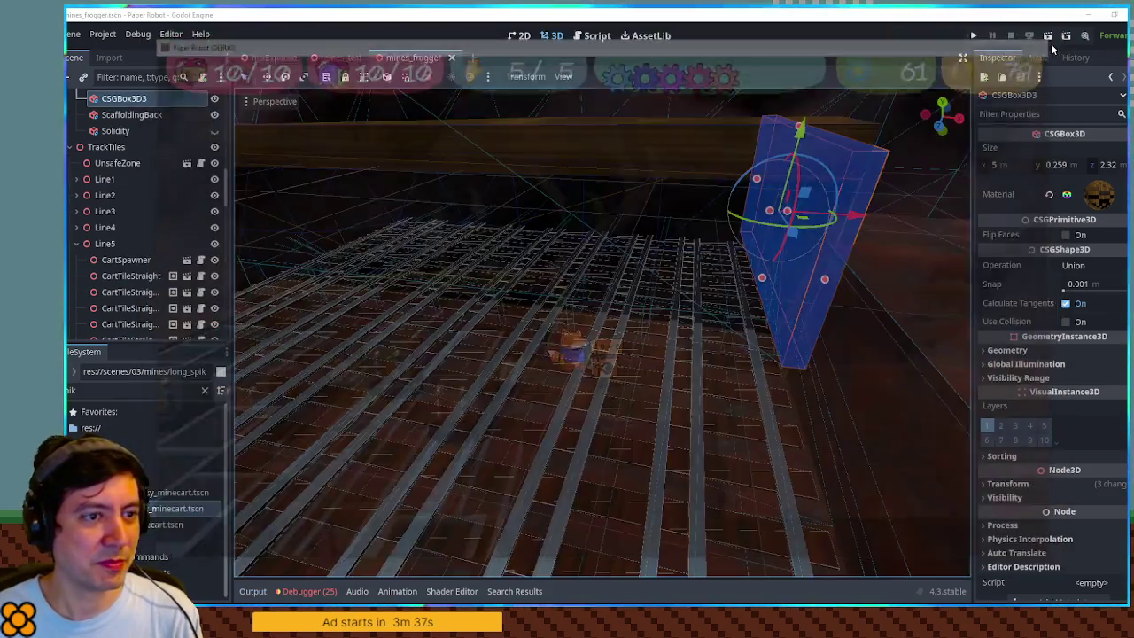
# - Stretch the wide flat CSGBox3D above the tracks to Size Z 8.609, then deselect it
pyautogui.click(706, 168)
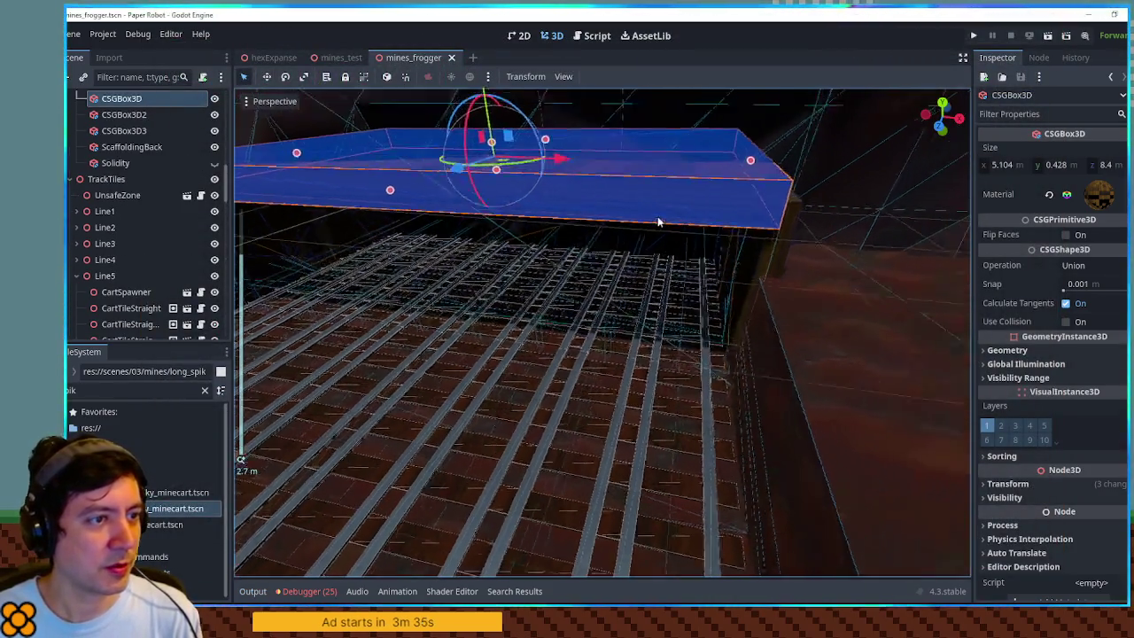
pyautogui.moveTo(724, 165)
pyautogui.mouseDown()
pyautogui.moveTo(748, 191)
pyautogui.moveTo(767, 307)
pyautogui.mouseUp()
pyautogui.scroll(-3, 767, 308)
pyautogui.click(671, 486)
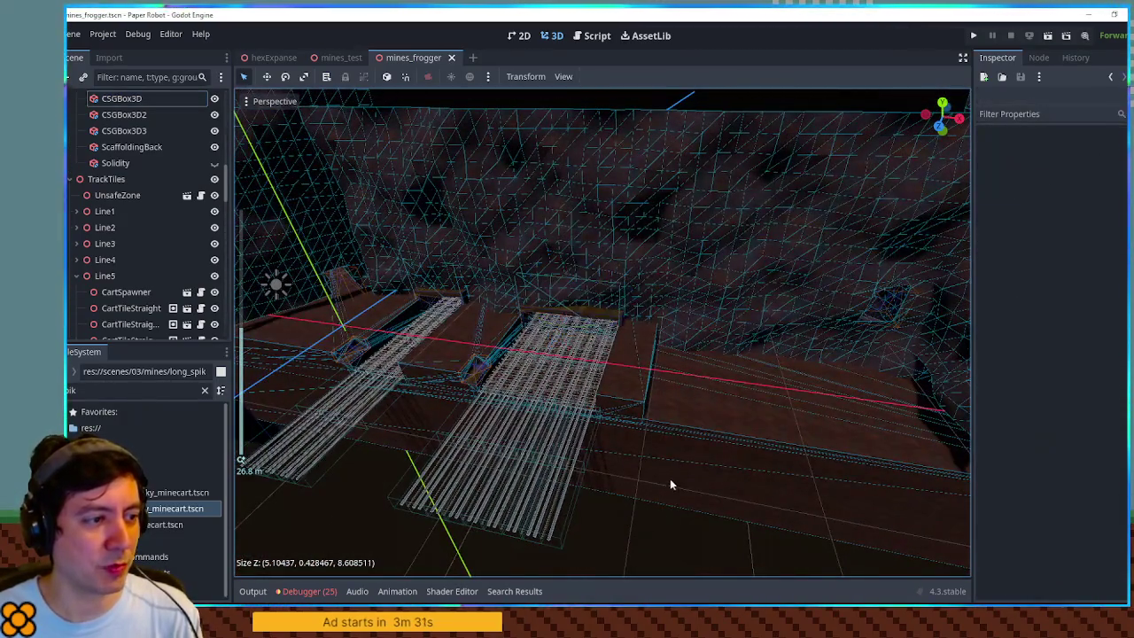
pyautogui.scroll(2, 751, 457)
pyautogui.scroll(-2, 751, 457)
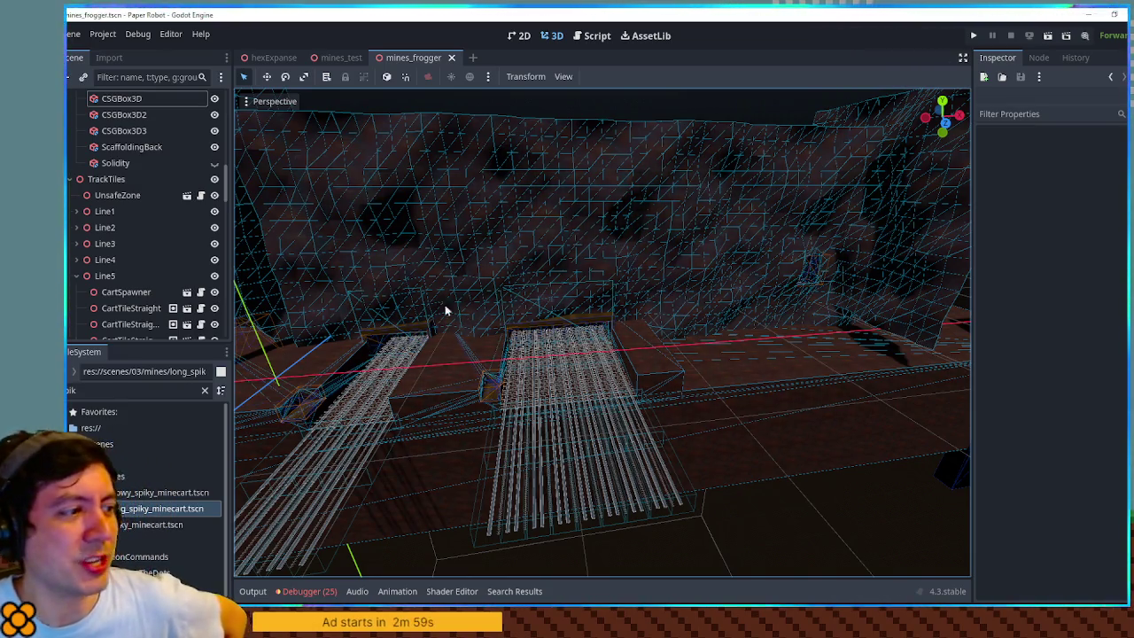
pyautogui.scroll(5, 534, 289)
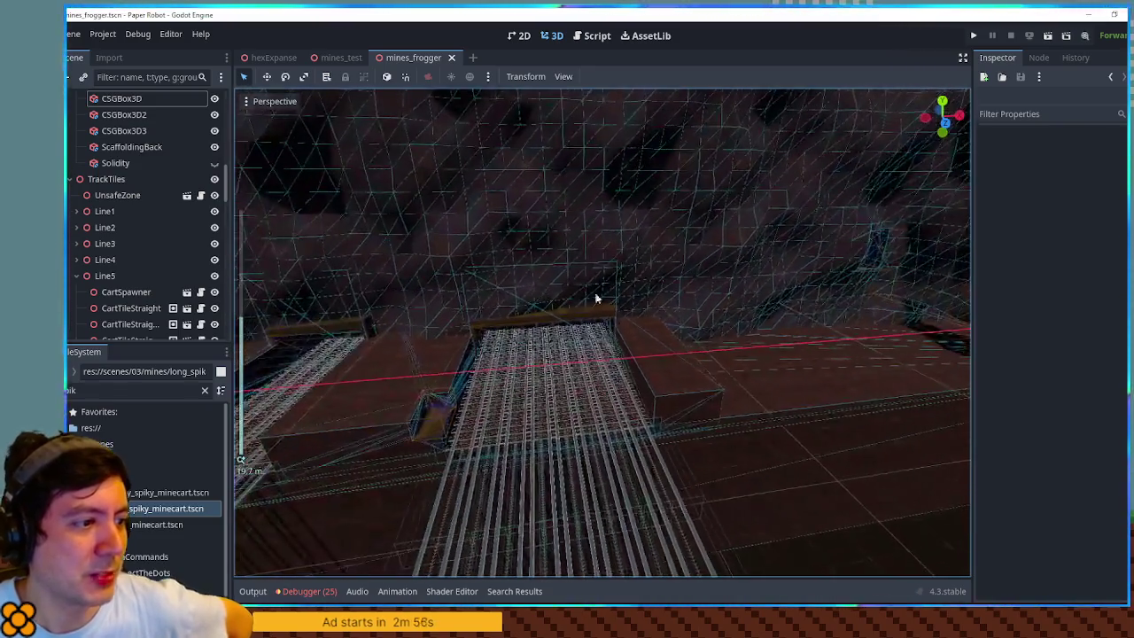
pyautogui.moveTo(595, 299)
pyautogui.mouseDown()
pyautogui.moveTo(570, 300)
pyautogui.moveTo(713, 274)
pyautogui.moveTo(475, 314)
pyautogui.moveTo(585, 313)
pyautogui.moveTo(522, 317)
pyautogui.moveTo(532, 283)
pyautogui.moveTo(428, 277)
pyautogui.moveTo(446, 280)
pyautogui.mouseUp()
pyautogui.scroll(-5, 531, 304)
pyautogui.scroll(5, 567, 314)
pyautogui.scroll(-3, 532, 318)
pyautogui.scroll(1, 520, 311)
pyautogui.scroll(3, 523, 306)
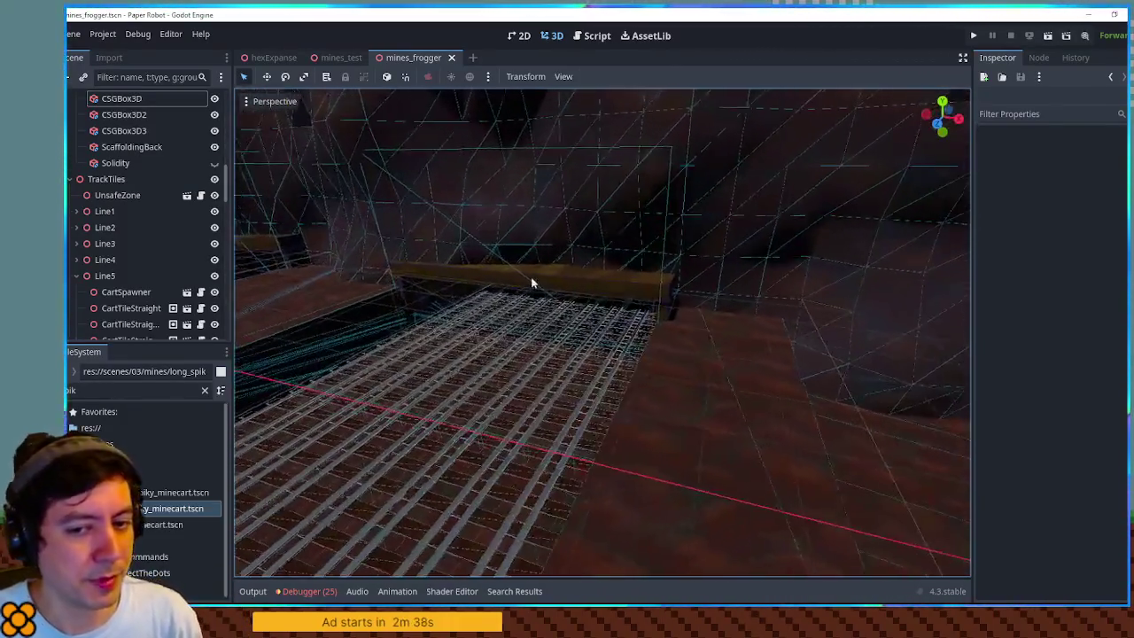
pyautogui.moveTo(532, 283)
pyautogui.mouseDown()
pyautogui.moveTo(732, 289)
pyautogui.moveTo(671, 292)
pyautogui.moveTo(767, 281)
pyautogui.mouseUp()
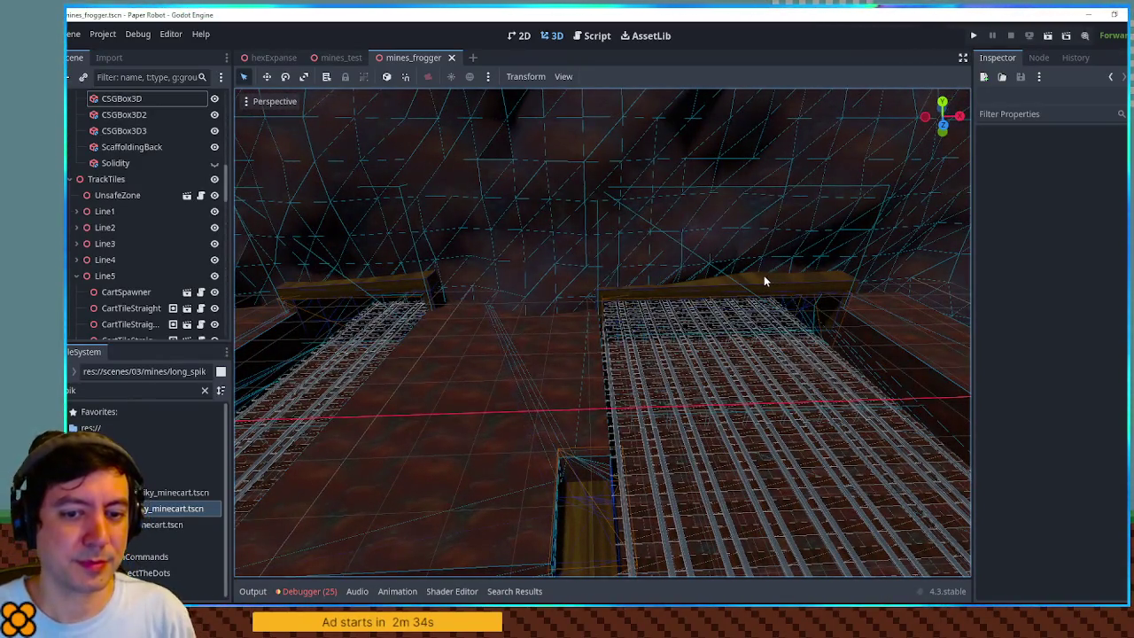
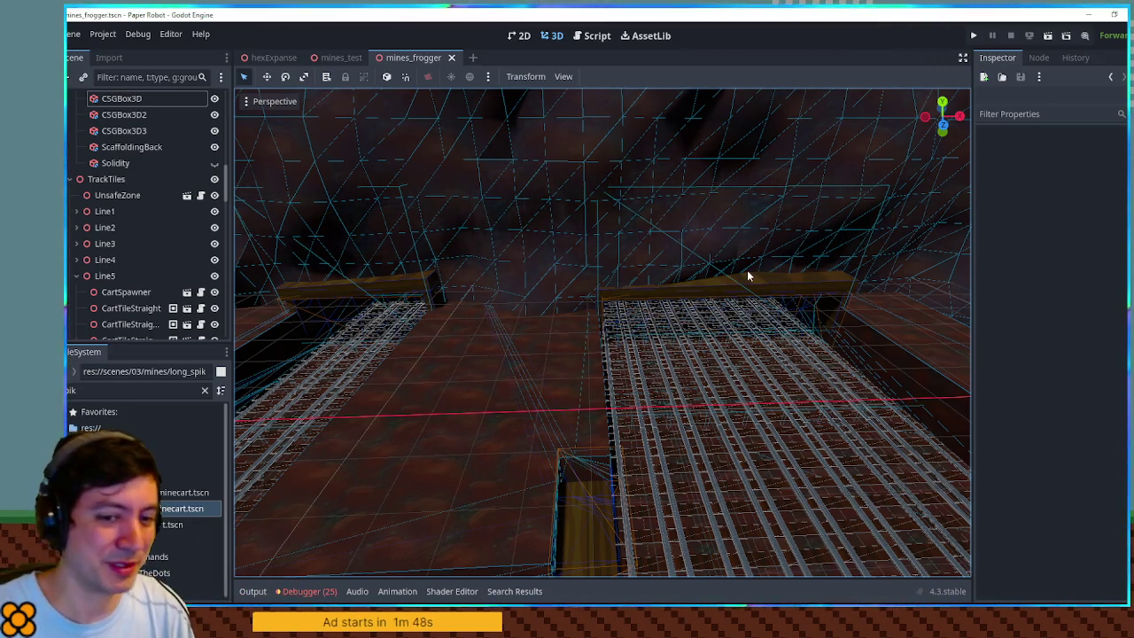
# - Duplicate the BackScaffold group starting from the scaffold beam over the tracks
pyautogui.scroll(-6, 634, 266)
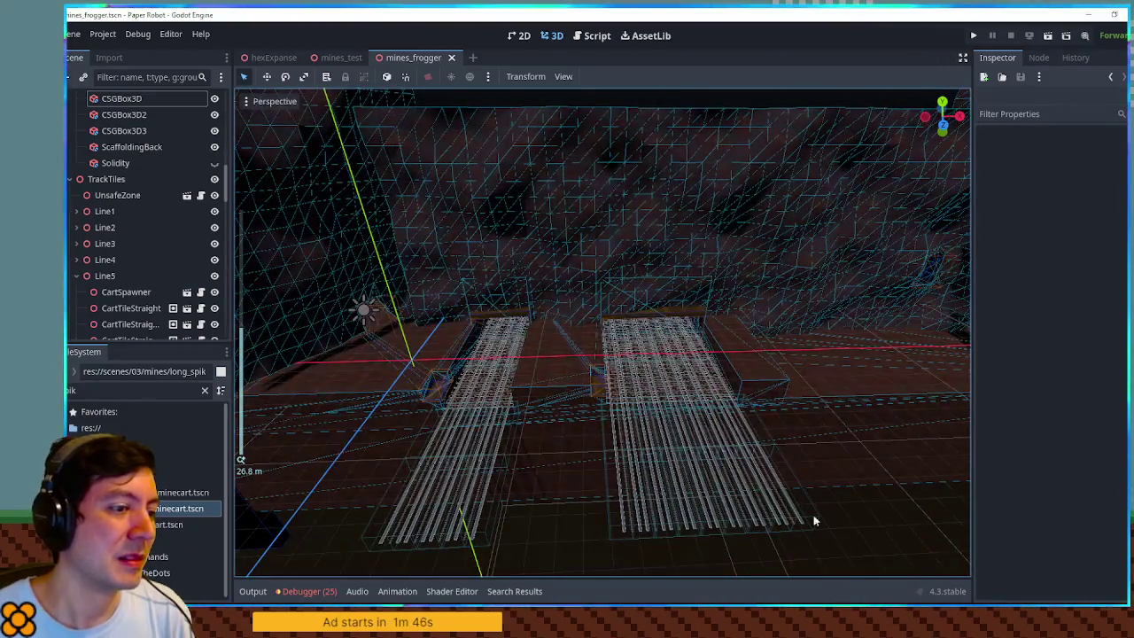
pyautogui.scroll(6, 723, 397)
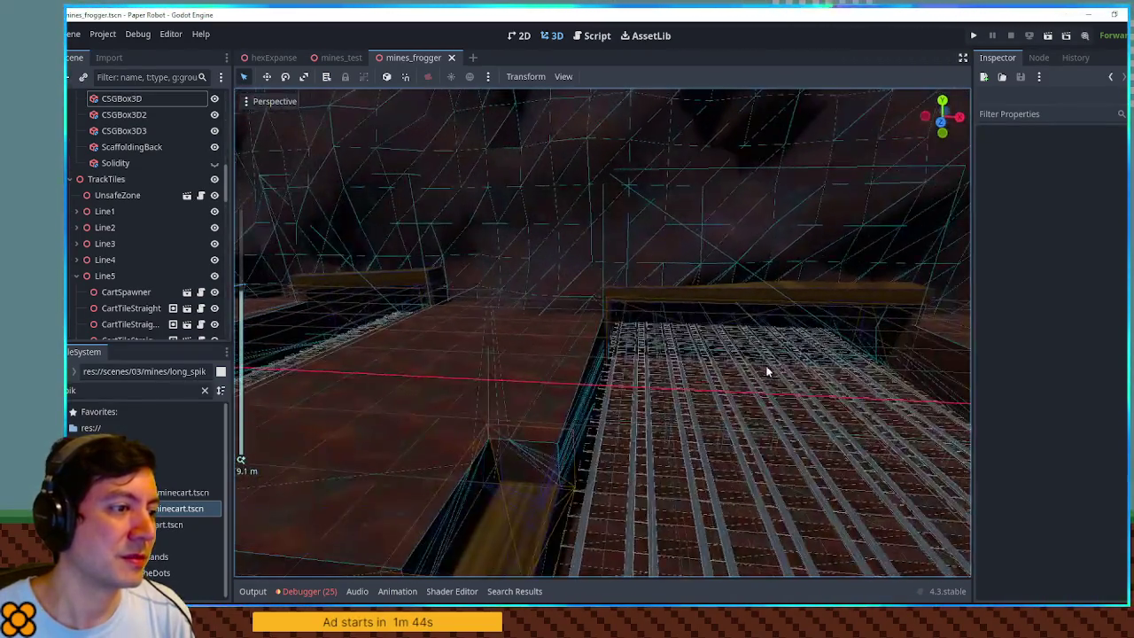
pyautogui.moveTo(767, 372)
pyautogui.mouseDown()
pyautogui.moveTo(683, 367)
pyautogui.moveTo(822, 367)
pyautogui.moveTo(564, 367)
pyautogui.moveTo(627, 358)
pyautogui.mouseUp()
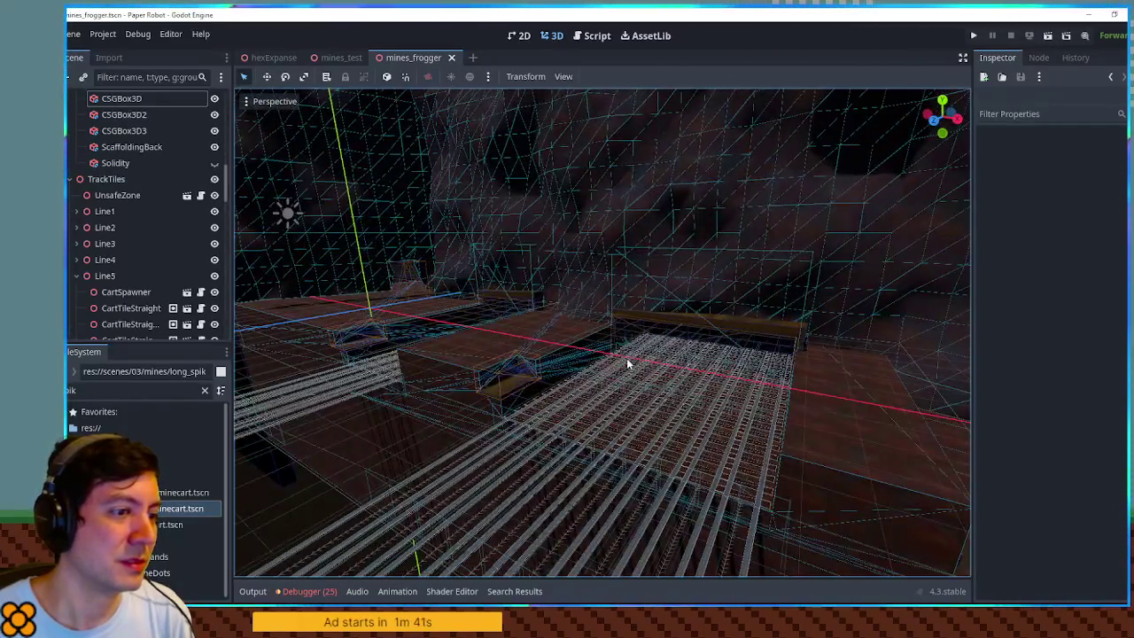
pyautogui.click(753, 321)
pyautogui.scroll(3, 749, 322)
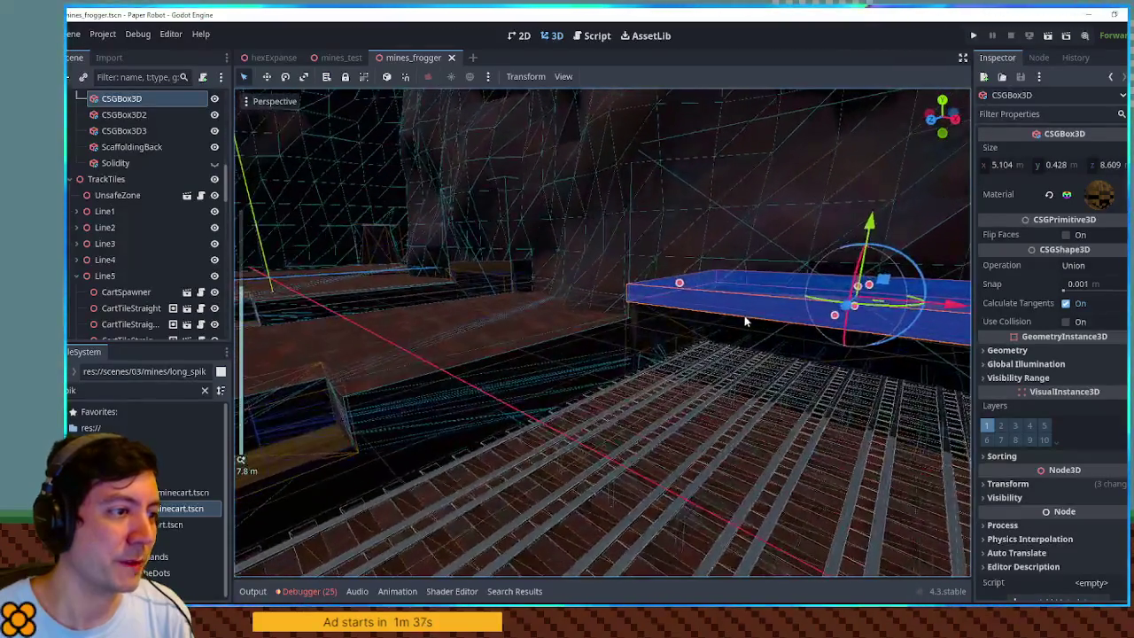
pyautogui.hotkey('ctrl', 'd')
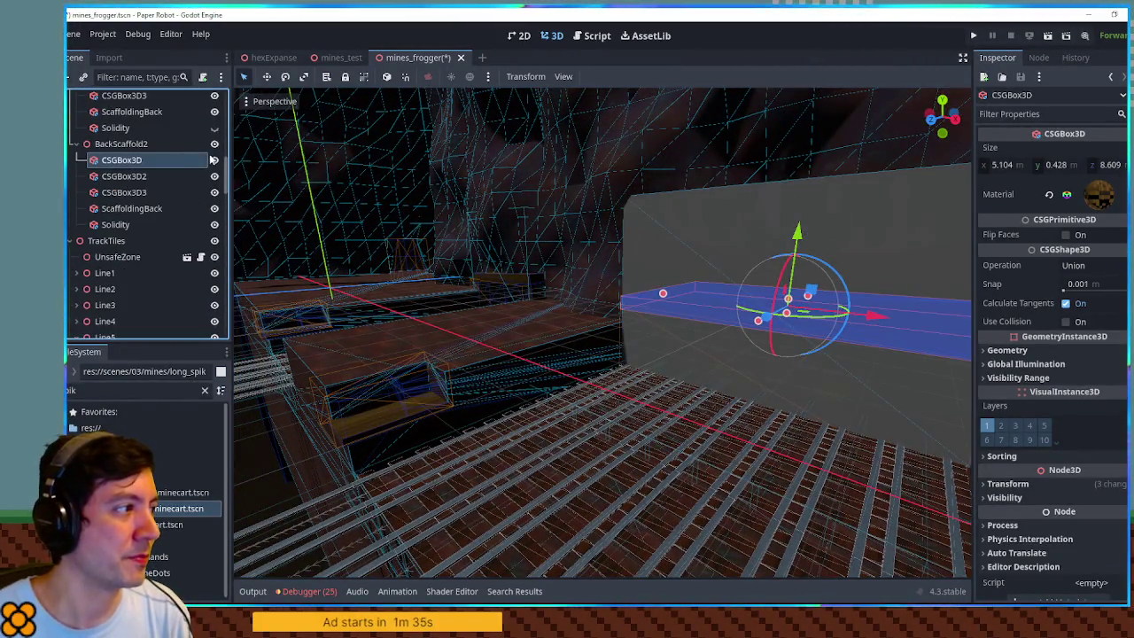
# - Resize the duplicated Solidity wall to about 2 m tall in front view
pyautogui.moveTo(416, 185)
pyautogui.mouseDown()
pyautogui.moveTo(696, 211)
pyautogui.moveTo(572, 241)
pyautogui.moveTo(584, 244)
pyautogui.mouseUp()
pyautogui.click(509, 216)
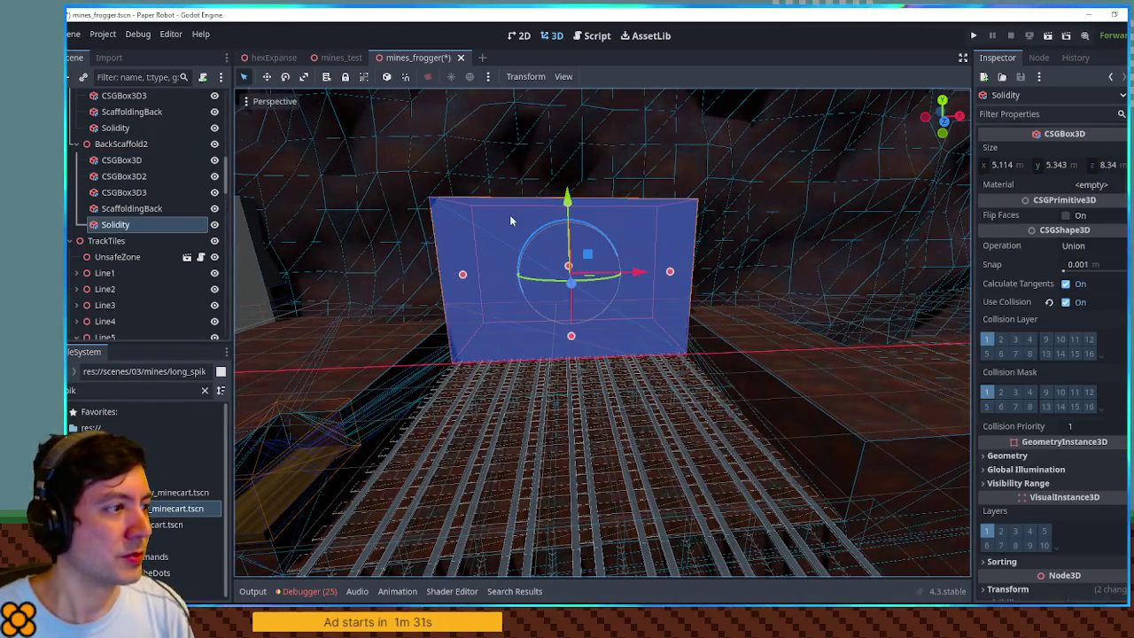
pyautogui.moveTo(570, 207); pyautogui.dragTo(580, 293)
pyautogui.press('KP_7')
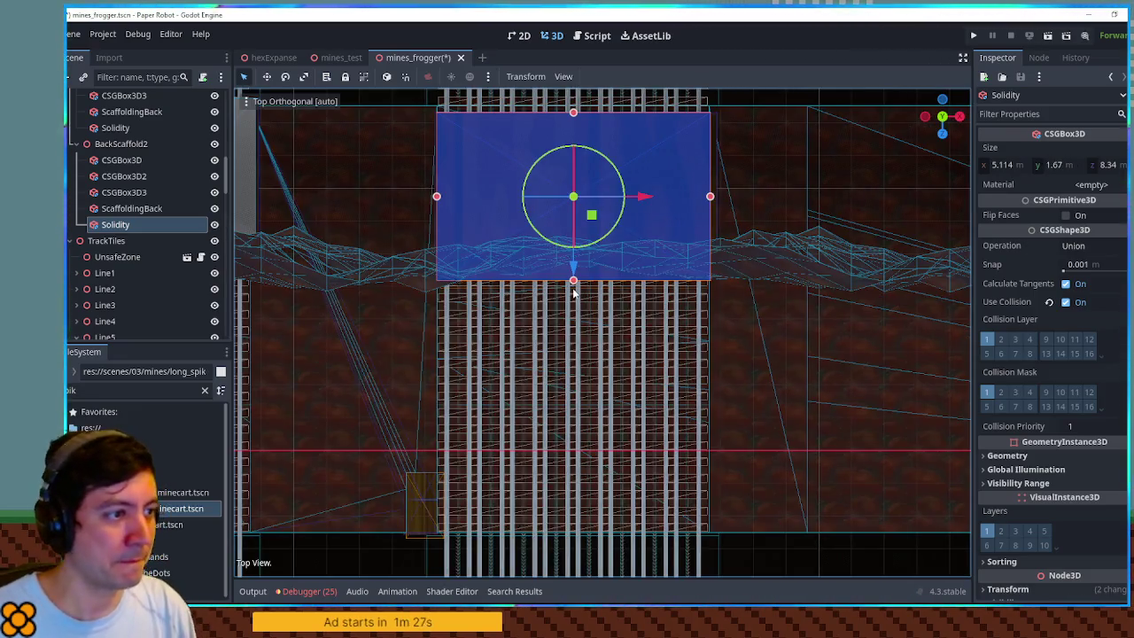
pyautogui.press('KP_1')
pyautogui.moveTo(575, 324); pyautogui.dragTo(574, 313)
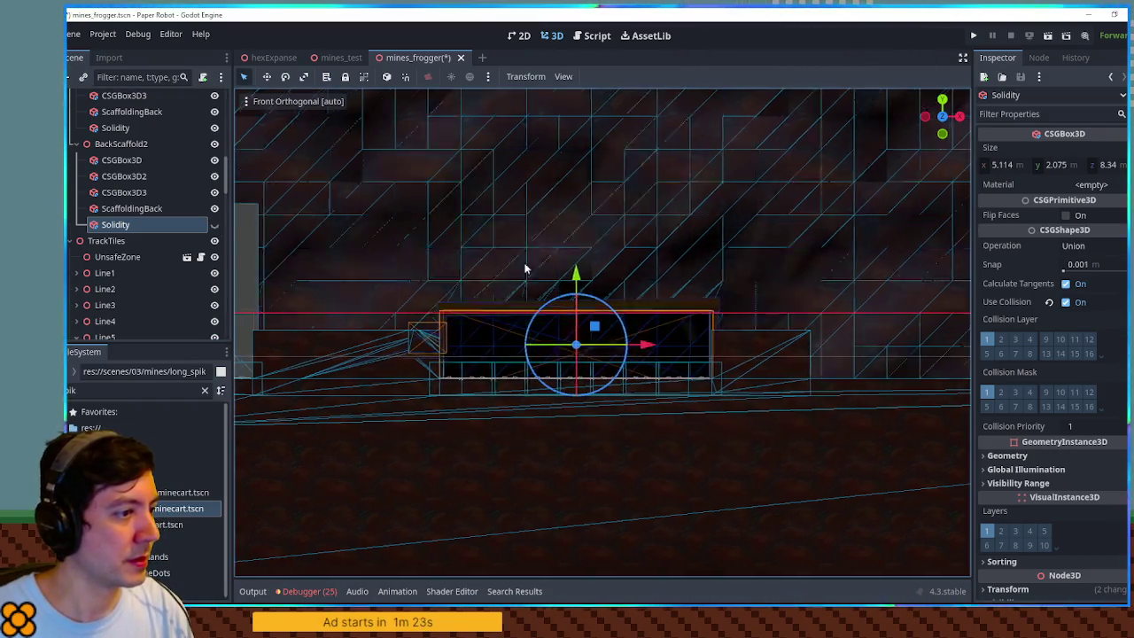
# - Lower the other Solidity wall to about 2.2 m tall
pyautogui.click(475, 297)
pyautogui.moveTo(433, 223); pyautogui.dragTo(436, 325)
pyautogui.moveTo(600, 307)
pyautogui.mouseDown()
pyautogui.moveTo(653, 362)
pyautogui.moveTo(638, 475)
pyautogui.moveTo(656, 525)
pyautogui.moveTo(659, 278)
pyautogui.mouseUp()
pyautogui.scroll(3, 151, 161)
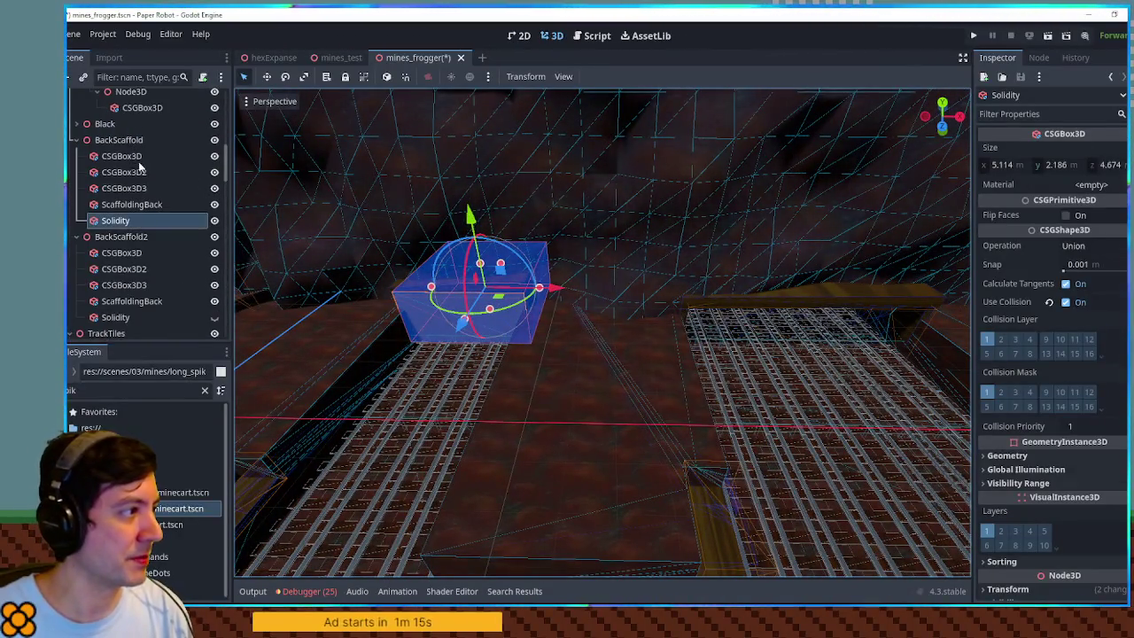
# - Hide the first Solidity wall and tick Use Collision on both scaffold CSGBox3D planks
pyautogui.click(213, 220)
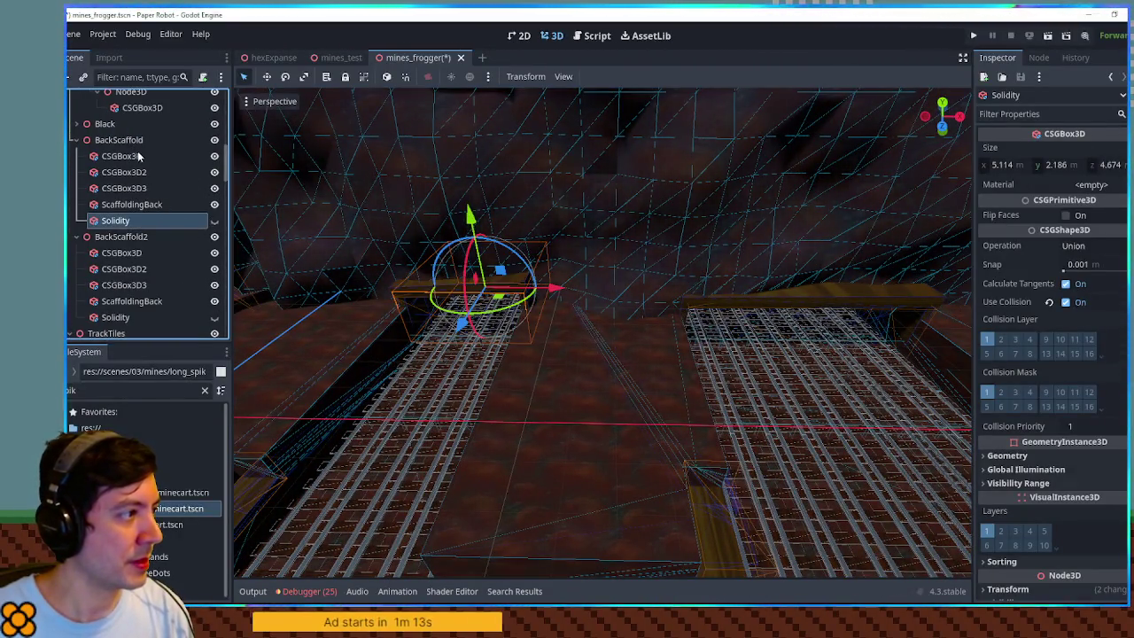
pyautogui.click(130, 157)
pyautogui.moveTo(490, 250)
pyautogui.mouseDown()
pyautogui.moveTo(560, 257)
pyautogui.moveTo(514, 254)
pyautogui.moveTo(516, 222)
pyautogui.moveTo(489, 229)
pyautogui.moveTo(600, 197)
pyautogui.moveTo(438, 210)
pyautogui.moveTo(528, 211)
pyautogui.moveTo(697, 284)
pyautogui.mouseUp()
pyautogui.click(1067, 322)
pyautogui.click(697, 282)
pyautogui.moveTo(751, 257)
pyautogui.mouseDown()
pyautogui.moveTo(747, 293)
pyautogui.moveTo(616, 374)
pyautogui.mouseUp()
pyautogui.click(1066, 321)
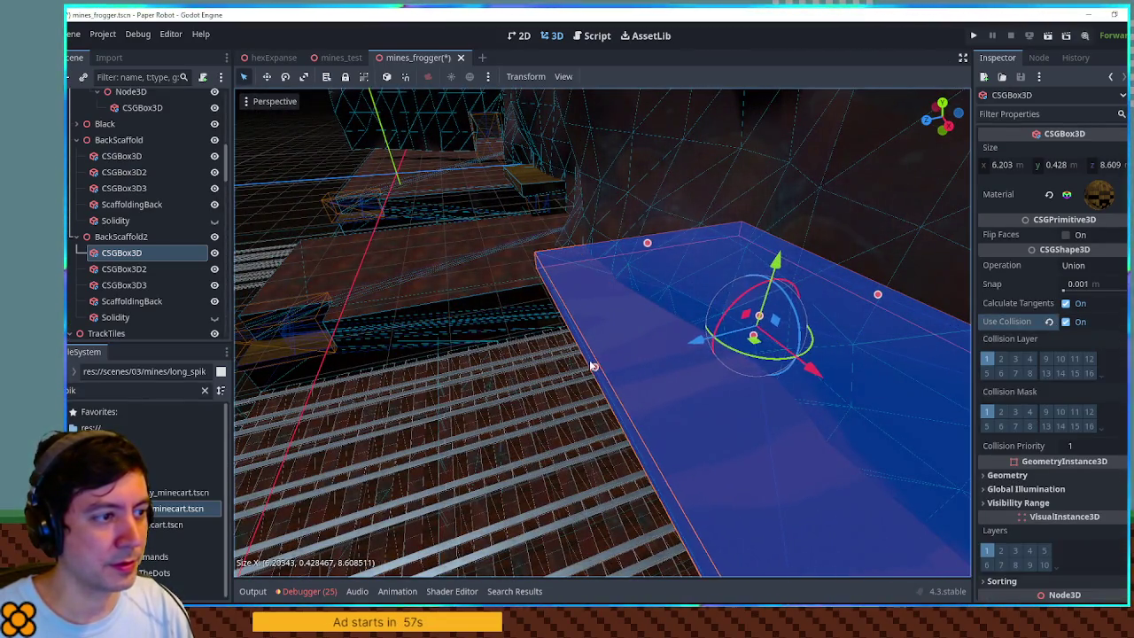
# - Tilt the second scaffold plank a few degrees and make it thicker
pyautogui.press('KP_1')
pyautogui.press('KP_1')
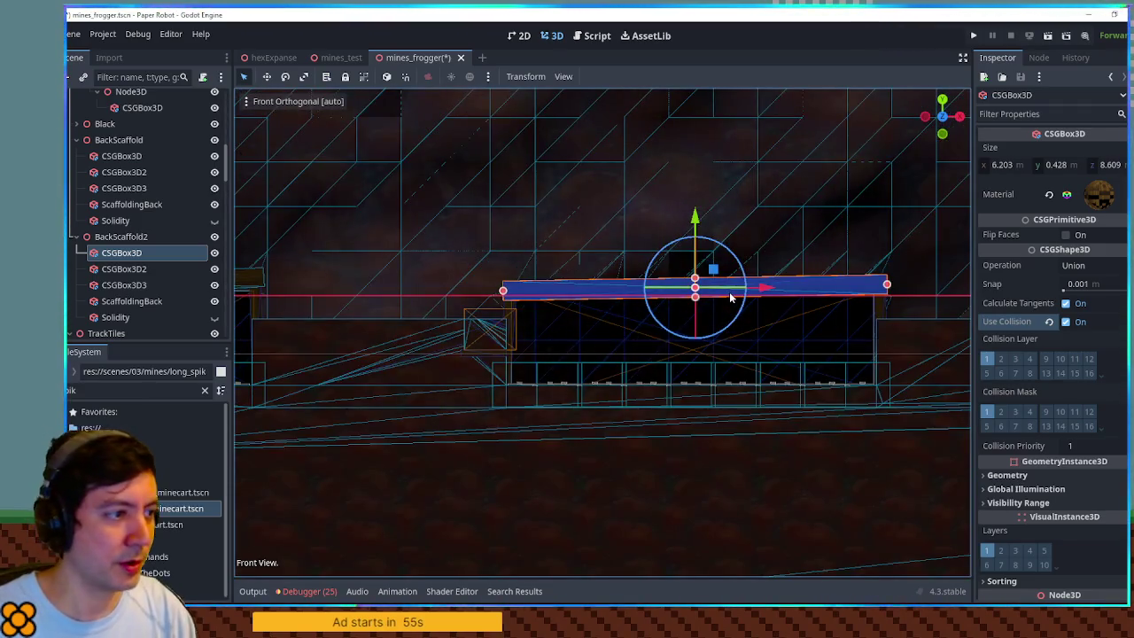
pyautogui.moveTo(740, 266); pyautogui.dragTo(742, 269)
pyautogui.scroll(5, 731, 268)
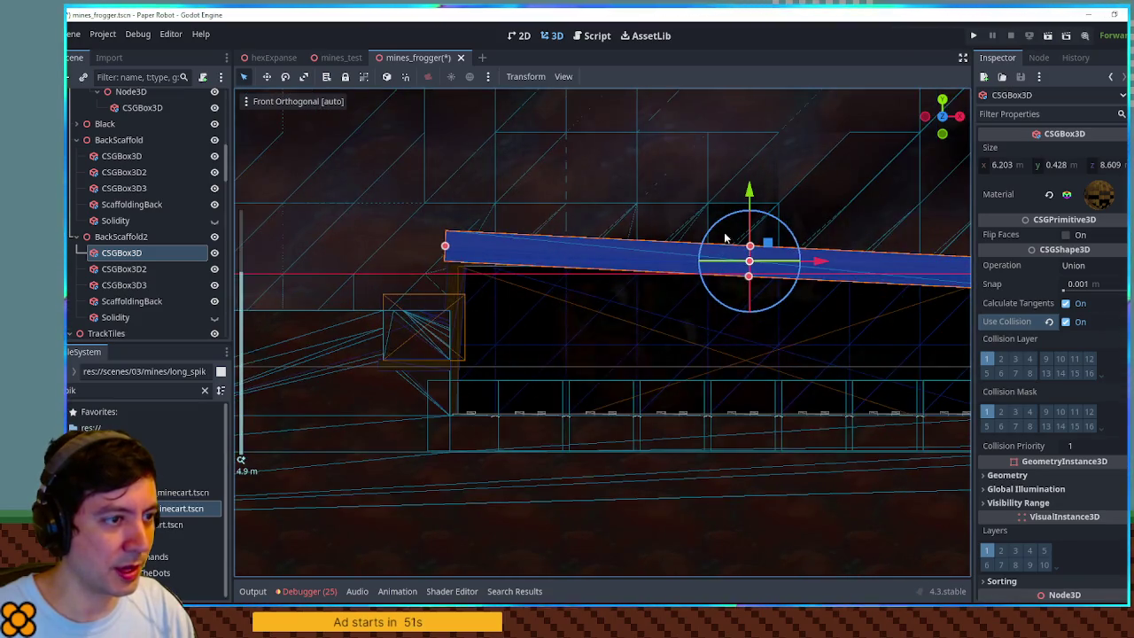
pyautogui.moveTo(750, 246); pyautogui.dragTo(752, 235)
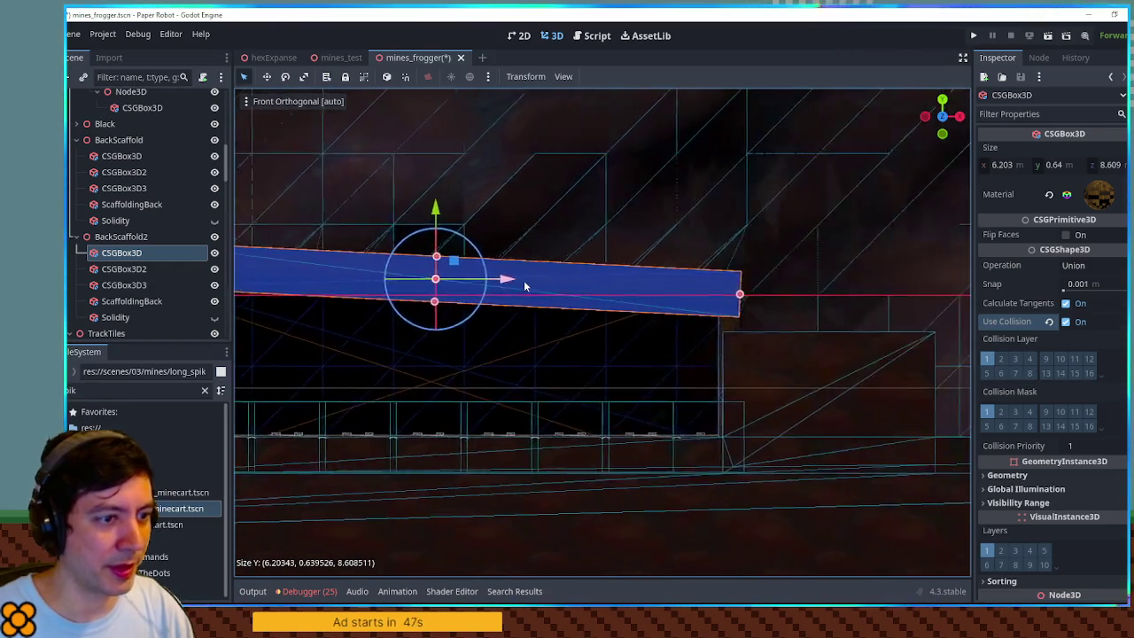
pyautogui.hscroll(-5, 798, 281)
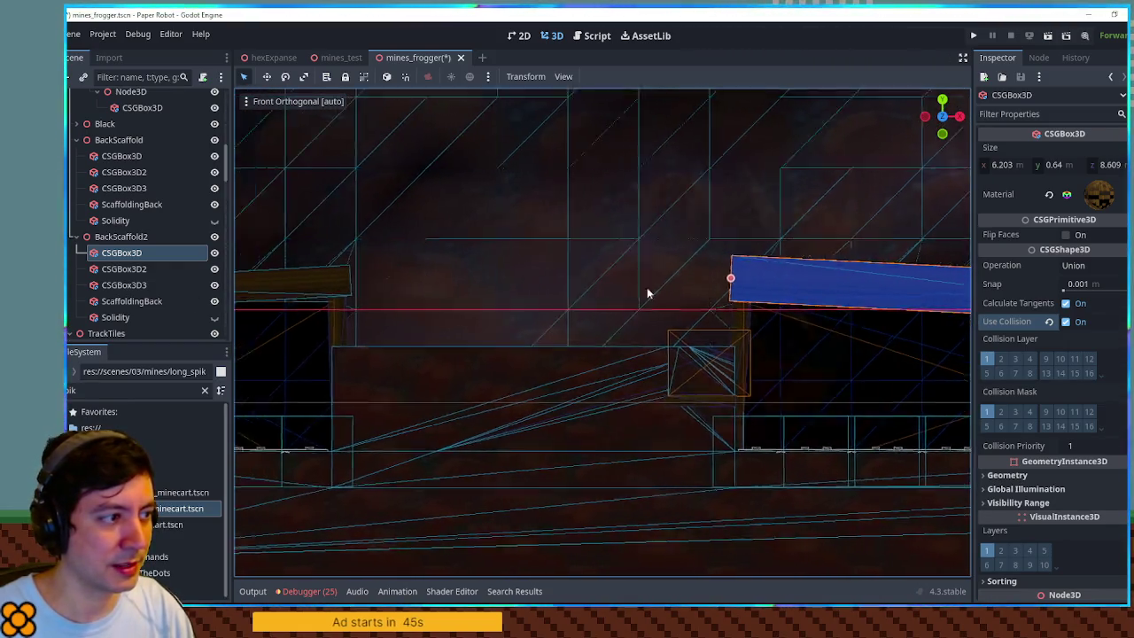
pyautogui.scroll(-2, 615, 287)
# - Tilt the first plank down about 12 degrees and thicken it to about 0.75 m
pyautogui.click(596, 298)
pyautogui.moveTo(593, 270); pyautogui.dragTo(599, 282)
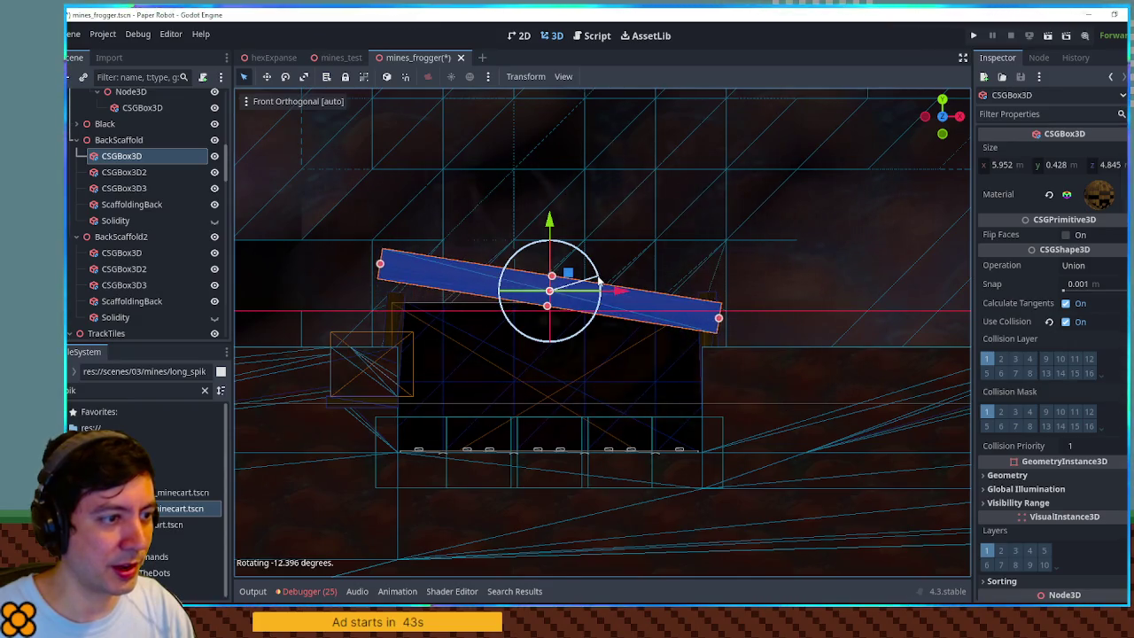
pyautogui.moveTo(546, 305); pyautogui.dragTo(550, 319)
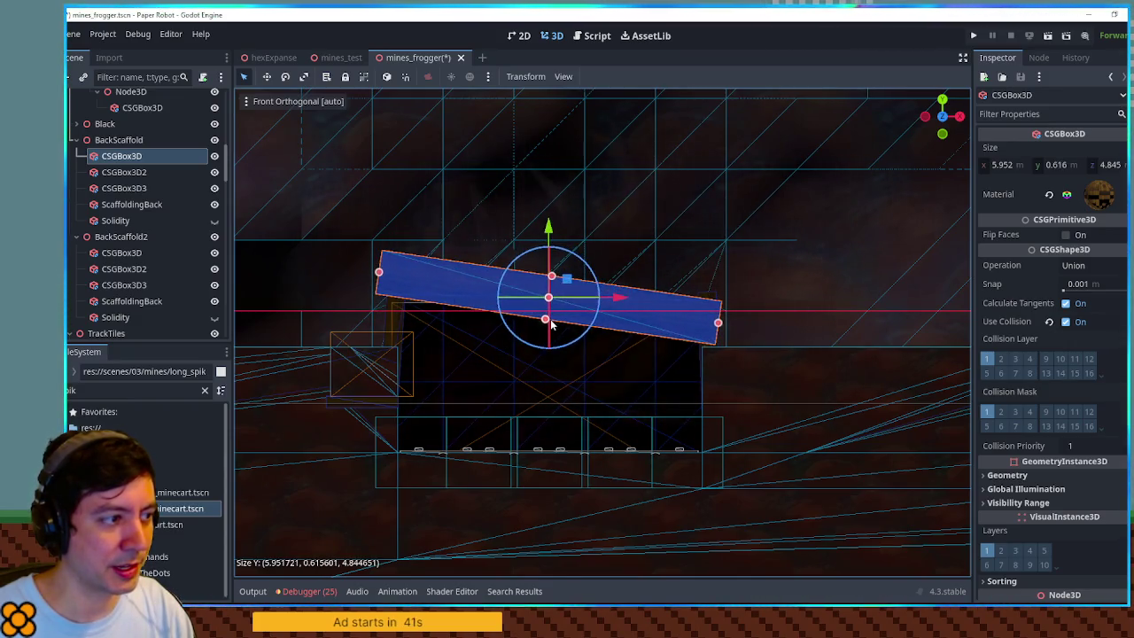
pyautogui.moveTo(551, 275)
pyautogui.mouseDown()
pyautogui.moveTo(608, 263)
pyautogui.moveTo(696, 392)
pyautogui.moveTo(816, 484)
pyautogui.moveTo(742, 456)
pyautogui.moveTo(688, 325)
pyautogui.mouseUp()
# - Save the mines_frogger scene and run it to test the level
pyautogui.hotkey('ctrl', 's')
pyautogui.scroll(5, 688, 324)
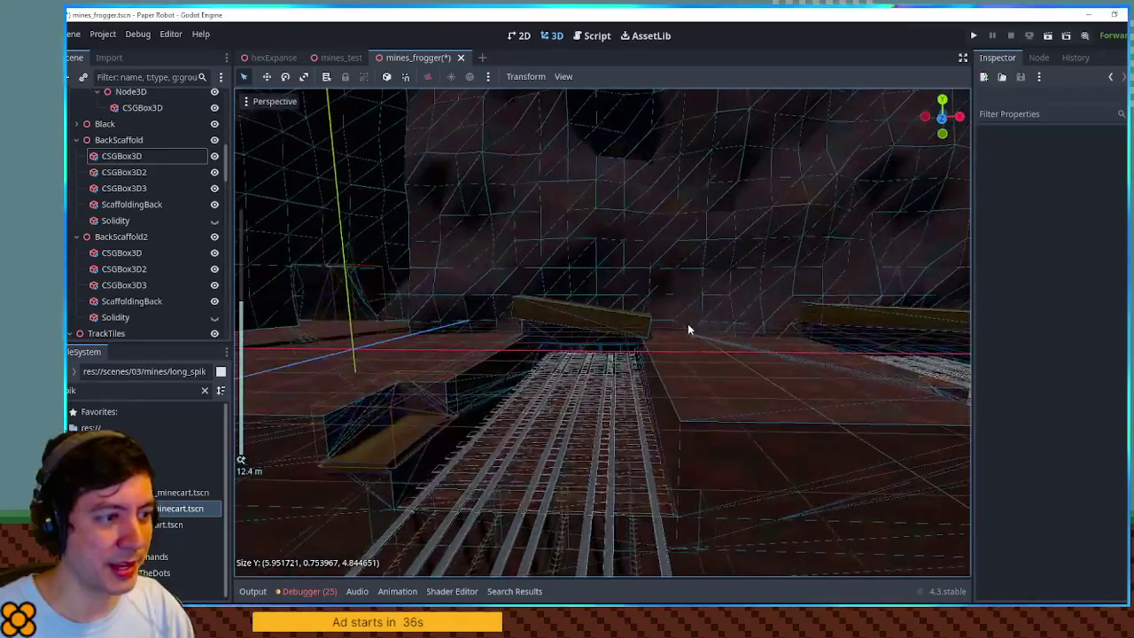
pyautogui.scroll(8, 686, 328)
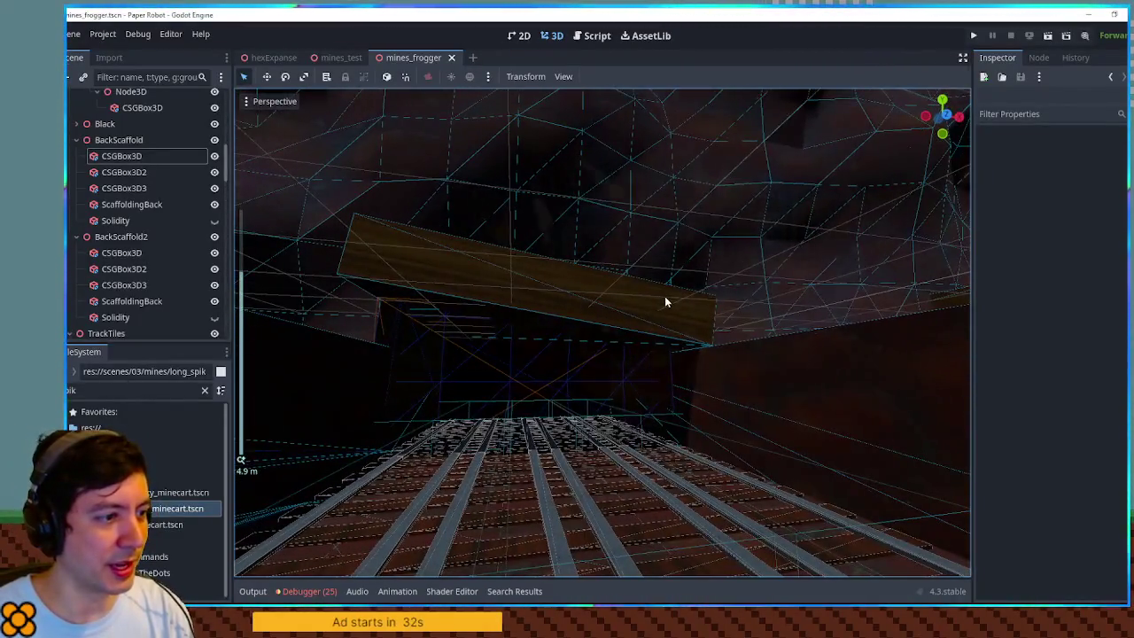
pyautogui.moveTo(666, 298)
pyautogui.mouseDown()
pyautogui.moveTo(678, 280)
pyautogui.moveTo(640, 353)
pyautogui.mouseUp()
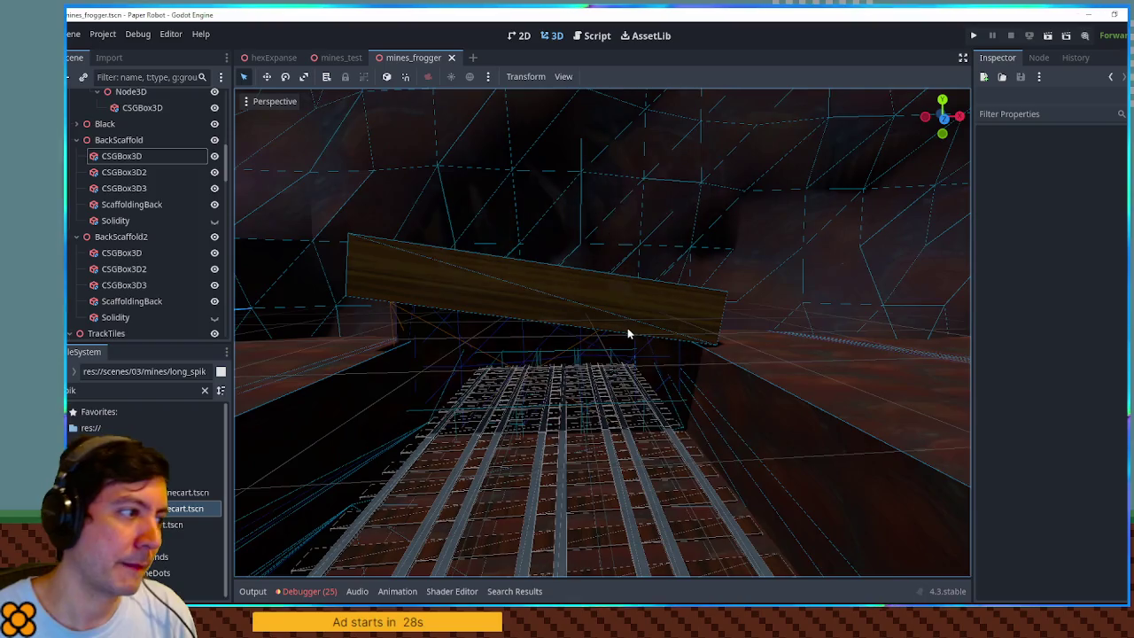
pyautogui.press('F6')
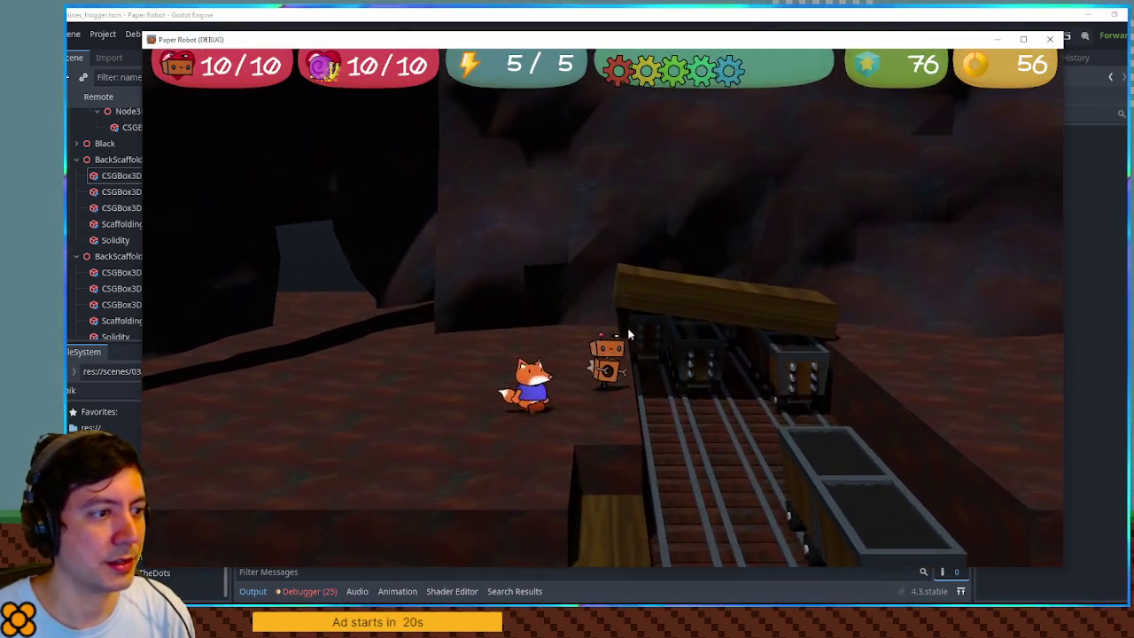
# - Walk and jump the robot along the scaffold beam past the mine carts, then stop the game
pyautogui.press('Right')
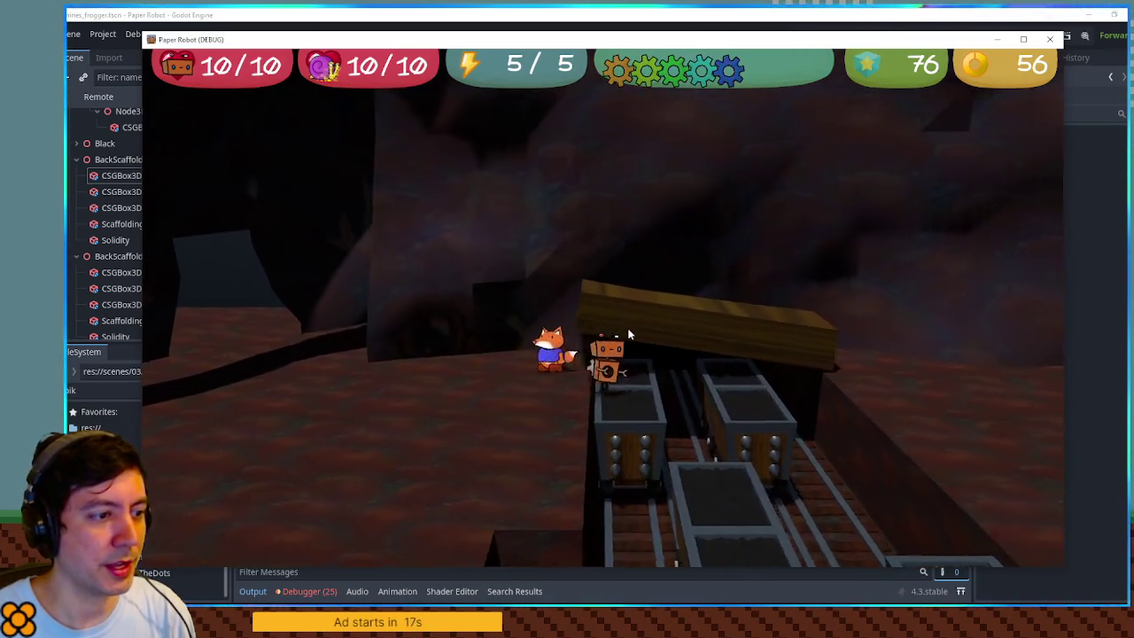
pyautogui.press('Right')
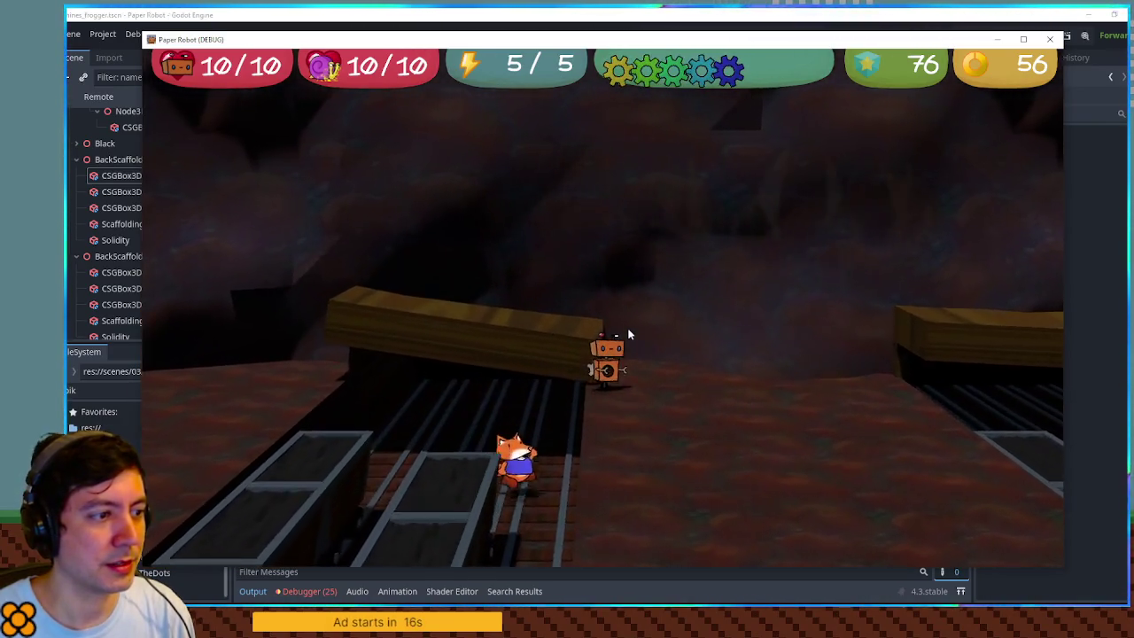
pyautogui.press('Left')
pyautogui.press('space')
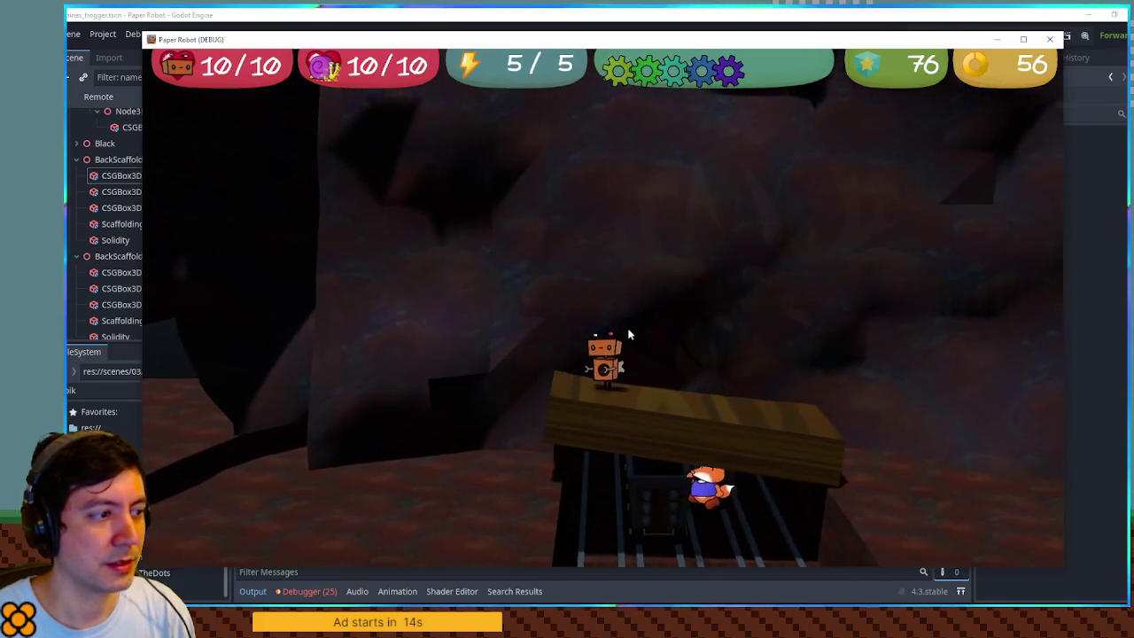
pyautogui.press('Right')
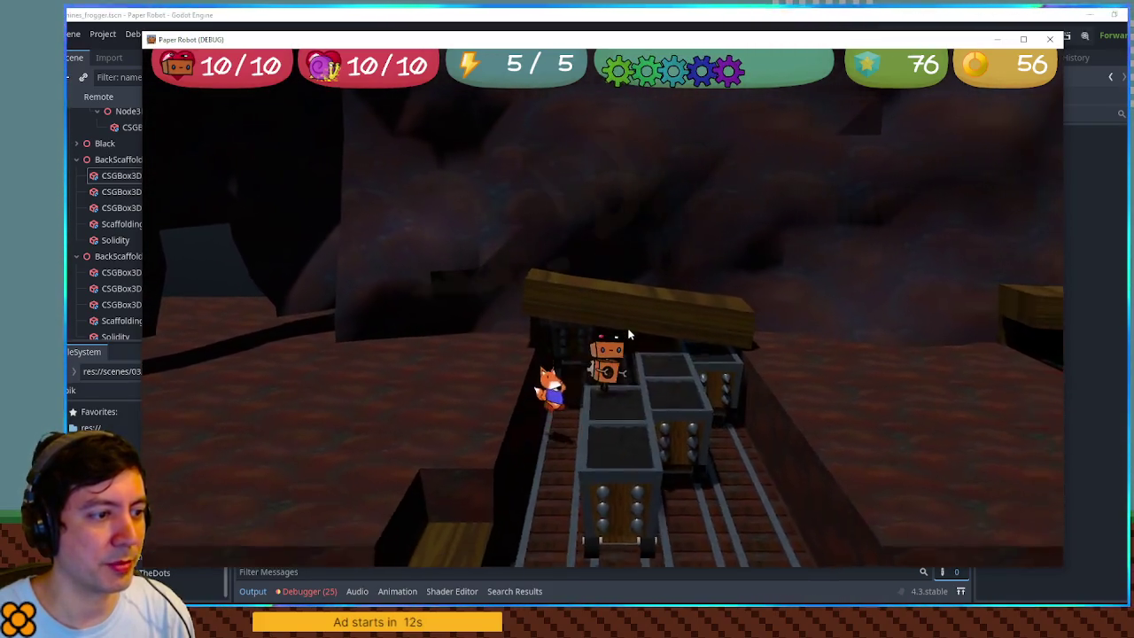
pyautogui.press('Left')
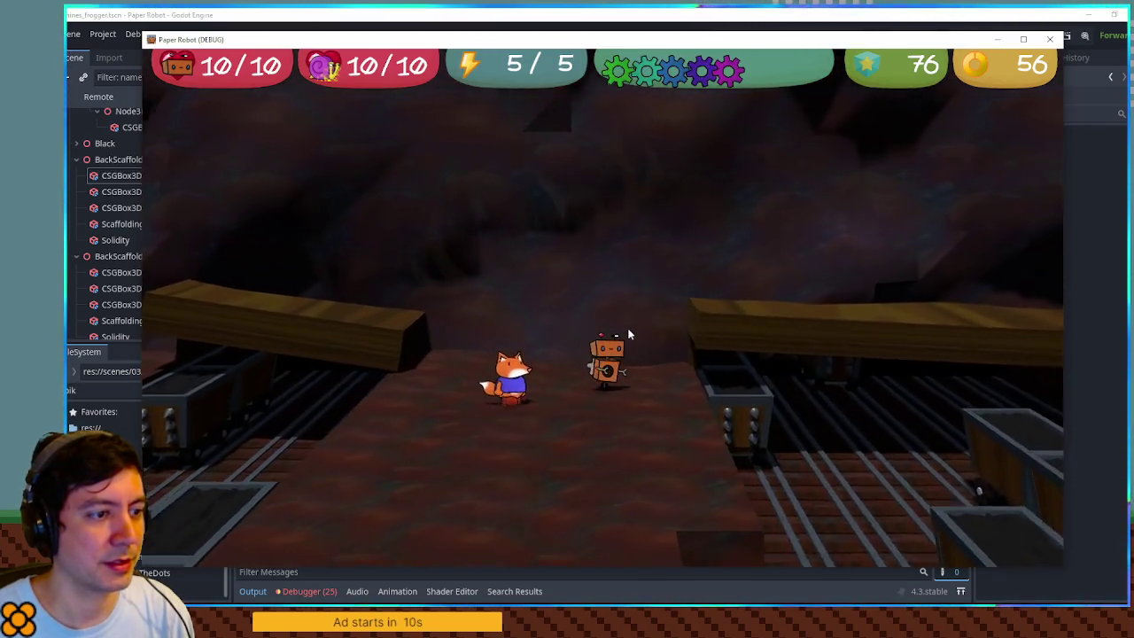
pyautogui.press('Down')
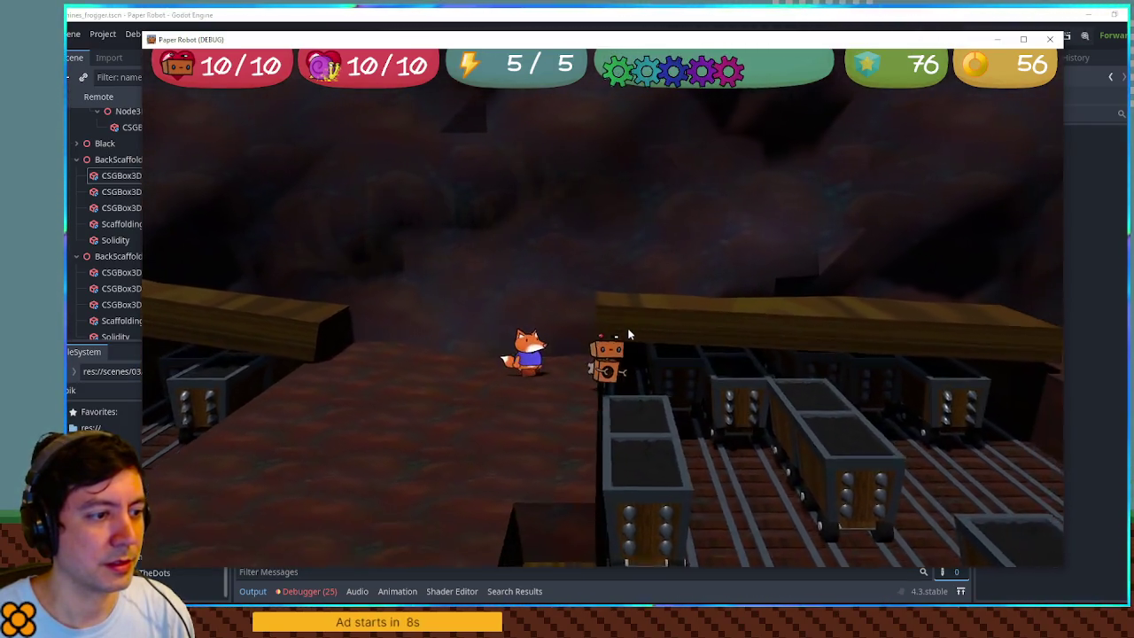
pyautogui.press('Up')
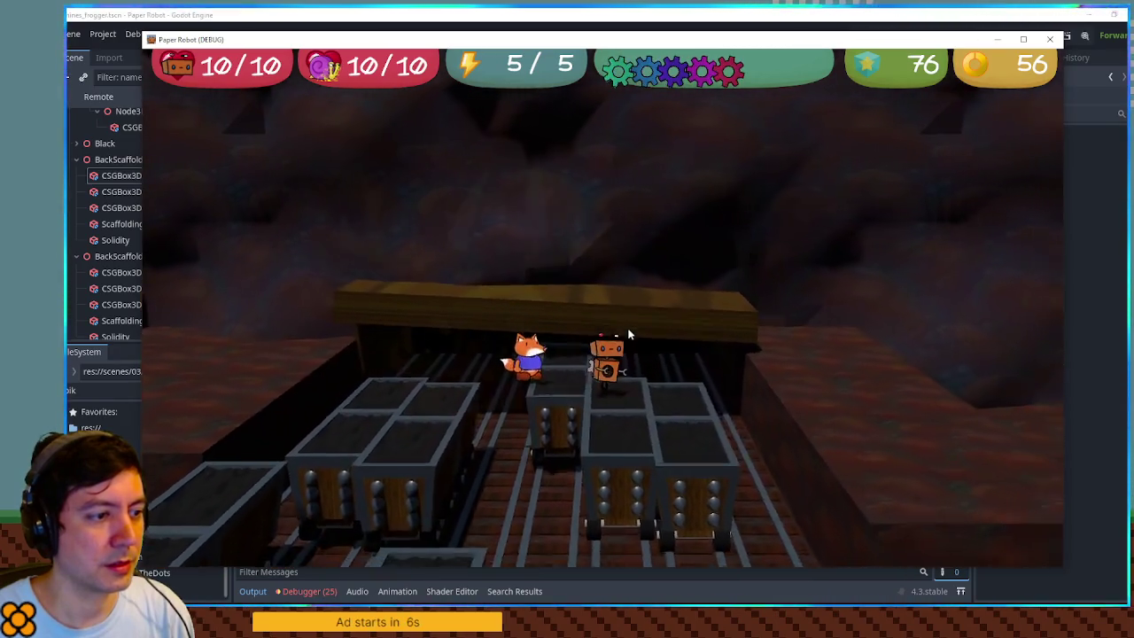
pyautogui.press('Up')
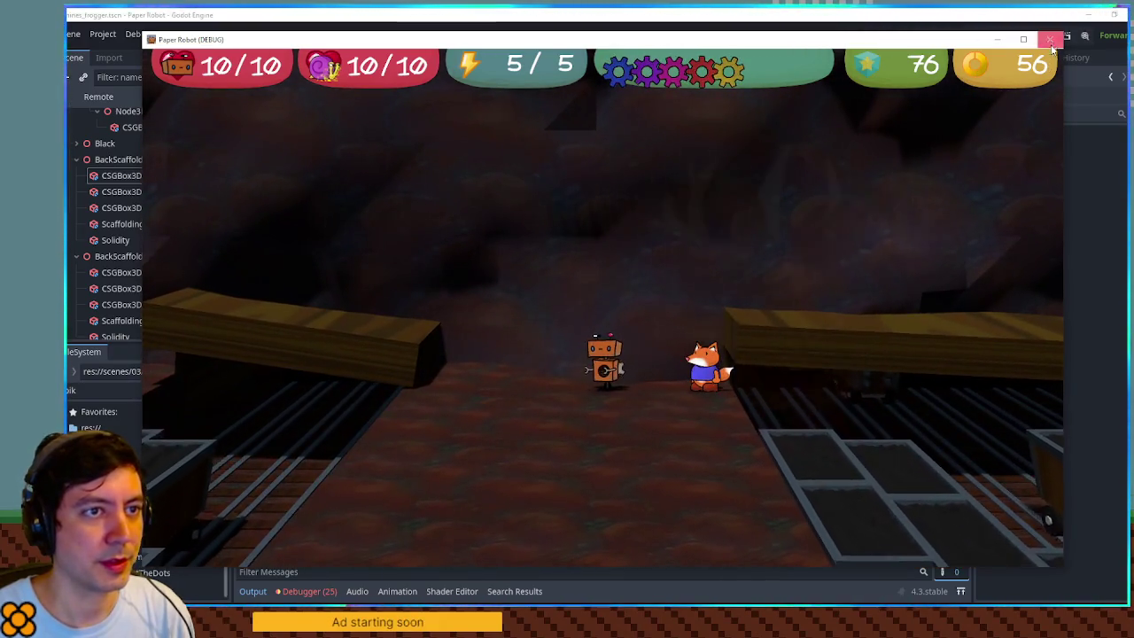
pyautogui.press('F8')
# - Widen the first plank boxes to about 6 m and enable collision on CSGBox3D2
pyautogui.click(443, 304)
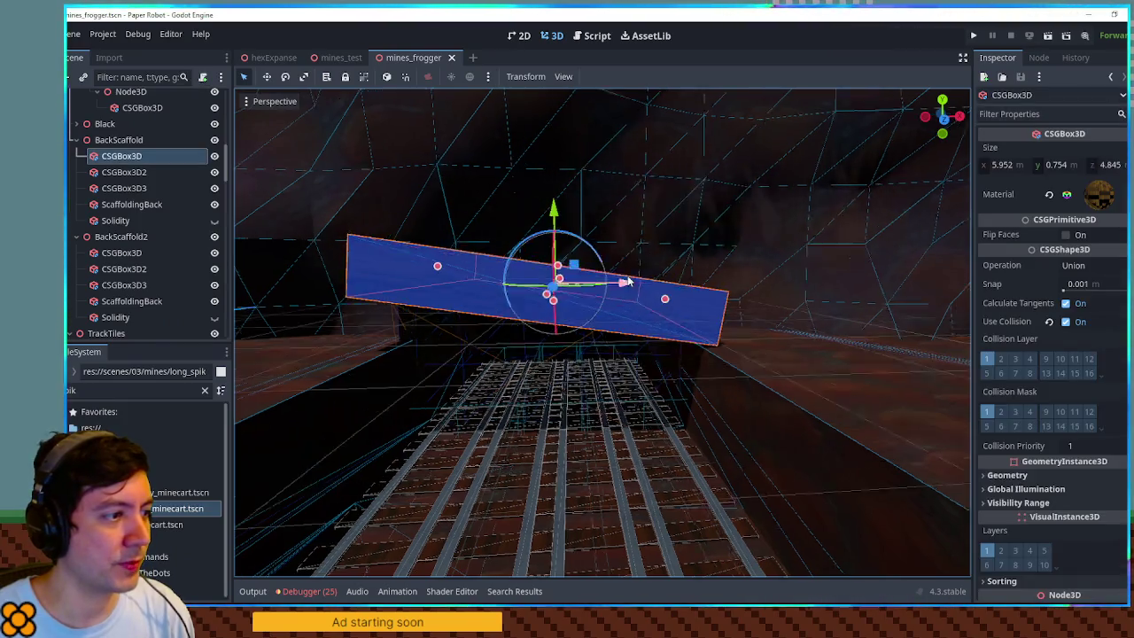
pyautogui.moveTo(568, 287); pyautogui.dragTo(541, 346)
pyautogui.click(457, 336)
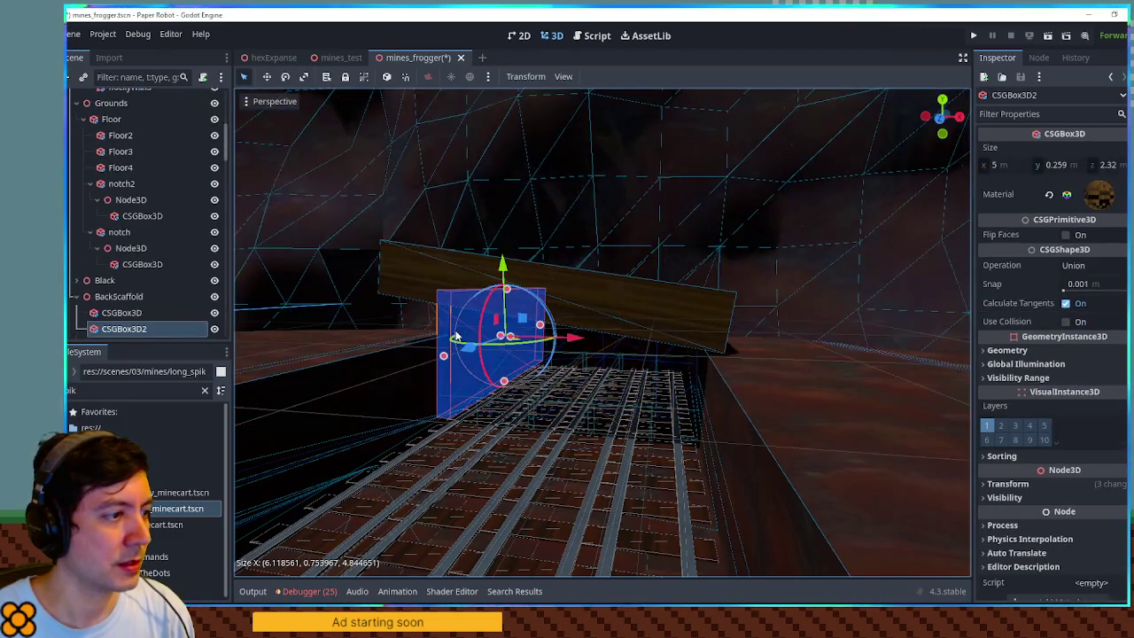
pyautogui.moveTo(443, 358); pyautogui.dragTo(405, 370)
pyautogui.scroll(5, 546, 374)
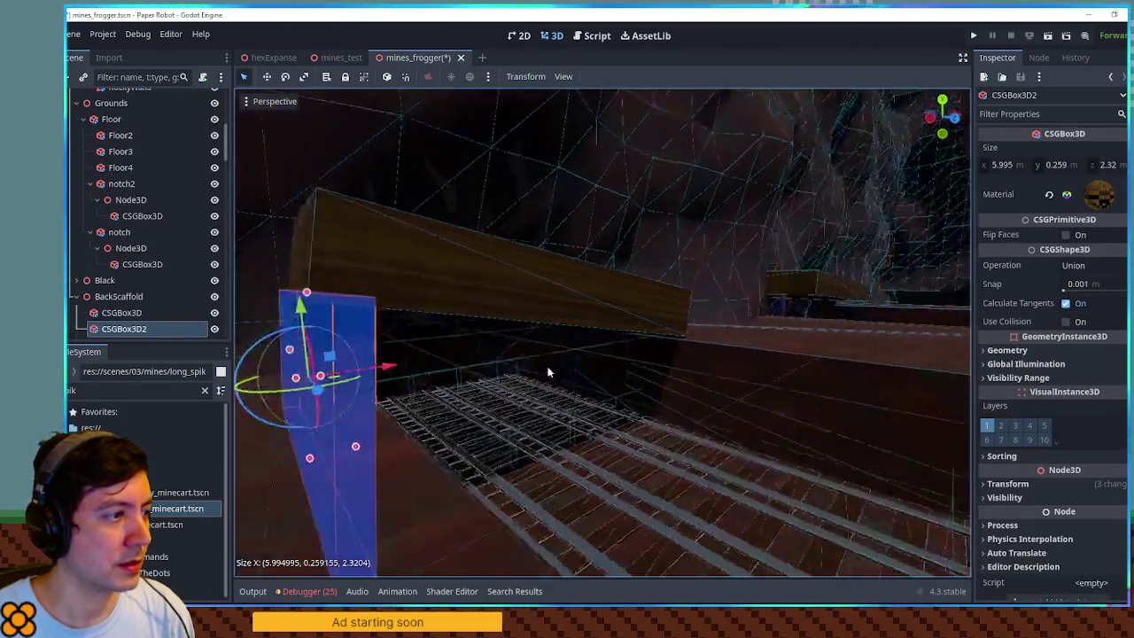
pyautogui.click(1066, 321)
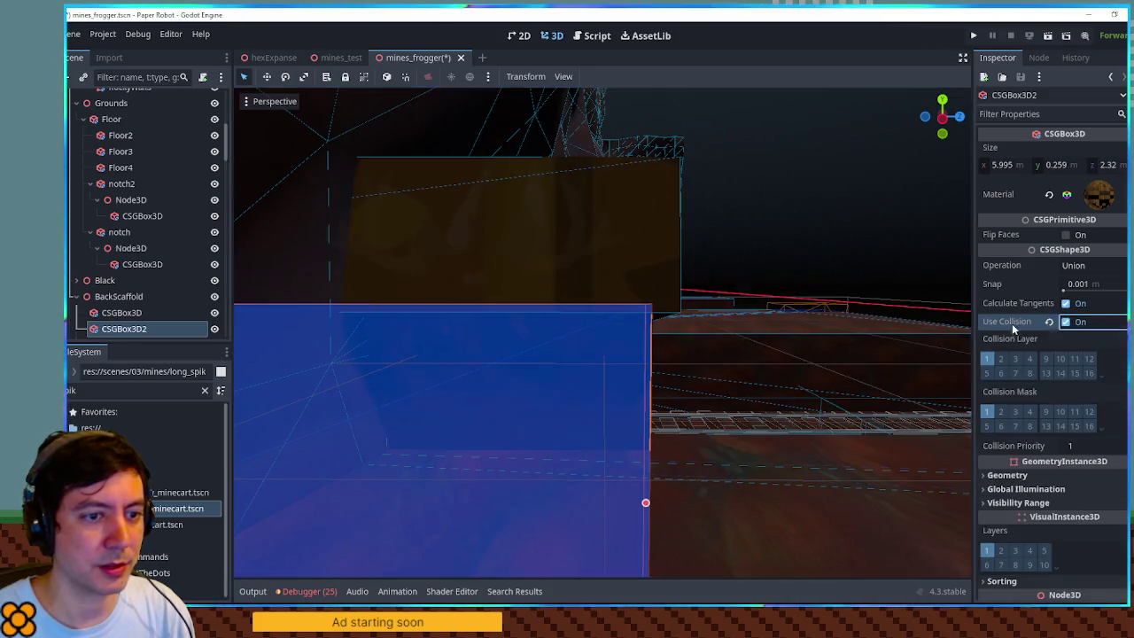
pyautogui.scroll(-5, 707, 314)
# - Duplicate the plank box as CSGBox3D3, widen it to about 6 m and make it thinner
pyautogui.hotkey('ctrl', 'd')
pyautogui.moveTo(662, 367); pyautogui.dragTo(693, 371)
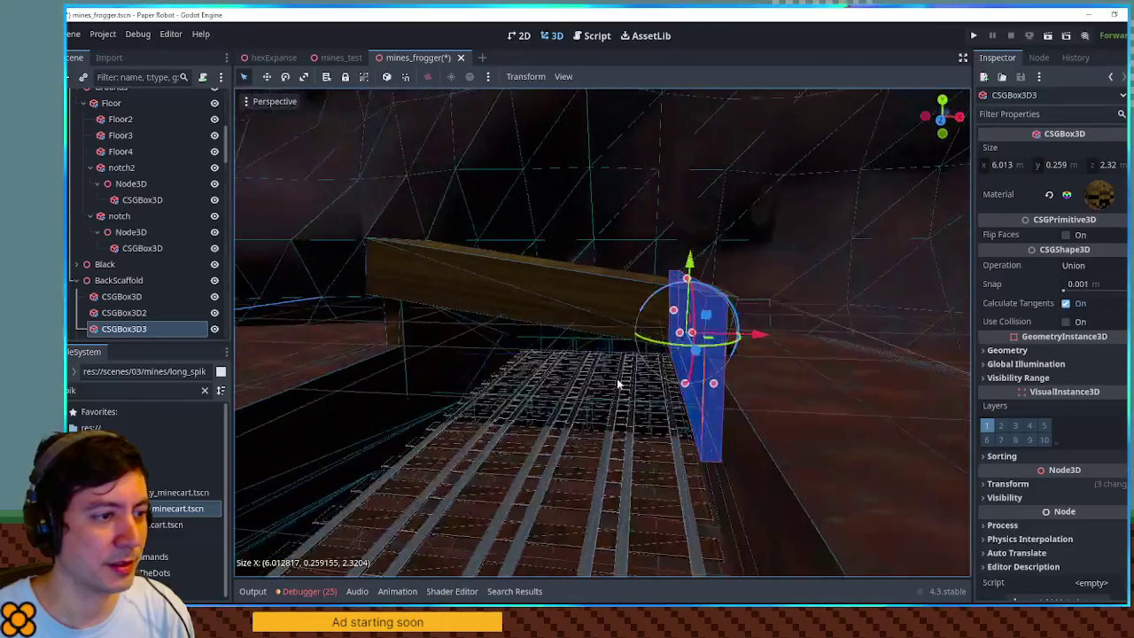
pyautogui.moveTo(544, 428)
pyautogui.mouseDown()
pyautogui.moveTo(484, 450)
pyautogui.moveTo(500, 362)
pyautogui.moveTo(544, 401)
pyautogui.moveTo(723, 356)
pyautogui.mouseUp()
pyautogui.moveTo(736, 312)
pyautogui.mouseDown()
pyautogui.moveTo(656, 311)
pyautogui.moveTo(711, 286)
pyautogui.moveTo(590, 522)
pyautogui.moveTo(399, 413)
pyautogui.moveTo(350, 291)
pyautogui.moveTo(623, 309)
pyautogui.moveTo(577, 283)
pyautogui.moveTo(611, 265)
pyautogui.moveTo(542, 258)
pyautogui.mouseUp()
pyautogui.scroll(2, 621, 310)
# - Widen the BackScaffold2 plank box to about 6.3 m and its duplicate to about 6.25 m
pyautogui.click(553, 278)
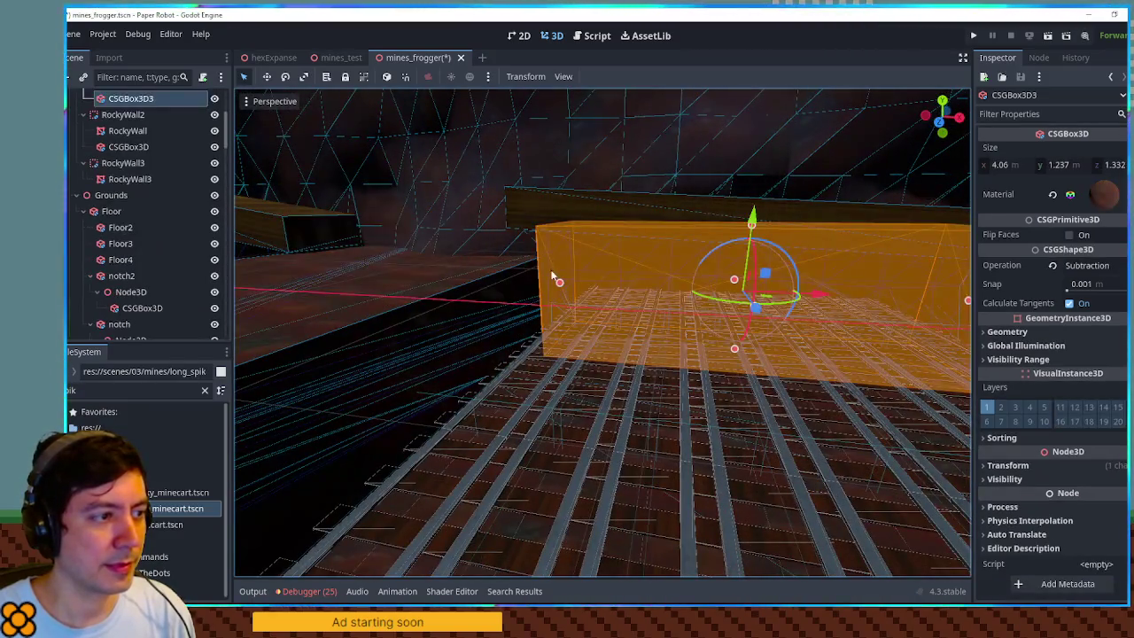
pyautogui.moveTo(611, 265); pyautogui.dragTo(549, 233)
pyautogui.click(556, 261)
pyautogui.moveTo(716, 315); pyautogui.dragTo(547, 276)
pyautogui.hotkey('ctrl', 'd')
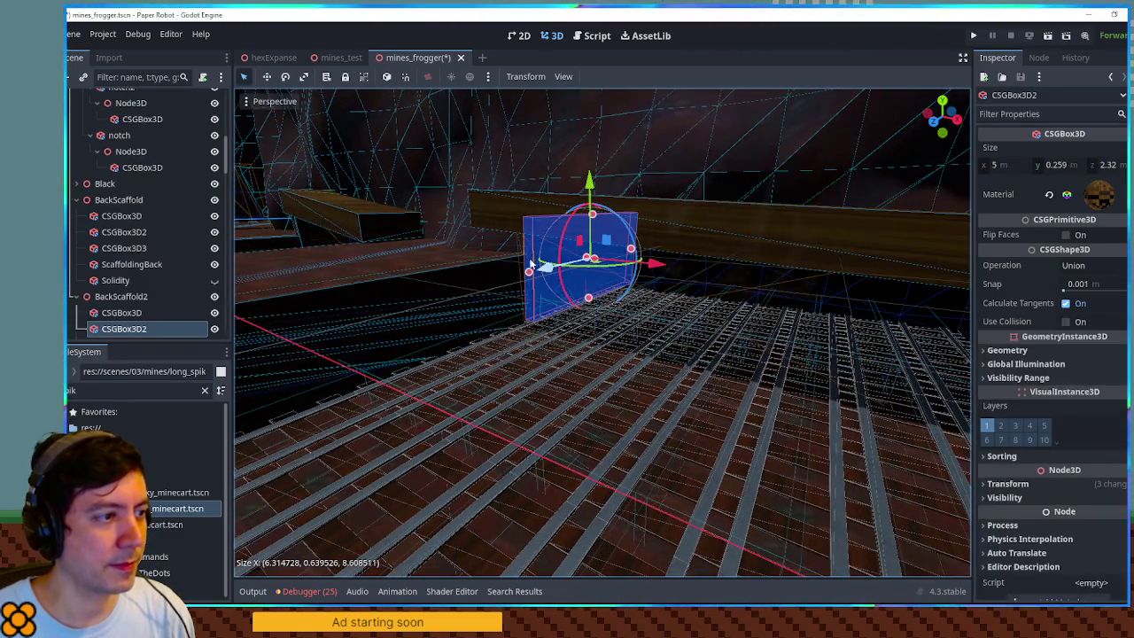
pyautogui.moveTo(619, 309)
pyautogui.mouseDown()
pyautogui.moveTo(711, 287)
pyautogui.moveTo(650, 286)
pyautogui.moveTo(691, 301)
pyautogui.mouseUp()
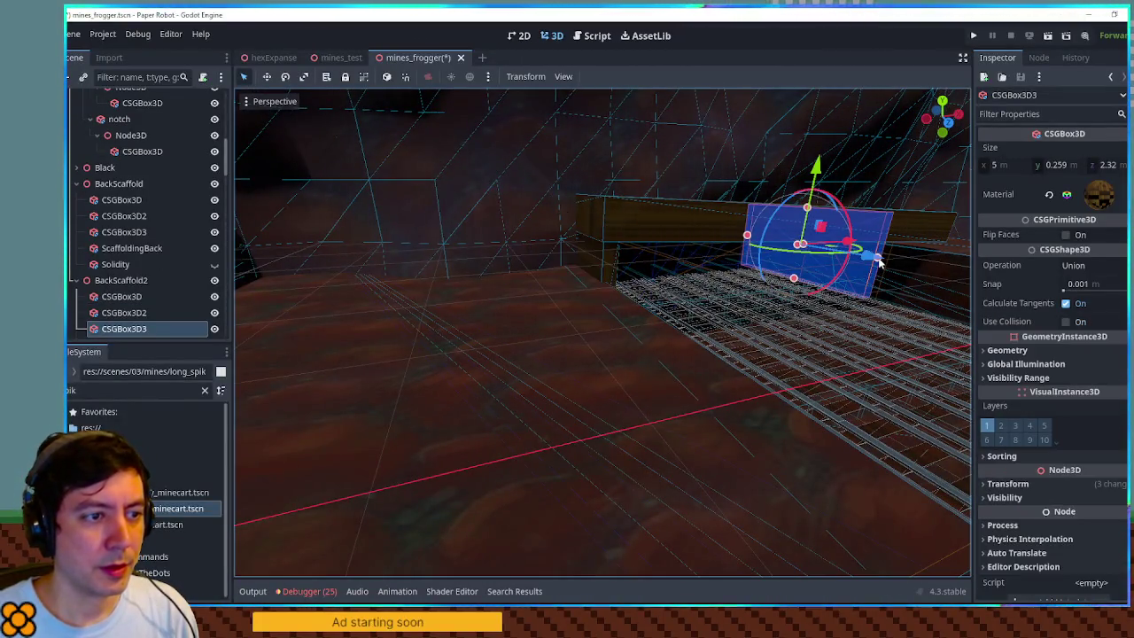
pyautogui.moveTo(877, 259)
pyautogui.mouseDown()
pyautogui.moveTo(937, 271)
pyautogui.moveTo(771, 336)
pyautogui.moveTo(848, 468)
pyautogui.moveTo(740, 510)
pyautogui.moveTo(754, 542)
pyautogui.moveTo(721, 440)
pyautogui.moveTo(706, 313)
pyautogui.moveTo(683, 337)
pyautogui.mouseUp()
pyautogui.click(777, 340)
# - Stretch the Floor4 block from 3 m to 13 m wide along the rails
pyautogui.scroll(3, 713, 379)
pyautogui.moveTo(714, 380)
pyautogui.mouseDown()
pyautogui.moveTo(554, 336)
pyautogui.moveTo(513, 350)
pyautogui.moveTo(650, 392)
pyautogui.mouseUp()
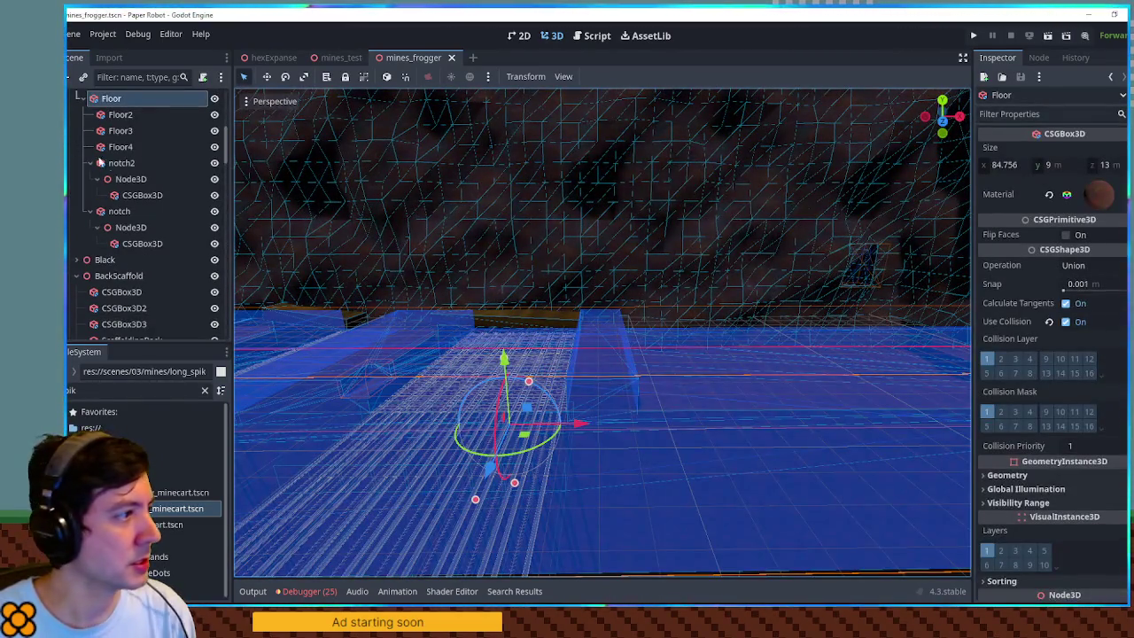
pyautogui.click(121, 148)
pyautogui.moveTo(624, 353); pyautogui.dragTo(791, 365)
pyautogui.scroll(5, 790, 360)
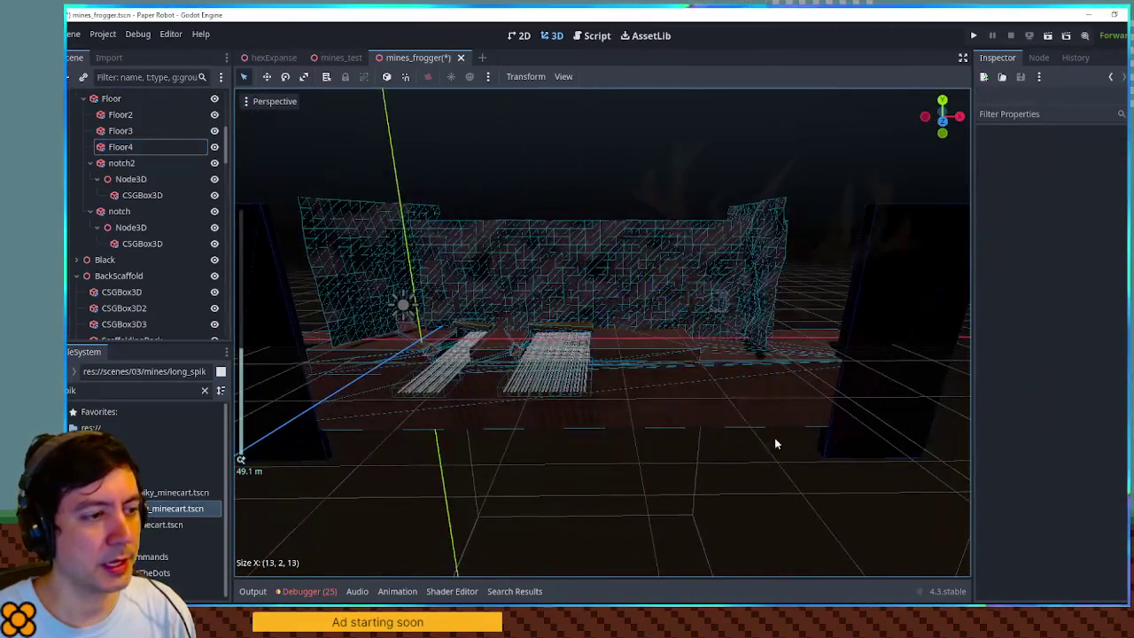
pyautogui.scroll(-3, 632, 319)
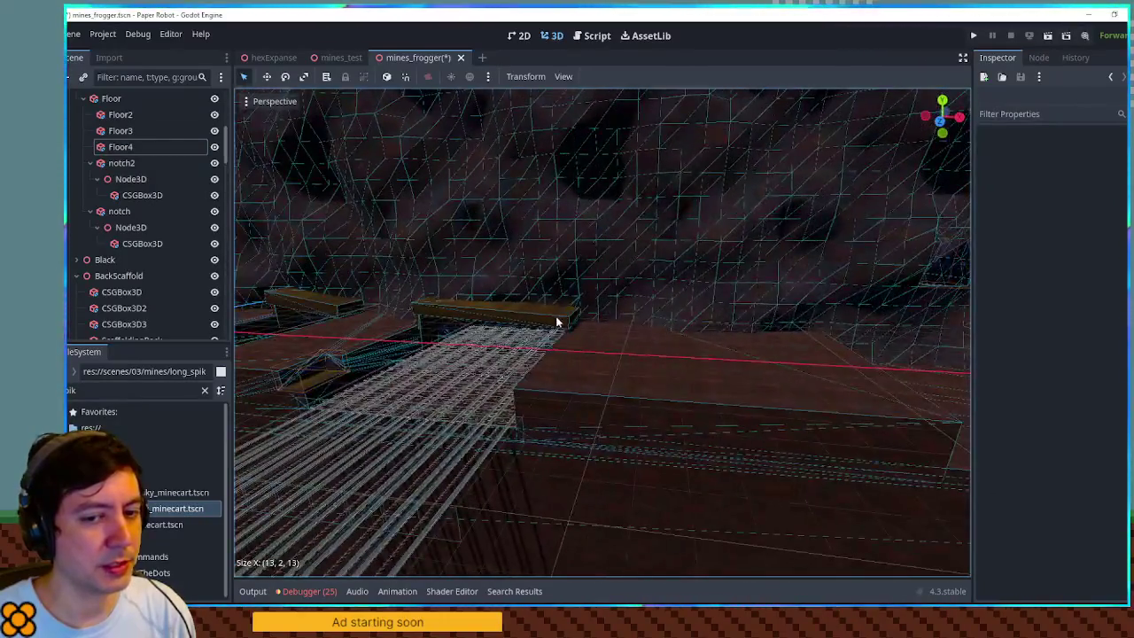
pyautogui.scroll(4, 758, 339)
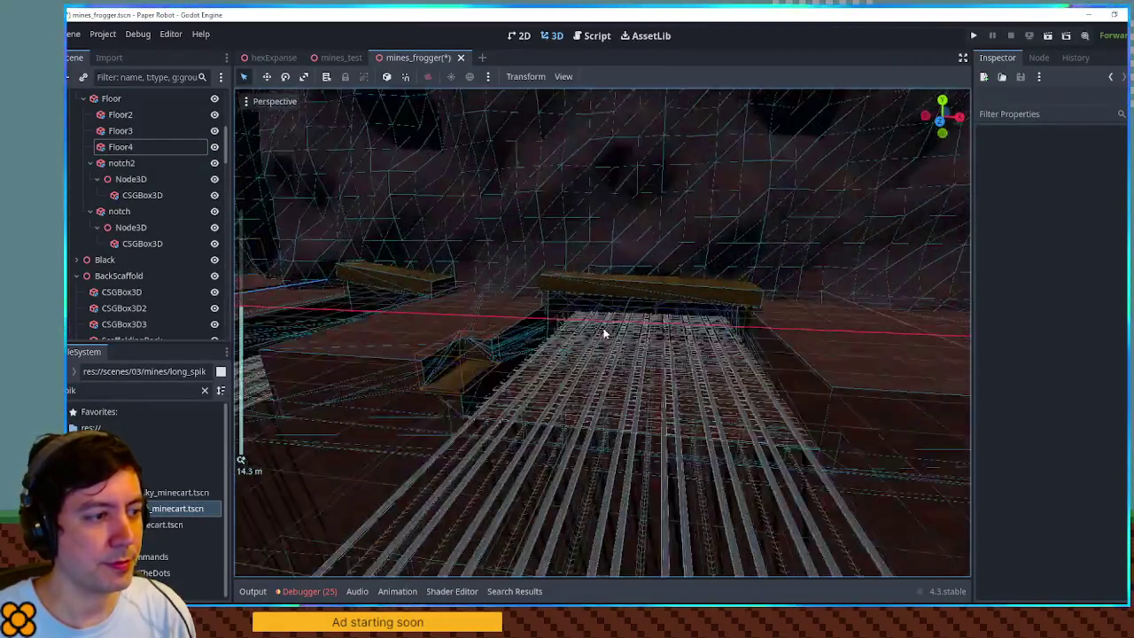
pyautogui.moveTo(699, 325)
pyautogui.mouseDown()
pyautogui.moveTo(736, 318)
pyautogui.moveTo(615, 334)
pyautogui.moveTo(571, 321)
pyautogui.mouseUp()
pyautogui.scroll(5, 686, 332)
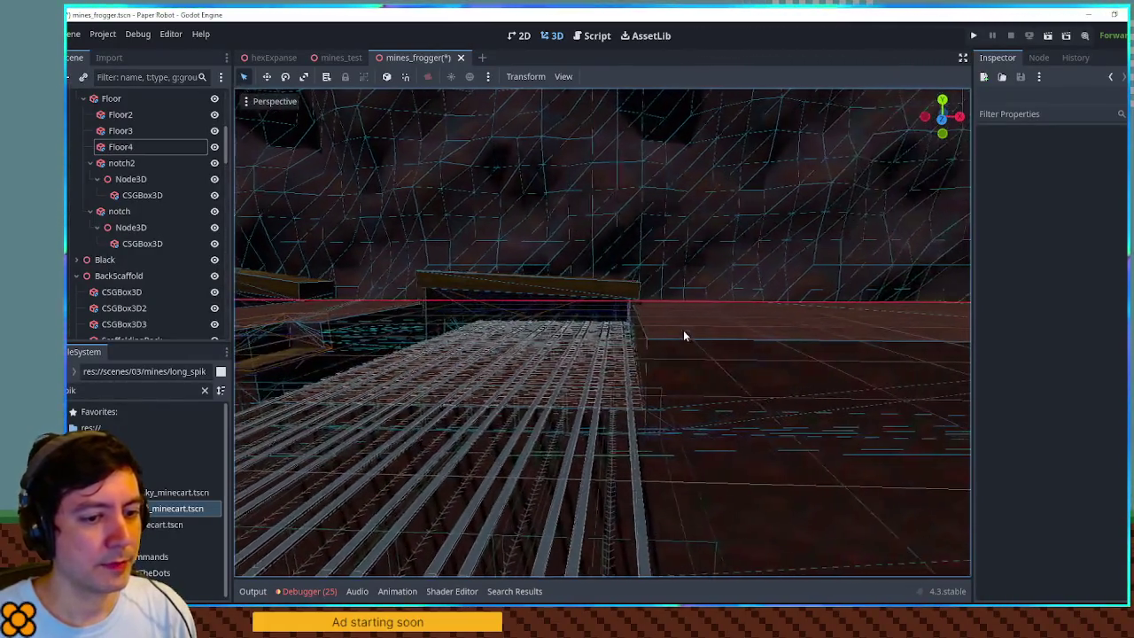
pyautogui.moveTo(501, 328); pyautogui.dragTo(666, 294)
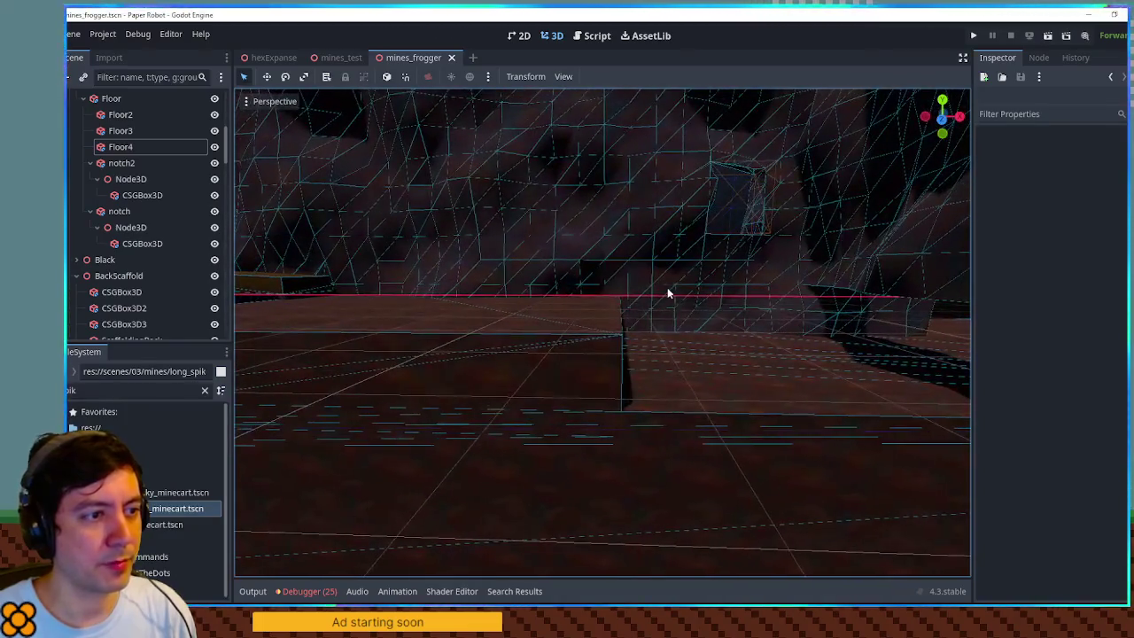
pyautogui.moveTo(595, 277); pyautogui.dragTo(604, 321)
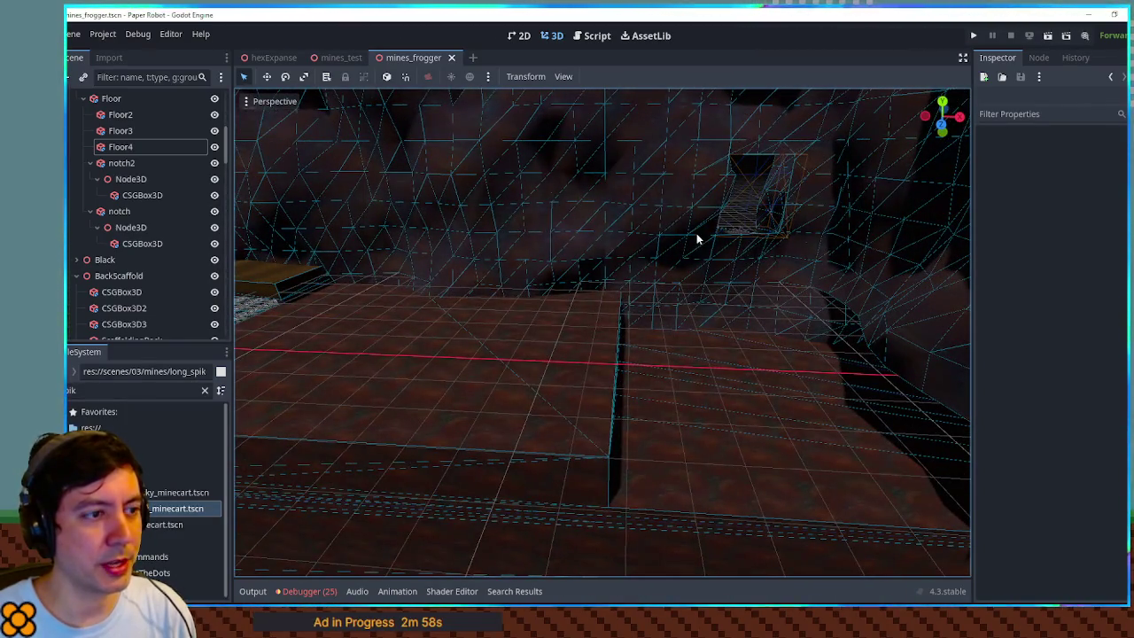
pyautogui.click(664, 237)
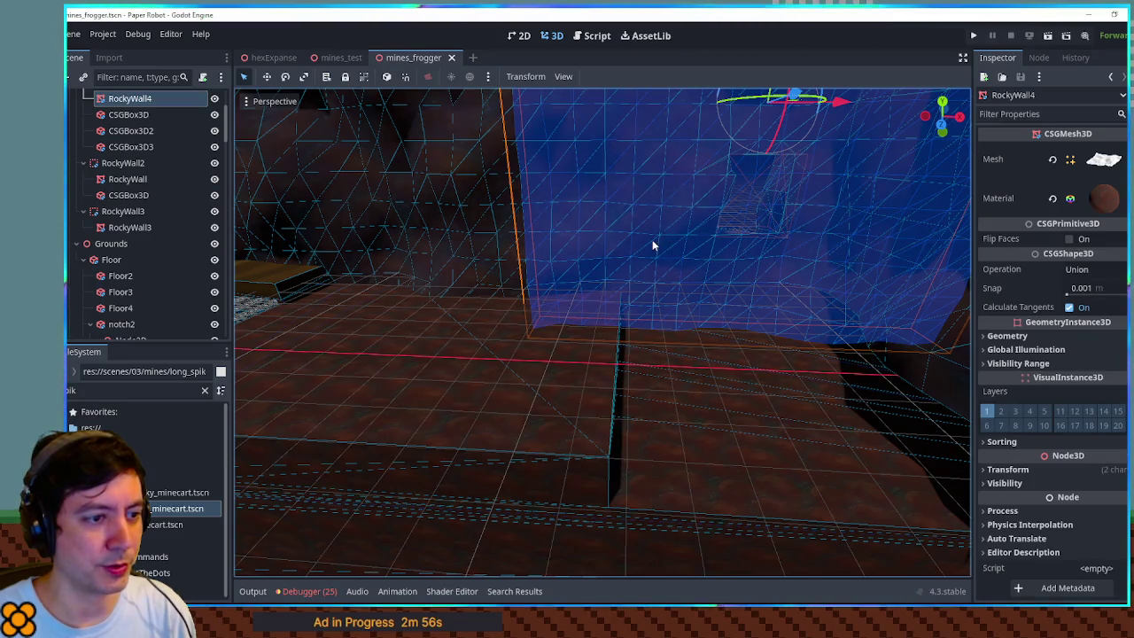
# - Reset the rock's scale to 1 and stretch it wider along X
pyautogui.press('f')
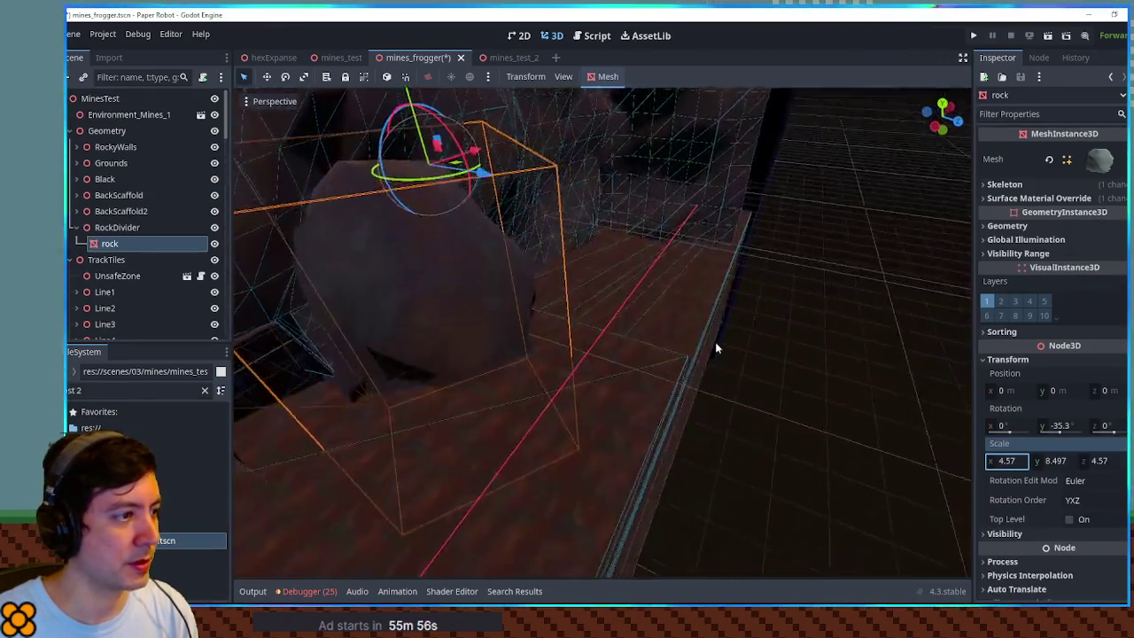
pyautogui.moveTo(716, 348); pyautogui.dragTo(474, 153)
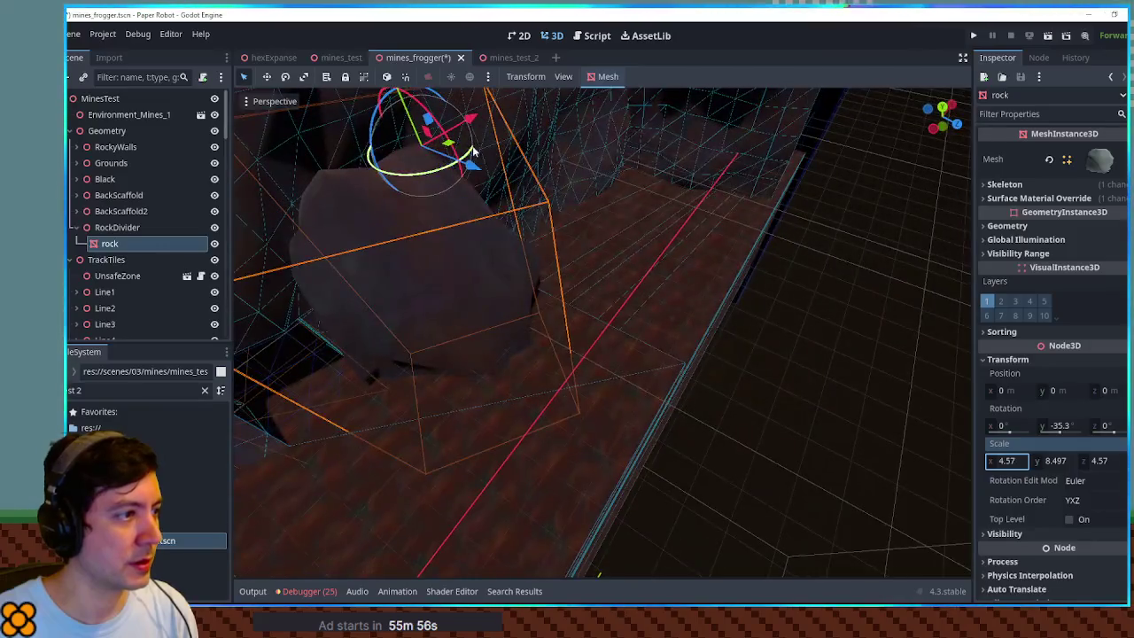
pyautogui.hotkey('ctrl', 'z')
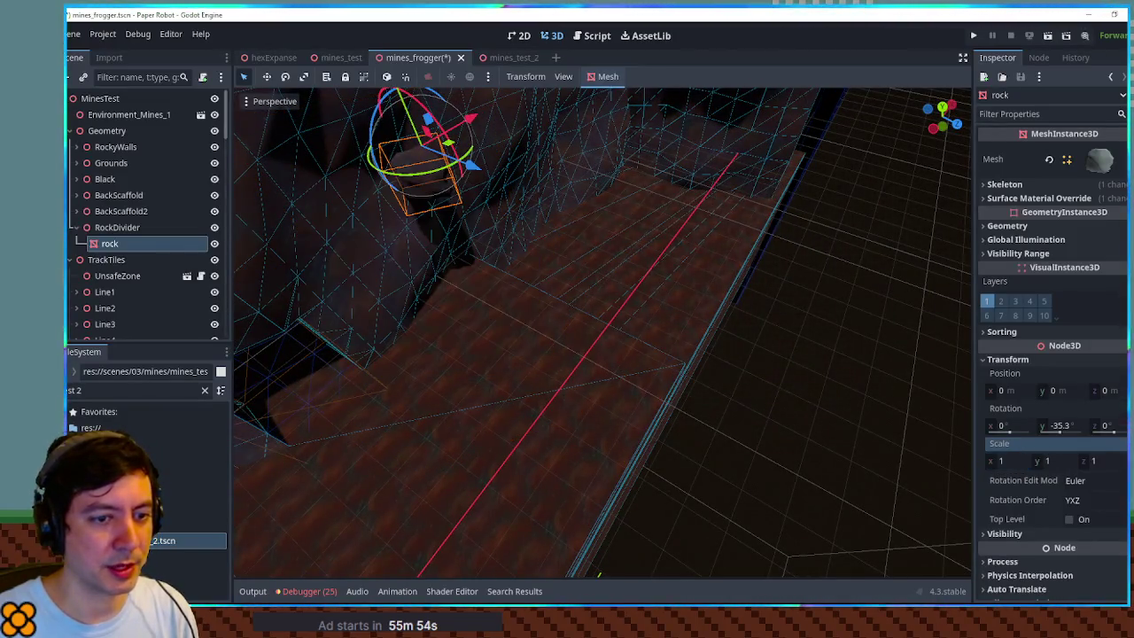
pyautogui.press('r')
pyautogui.moveTo(632, 139)
pyautogui.mouseDown()
pyautogui.moveTo(638, 131)
pyautogui.moveTo(578, 146)
pyautogui.moveTo(644, 189)
pyautogui.moveTo(600, 235)
pyautogui.moveTo(697, 144)
pyautogui.moveTo(458, 172)
pyautogui.moveTo(455, 124)
pyautogui.moveTo(519, 167)
pyautogui.mouseUp()
pyautogui.press('q')
pyautogui.scroll(-2, 451, 153)
# - Duplicate the rock as rock2, move it along the divider, rotate it about 15 degrees and narrow it
pyautogui.hotkey('ctrl', 'd')
pyautogui.moveTo(536, 213)
pyautogui.mouseDown()
pyautogui.moveTo(656, 268)
pyautogui.moveTo(592, 232)
pyautogui.moveTo(558, 241)
pyautogui.moveTo(630, 225)
pyautogui.moveTo(746, 277)
pyautogui.moveTo(629, 312)
pyautogui.moveTo(625, 392)
pyautogui.mouseUp()
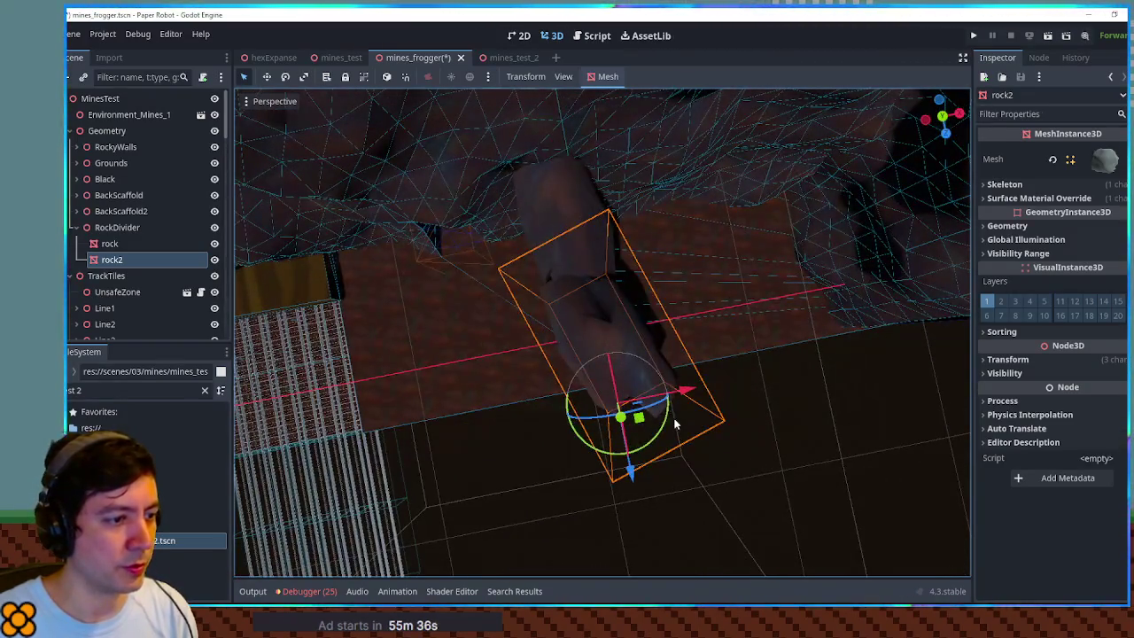
pyautogui.moveTo(674, 425); pyautogui.dragTo(662, 430)
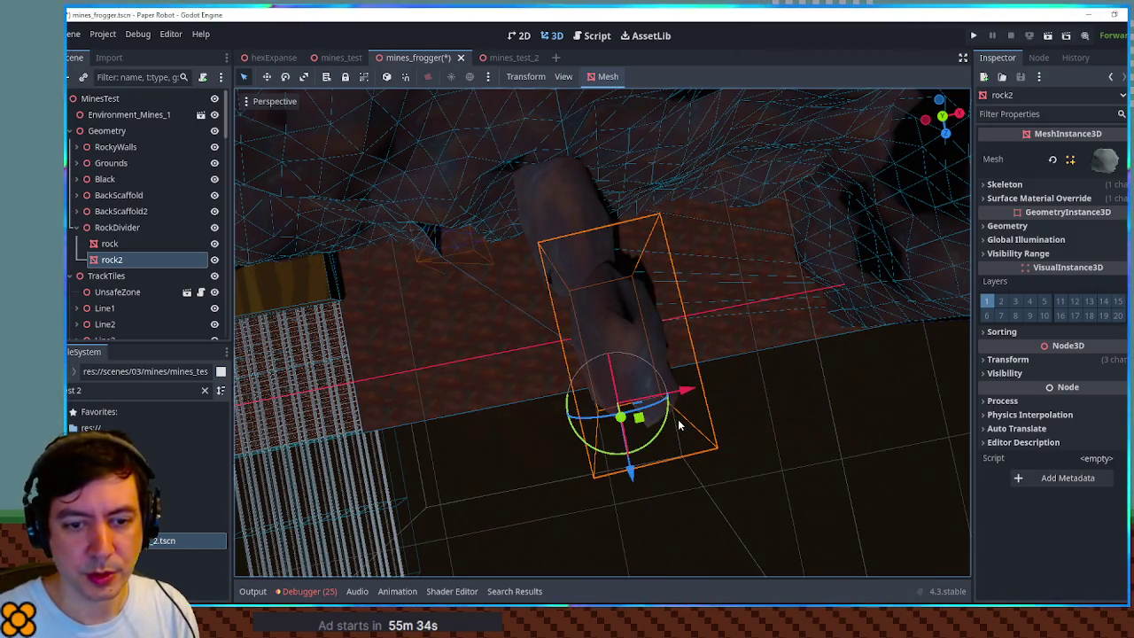
pyautogui.moveTo(627, 322)
pyautogui.mouseDown()
pyautogui.moveTo(582, 291)
pyautogui.moveTo(704, 324)
pyautogui.moveTo(752, 268)
pyautogui.moveTo(713, 213)
pyautogui.moveTo(601, 167)
pyautogui.moveTo(578, 180)
pyautogui.mouseUp()
pyautogui.moveTo(654, 220)
pyautogui.mouseDown()
pyautogui.moveTo(433, 247)
pyautogui.moveTo(461, 263)
pyautogui.moveTo(452, 278)
pyautogui.moveTo(601, 304)
pyautogui.moveTo(538, 266)
pyautogui.mouseUp()
pyautogui.moveTo(638, 247)
pyautogui.mouseDown()
pyautogui.moveTo(592, 256)
pyautogui.moveTo(824, 357)
pyautogui.mouseUp()
pyautogui.press('q')
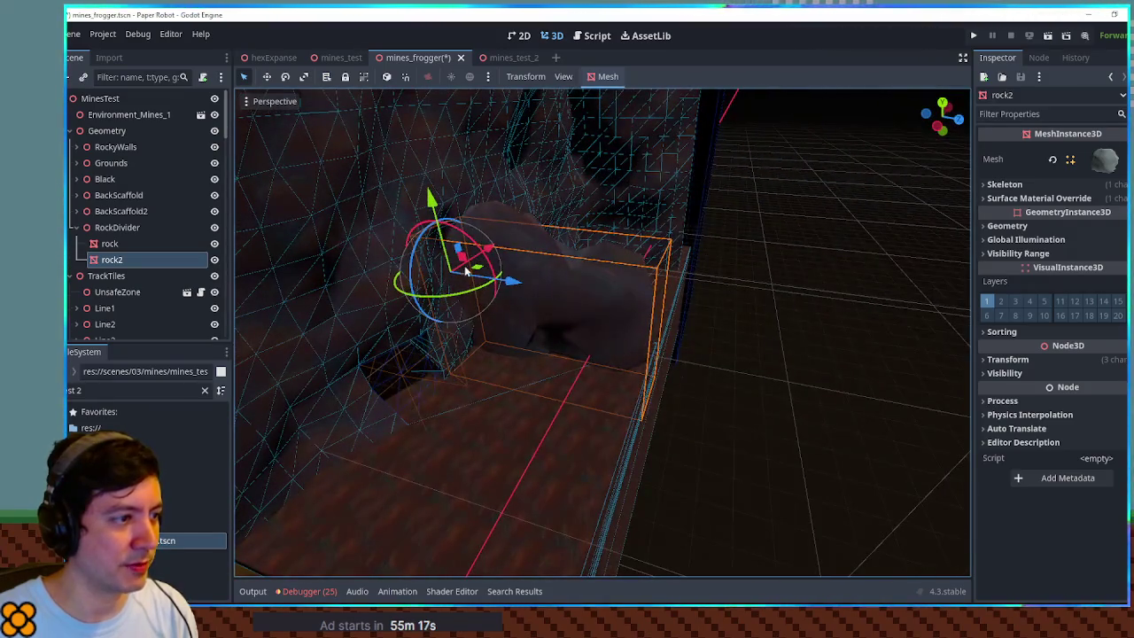
# - Move the first rock mesh along X to position -0.48
pyautogui.click(492, 234)
pyautogui.moveTo(496, 197); pyautogui.dragTo(469, 208)
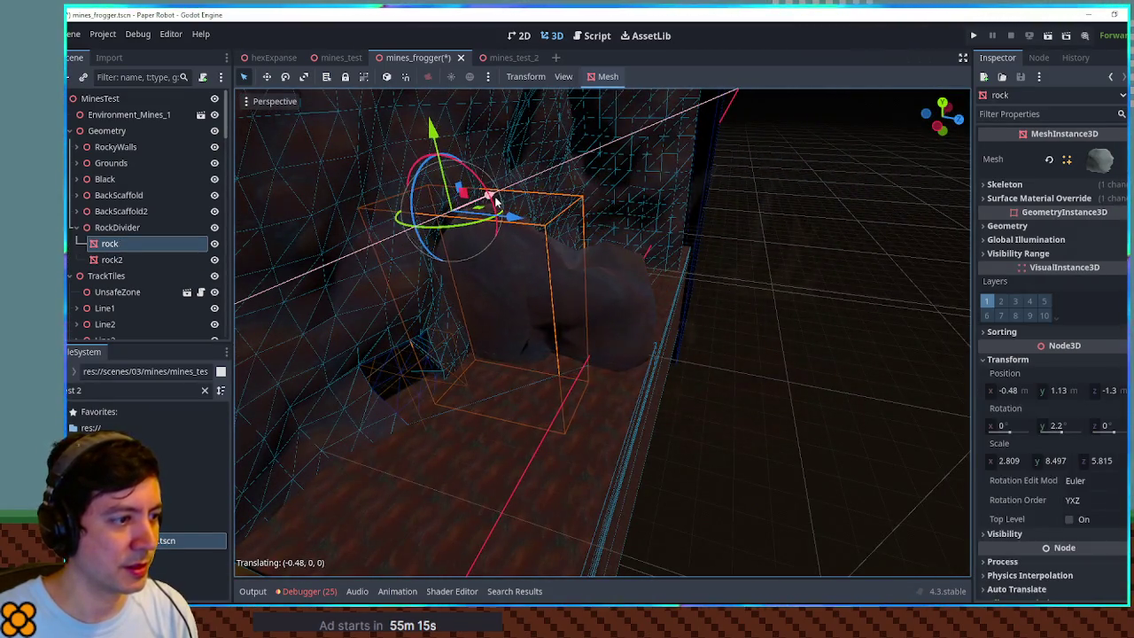
pyautogui.moveTo(739, 298); pyautogui.dragTo(798, 501)
pyautogui.click(797, 501)
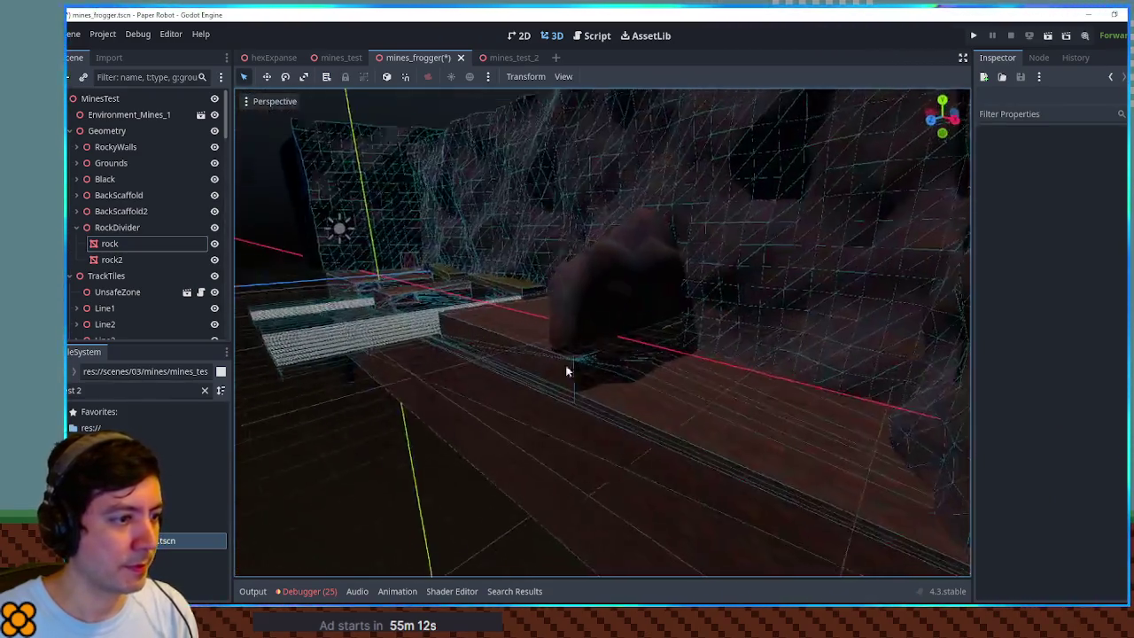
# - Stretch the Floor4 ground box along X to 31 m
pyautogui.moveTo(567, 371); pyautogui.dragTo(484, 337)
pyautogui.click(484, 346)
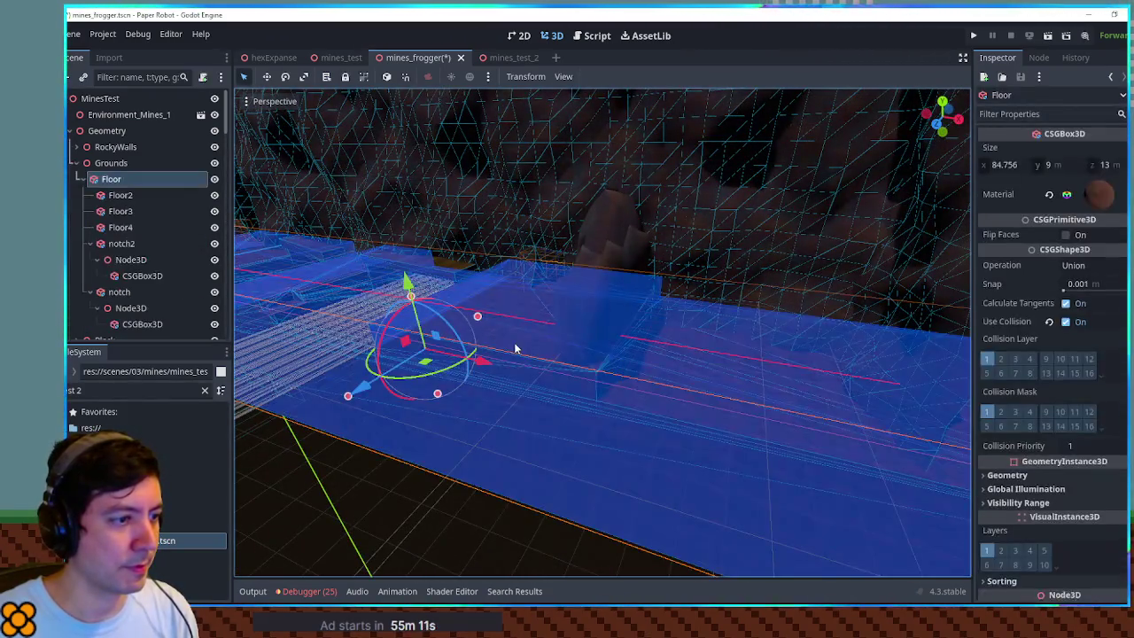
pyautogui.moveTo(637, 329); pyautogui.dragTo(886, 350)
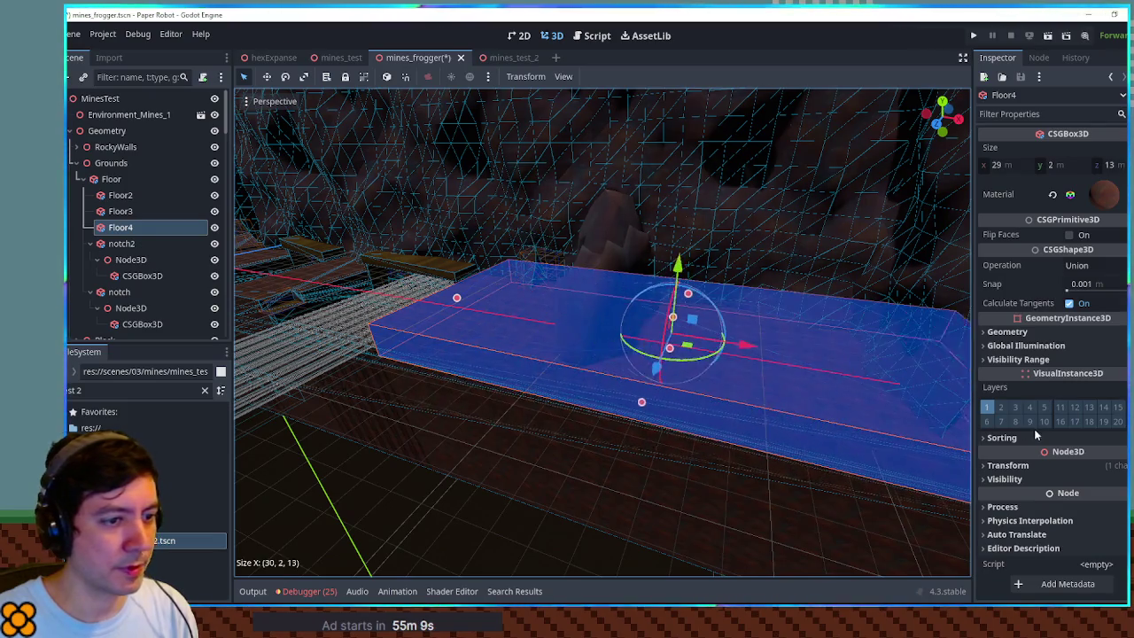
pyautogui.moveTo(542, 535)
pyautogui.mouseDown()
pyautogui.moveTo(680, 448)
pyautogui.moveTo(780, 449)
pyautogui.moveTo(692, 434)
pyautogui.mouseUp()
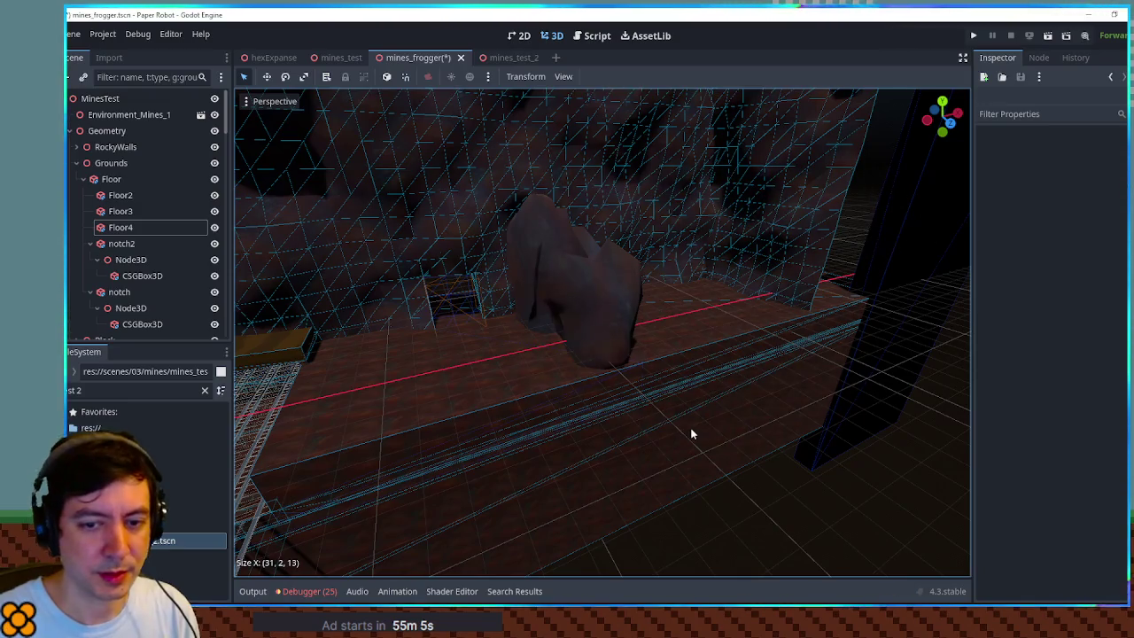
pyautogui.scroll(5, 664, 352)
pyautogui.moveTo(661, 364)
pyautogui.mouseDown()
pyautogui.moveTo(815, 360)
pyautogui.moveTo(430, 337)
pyautogui.mouseUp()
# - Add a CSGBox3D node under RockDivider via the csgbox search
pyautogui.click(89, 244)
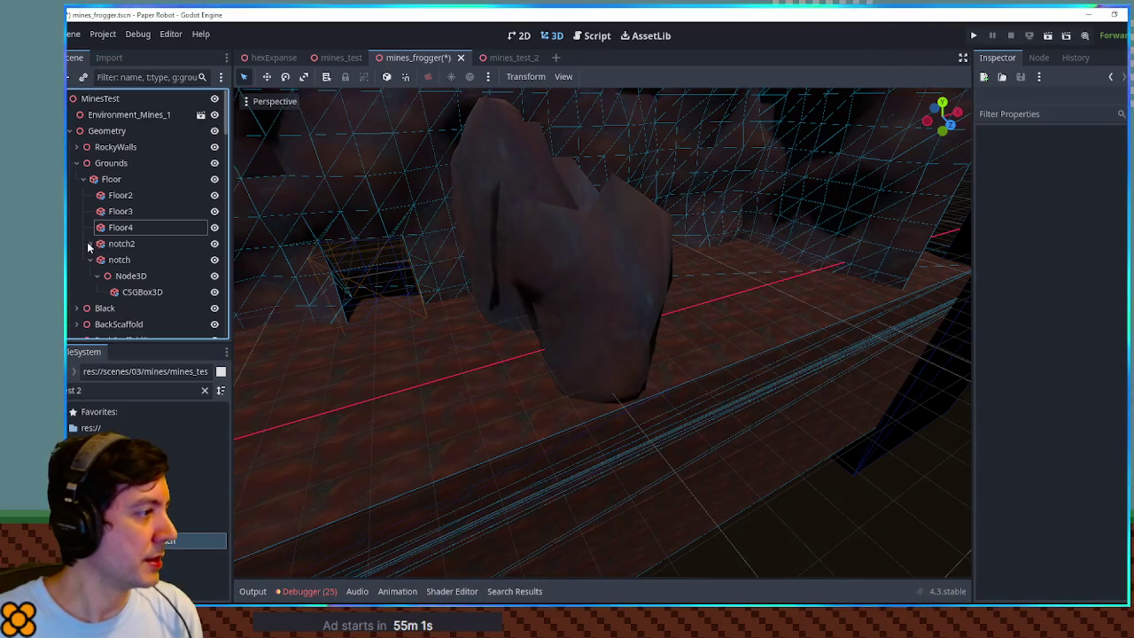
pyautogui.click(540, 237)
pyautogui.click(133, 302)
pyautogui.hotkey('ctrl', 'a')
pyautogui.write('csgbox')
pyautogui.press('Return')
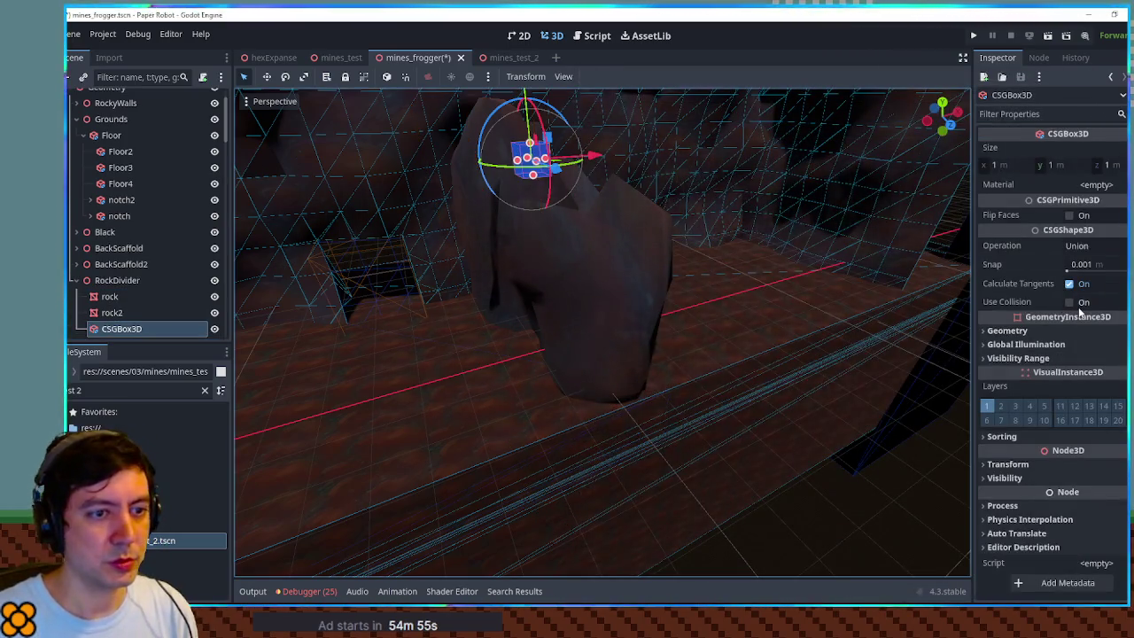
# - Enable collision on the new box and size it to 3.109 m in X and 10.667 m in Z
pyautogui.click(1066, 301)
pyautogui.moveTo(403, 182); pyautogui.dragTo(727, 216)
pyautogui.press('f')
pyautogui.press('KP_7')
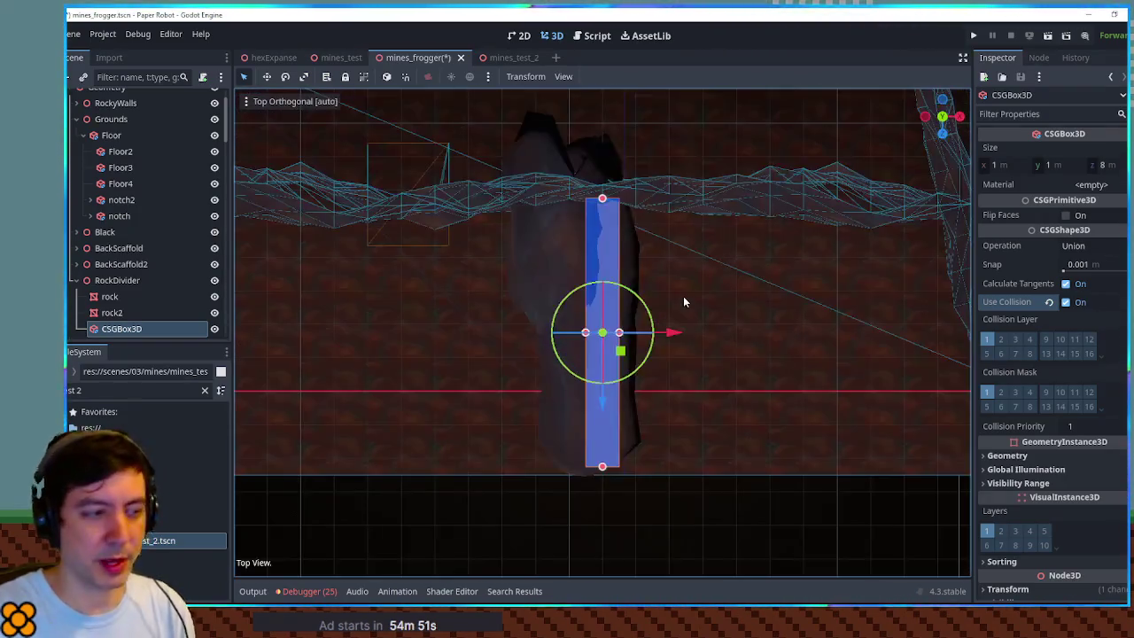
pyautogui.moveTo(573, 335)
pyautogui.mouseDown()
pyautogui.moveTo(519, 333)
pyautogui.moveTo(554, 337)
pyautogui.moveTo(536, 335)
pyautogui.mouseUp()
pyautogui.moveTo(617, 340); pyautogui.dragTo(640, 334)
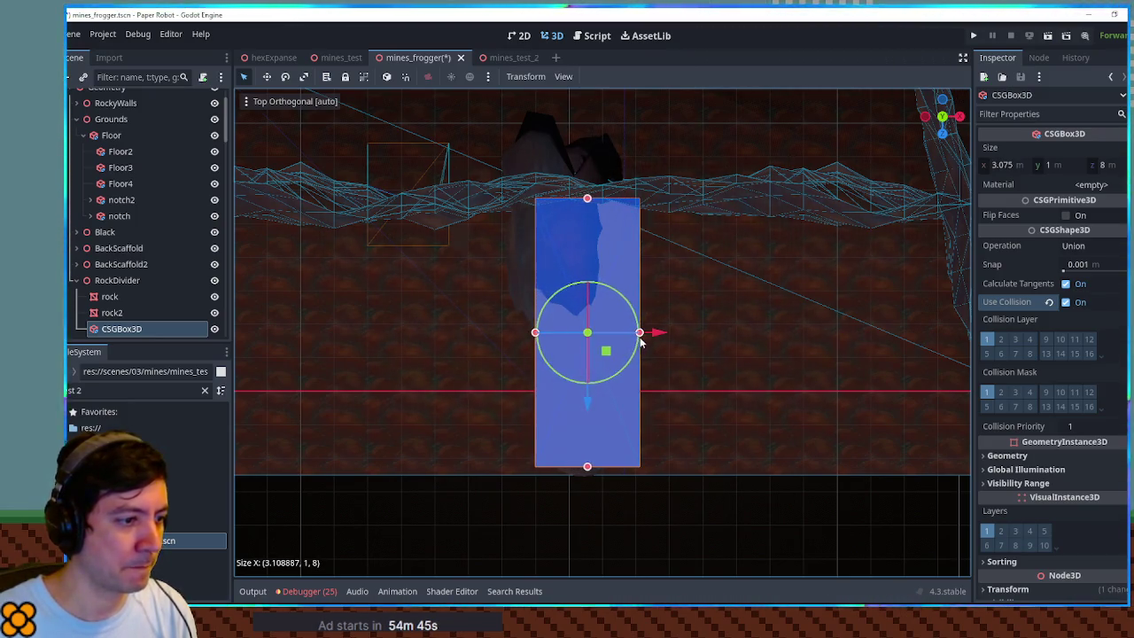
pyautogui.moveTo(589, 466); pyautogui.dragTo(592, 481)
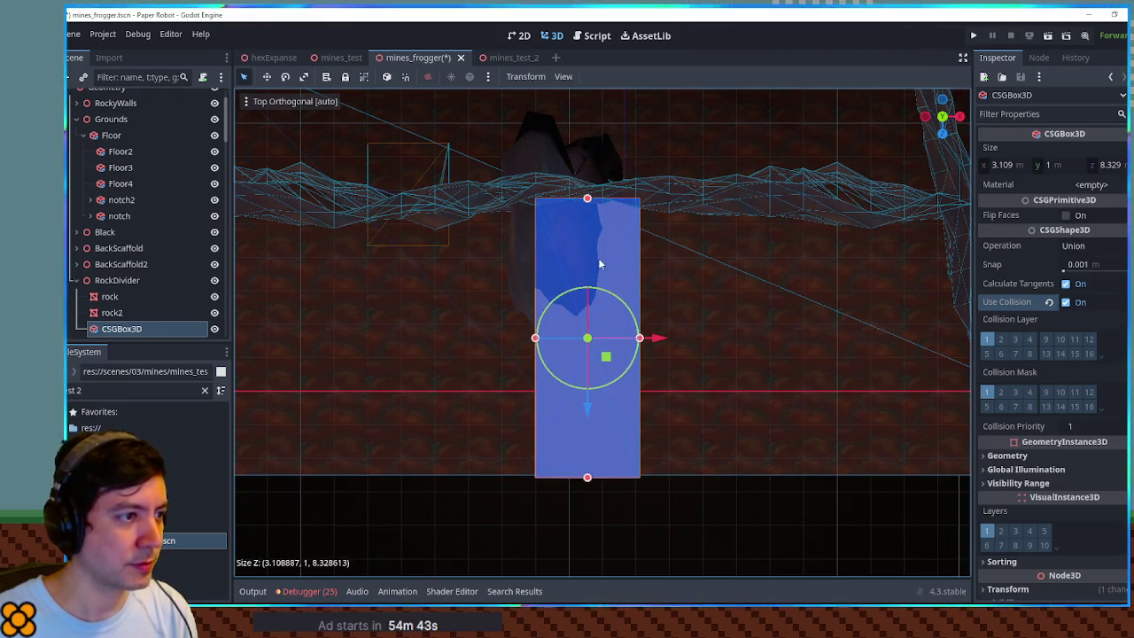
pyautogui.moveTo(587, 201); pyautogui.dragTo(582, 122)
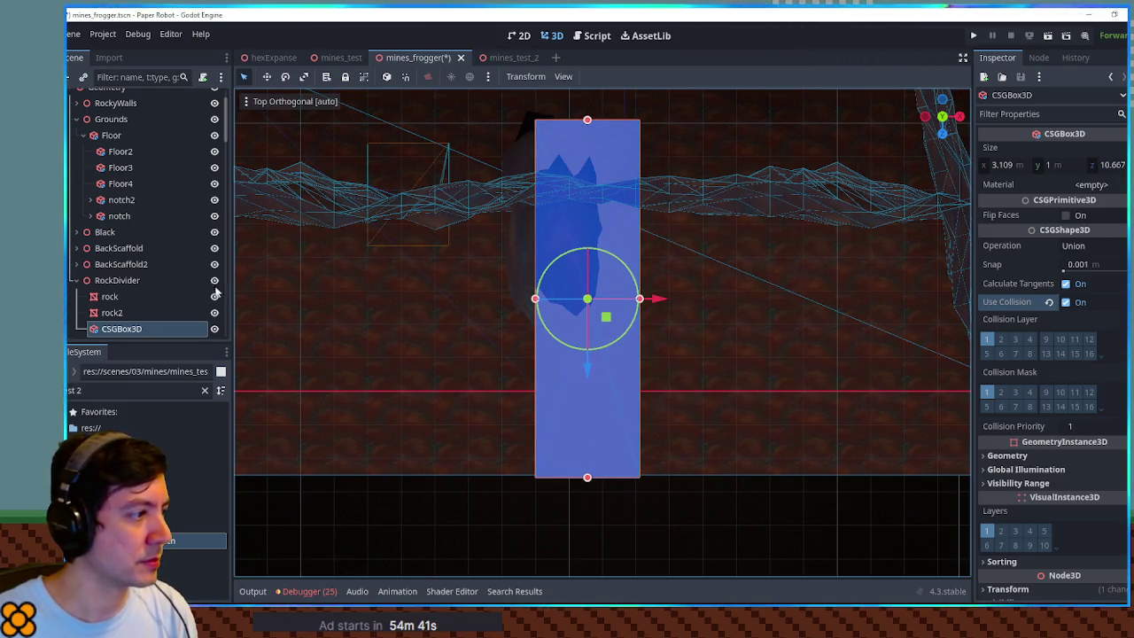
# - Duplicate the box, nest the copy under CSGBox3D and shorten it to about 6.36 m along Z
pyautogui.hotkey('ctrl', 'd')
pyautogui.moveTo(124, 327); pyautogui.dragTo(130, 312)
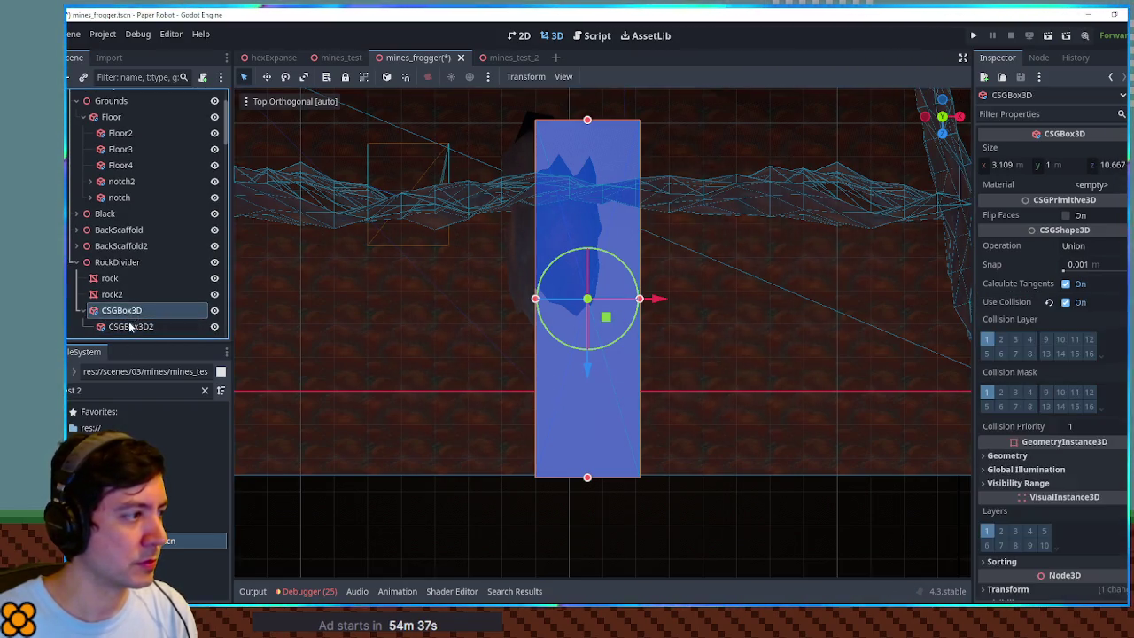
pyautogui.moveTo(584, 481)
pyautogui.mouseDown()
pyautogui.moveTo(586, 298)
pyautogui.moveTo(588, 331)
pyautogui.mouseUp()
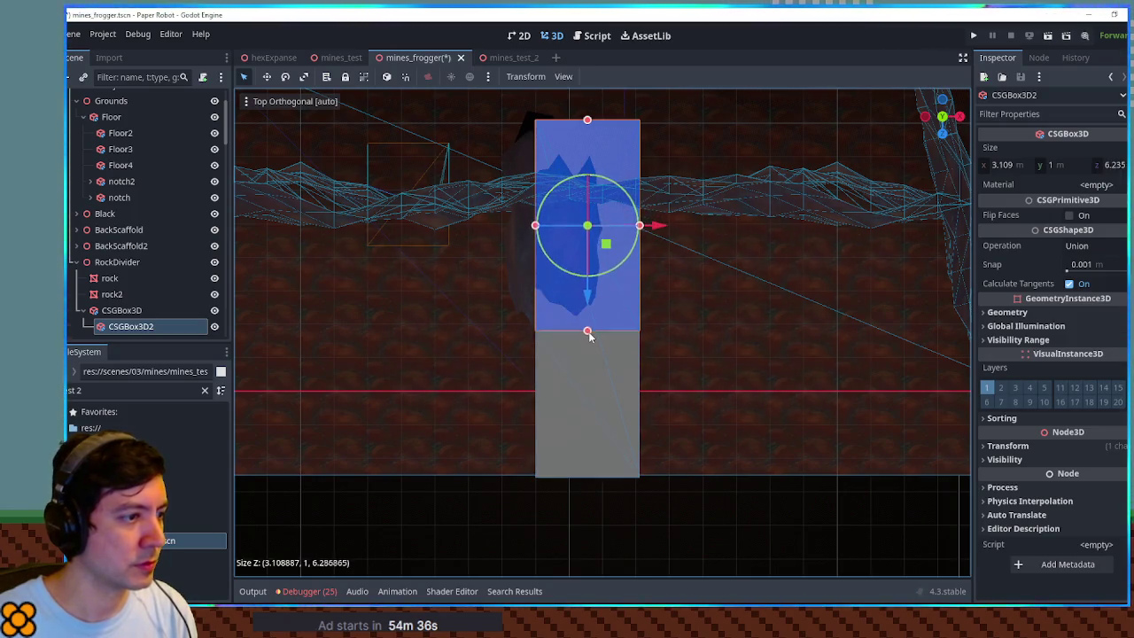
pyautogui.moveTo(650, 226); pyautogui.dragTo(634, 228)
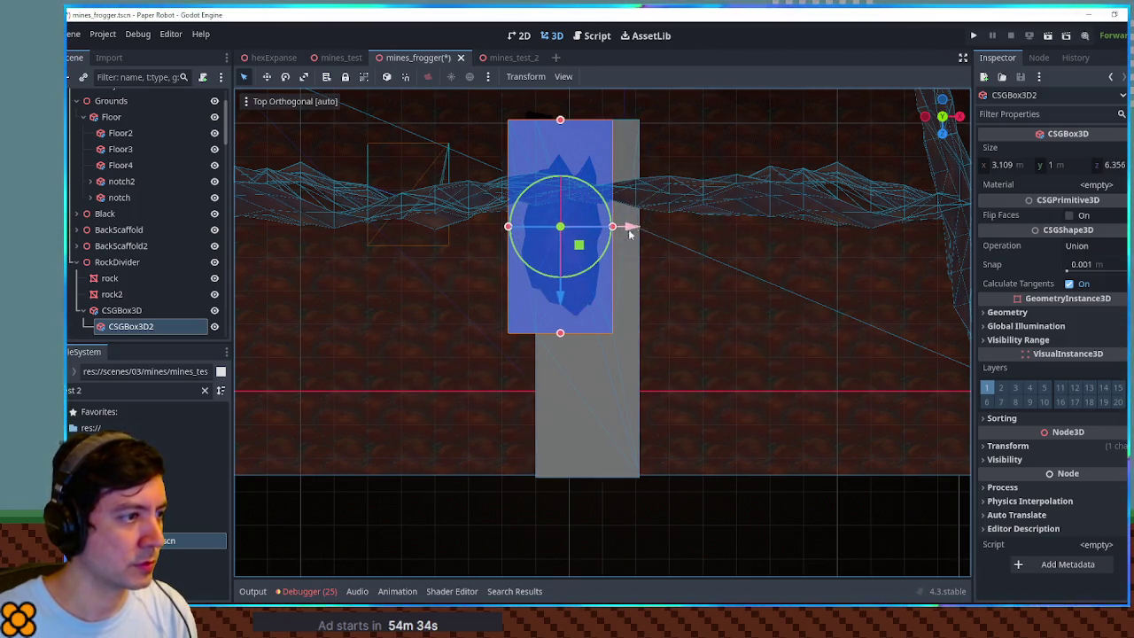
pyautogui.click(547, 312)
pyautogui.moveTo(547, 312)
pyautogui.mouseDown()
pyautogui.moveTo(577, 182)
pyautogui.moveTo(626, 169)
pyautogui.mouseUp()
pyautogui.click(534, 342)
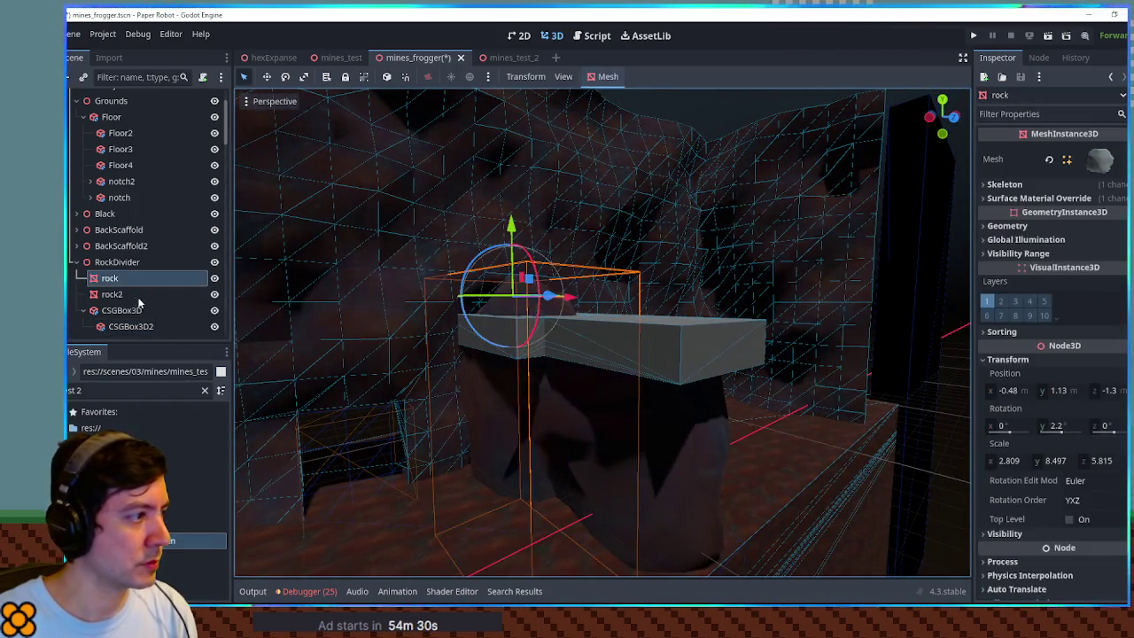
# - Raise the CSGBox3D collision box to 7 m tall
pyautogui.click(119, 324)
pyautogui.click(607, 356)
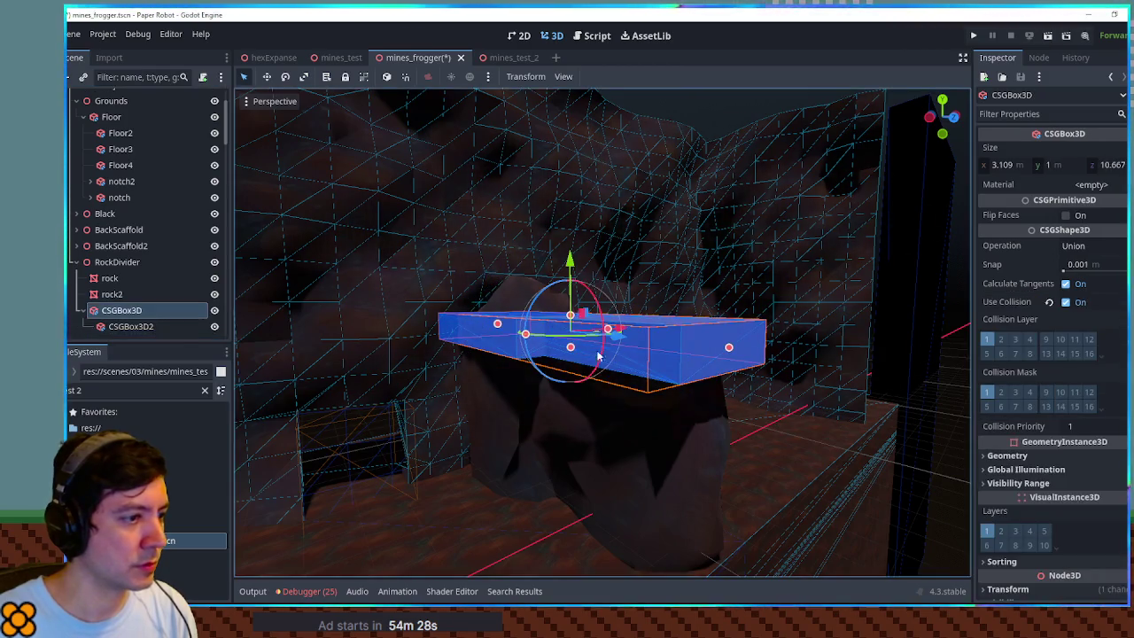
pyautogui.moveTo(571, 346); pyautogui.dragTo(584, 508)
pyautogui.scroll(-3, 585, 517)
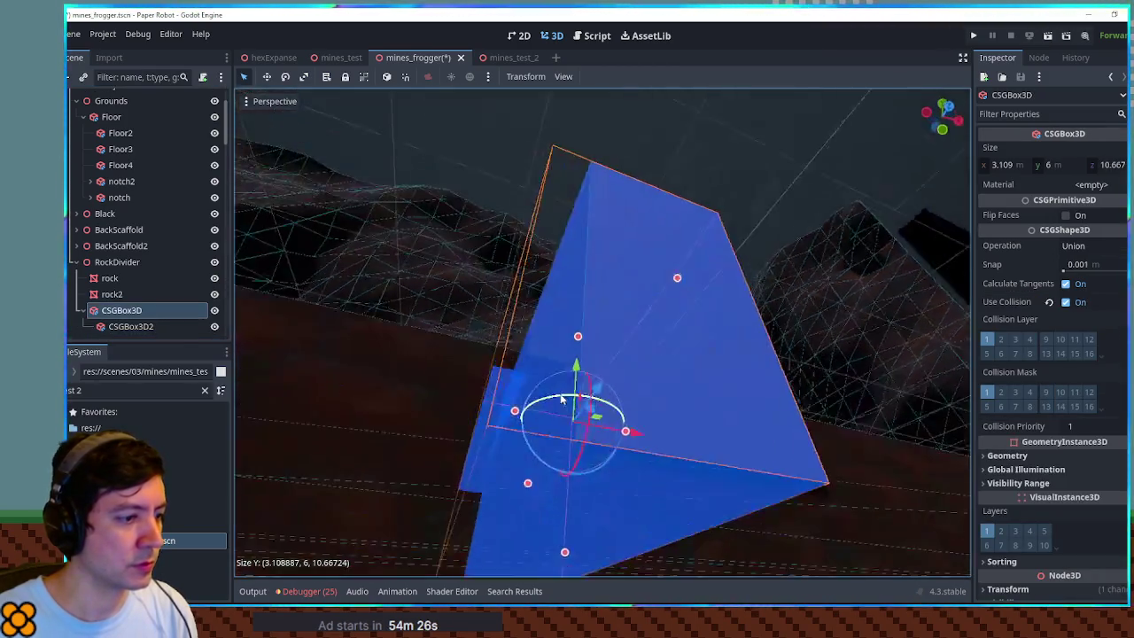
pyautogui.moveTo(582, 463); pyautogui.dragTo(583, 482)
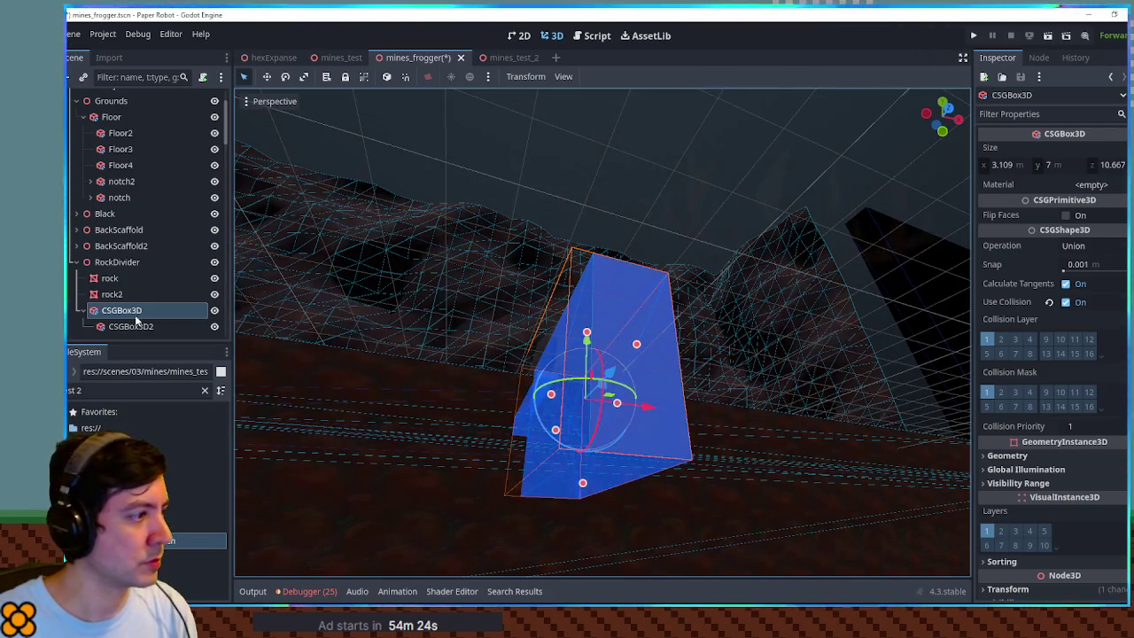
# - Stretch the nested CSGBox3D2 much taller
pyautogui.click(488, 342)
pyautogui.scroll(3, 567, 403)
pyautogui.moveTo(552, 384); pyautogui.dragTo(557, 301)
pyautogui.click(863, 323)
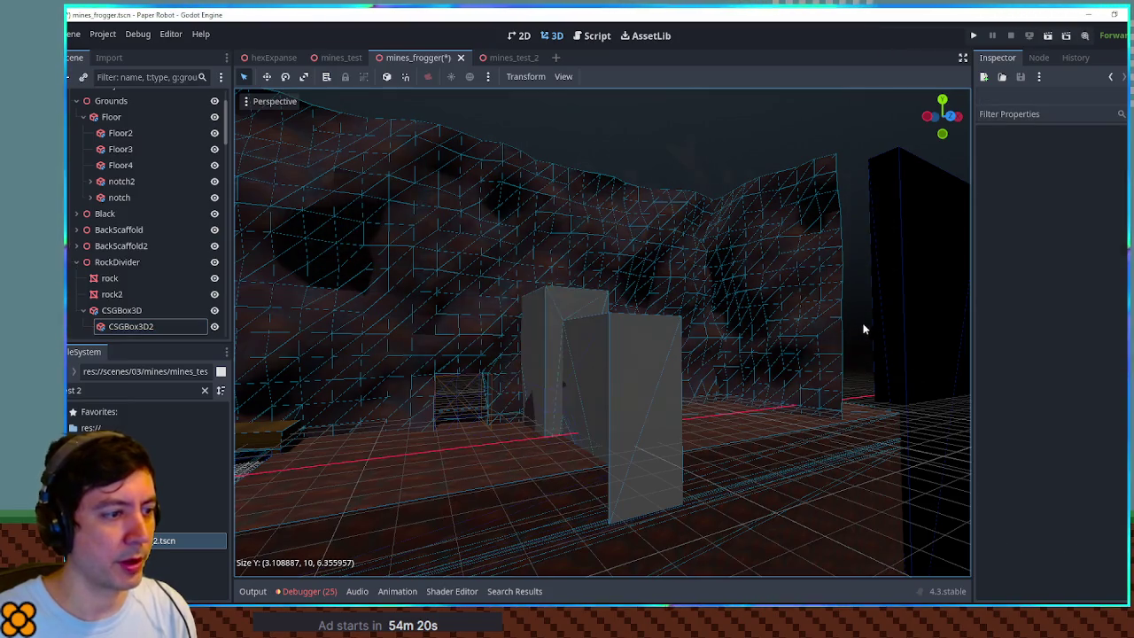
# - Rename the CSGBox3D collision box to 'solidity' and orbit the view around it
pyautogui.click(213, 311)
pyautogui.click(145, 311)
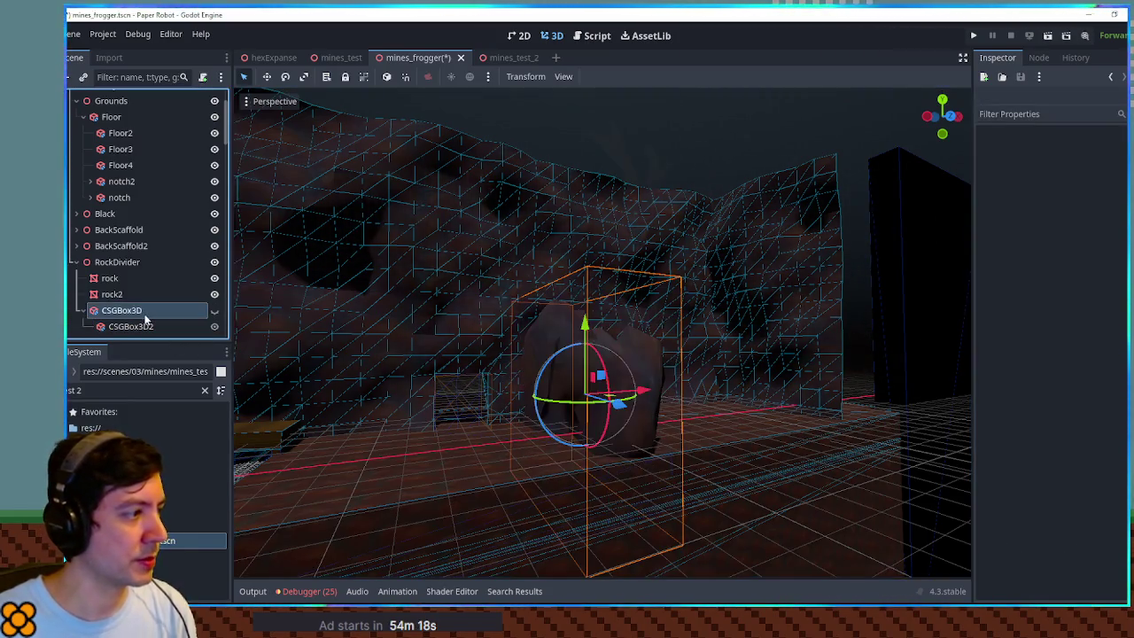
pyautogui.click(144, 311)
pyautogui.write('y')
pyautogui.press('Return')
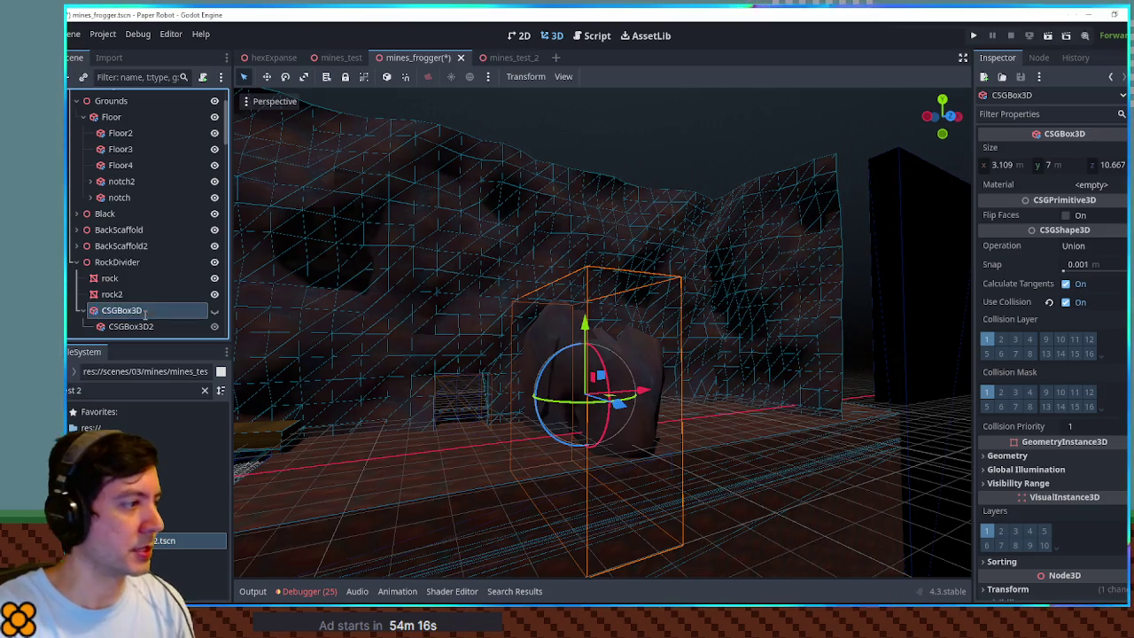
pyautogui.moveTo(770, 163)
pyautogui.mouseDown()
pyautogui.moveTo(634, 232)
pyautogui.moveTo(709, 195)
pyautogui.moveTo(886, 354)
pyautogui.moveTo(727, 332)
pyautogui.moveTo(600, 347)
pyautogui.moveTo(651, 296)
pyautogui.moveTo(630, 286)
pyautogui.moveTo(658, 380)
pyautogui.moveTo(678, 347)
pyautogui.mouseUp()
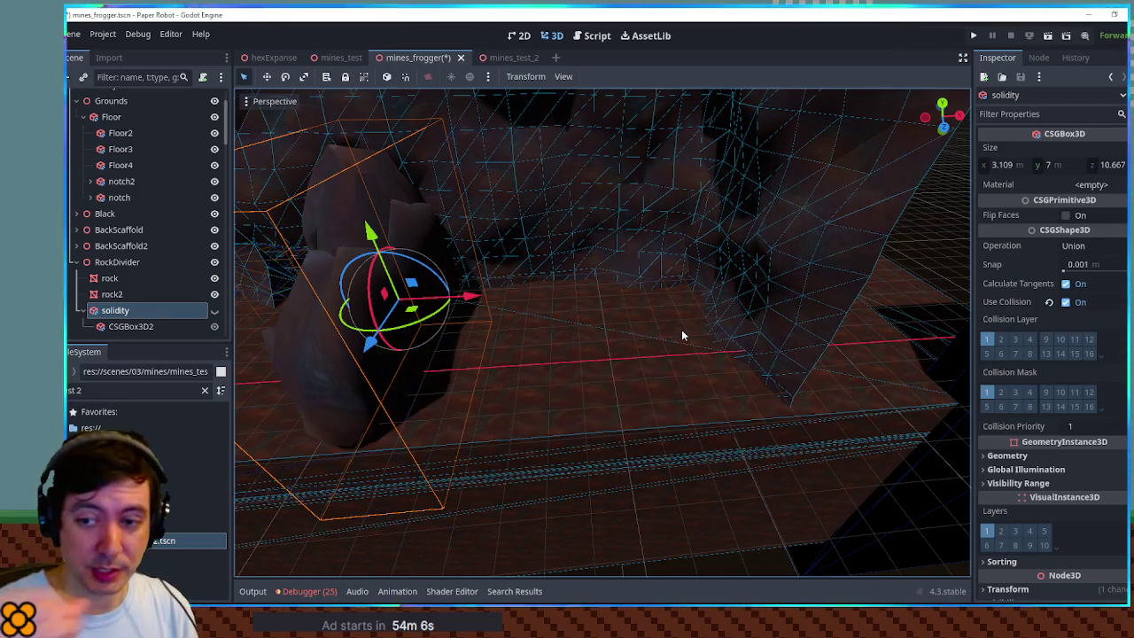
pyautogui.moveTo(740, 357)
pyautogui.mouseDown()
pyautogui.moveTo(650, 342)
pyautogui.moveTo(633, 292)
pyautogui.moveTo(616, 345)
pyautogui.moveTo(700, 364)
pyautogui.moveTo(678, 361)
pyautogui.moveTo(679, 316)
pyautogui.moveTo(742, 253)
pyautogui.moveTo(787, 286)
pyautogui.moveTo(643, 304)
pyautogui.moveTo(658, 312)
pyautogui.moveTo(715, 281)
pyautogui.moveTo(823, 258)
pyautogui.moveTo(666, 248)
pyautogui.moveTo(585, 293)
pyautogui.moveTo(687, 277)
pyautogui.moveTo(680, 291)
pyautogui.moveTo(635, 292)
pyautogui.moveTo(654, 314)
pyautogui.mouseUp()
pyautogui.scroll(4, 641, 350)
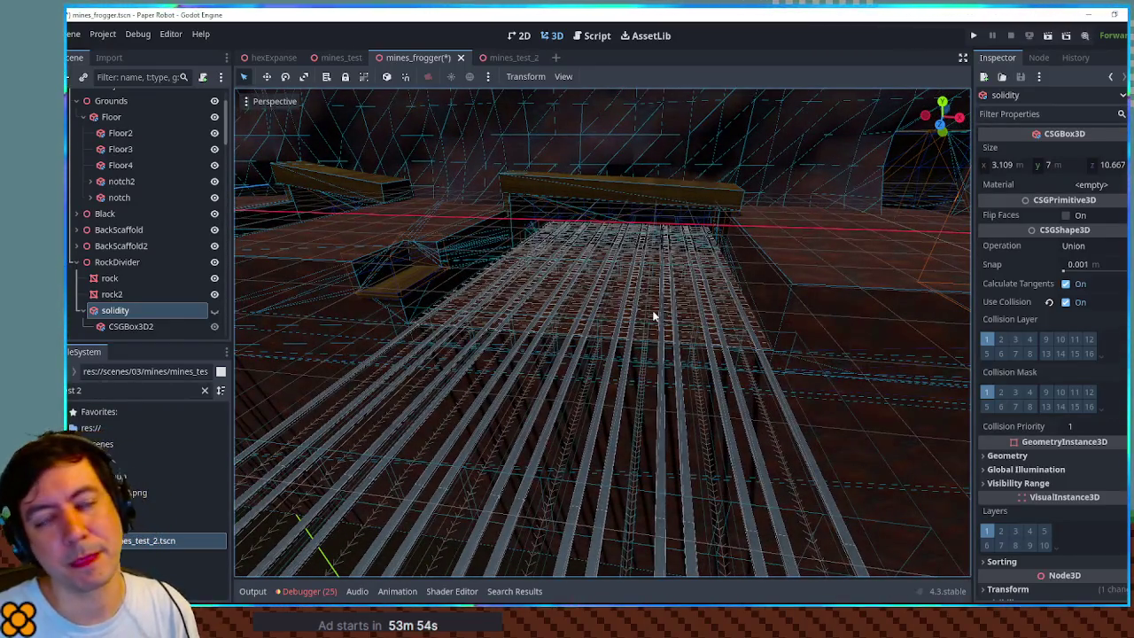